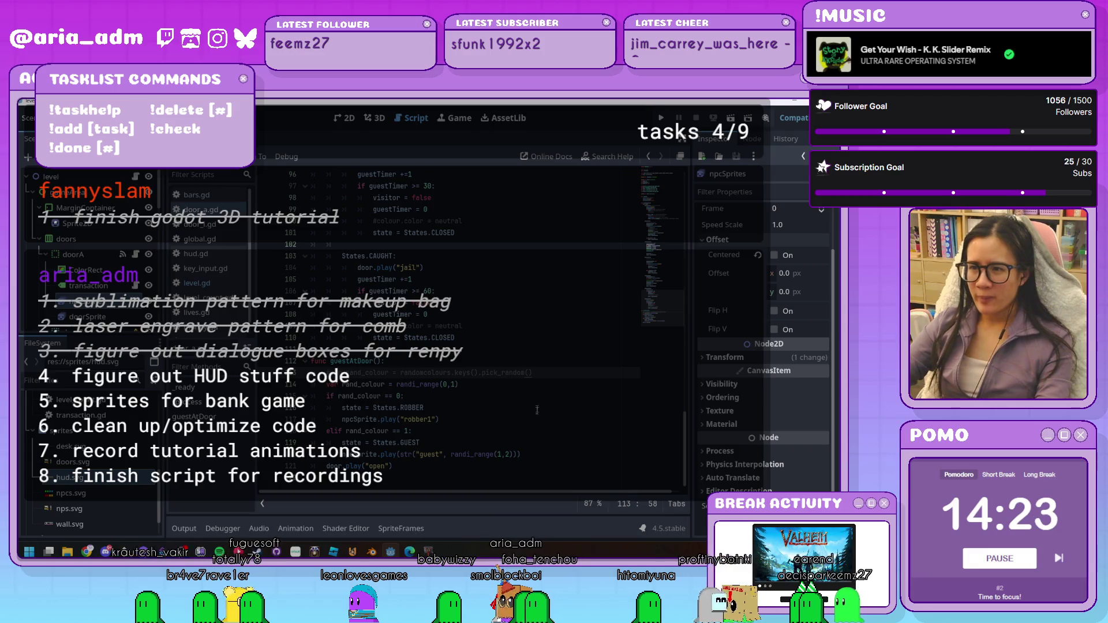
Delete a leftover comment line and the first commented-out colour lines, including line 88
left_click(537, 459)
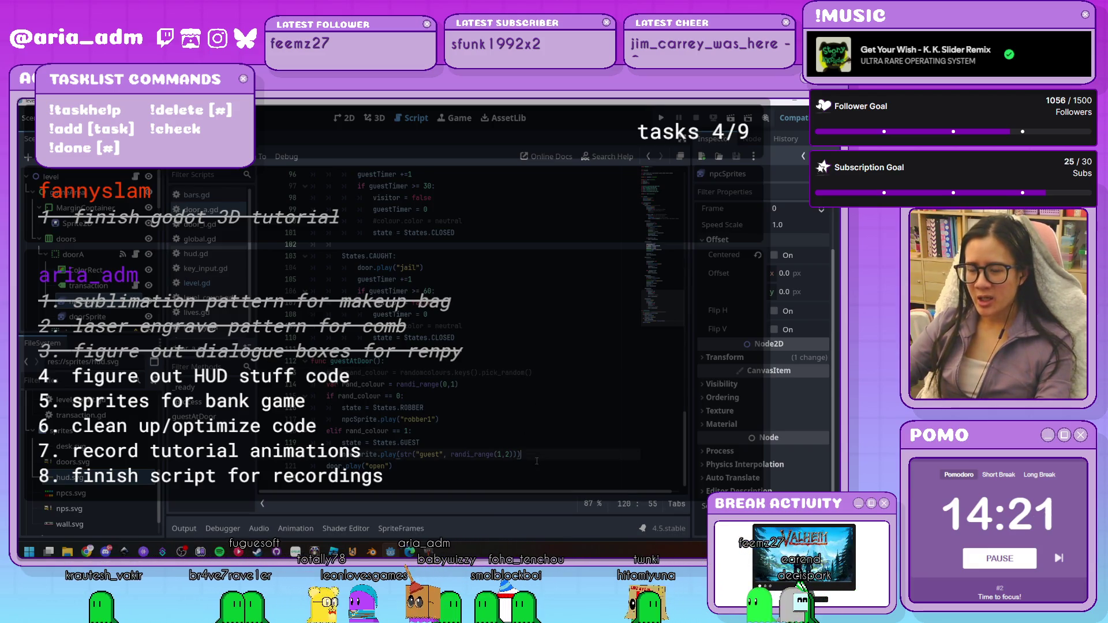
left_click(516, 423)
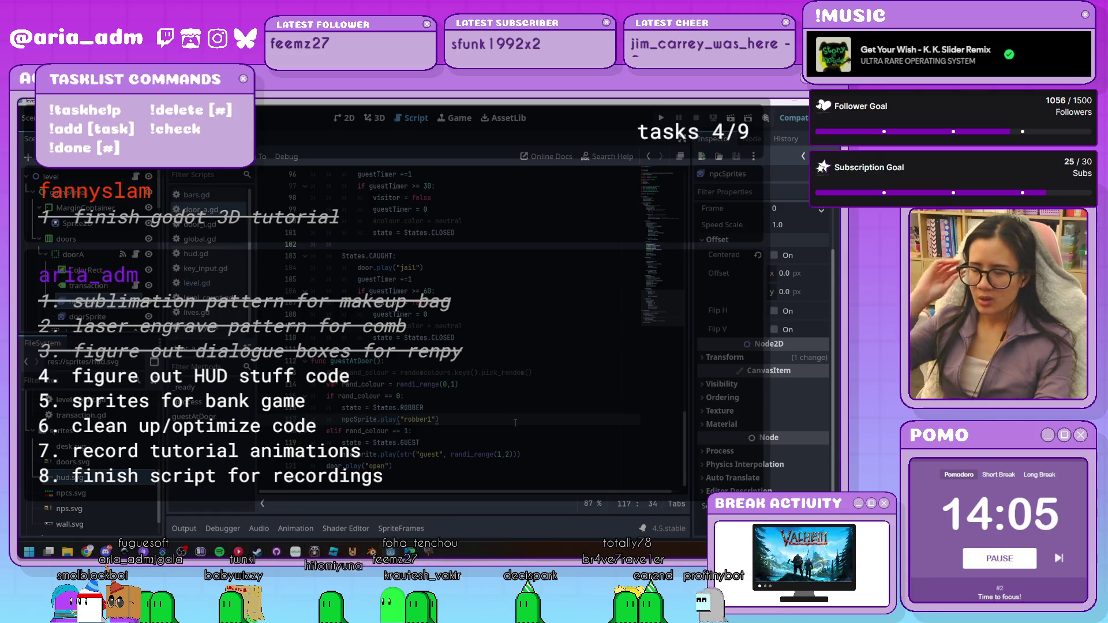
left_click(540, 456)
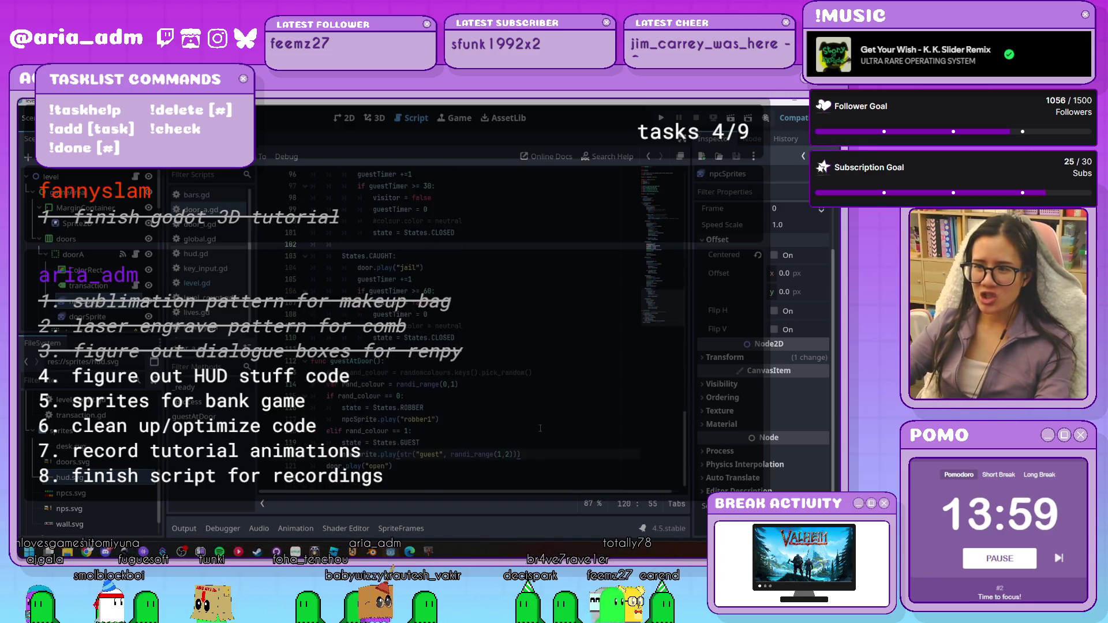
scroll(519, 437, "up", 1)
scroll(519, 437, "up", 3)
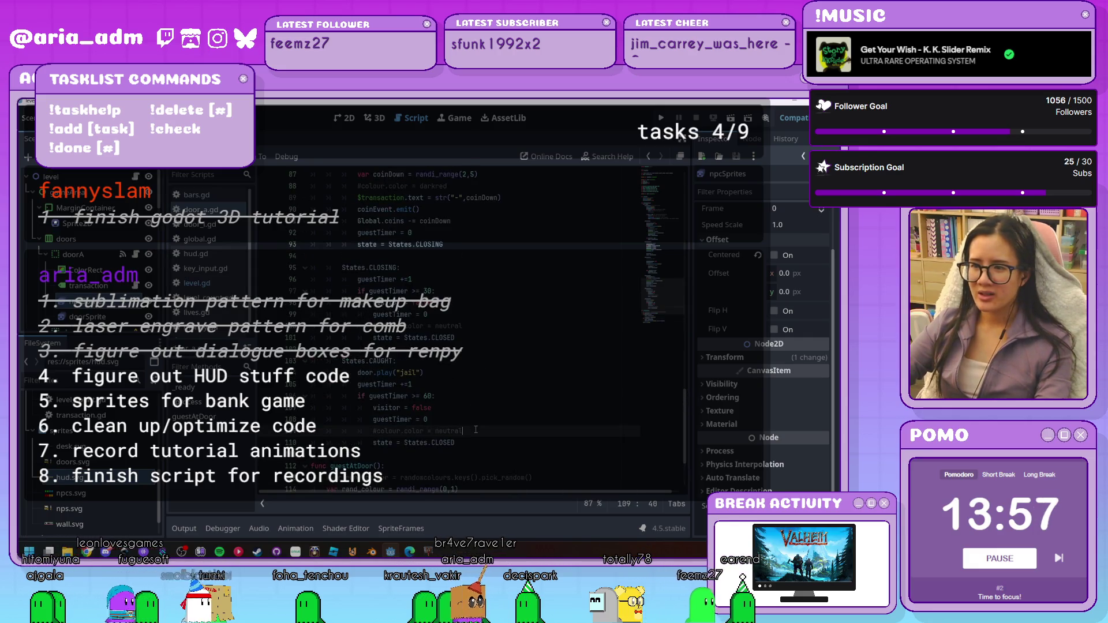
left_click_drag(464, 431, 477, 425)
key("BackSpace")
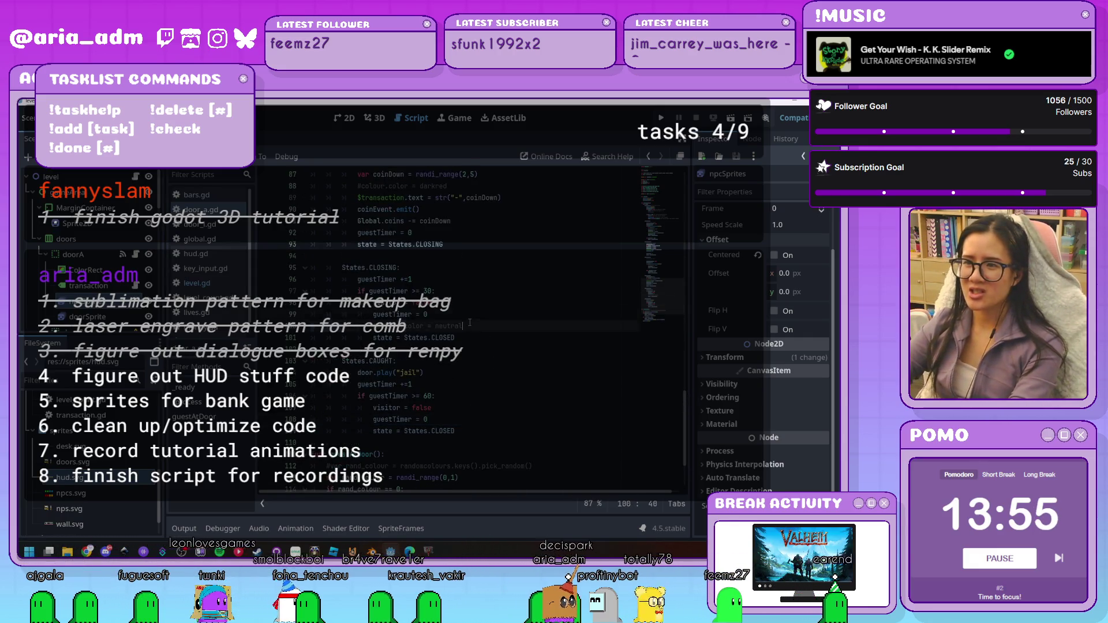
left_click_drag(475, 315, 474, 327)
key("BackSpace")
scroll(475, 327, "up", 3)
left_click_drag(506, 277, 507, 288)
key("BackSpace")
Delete the commented-out black, red and green colour lines and a redundant guest-state line
scroll(507, 321, "up", 3)
scroll(506, 322, "up", 2)
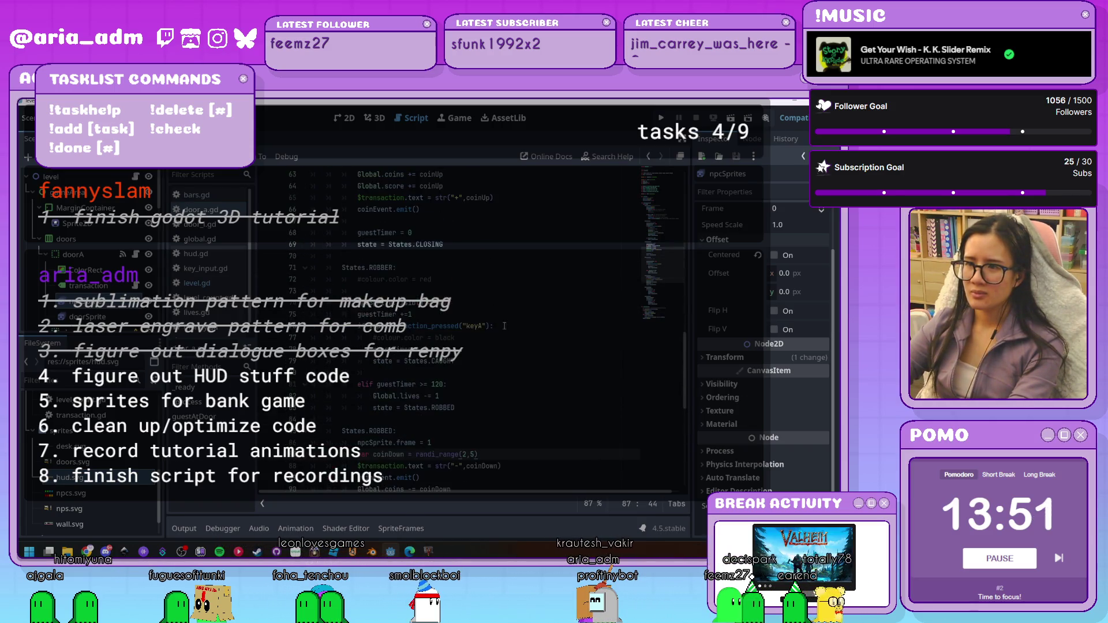
key("BackSpace")
left_click_drag(446, 267, 446, 279)
key("BackSpace")
scroll(447, 347, "up", 2)
left_click_drag(447, 340, 447, 348)
key("BackSpace")
scroll(463, 320, "up", 3)
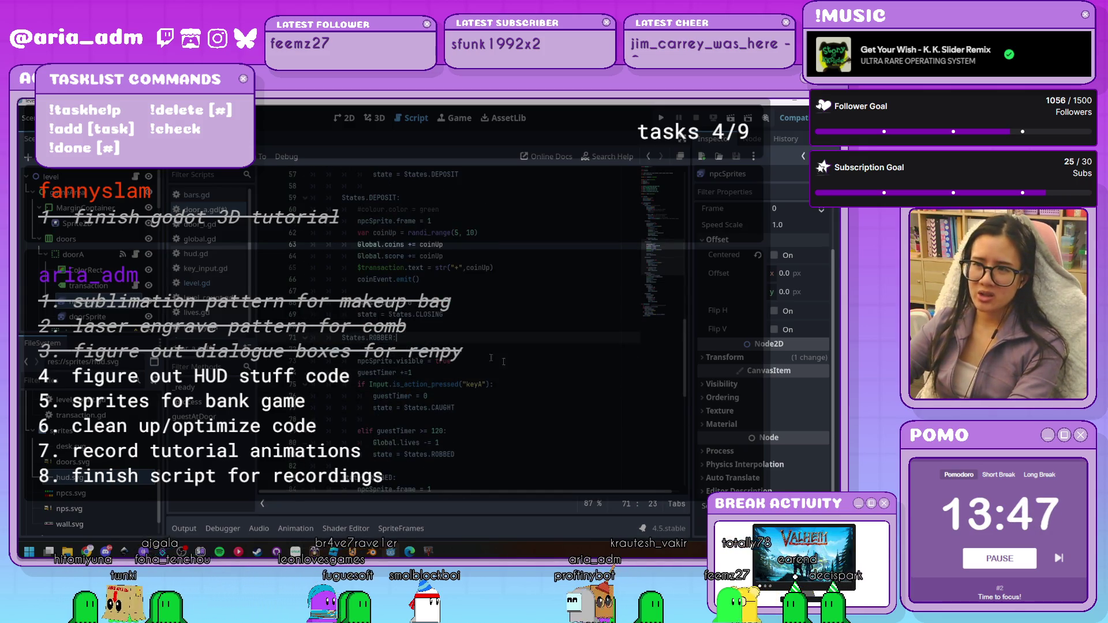
left_click_drag(450, 303, 450, 315)
key("BackSpace")
scroll(490, 318, "up", 3)
mouse_move(479, 279)
left_mouse_down()
mouse_move(480, 291)
mouse_move(533, 314)
left_mouse_up()
key("BackSpace")
scroll(480, 285, "up", 2)
key("BackSpace")
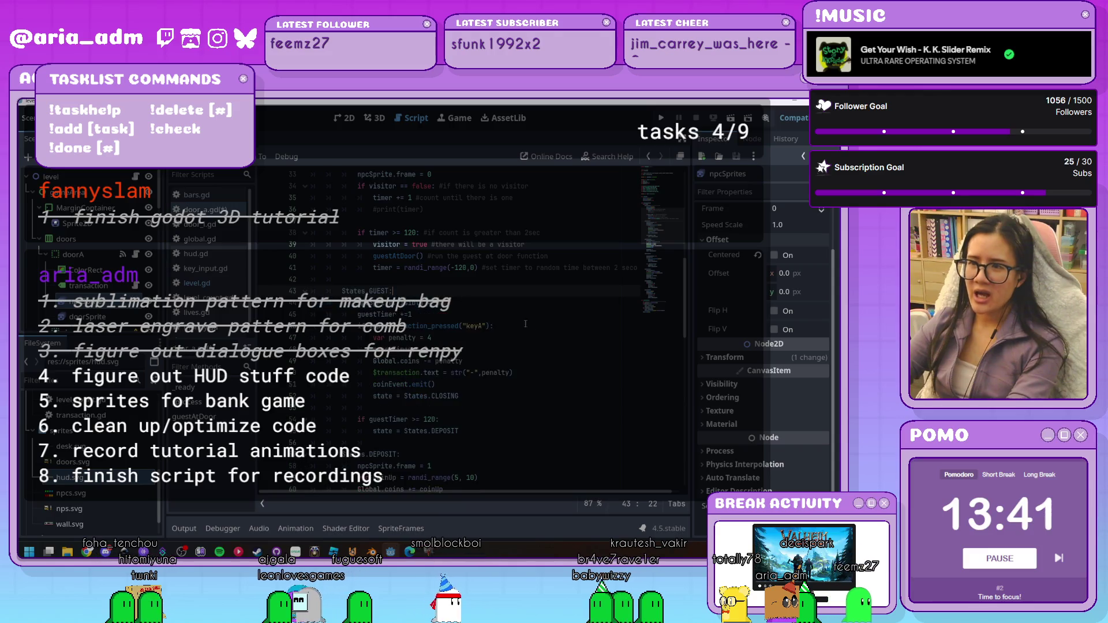
Undo two edits, then select the colour variable definitions on lines 15–19
scroll(533, 327, "up", 3)
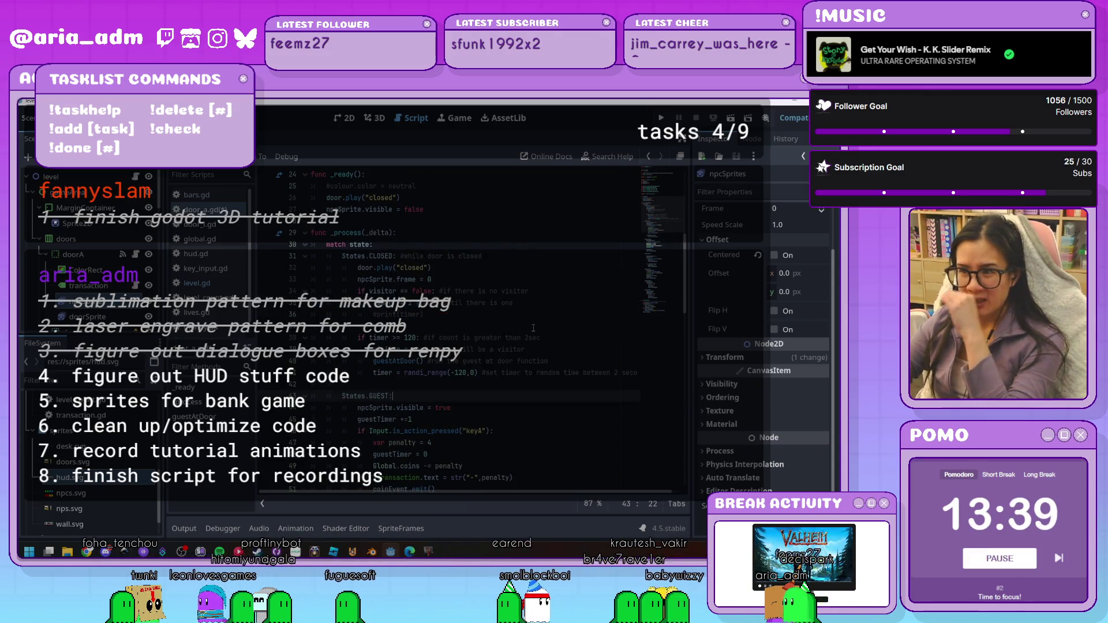
scroll(536, 330, "up", 1)
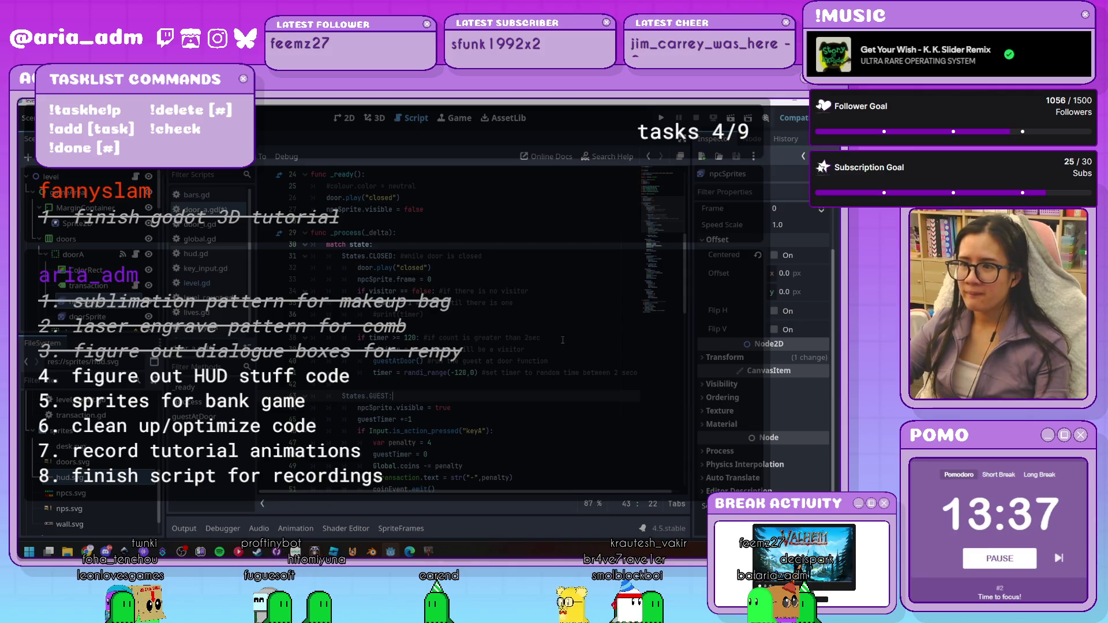
scroll(563, 340, "up", 7)
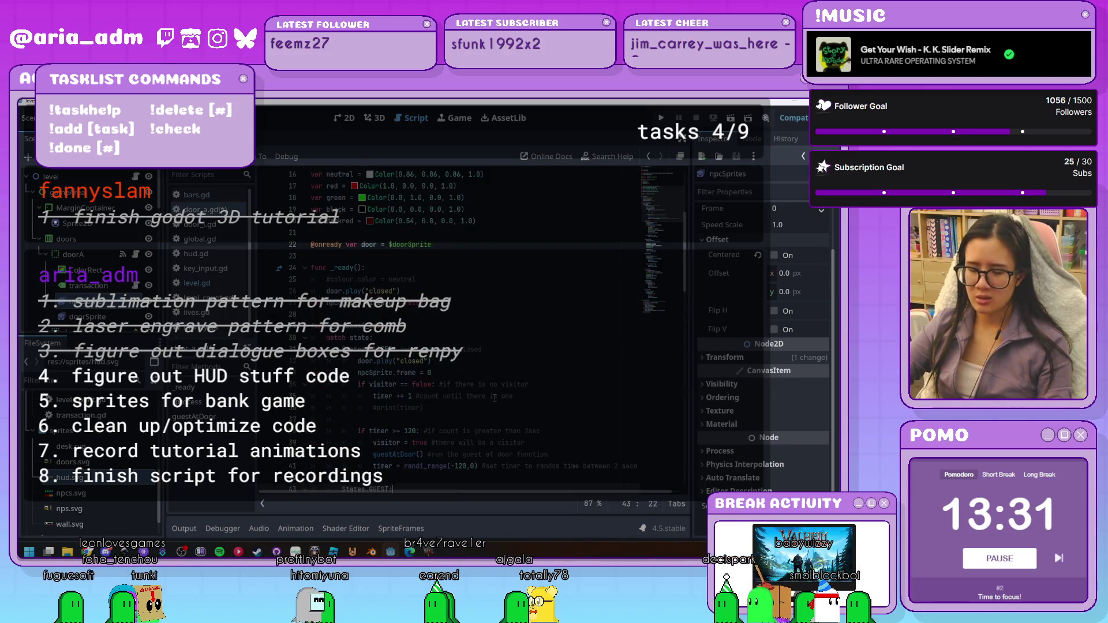
key("ctrl+z")
key("ctrl+z")
key("ctrl+z")
key("ctrl+z")
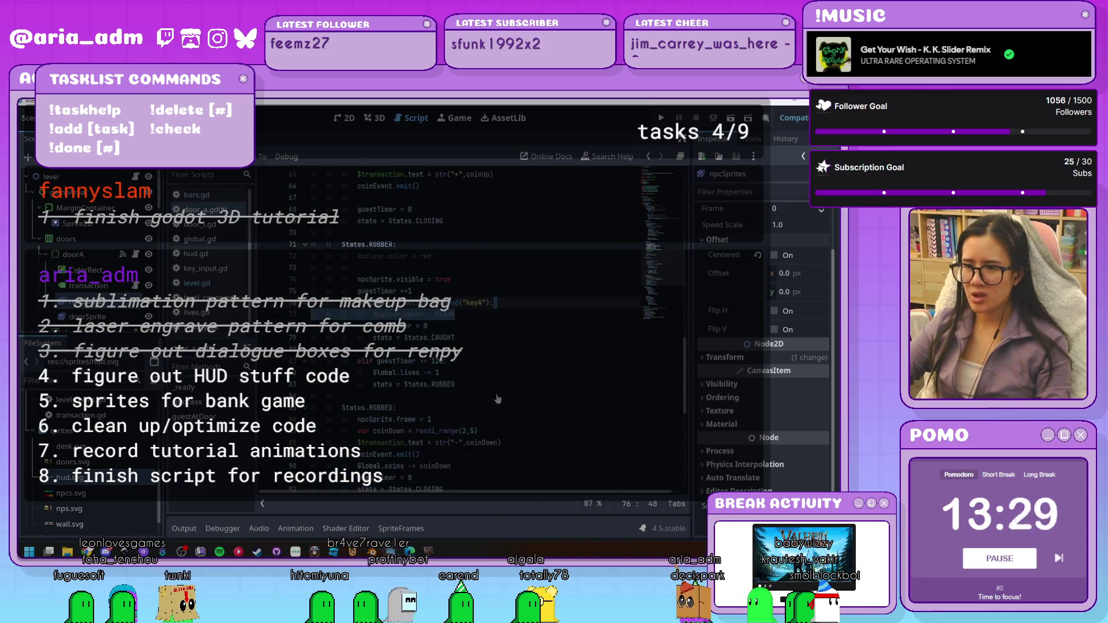
key("ctrl+z")
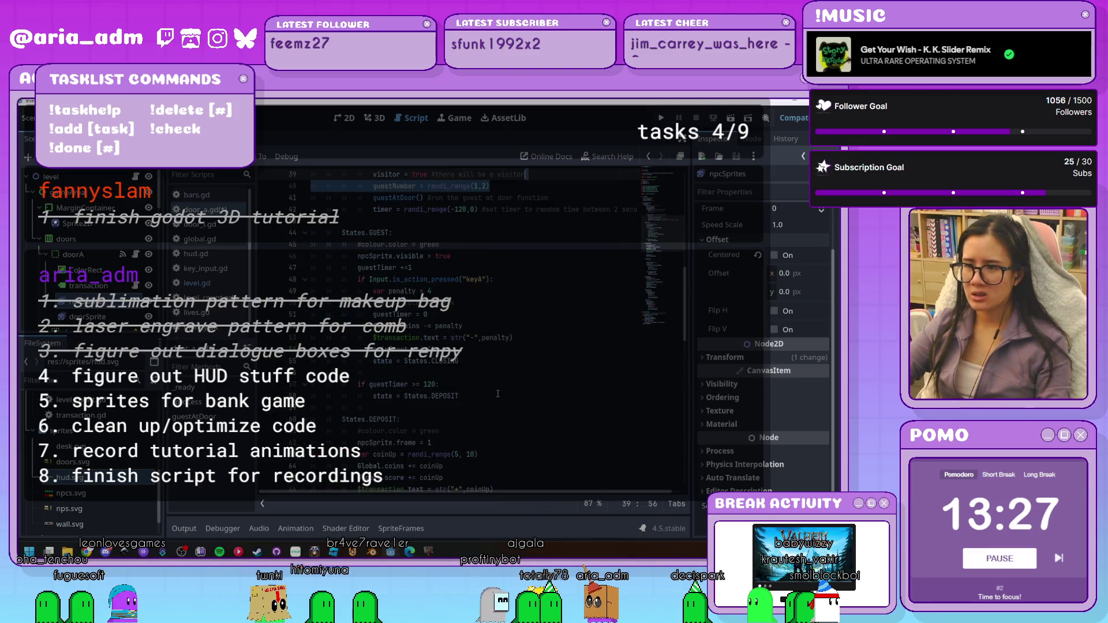
scroll(497, 393, "up", 12)
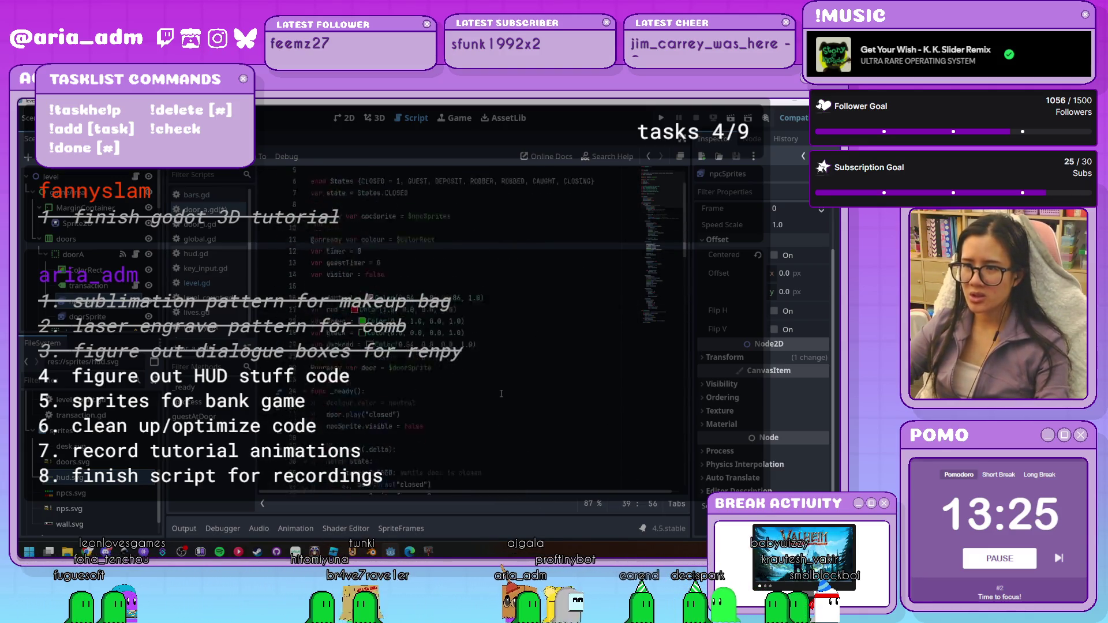
left_click_drag(503, 378, 283, 320)
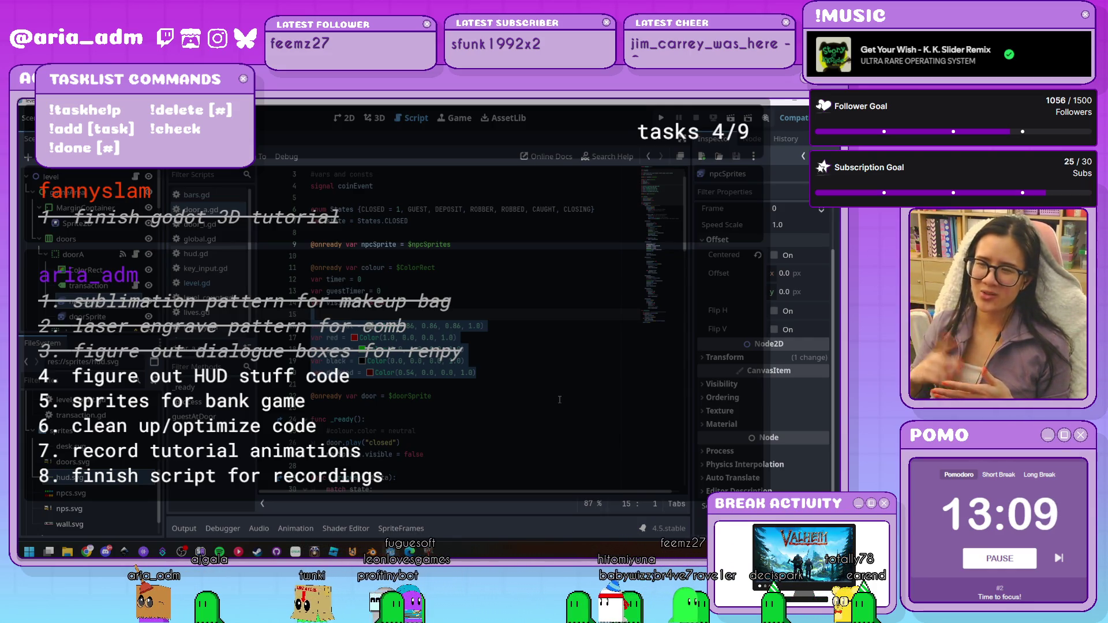
Comment out the colour variables on lines 15–19 with Ctrl+K and review lines 10–22
key("ctrl+k")
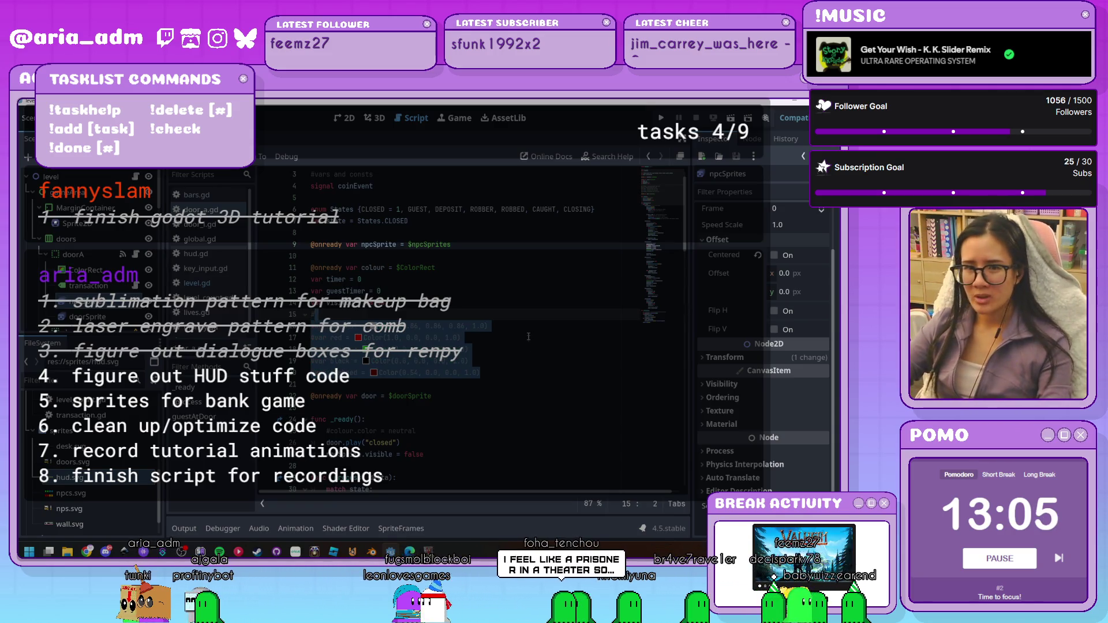
left_click(528, 363)
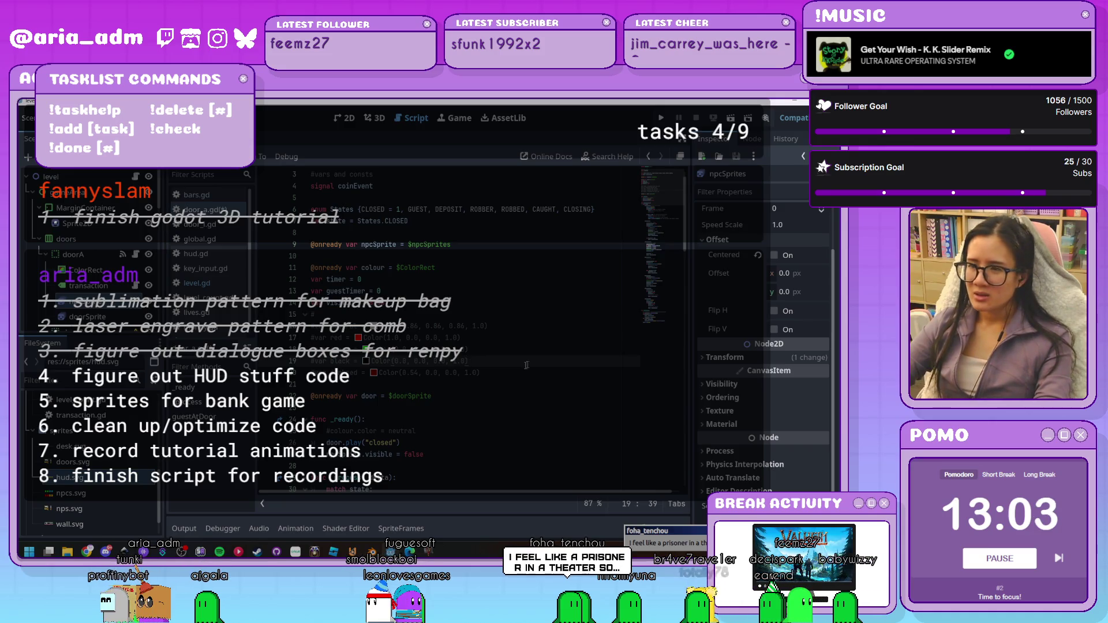
left_click(501, 388)
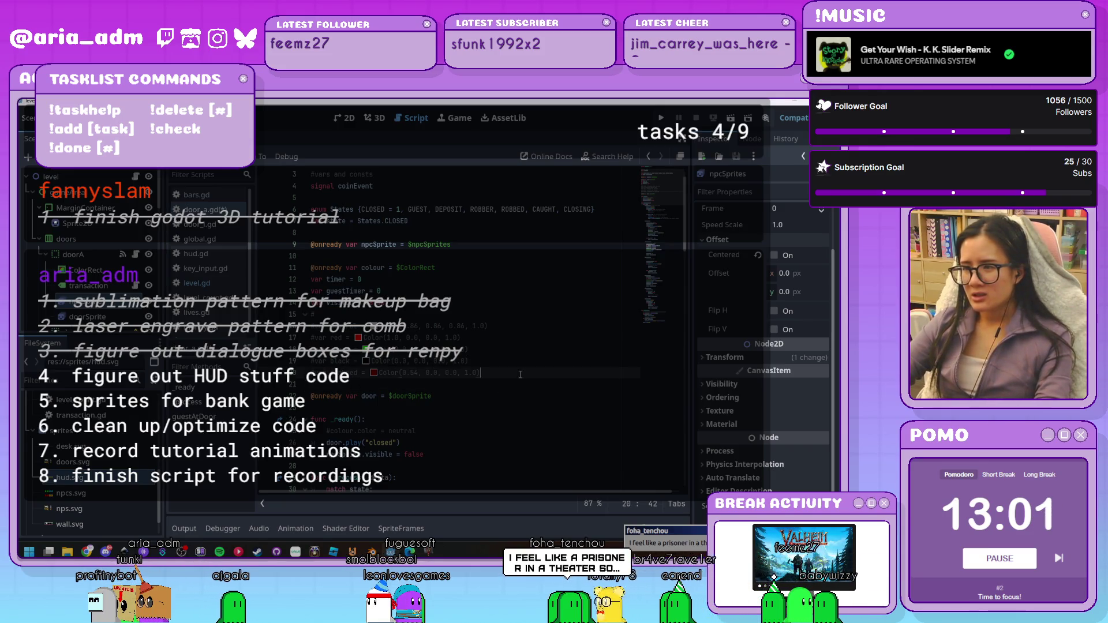
left_click(519, 389)
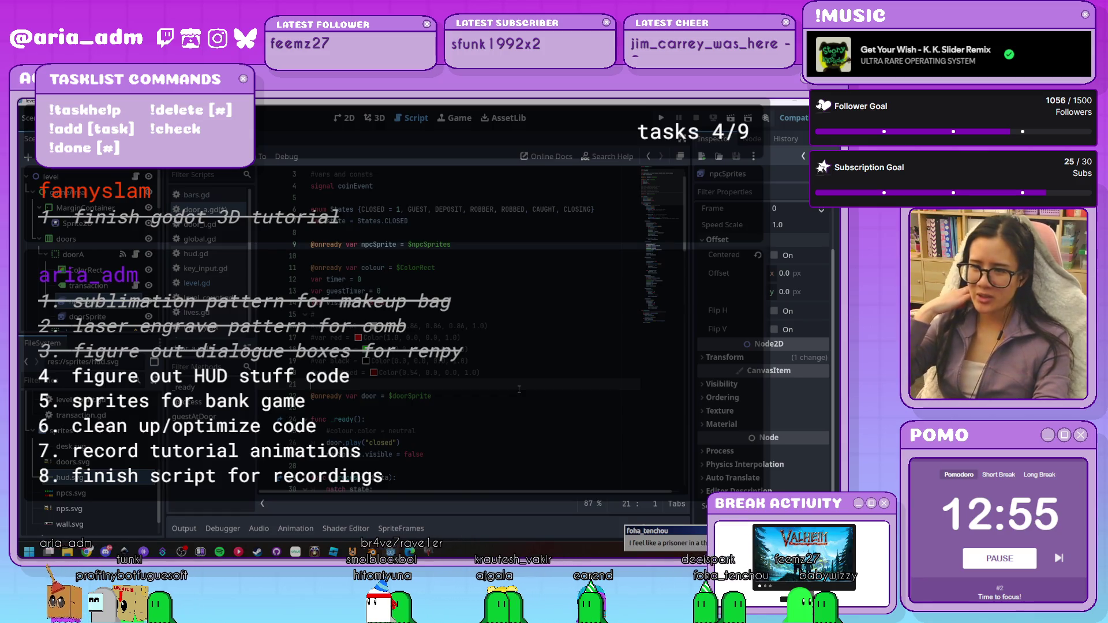
left_click(463, 314)
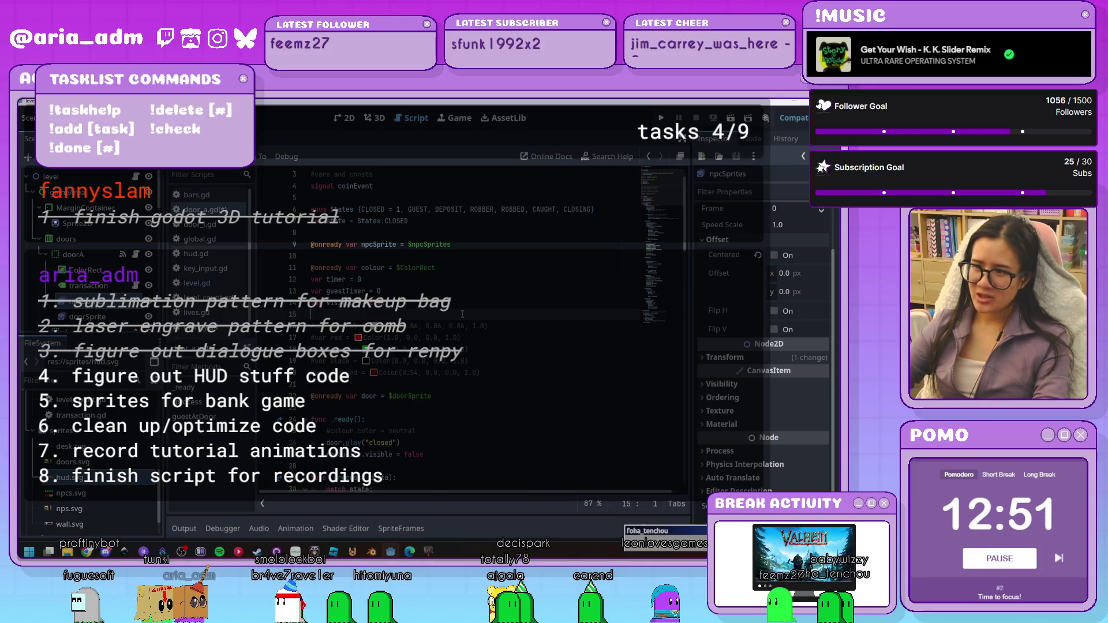
left_click(507, 260)
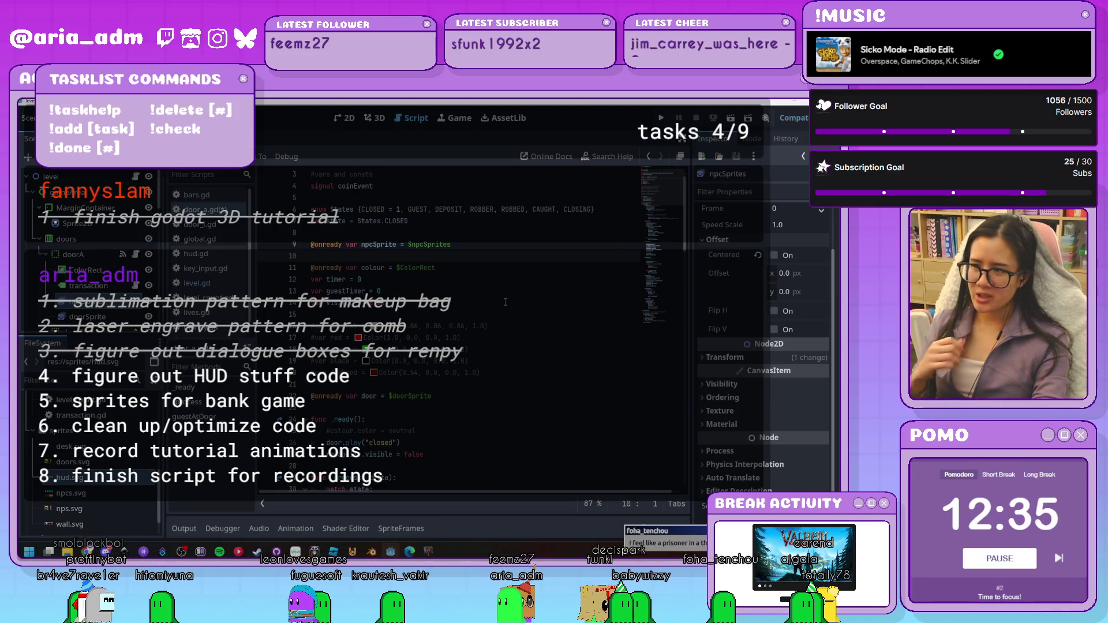
left_click(508, 386)
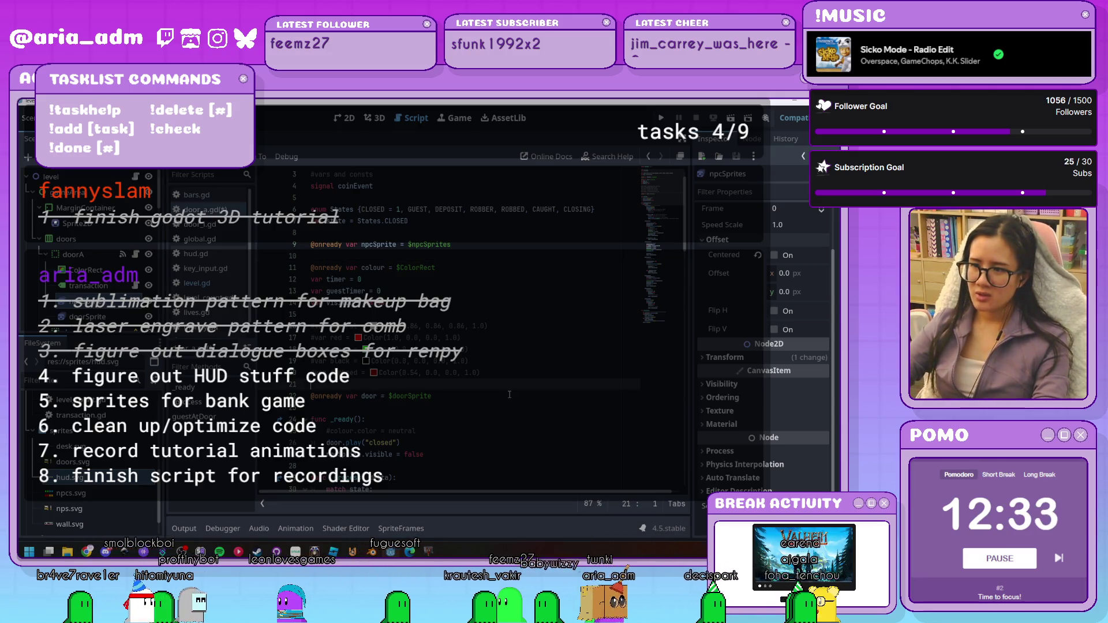
left_click(495, 398)
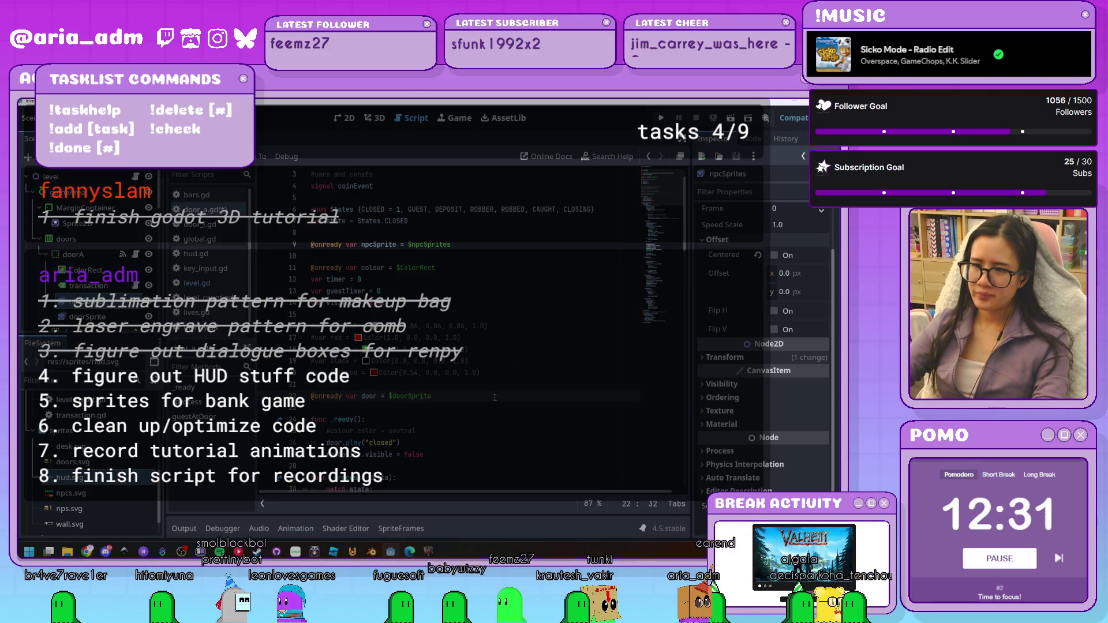
scroll(495, 397, "up", 1)
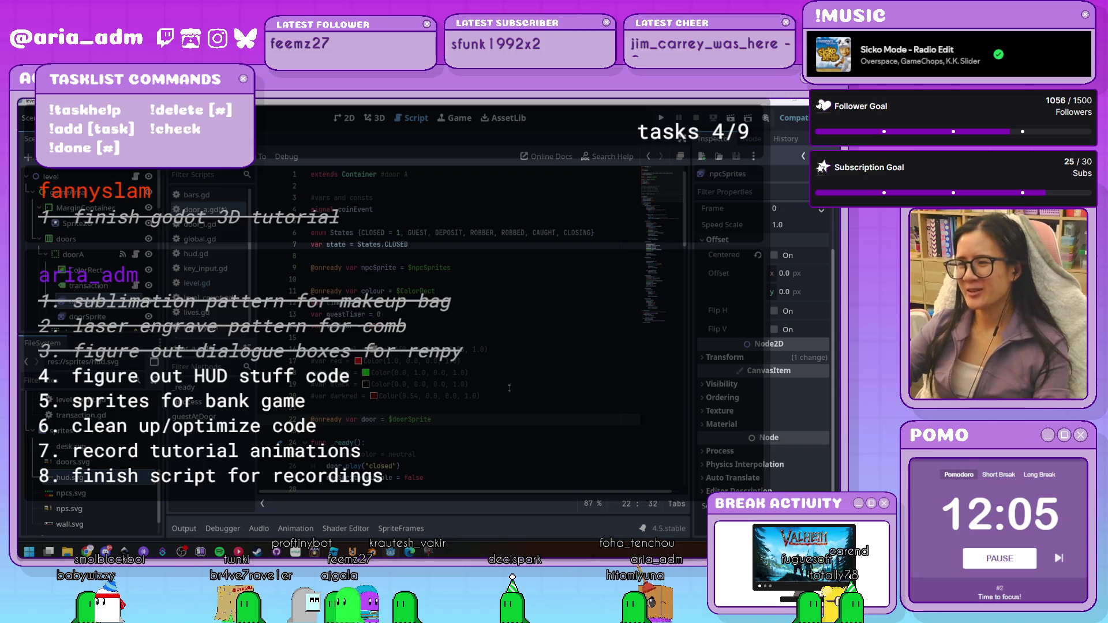
scroll(514, 401, "down", 6)
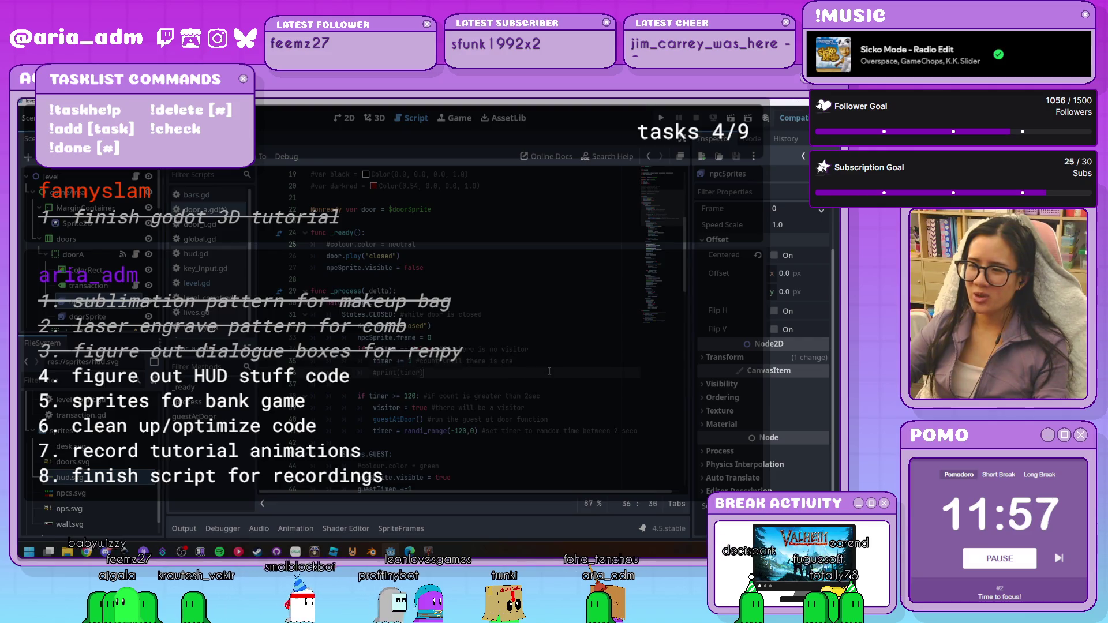
scroll(555, 391, "down", 4)
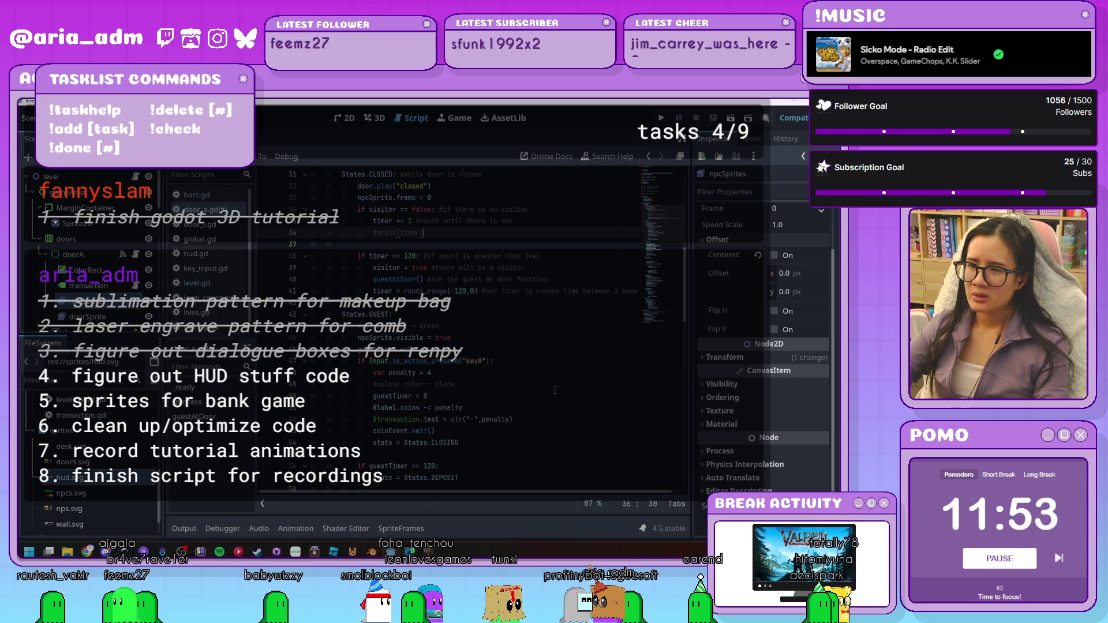
scroll(555, 391, "down", 1)
scroll(555, 391, "down", 15)
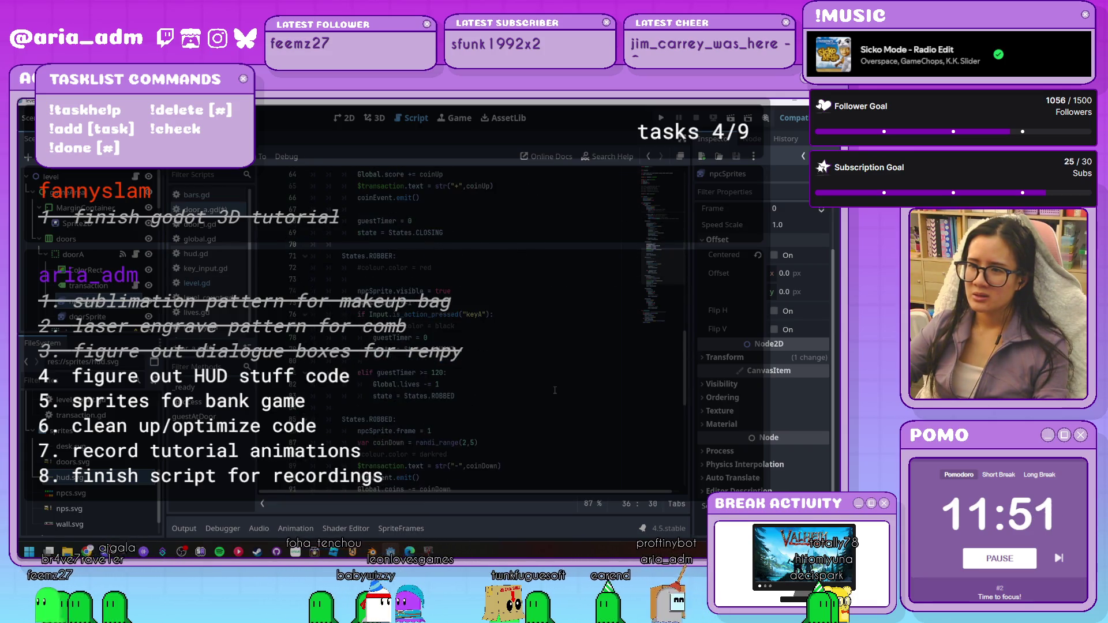
scroll(554, 391, "down", 5)
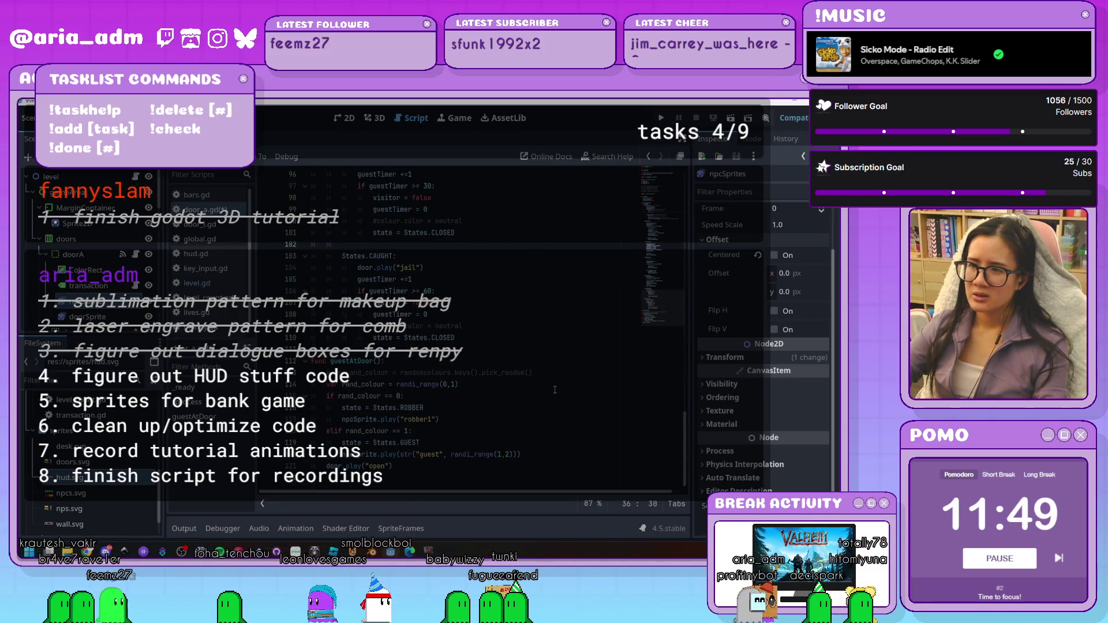
Replace the robber1 play call with str("robber", randi_range(1,2)) and show the SpriteFrames panel
left_click(575, 467)
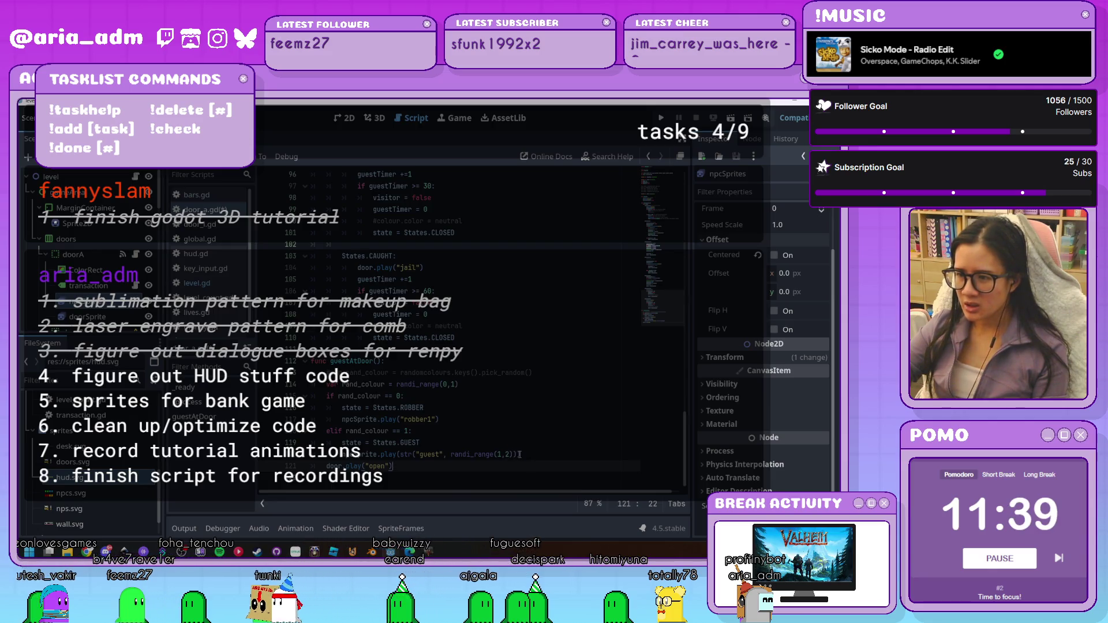
left_click_drag(521, 454, 342, 454)
key("ctrl+c")
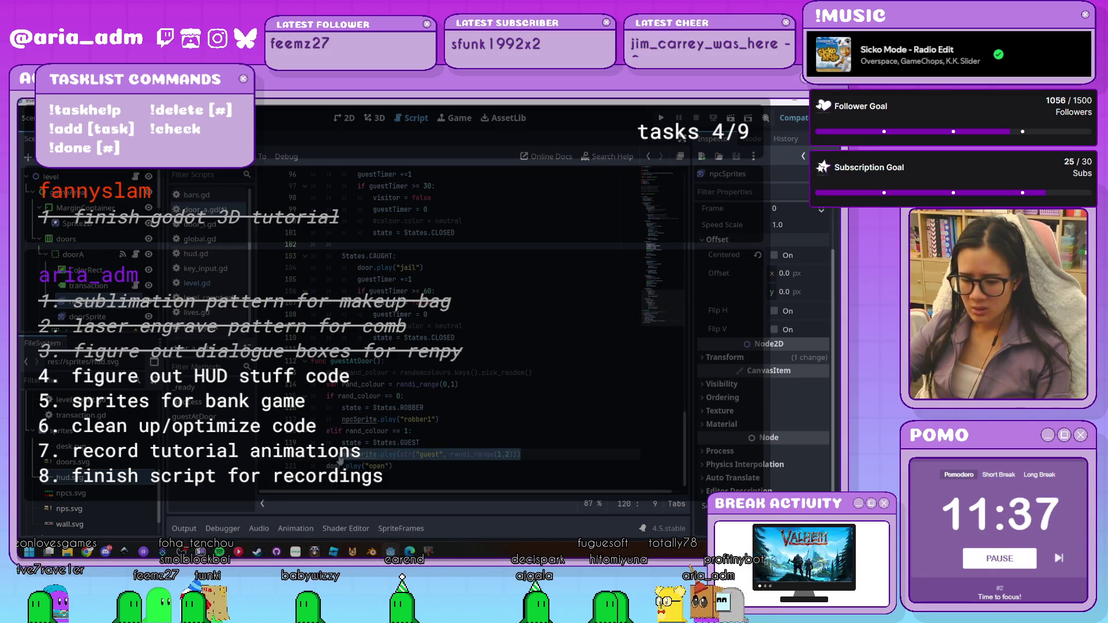
left_click_drag(438, 420, 345, 420)
key("ctrl+v")
double_click(433, 420)
type("robber")
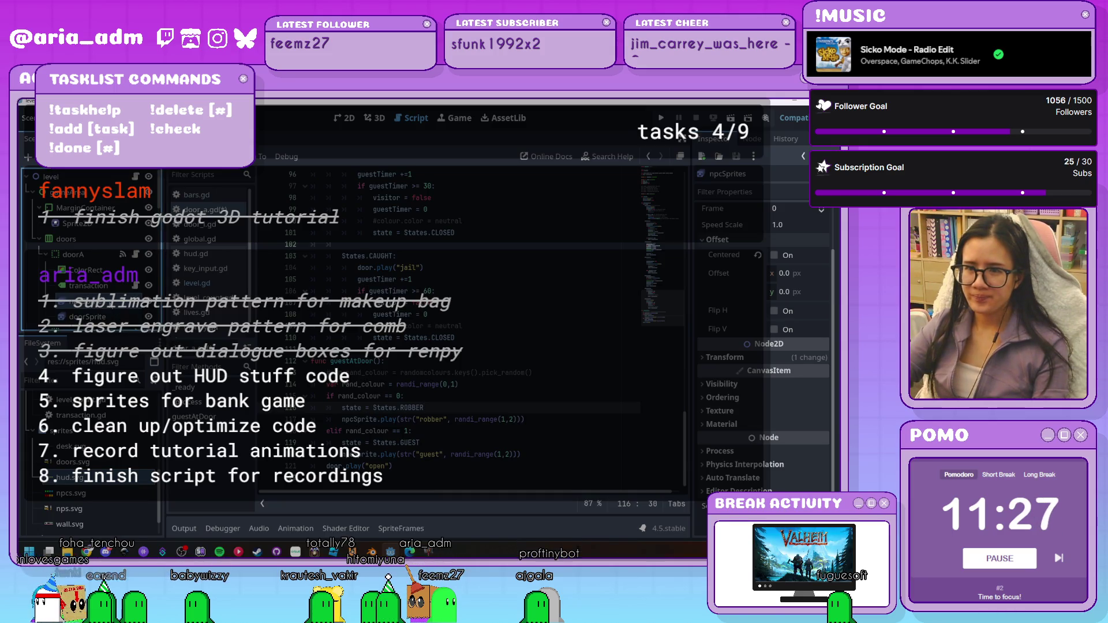
left_click(404, 530)
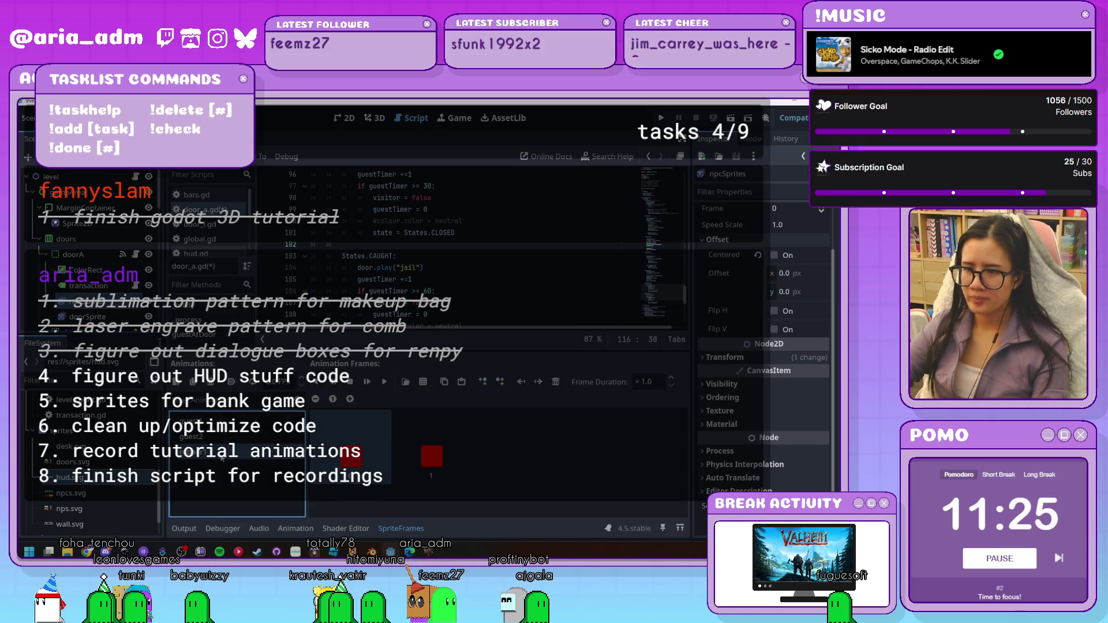
Add two red frames from the npcs.svg sprite sheet to the robber2 animation
left_click(207, 439)
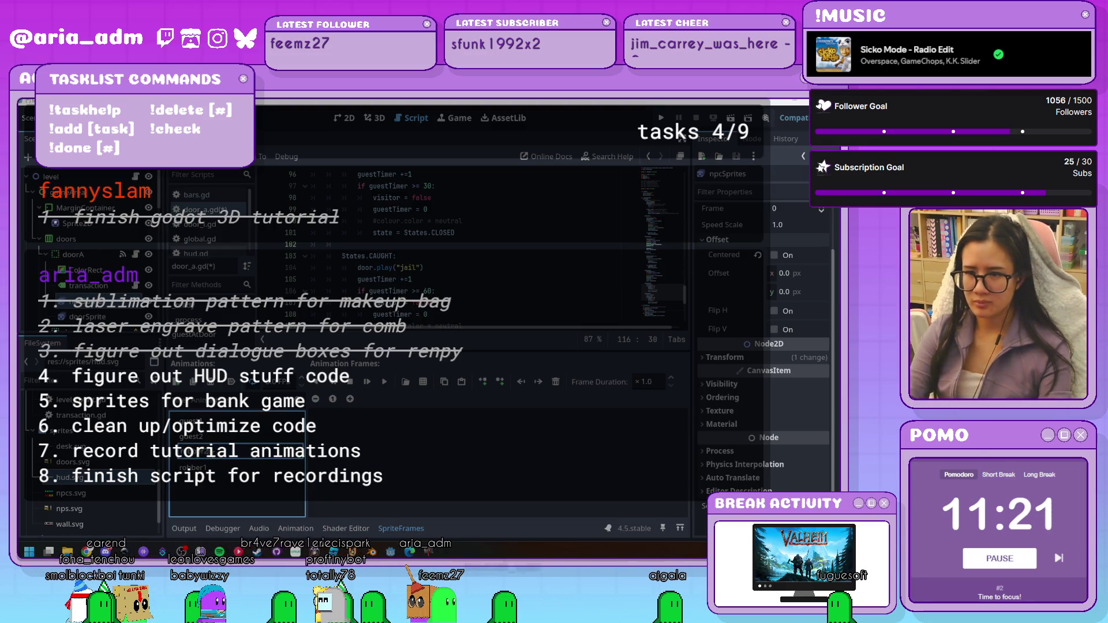
left_click(424, 383)
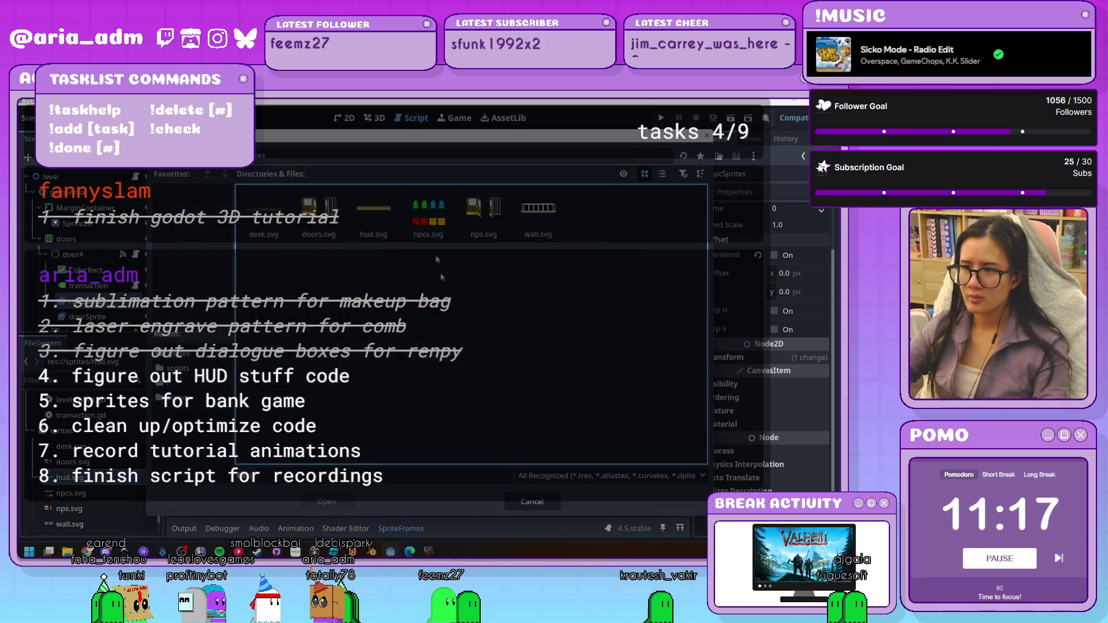
double_click(429, 195)
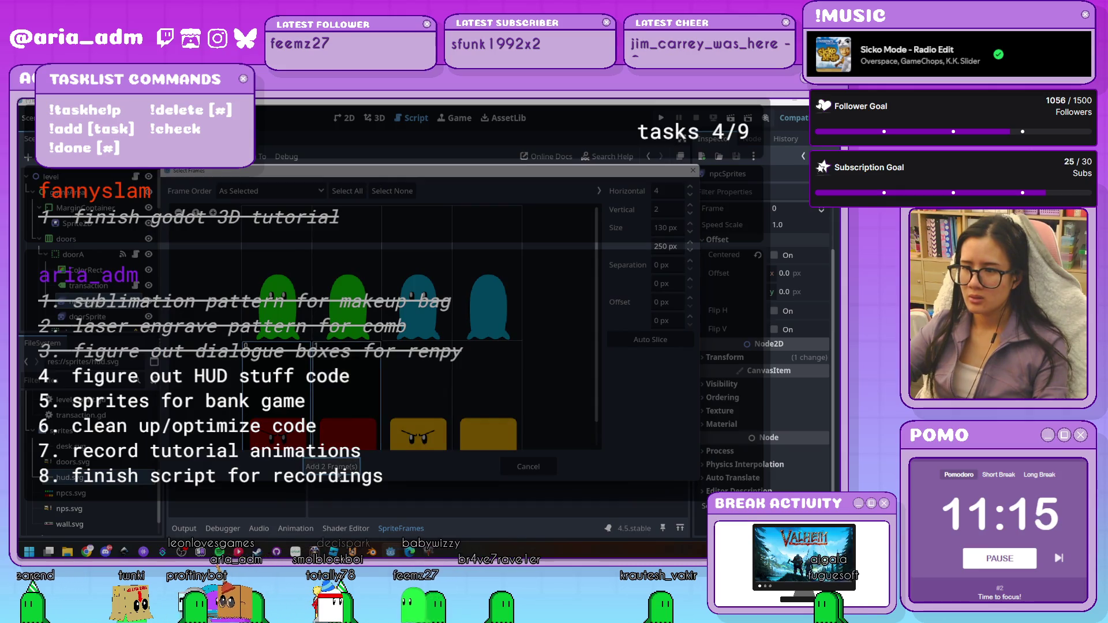
left_click(334, 467)
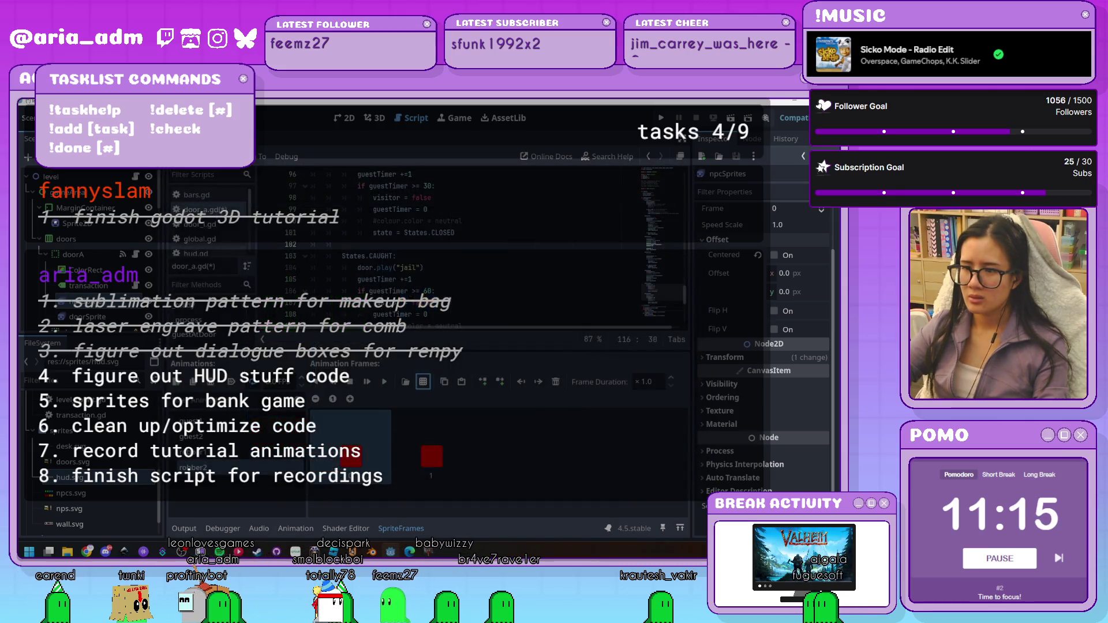
Replace the unwanted red frame with the yellow robber frame from npcs.svg
left_click(558, 387)
left_click(425, 383)
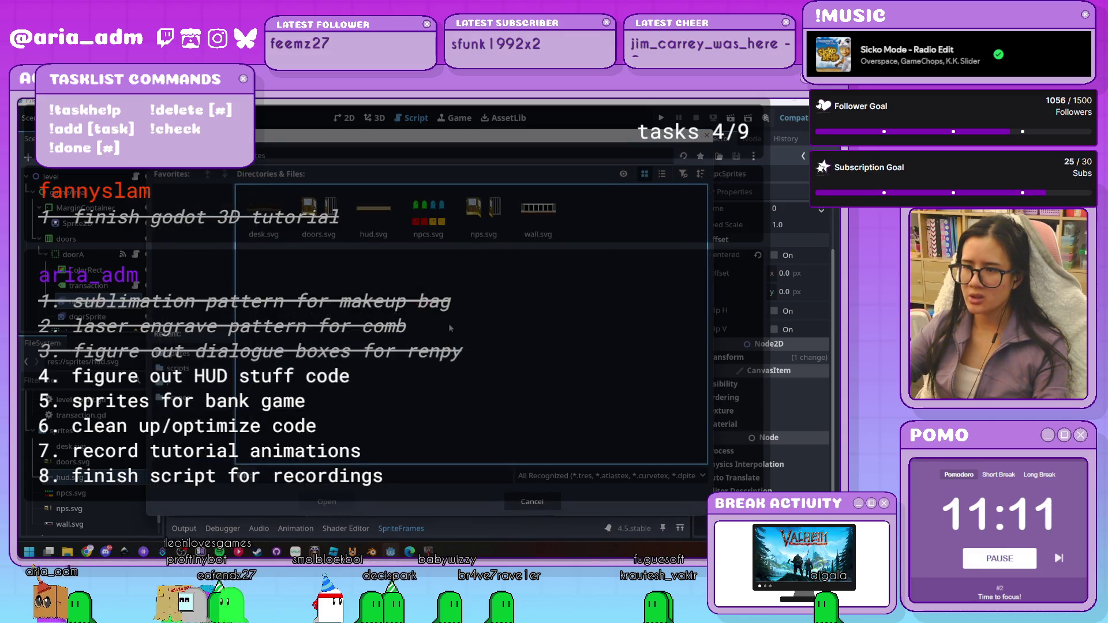
double_click(418, 364)
left_click(331, 466)
Save the scene and door script, then run the bank game with F5
key("ctrl+s")
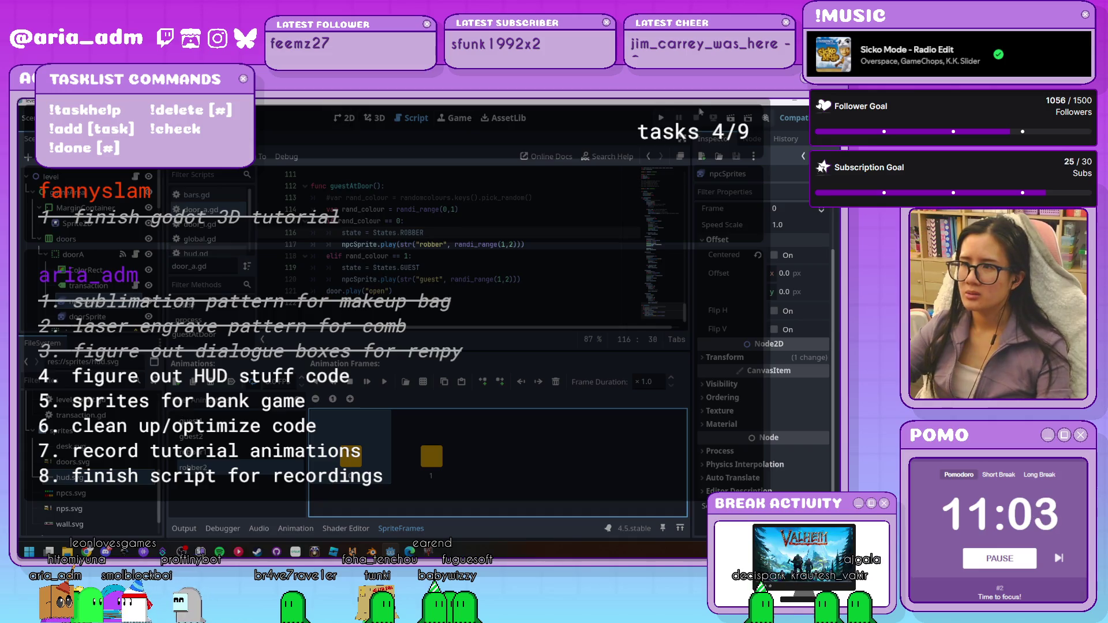
key("F5")
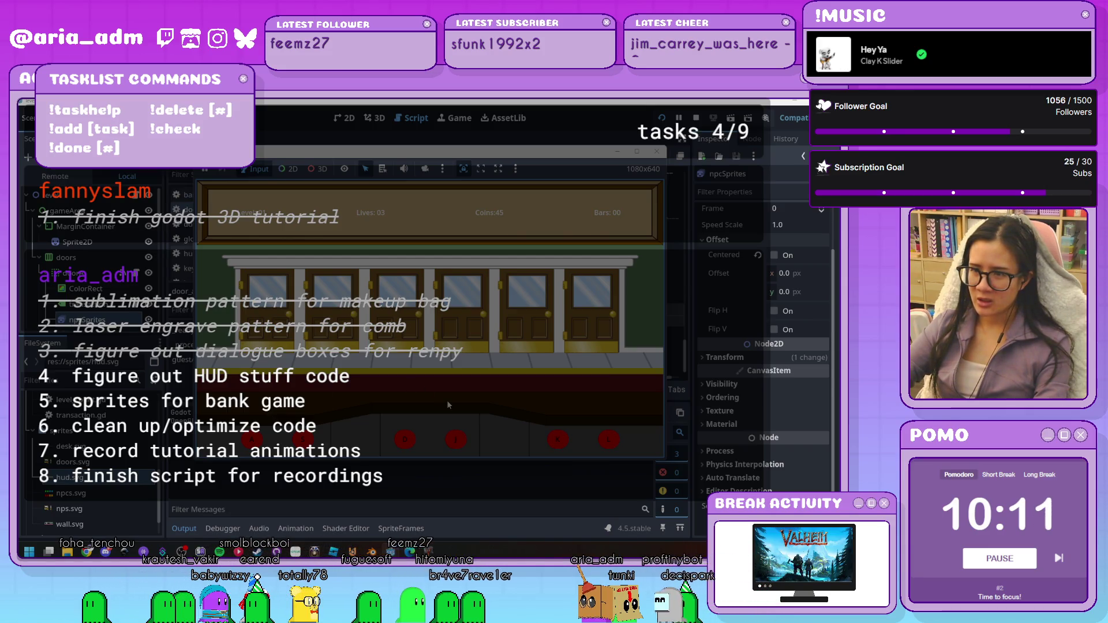
Close the game, review doorSprite and npcSprites animation frames, then close the SpriteFrames panel
left_click(657, 151)
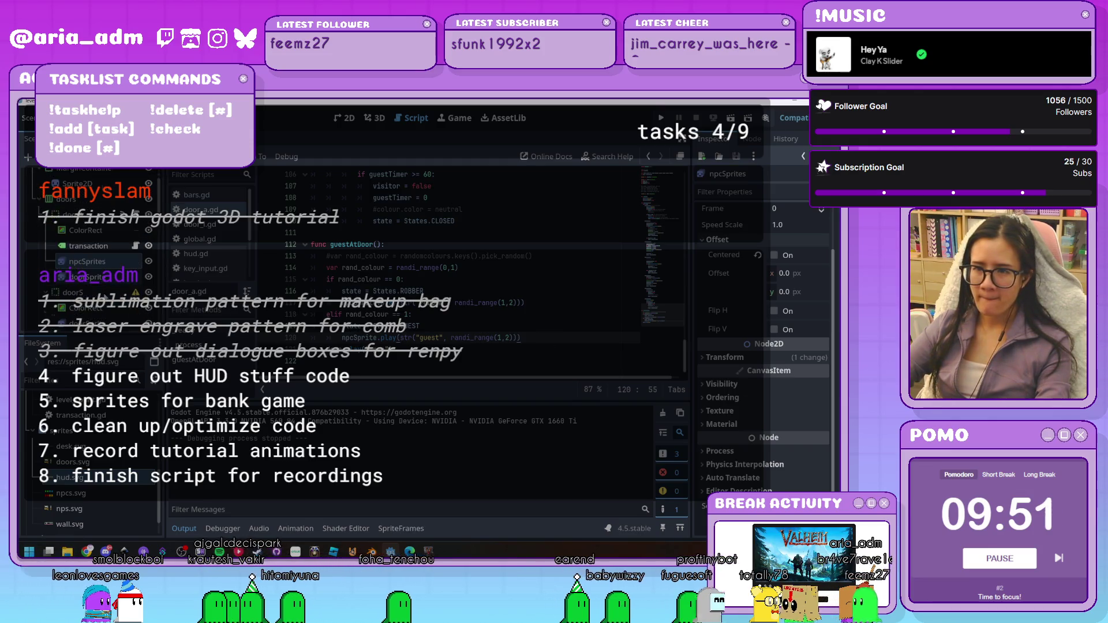
scroll(87, 254, "down", 1)
left_click(92, 278)
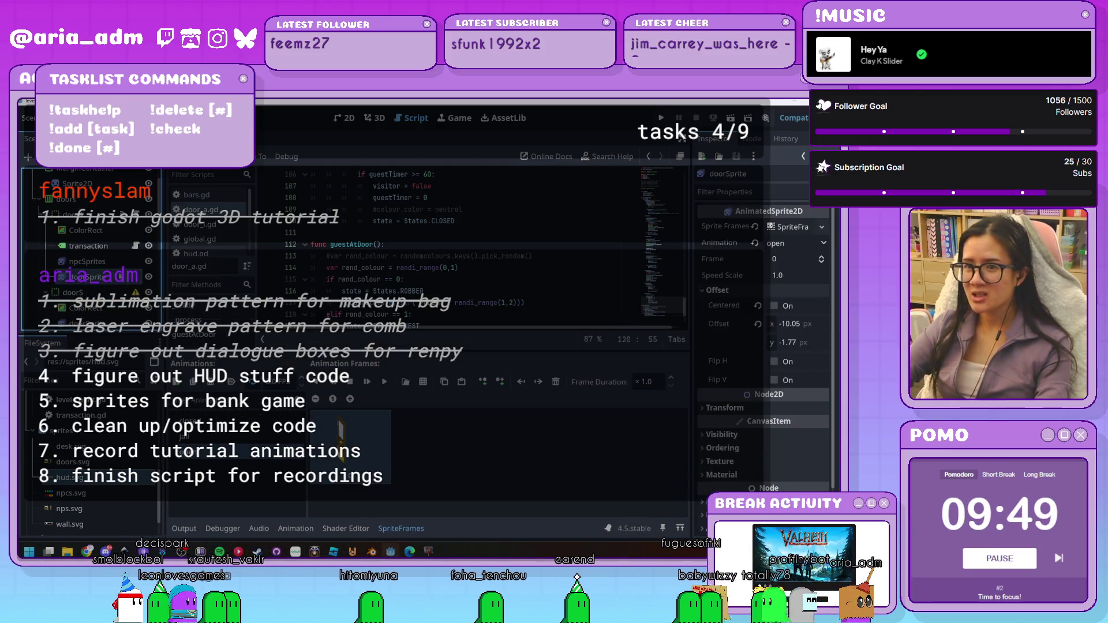
left_click(115, 263)
left_click(260, 465)
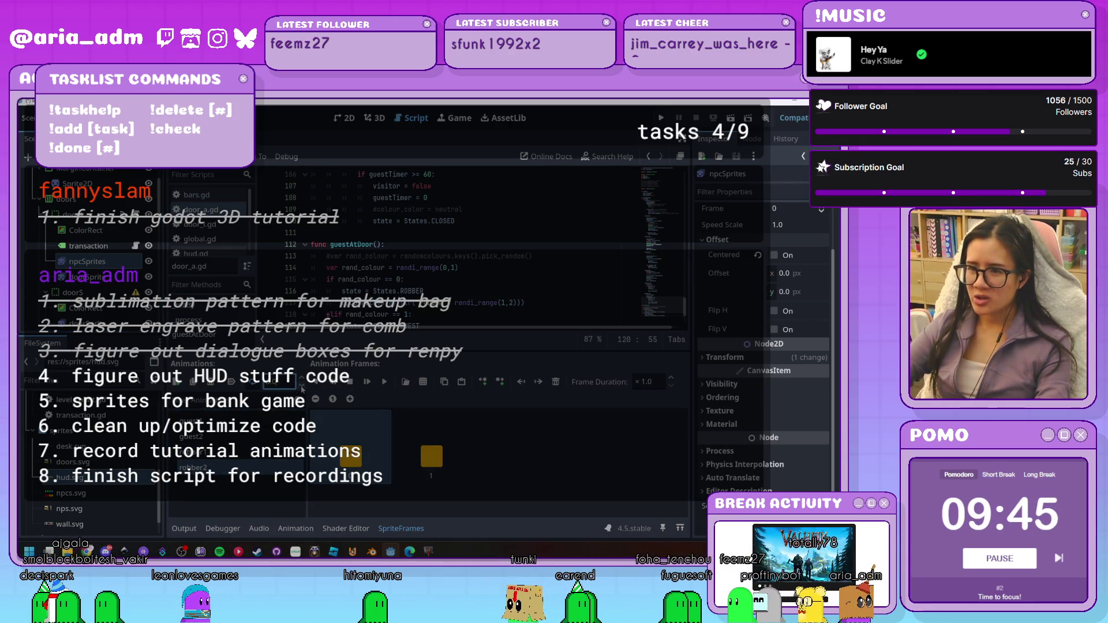
left_click(604, 472)
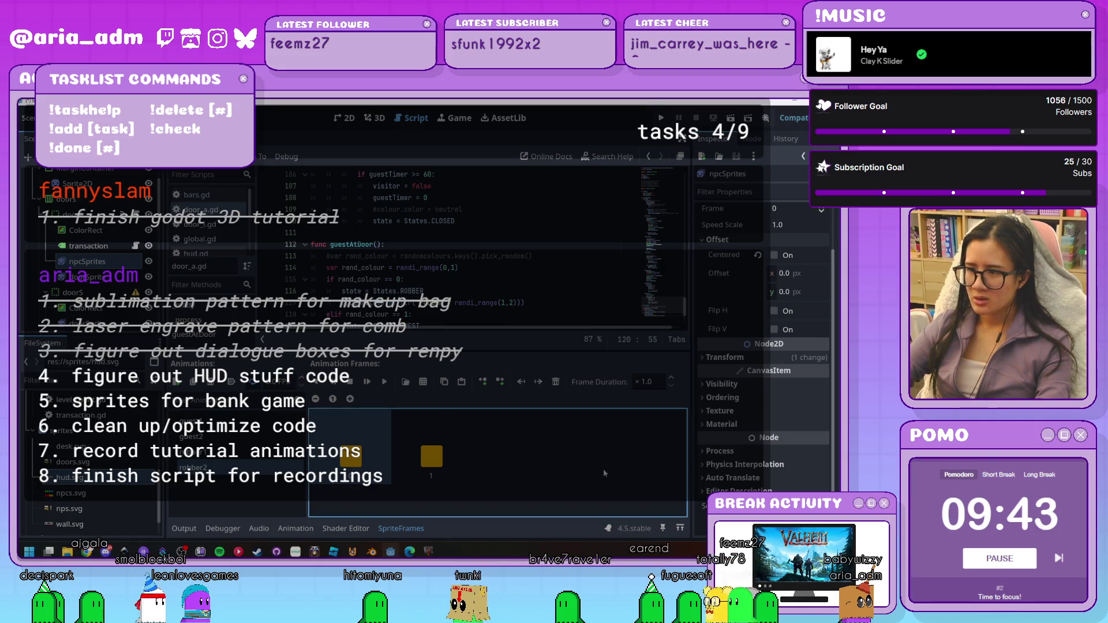
left_click(401, 529)
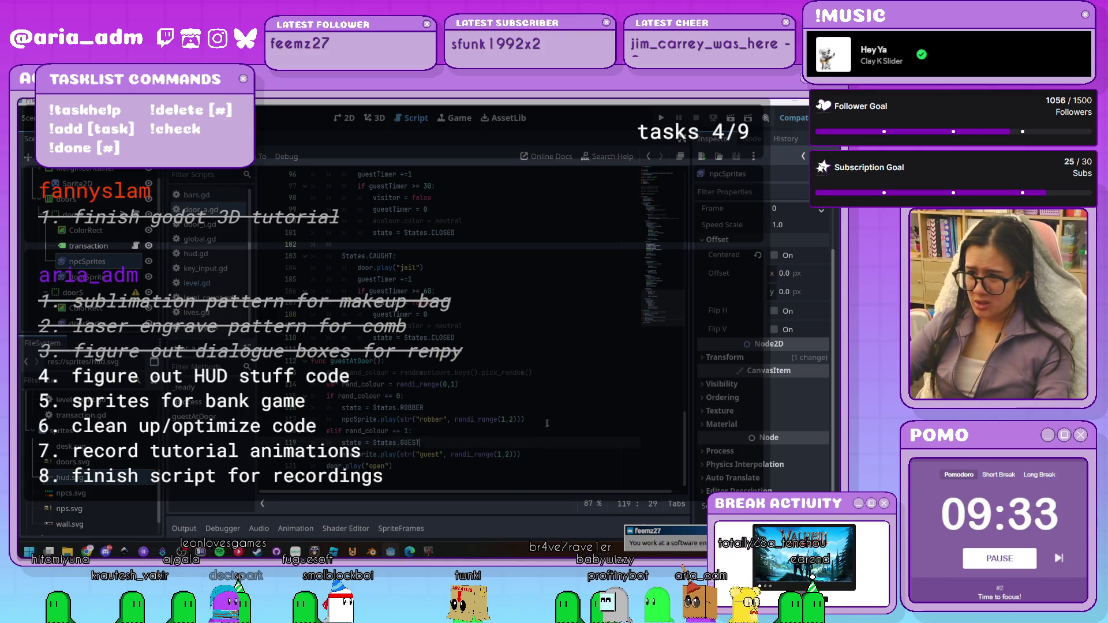
key("Down")
key("Down")
key("Down")
key("Up")
key("Up")
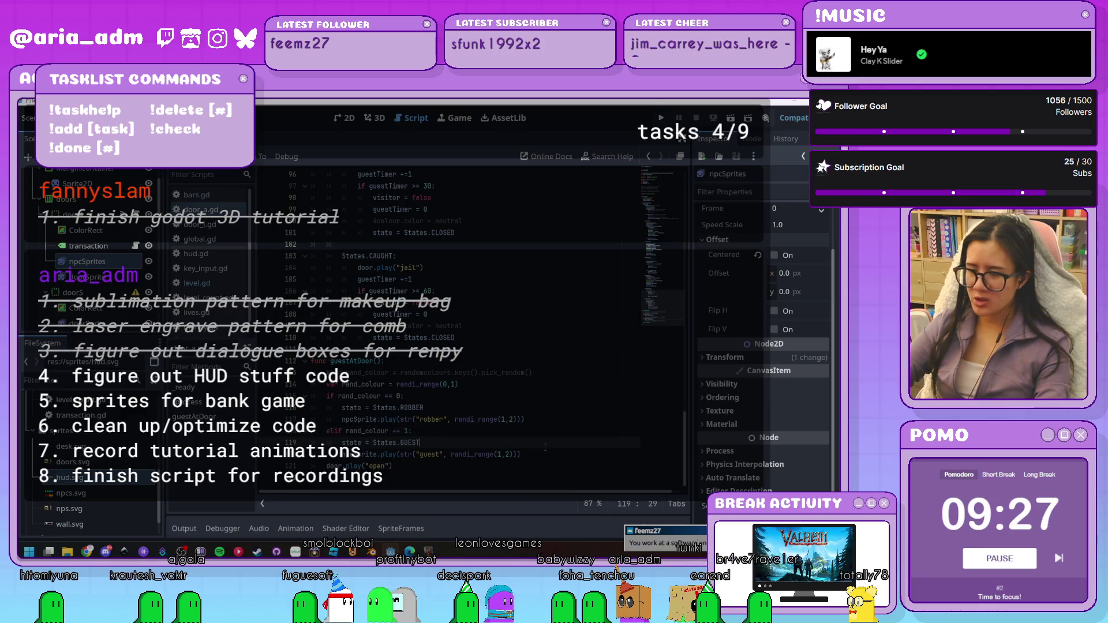
left_click(547, 422)
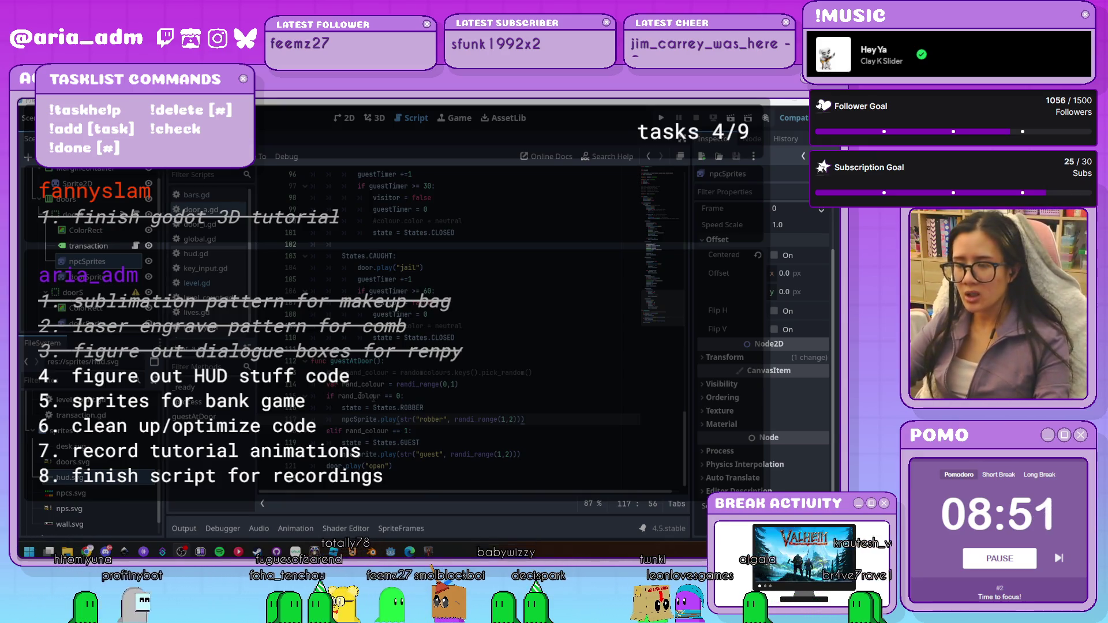
left_click(467, 466)
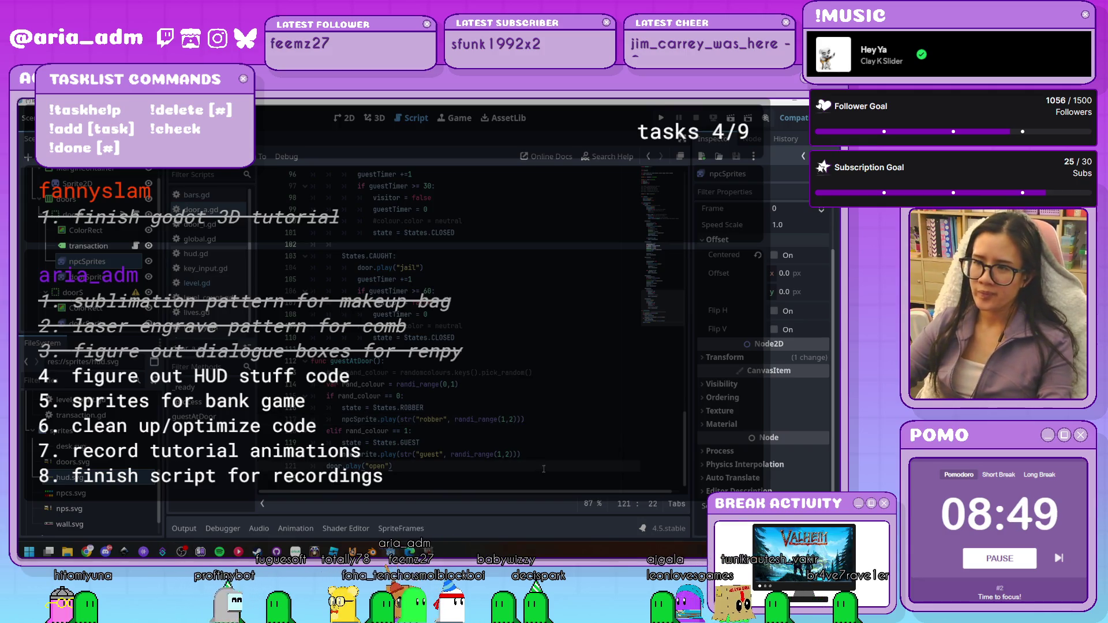
Run the bank game again to watch an NPC appear at an open door
left_click(661, 117)
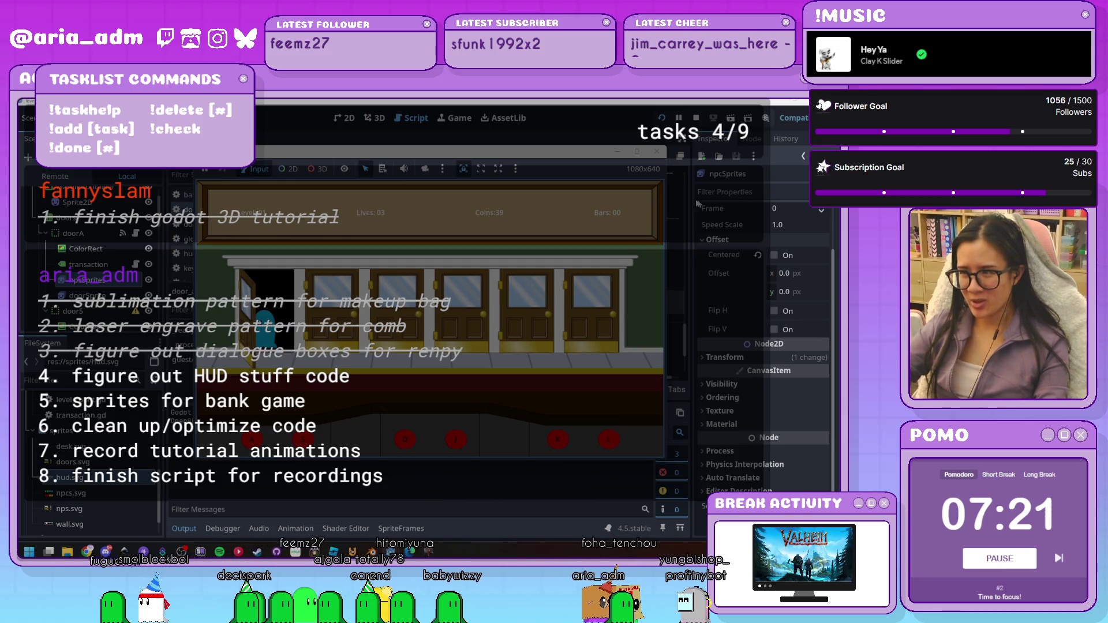
Close the running game and return to line 14 of the door script
left_click(657, 152)
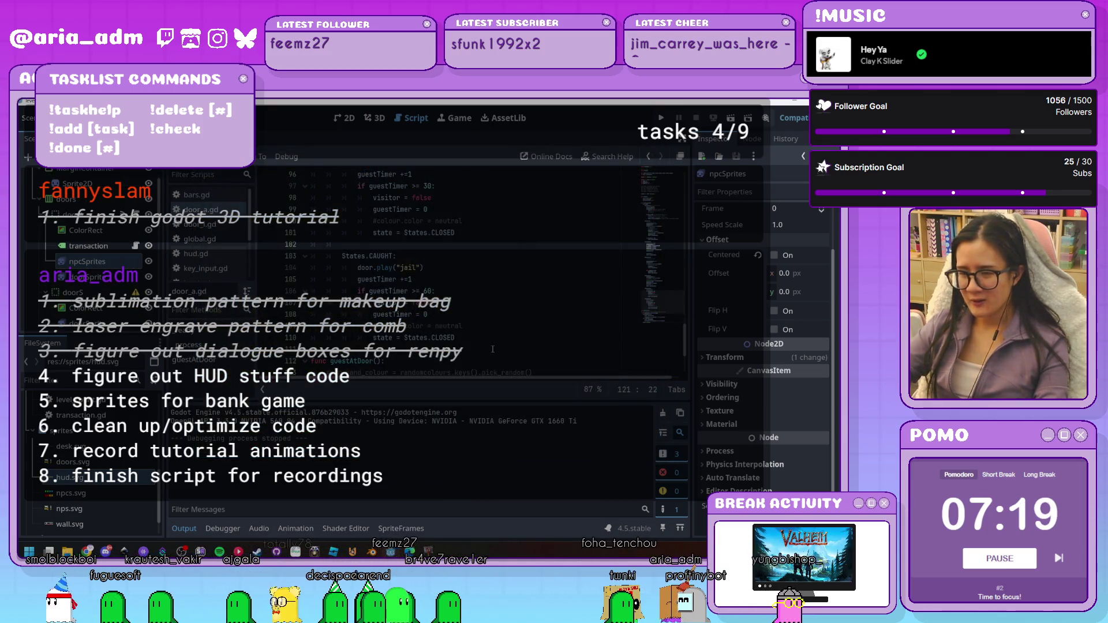
scroll(492, 349, "up", 15)
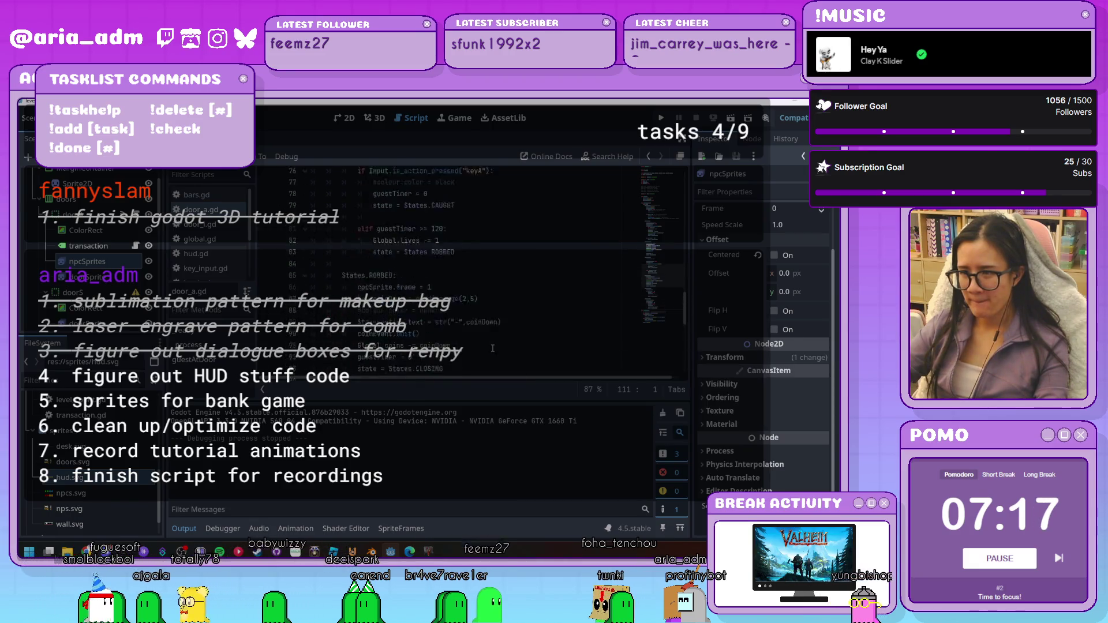
scroll(492, 349, "up", 10)
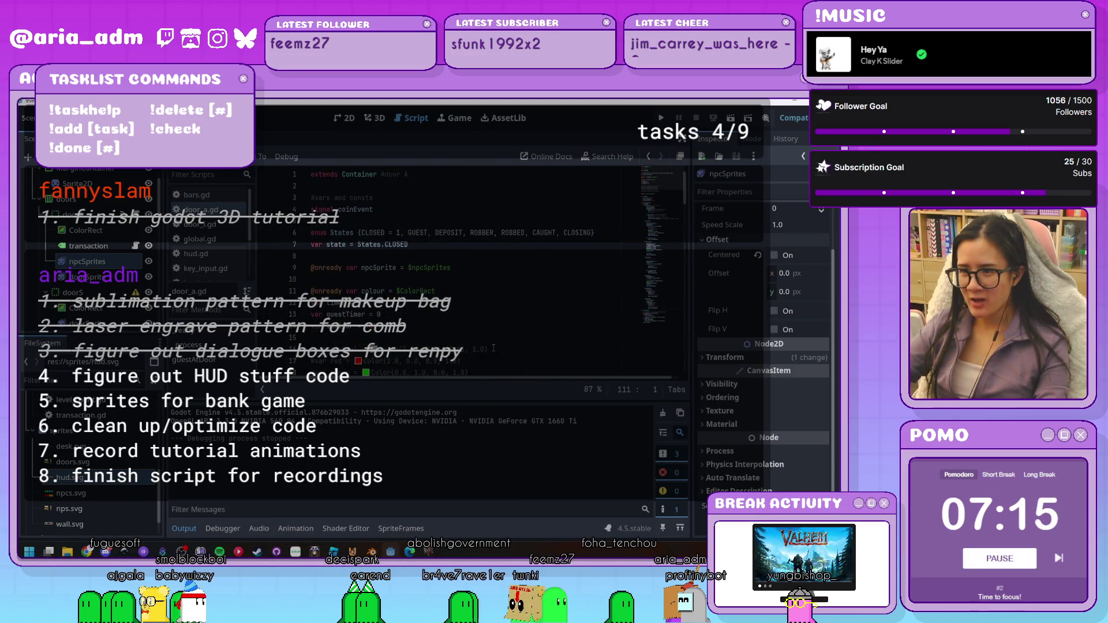
scroll(494, 348, "up", 8)
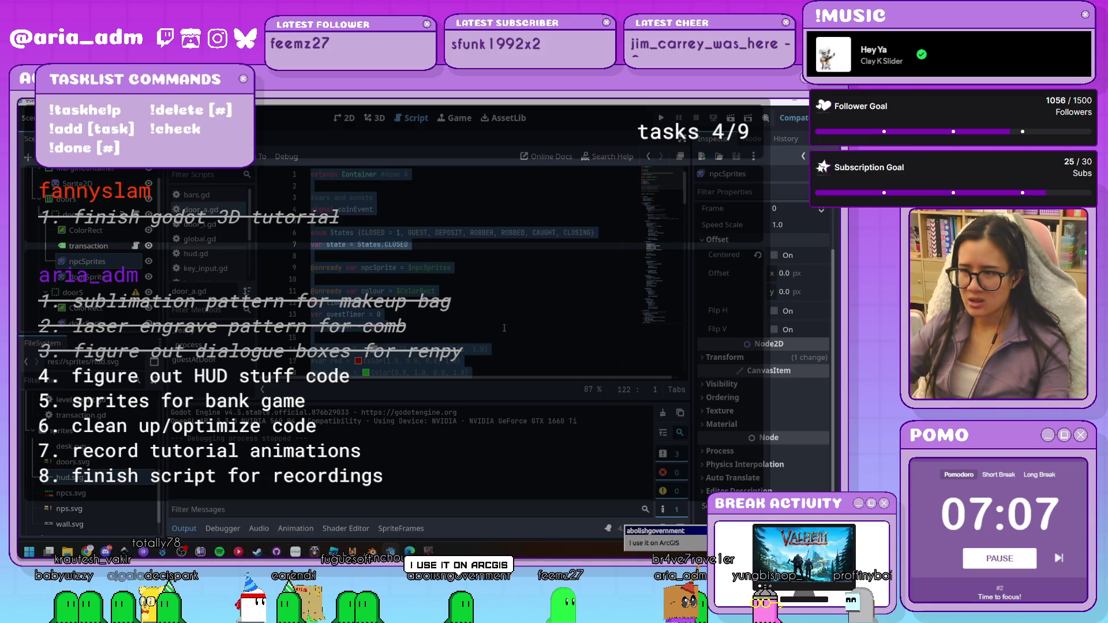
left_click(504, 325)
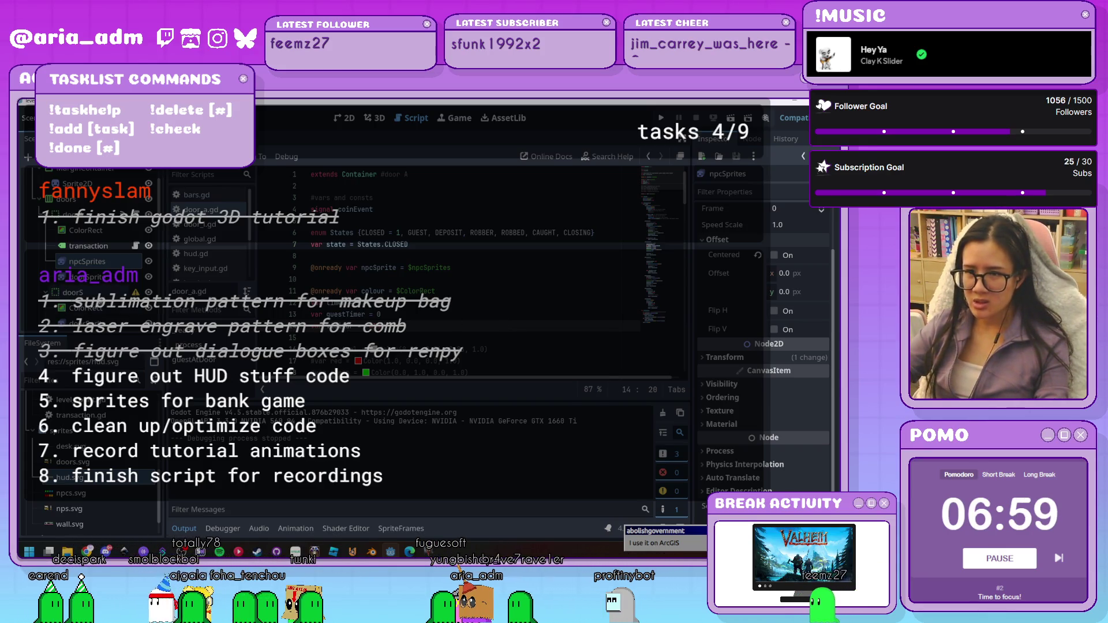
Select the doorS container node to show its Control properties in the Inspector
scroll(114, 287, "up", 3)
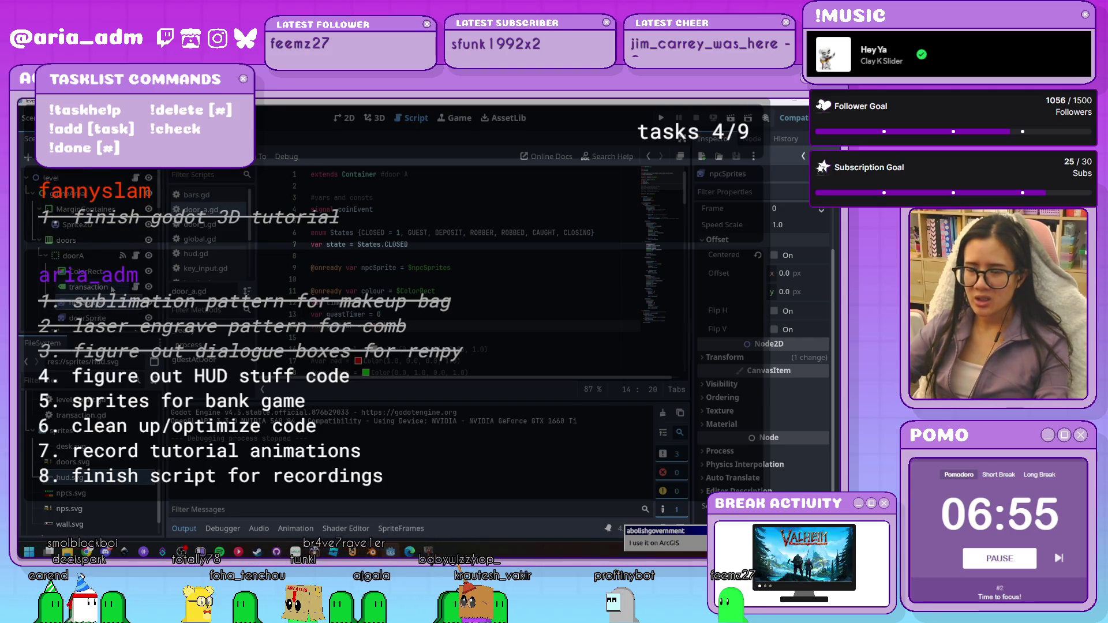
scroll(113, 287, "down", 1)
scroll(113, 289, "down", 1)
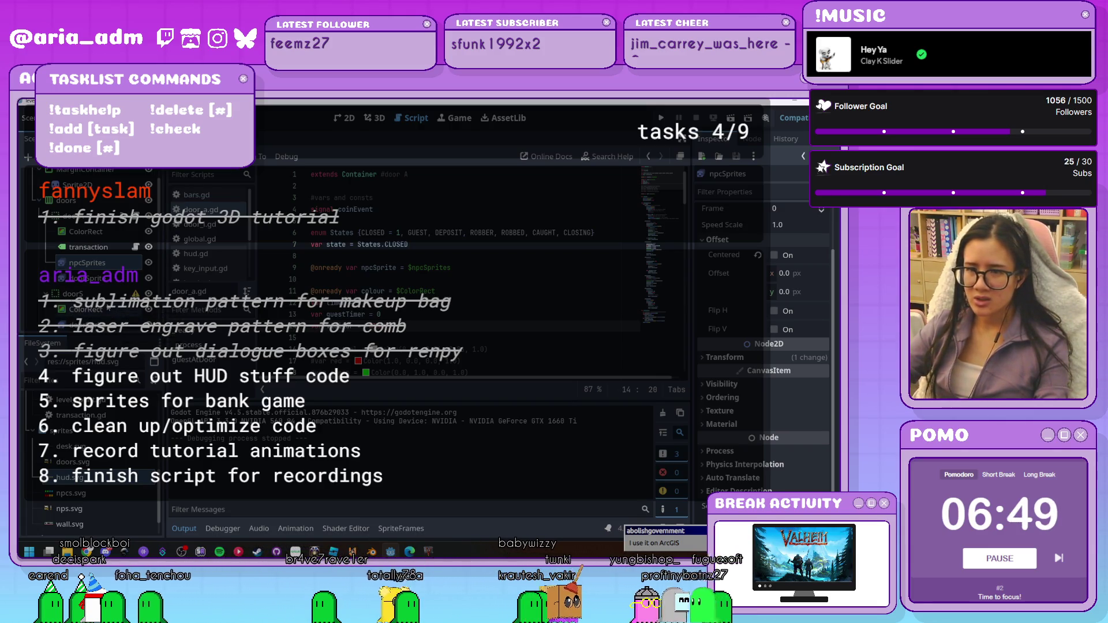
scroll(109, 309, "up", 1)
scroll(109, 309, "up", 1)
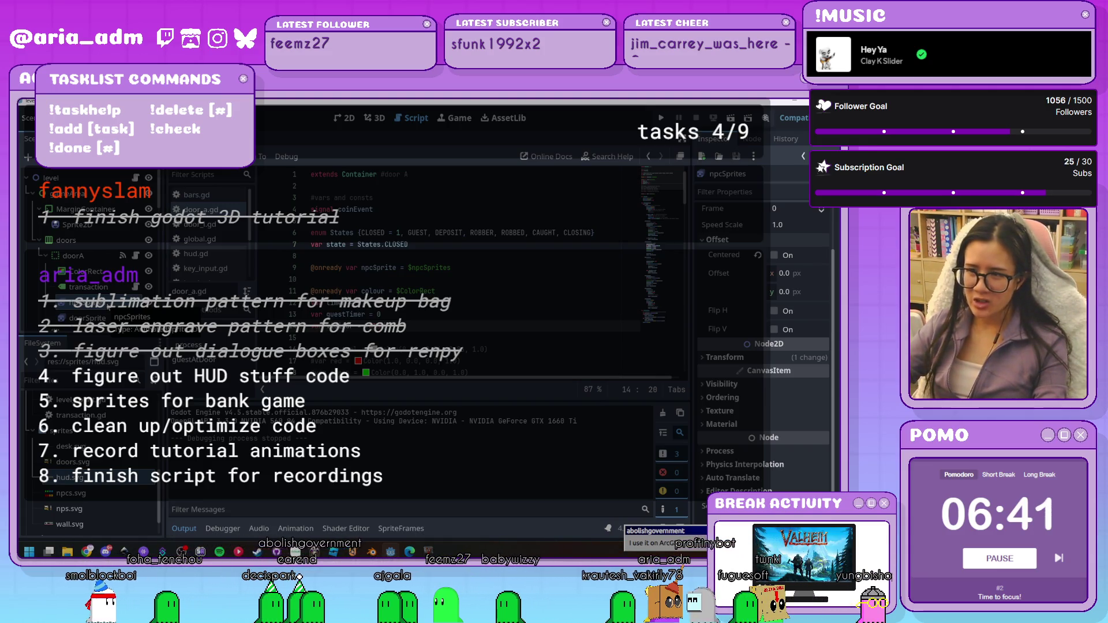
scroll(108, 309, "down", 3)
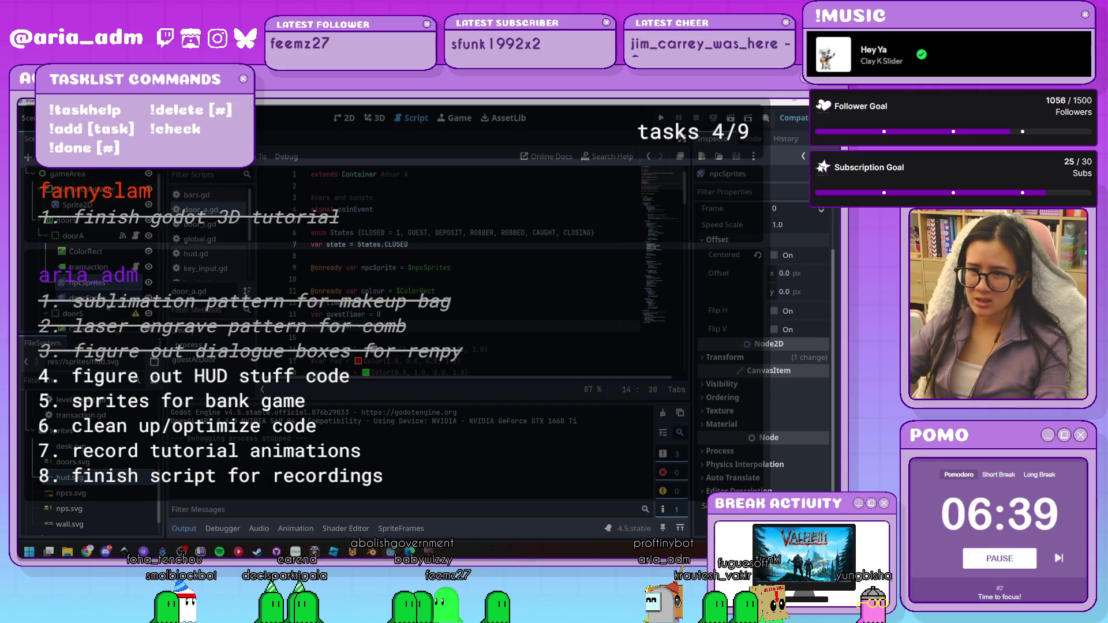
left_click(104, 294)
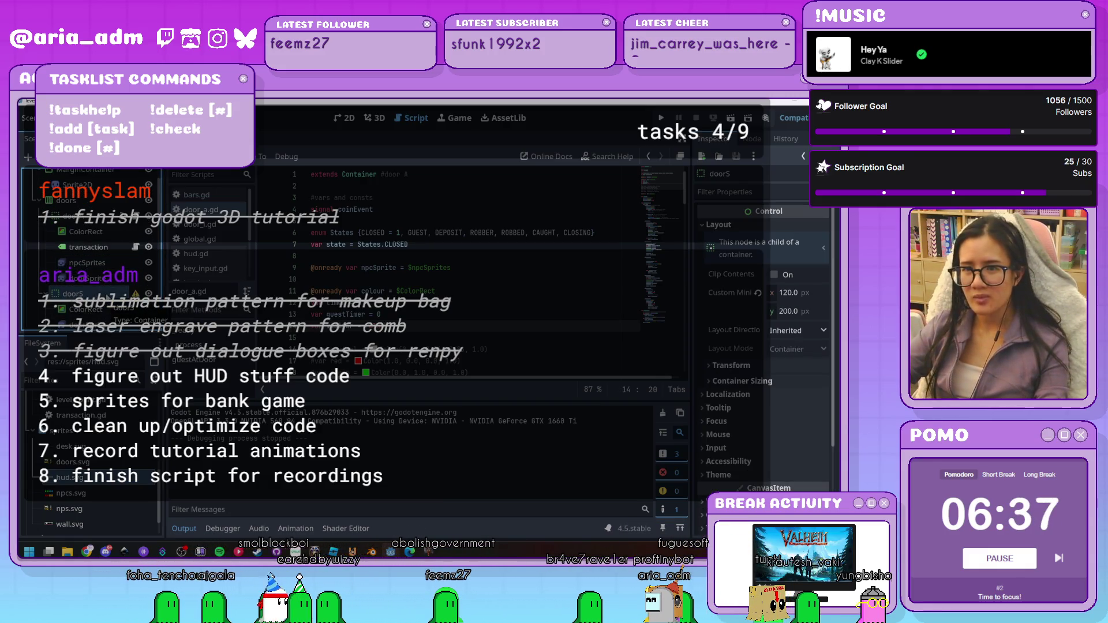
Attach a new res://scenes/door_l.gd script to the doorL node
scroll(106, 296, "up", 4)
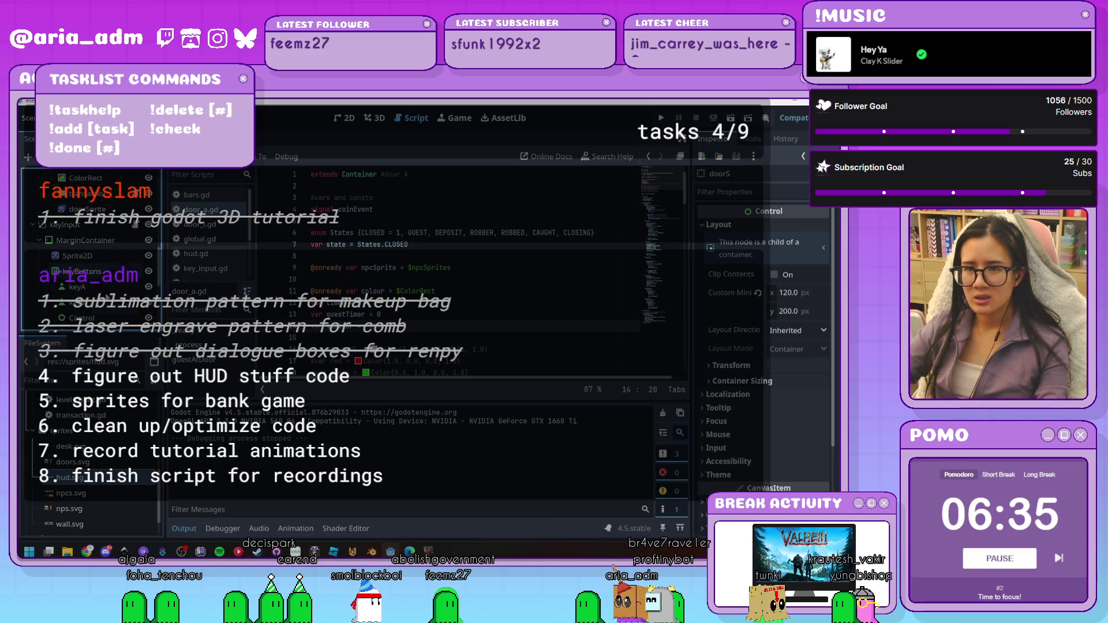
scroll(106, 297, "up", 3)
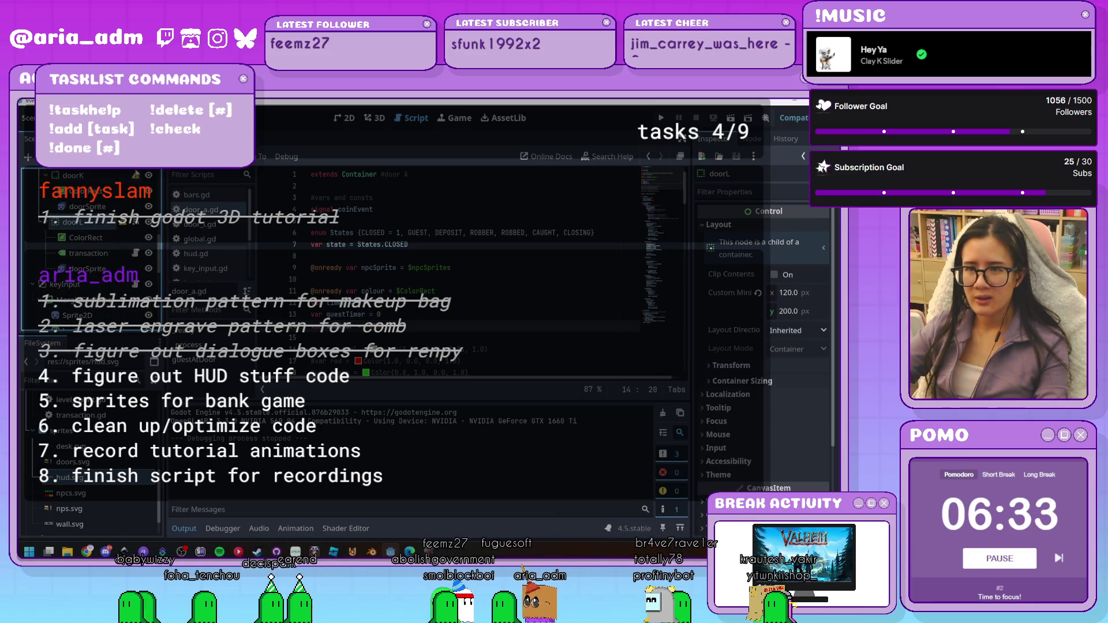
left_click(147, 157)
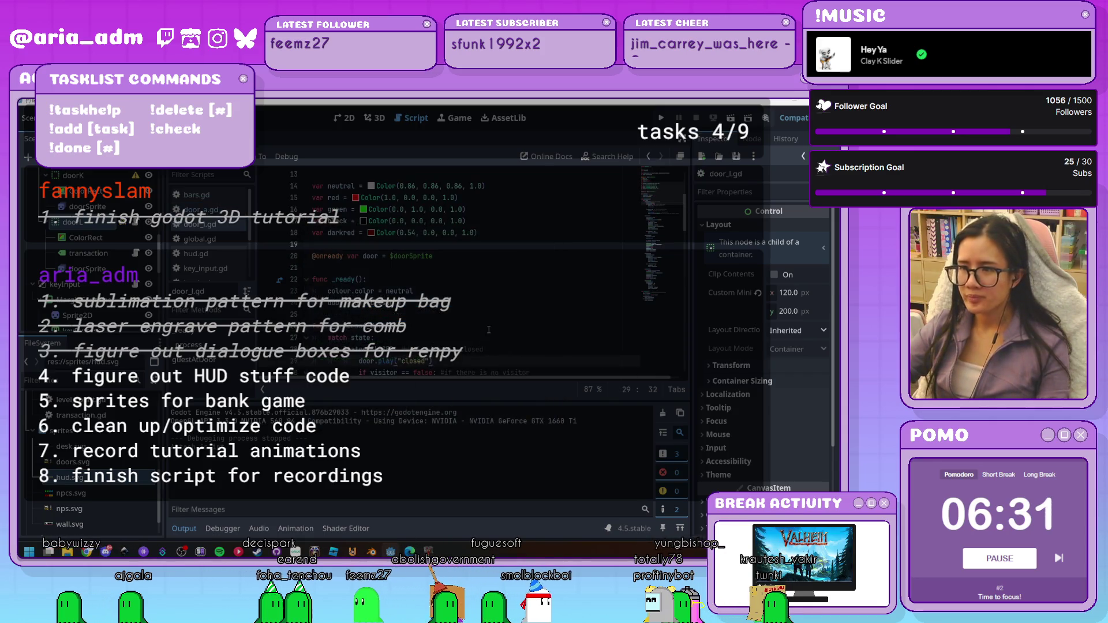
scroll(489, 330, "down", 3)
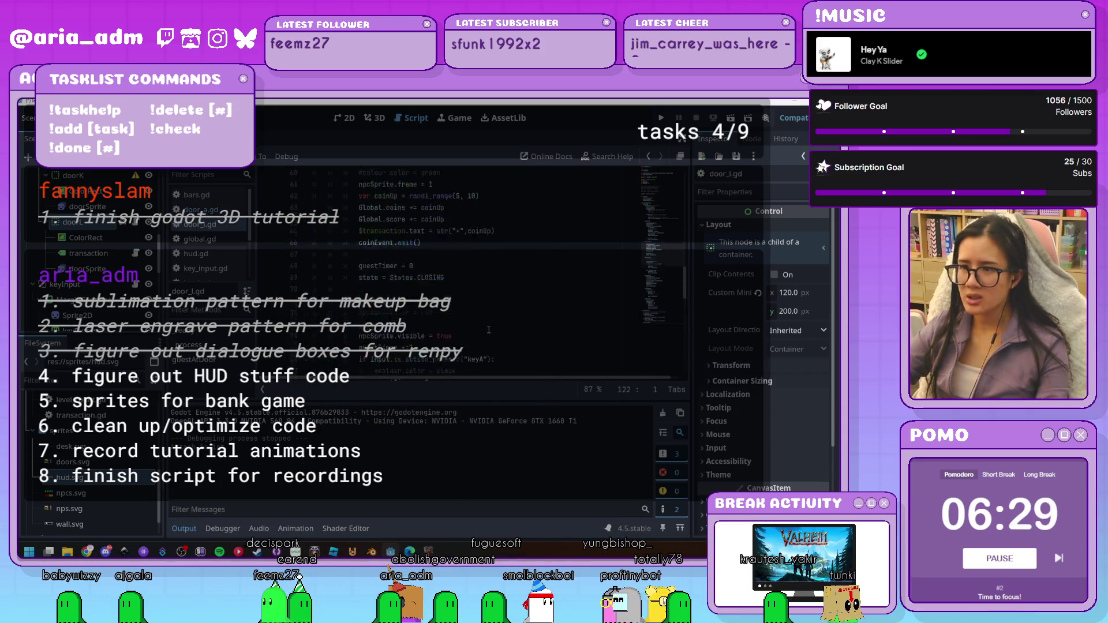
scroll(489, 329, "up", 7)
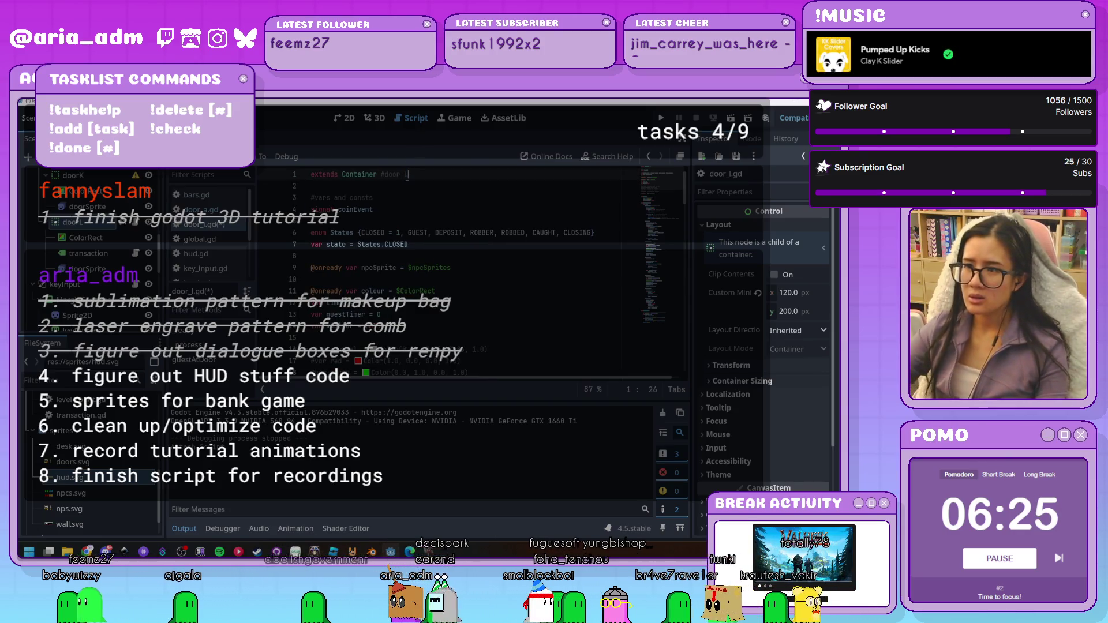
scroll(491, 278, "down", 15)
scroll(491, 278, "up", 2)
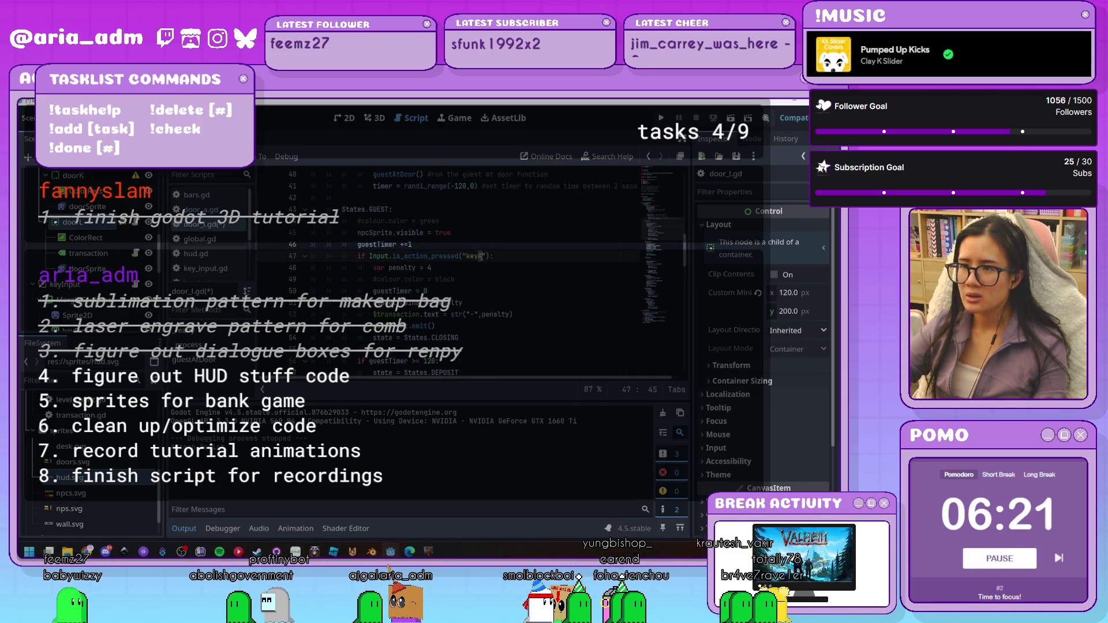
Review the guest state code, then bring up the doorSprite's SpriteFrames animations
left_click(538, 293)
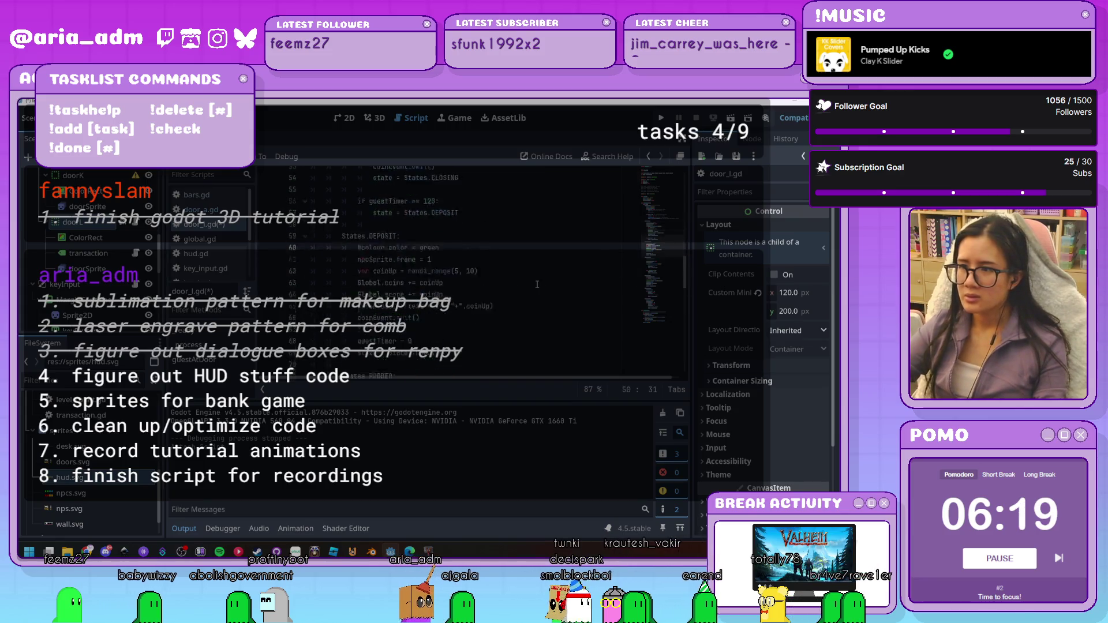
scroll(537, 286, "down", 11)
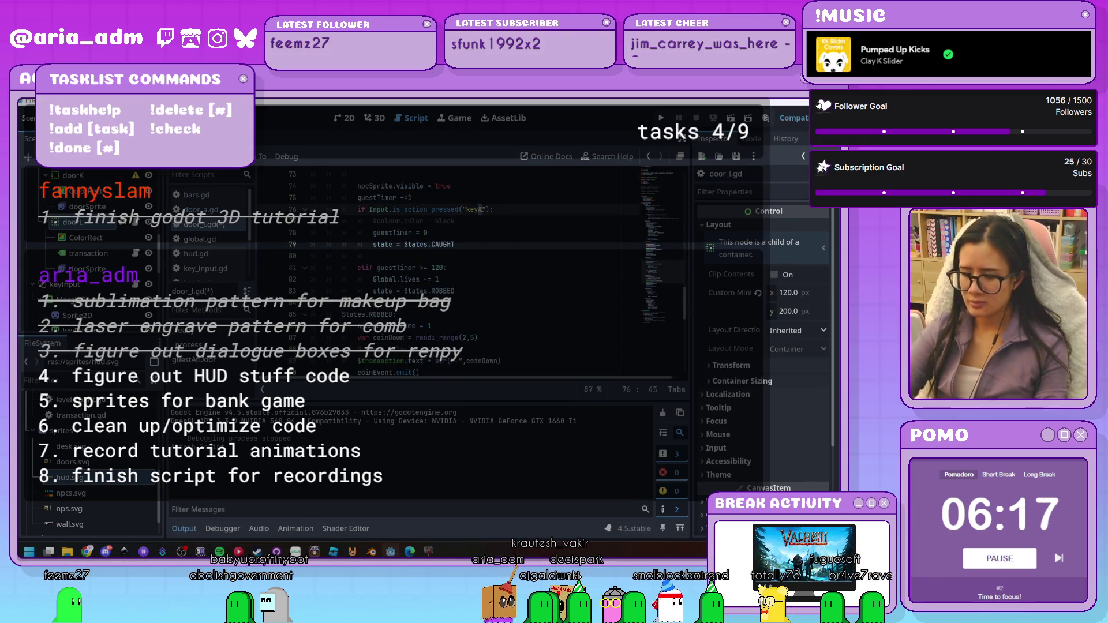
scroll(523, 341, "down", 11)
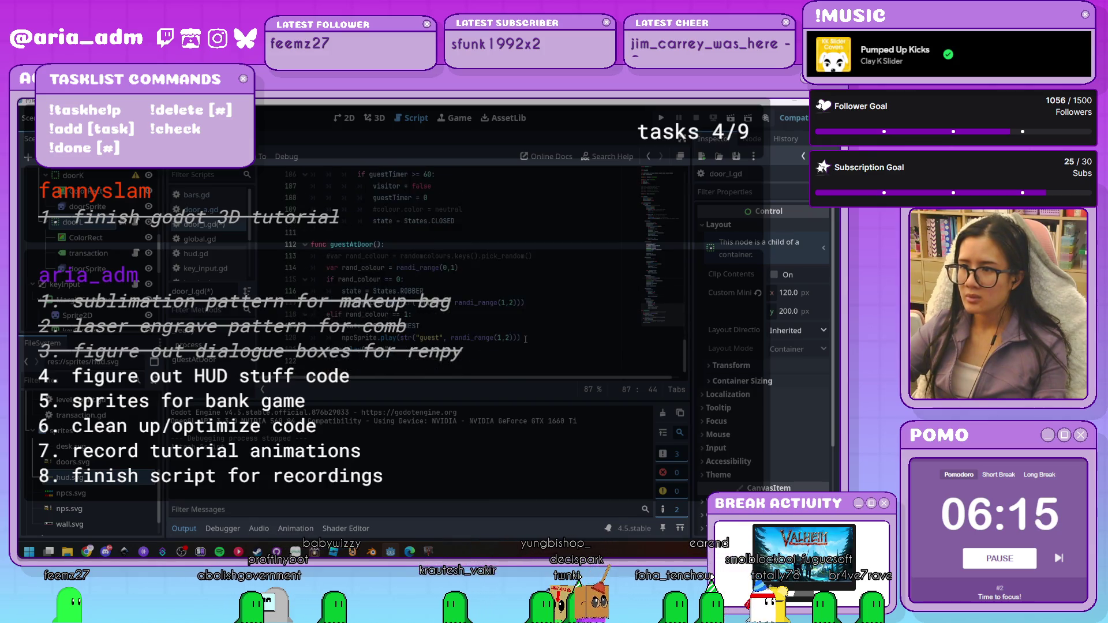
left_click(100, 230)
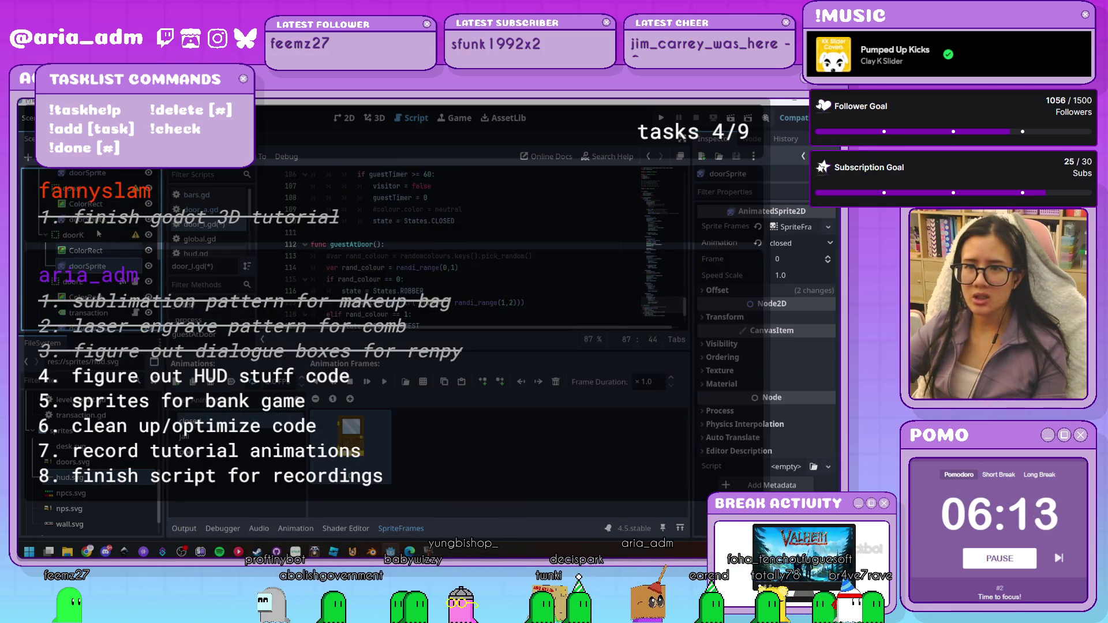
Set doorL's npcSprites node to the guest1 animation
left_click(89, 227)
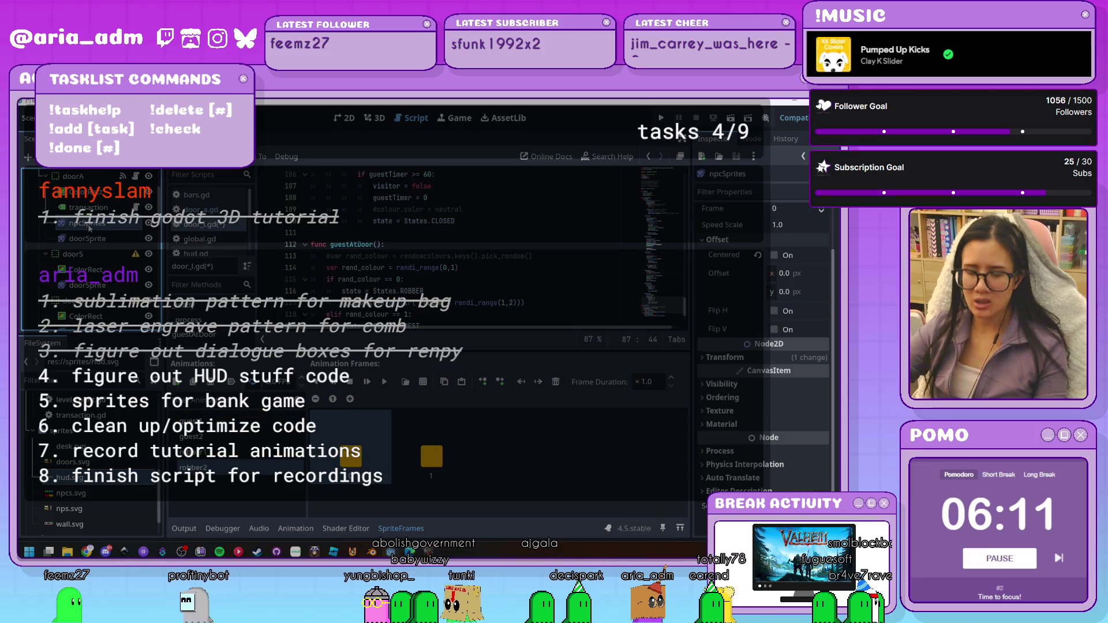
scroll(90, 229, "down", 3)
left_click(82, 263)
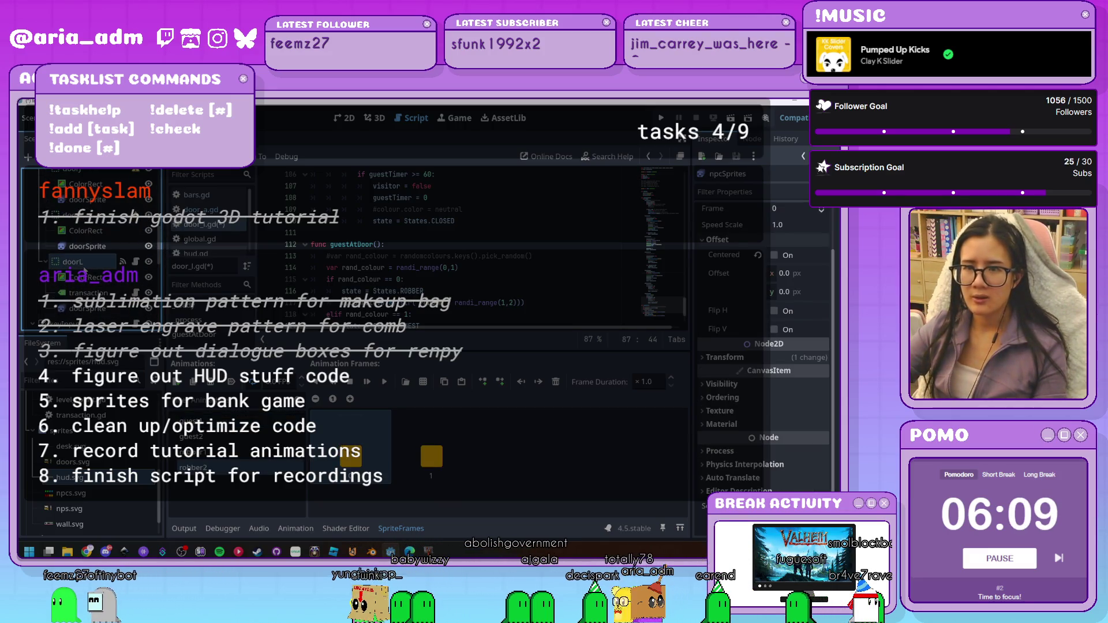
left_click(81, 322)
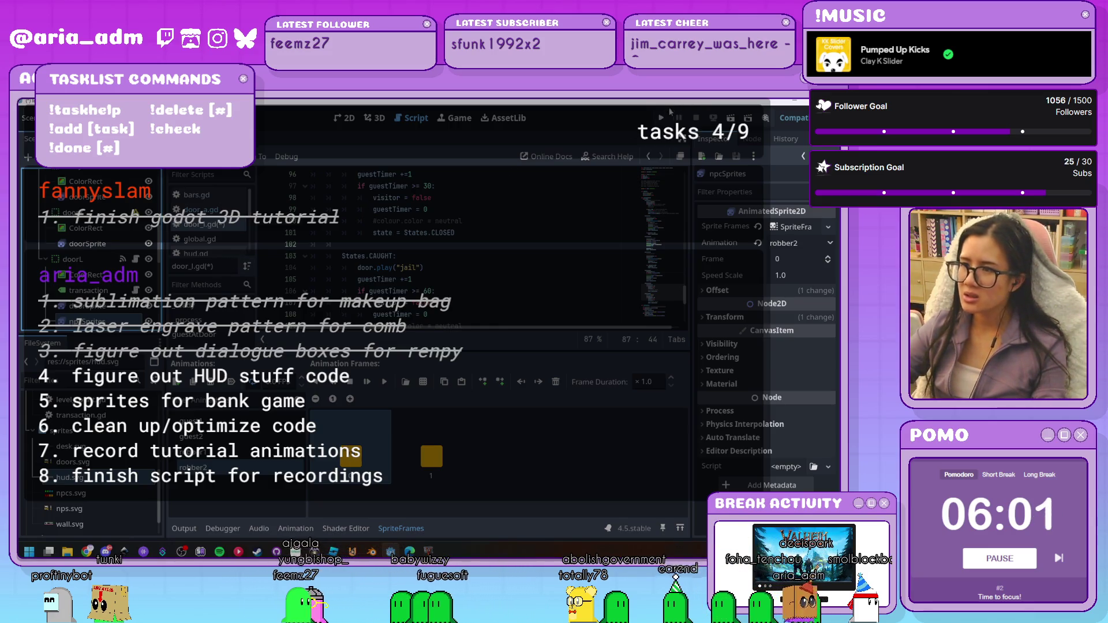
left_click(190, 421)
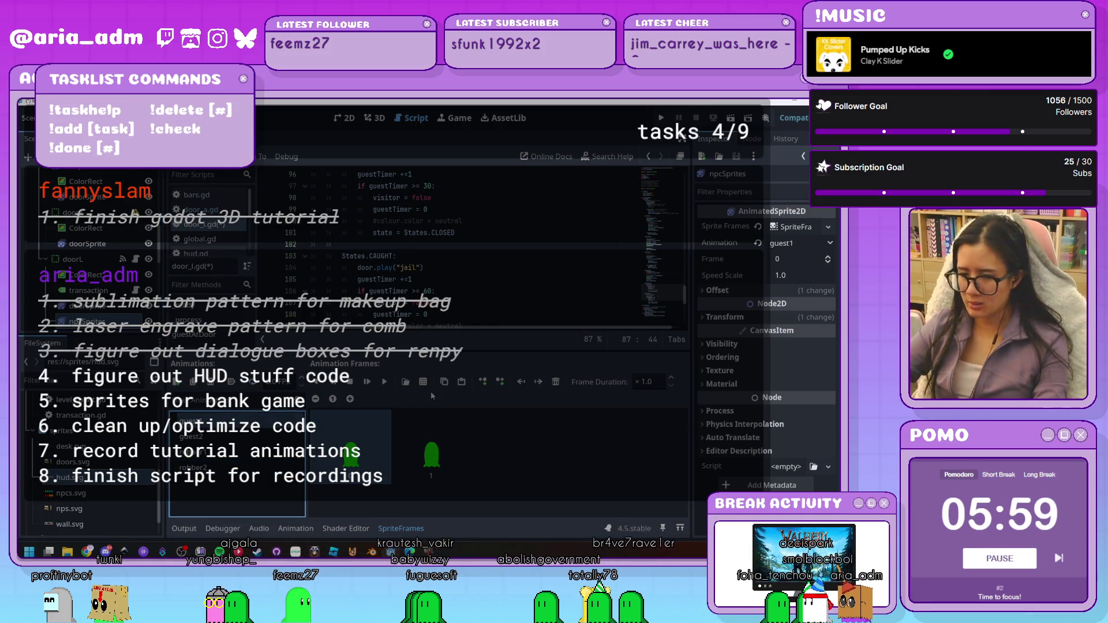
Test-run the bank game, close it, and move npcSprites above doorSprite
left_click(662, 118)
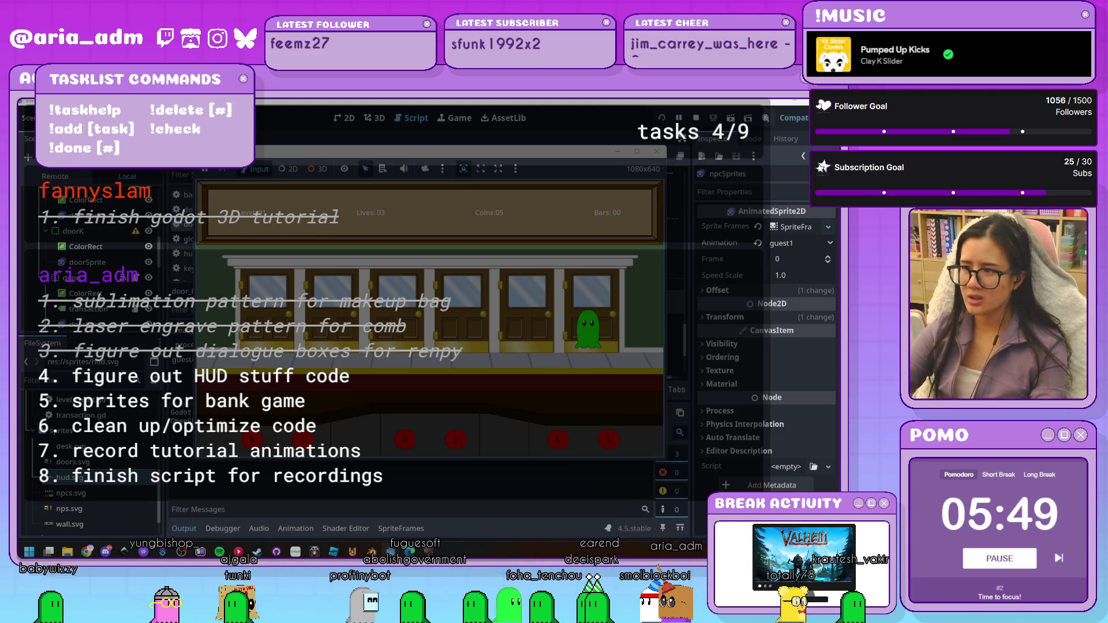
left_click(657, 152)
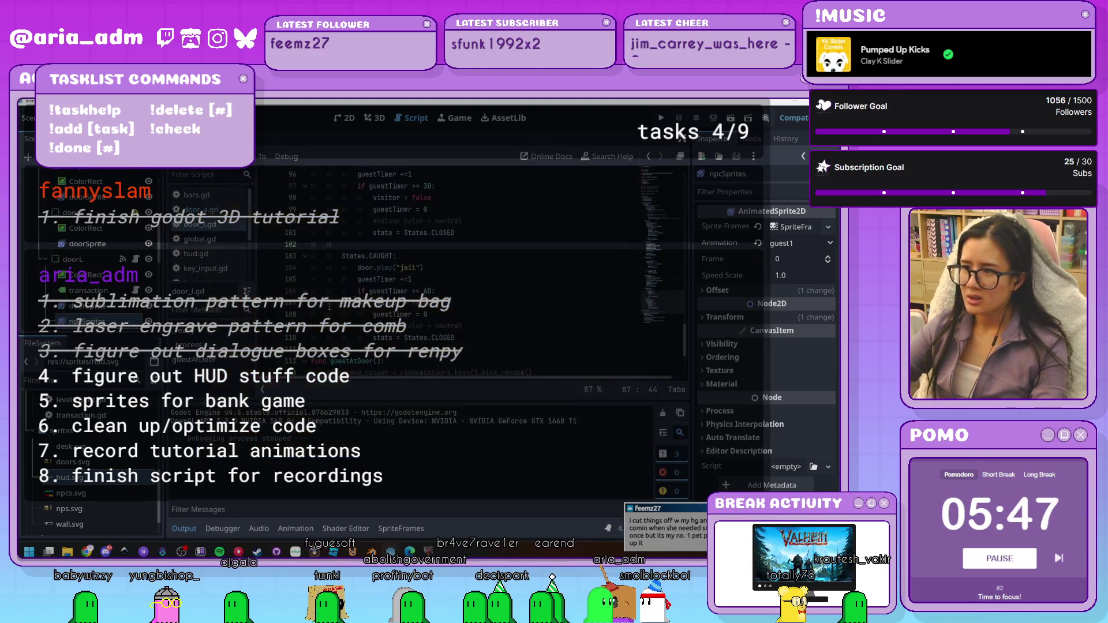
scroll(118, 286, "down", 3)
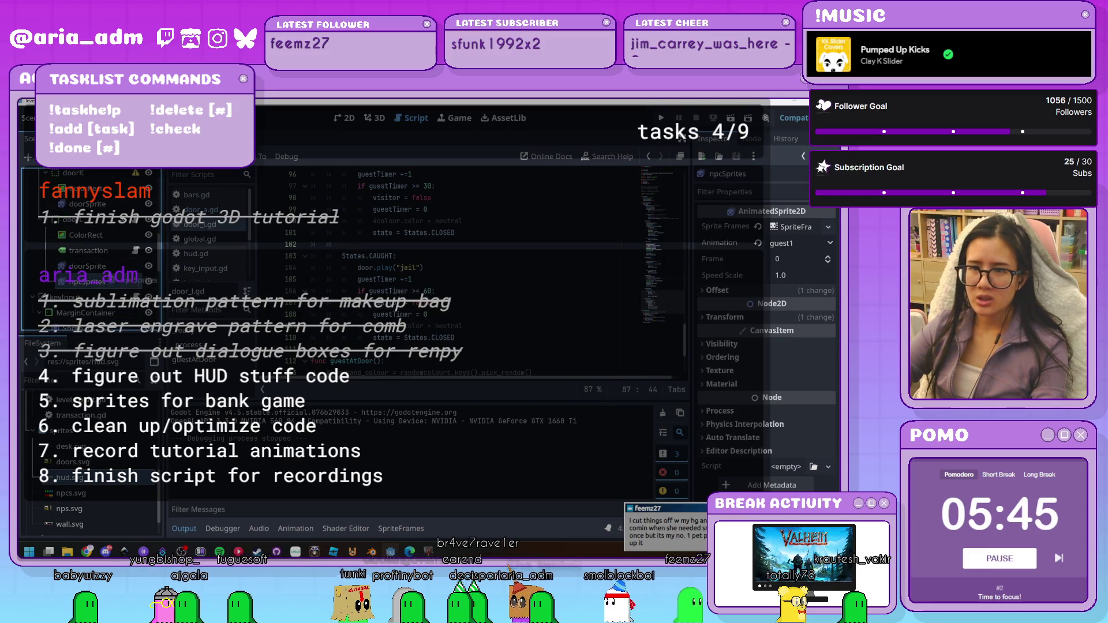
left_click_drag(107, 265, 108, 264)
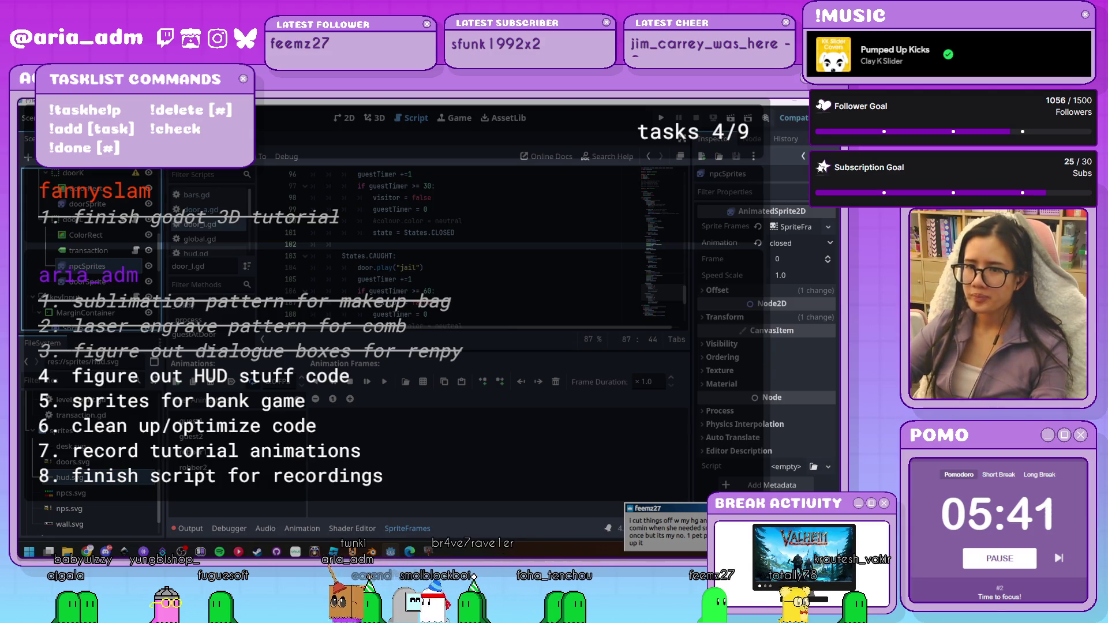
Run the bank game briefly, stop it, and read the missing 'closed' animation error
left_click(659, 118)
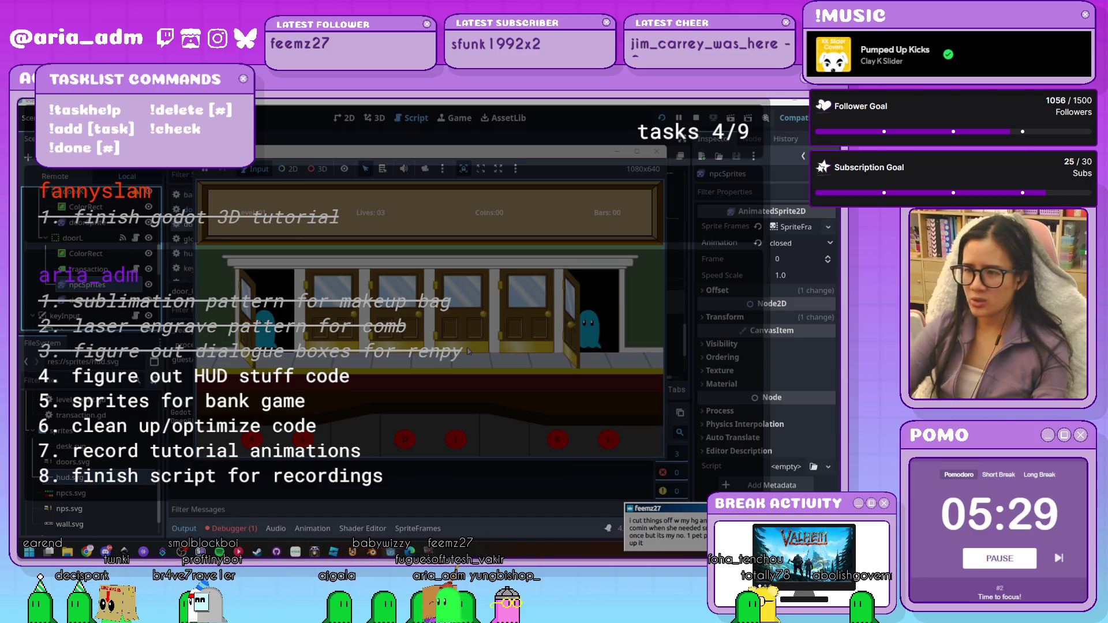
left_click(657, 150)
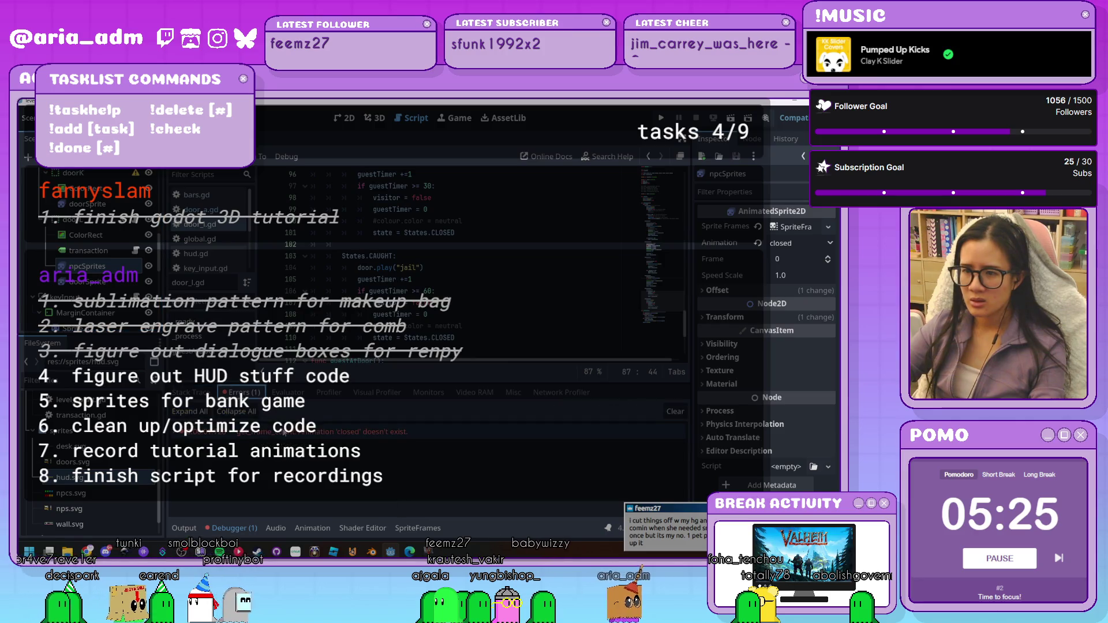
left_click(244, 393)
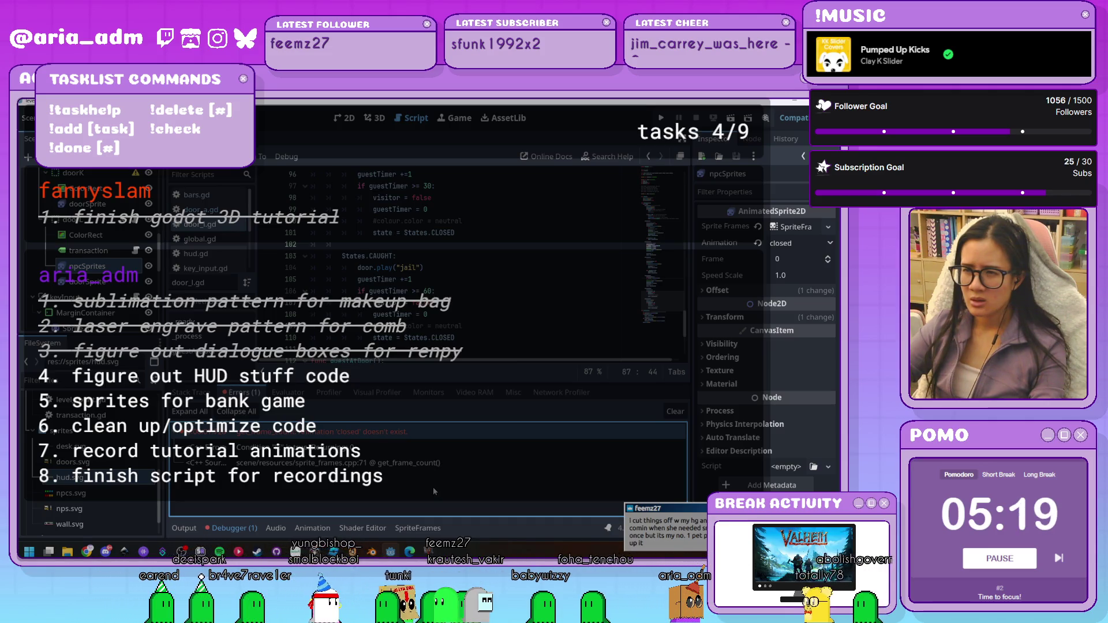
left_click(218, 528)
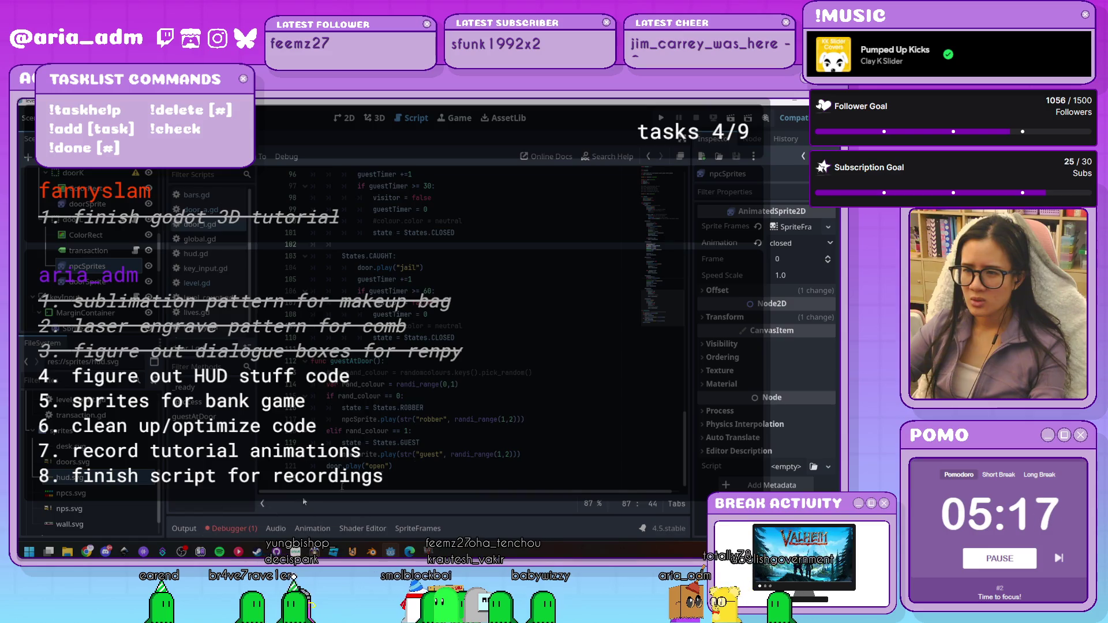
mouse_move(511, 460)
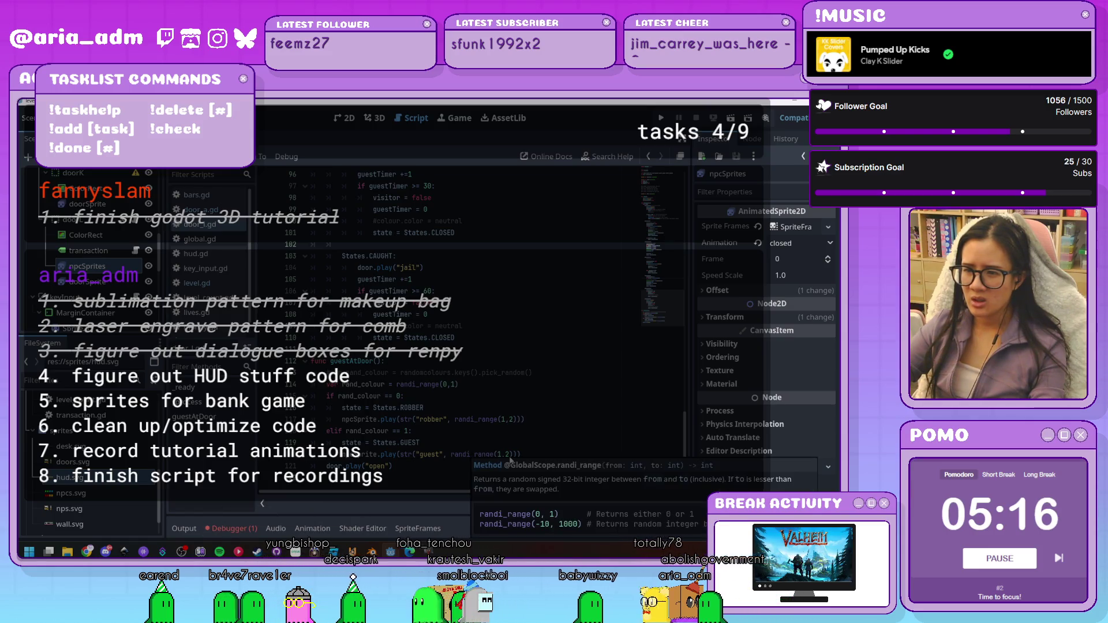
left_click(234, 528)
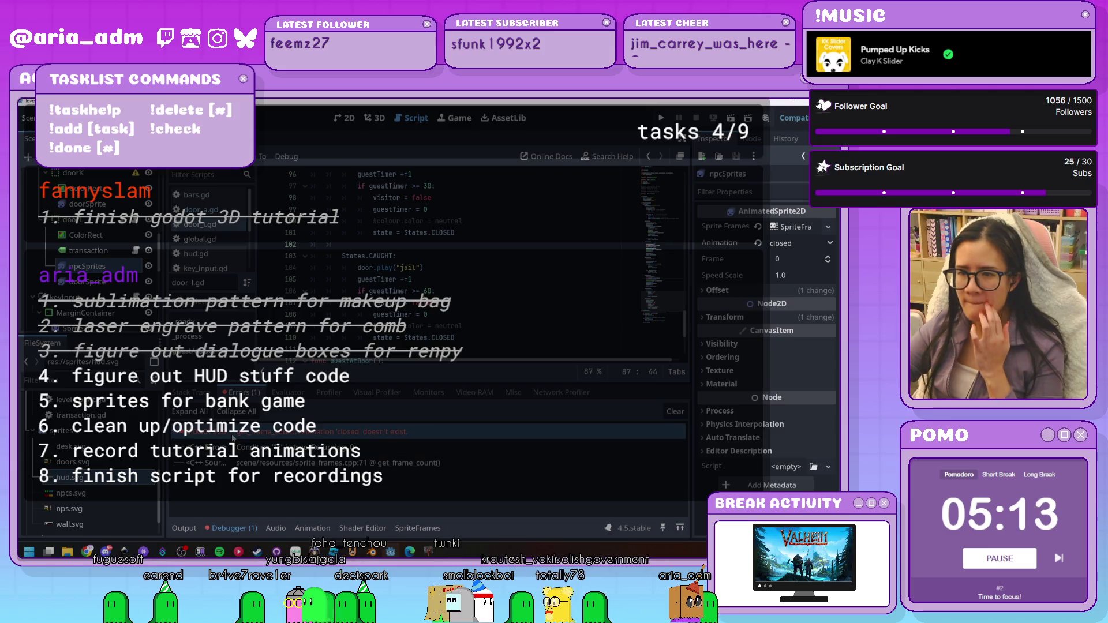
left_click(249, 435)
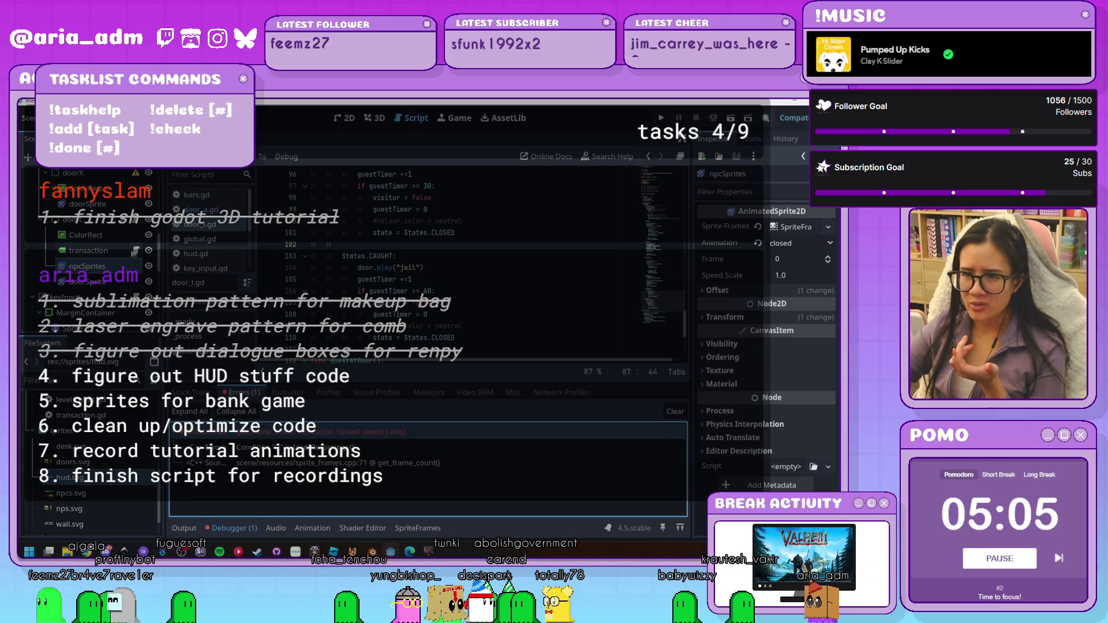
Switch to door_l.gd, clear the old debugger errors, show Output, and relaunch the game
left_click(135, 250)
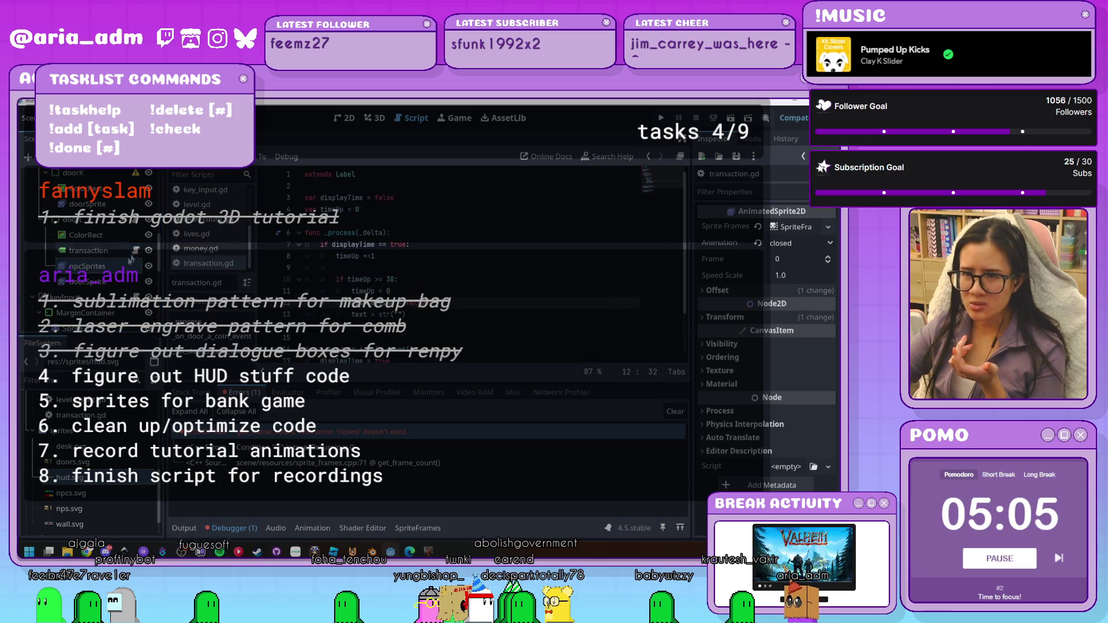
left_click(137, 221)
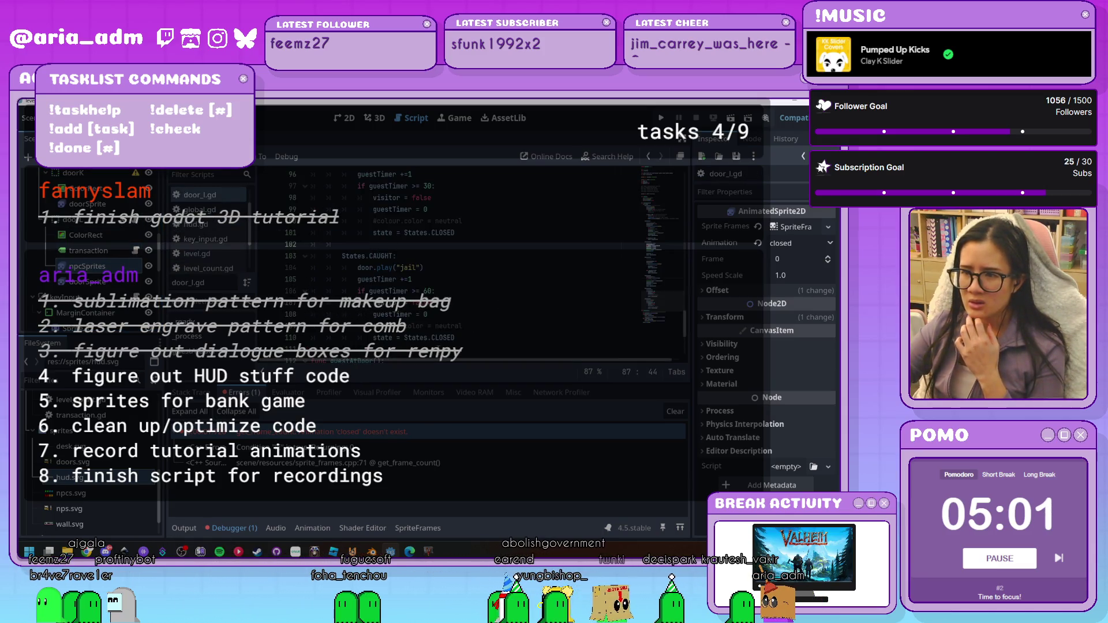
left_click(676, 411)
left_click(183, 529)
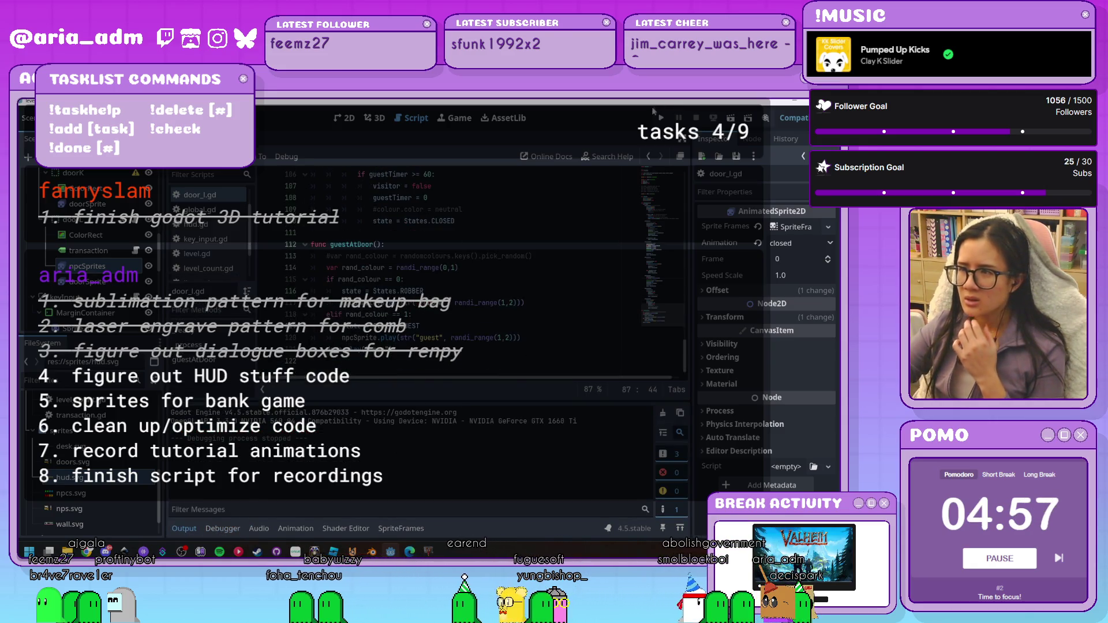
left_click(665, 118)
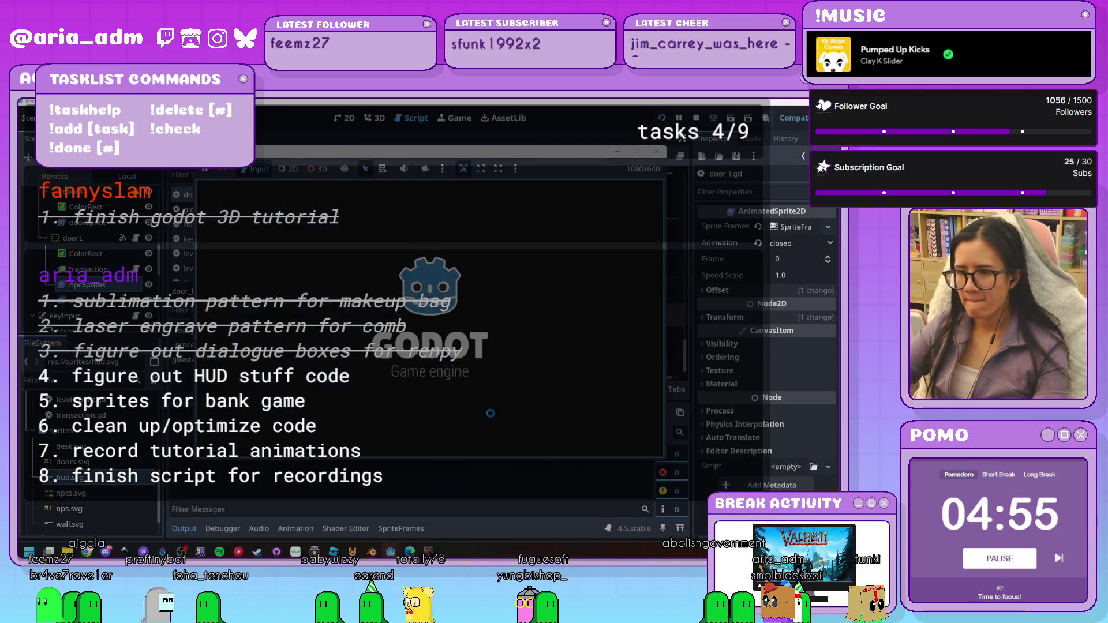
Stop the game, check the debugger error list, and collapse the bottom panel
left_click(657, 151)
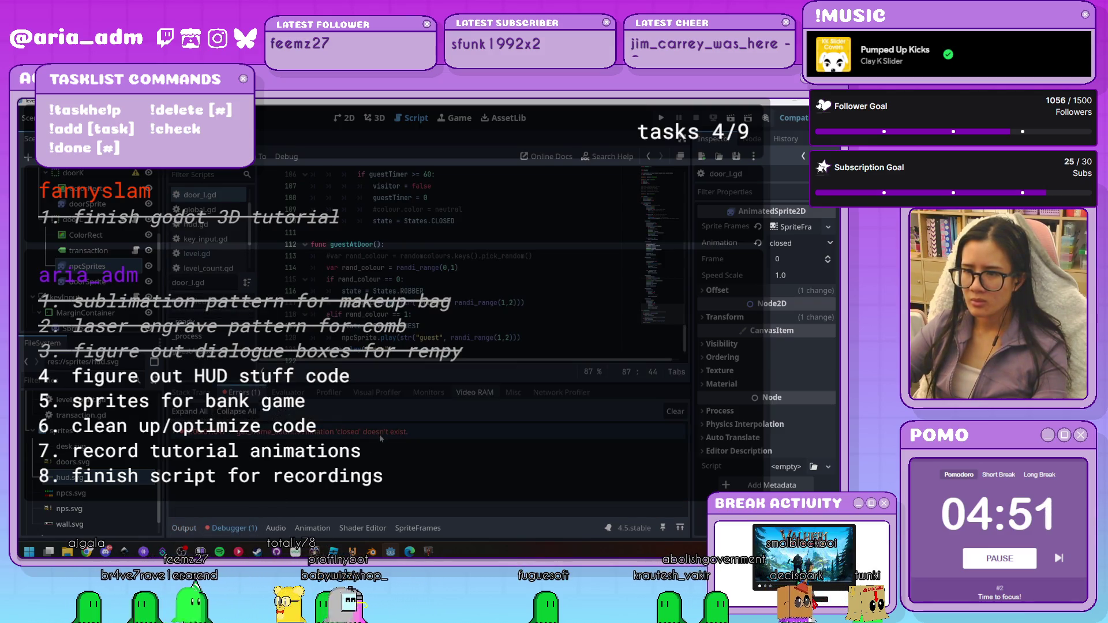
left_click(380, 434)
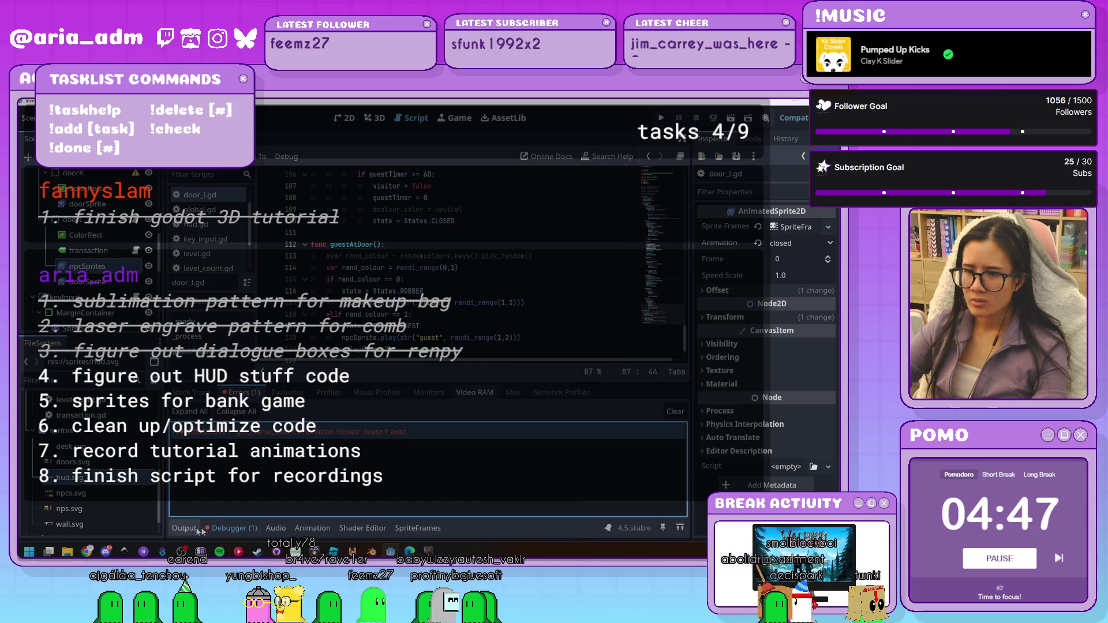
left_click(226, 531)
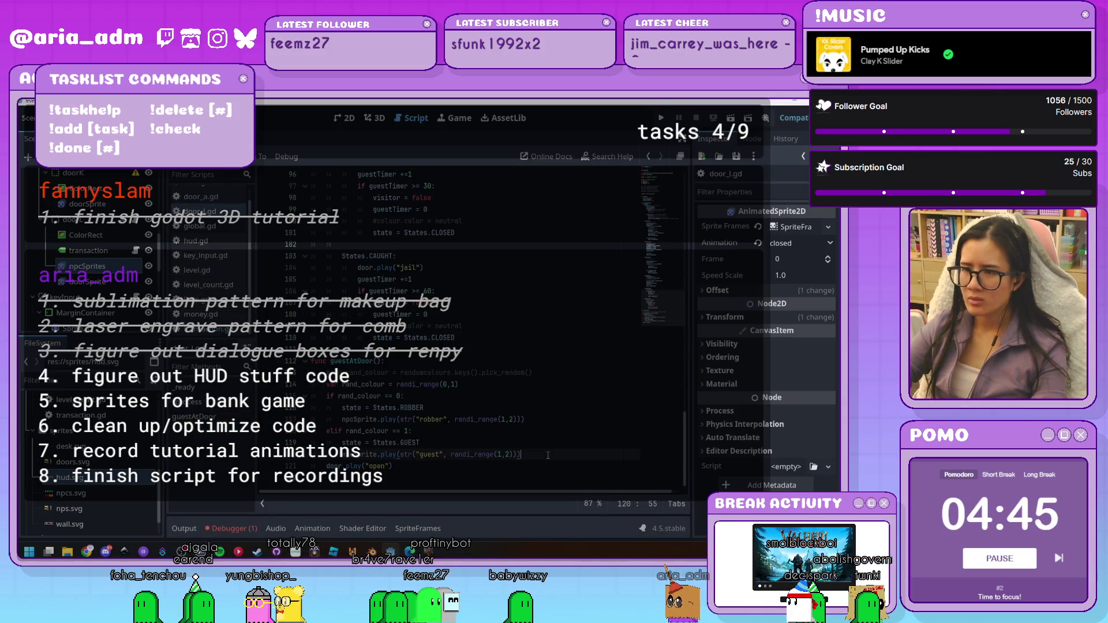
Scroll through door_l.gd's state logic, toggle the doorSprite selection, and relaunch the game
scroll(540, 443, "up", 2)
scroll(540, 442, "up", 2)
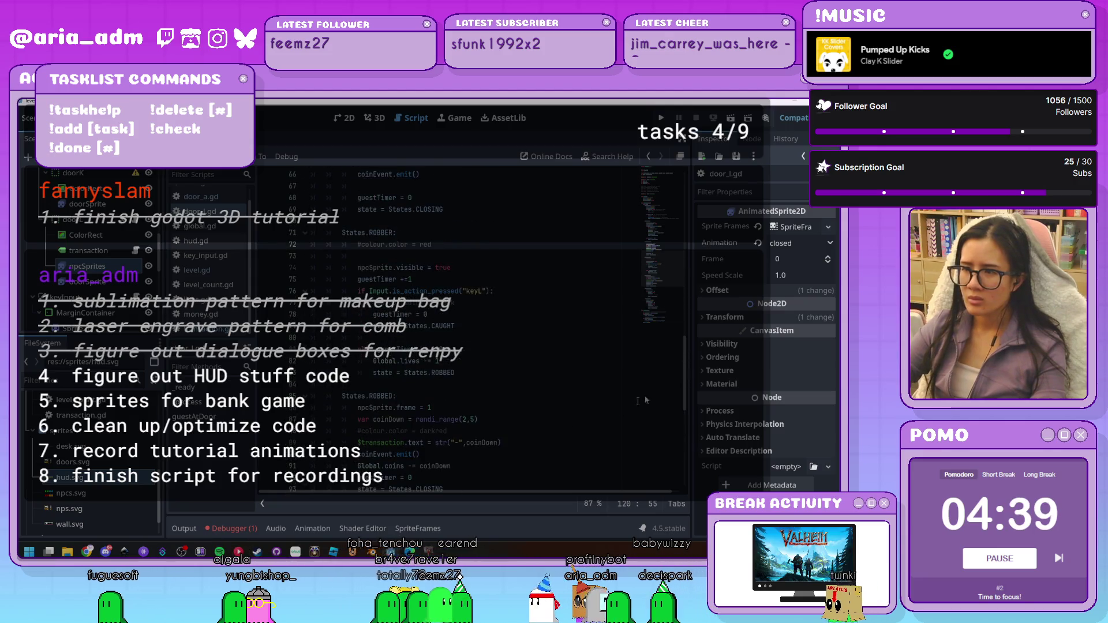
scroll(540, 442, "up", 20)
scroll(576, 289, "up", 1)
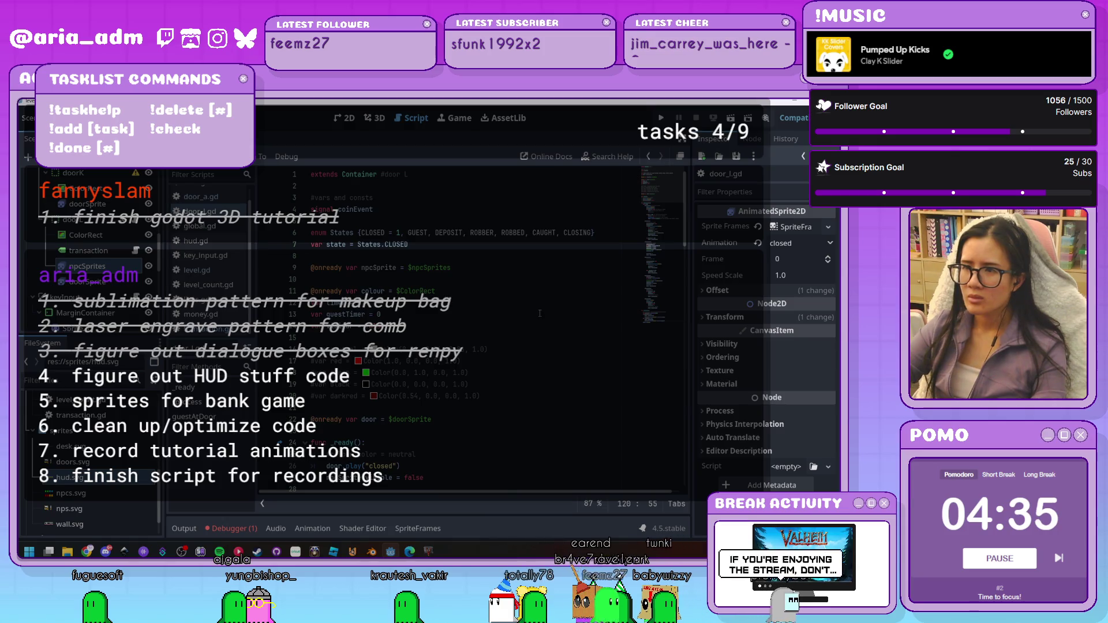
scroll(464, 282, "down", 10)
scroll(465, 281, "down", 9)
scroll(464, 282, "down", 8)
scroll(464, 282, "up", 7)
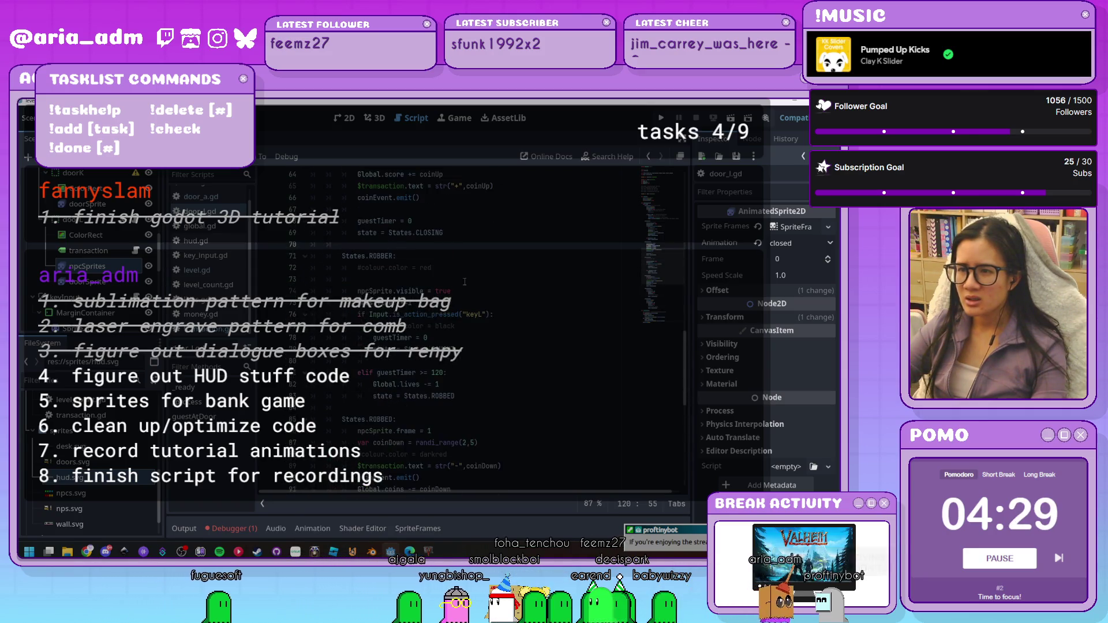
scroll(465, 283, "up", 13)
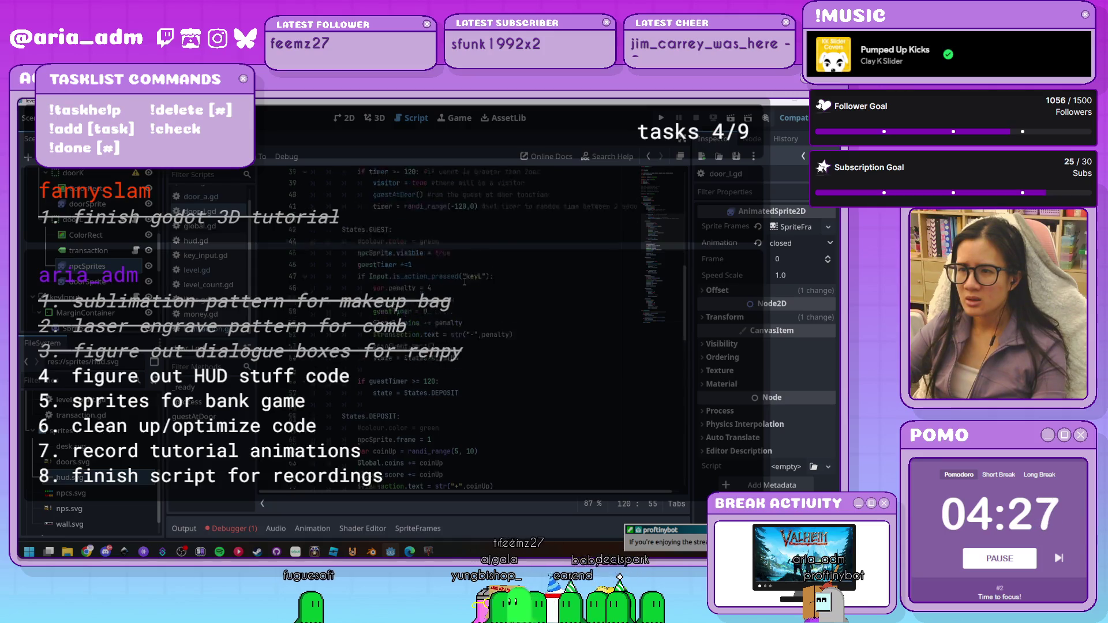
scroll(465, 282, "down", 20)
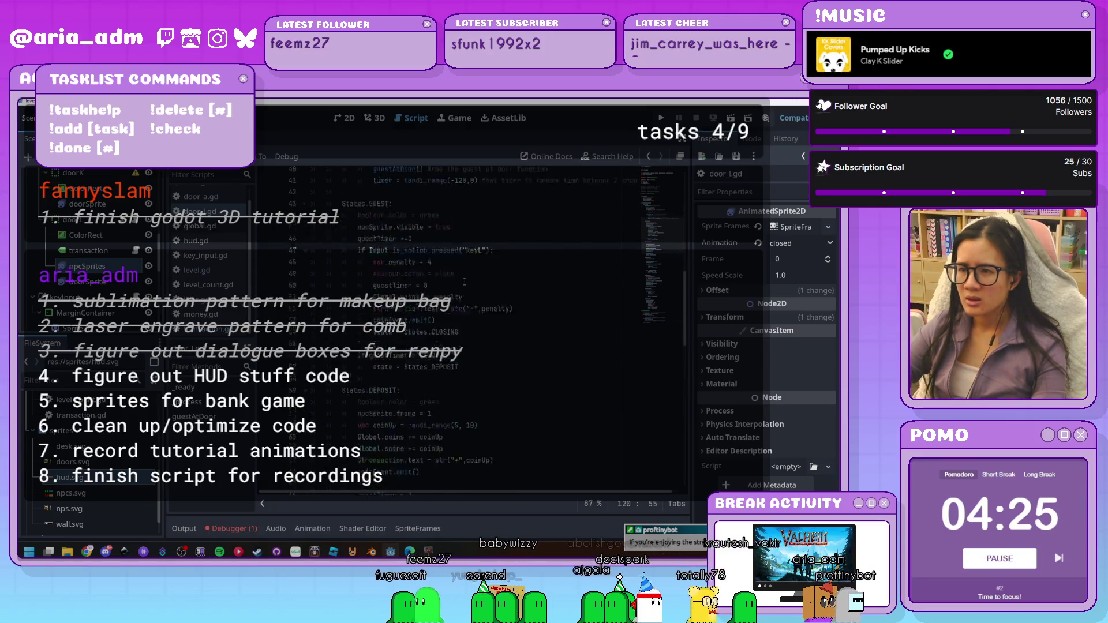
left_click(118, 282)
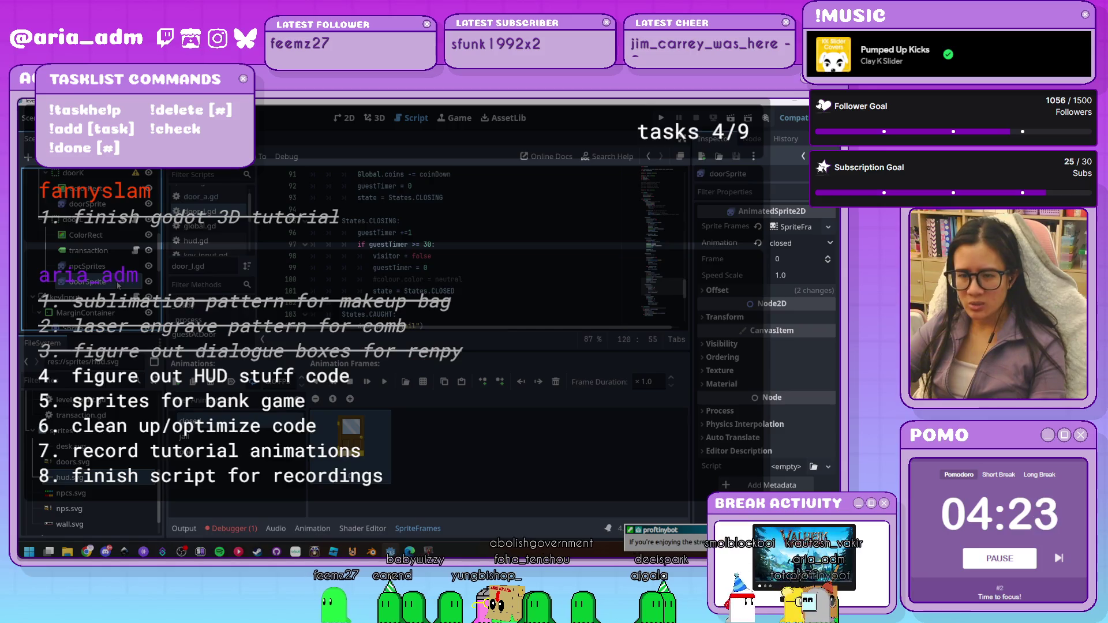
left_click(120, 283)
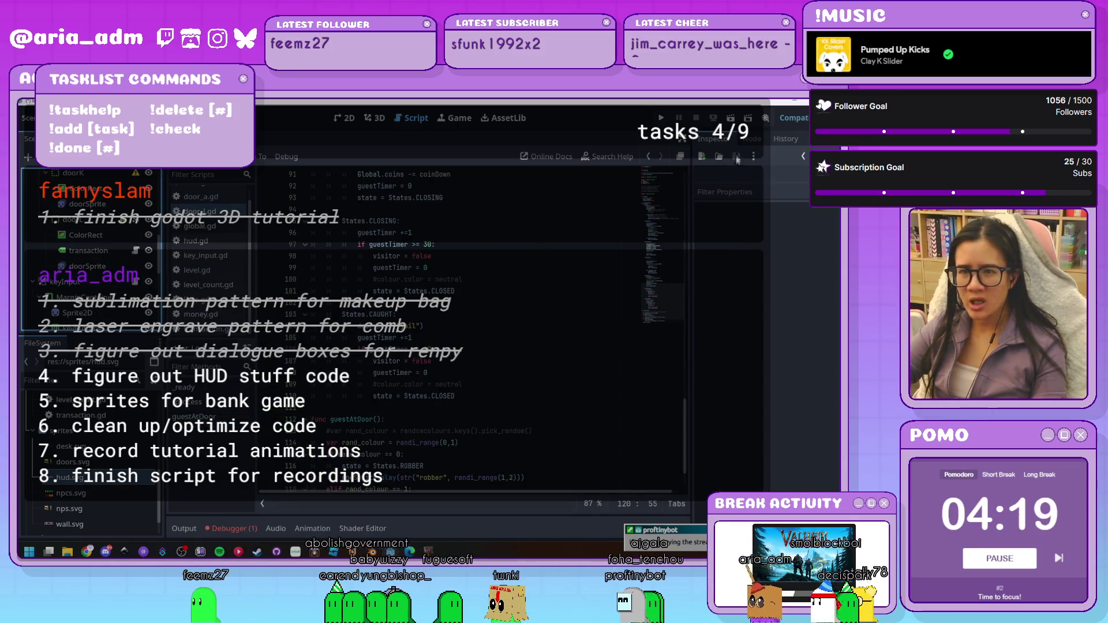
left_click(662, 118)
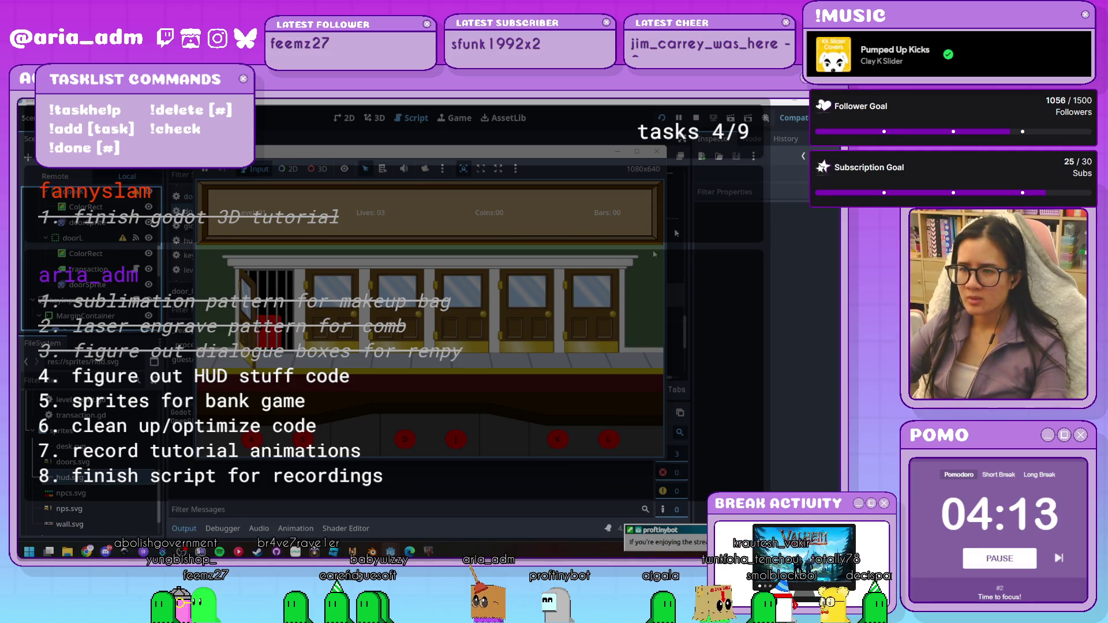
Stop the game, undo line 76 back to the keyL check, and save door_l.gd
left_click(657, 152)
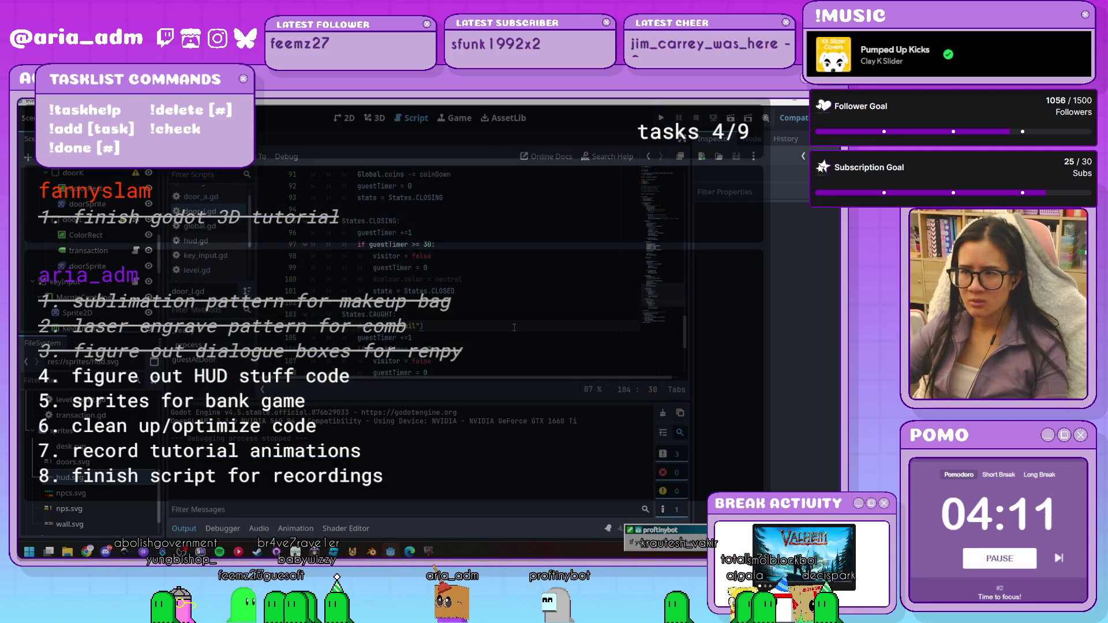
key("ctrl+z")
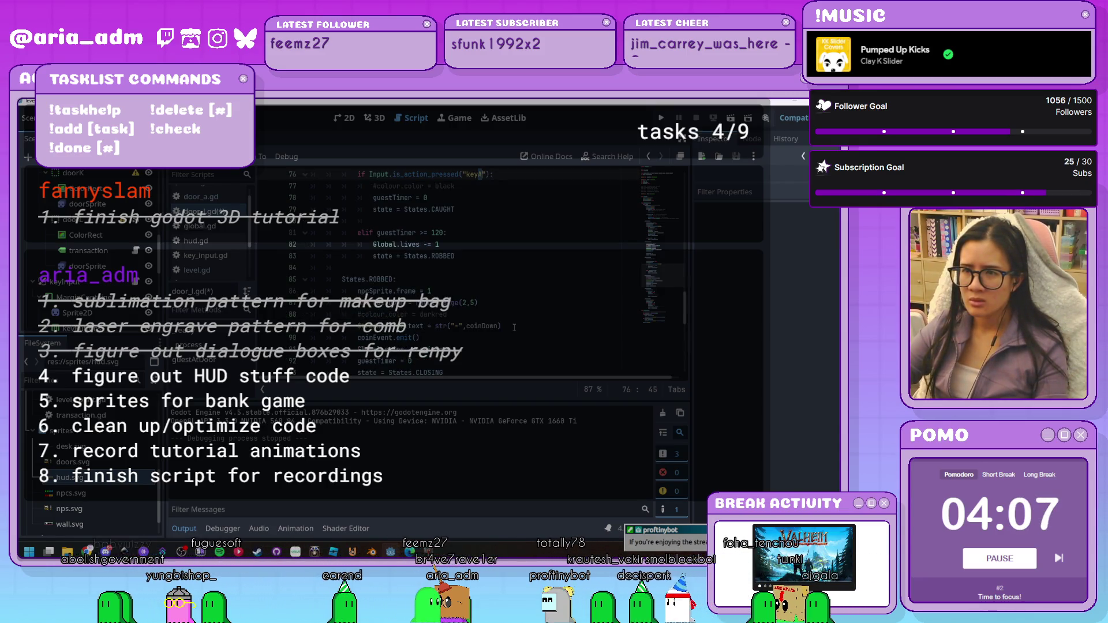
key("ctrl+z")
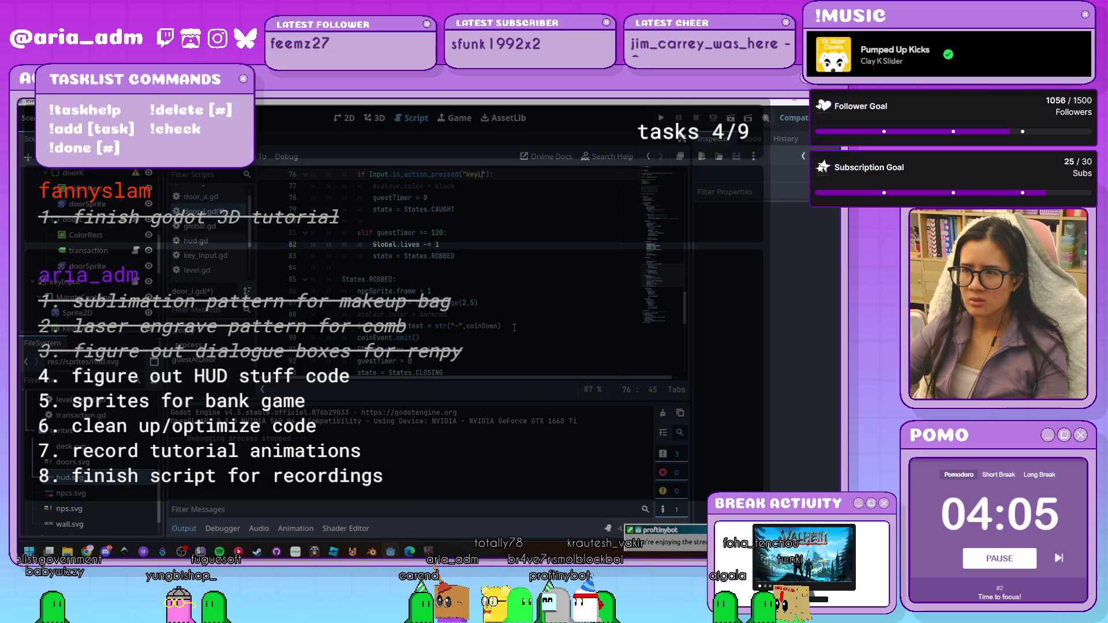
key("ctrl+s")
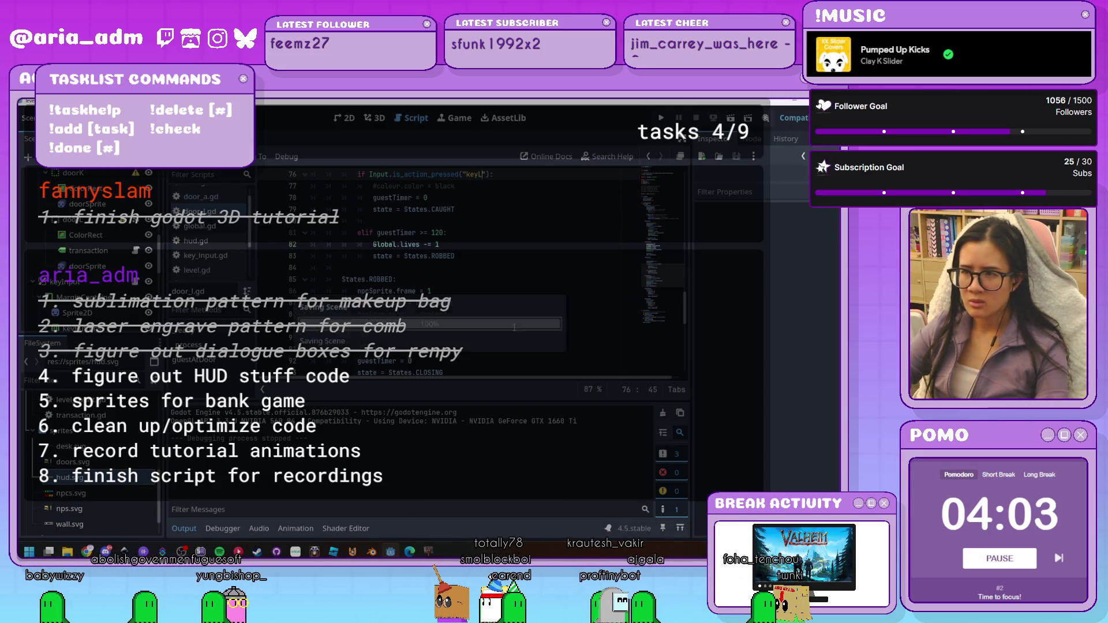
Revert the npcSprites animation change, retest the game, check the 'closed' error, and reselect npcSprites
left_click(90, 251)
key("ctrl+z")
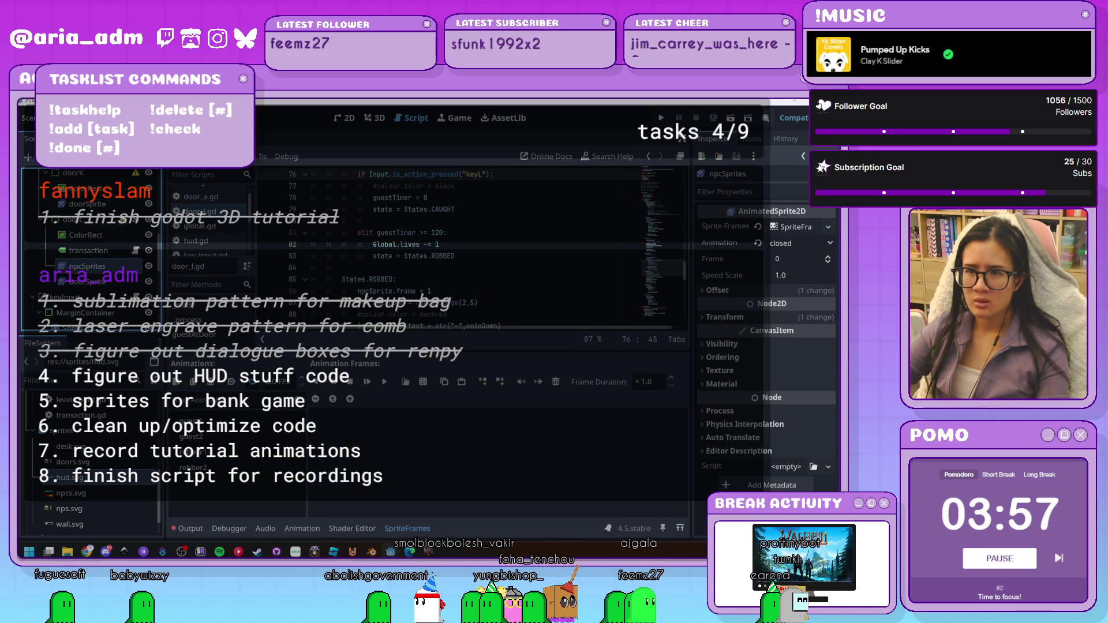
key("F5")
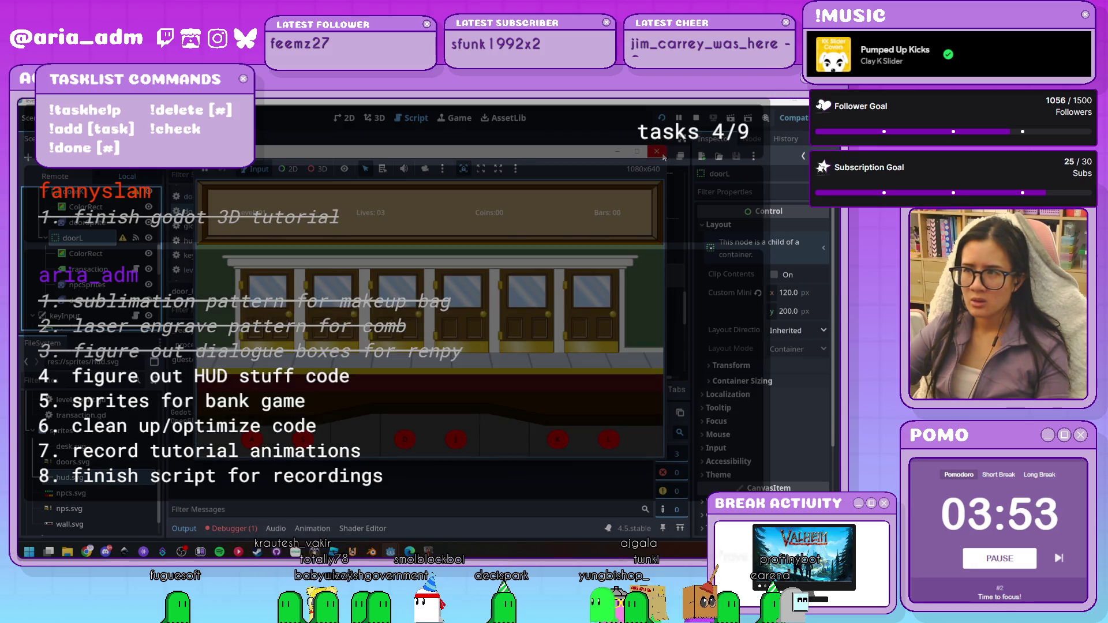
left_click(663, 156)
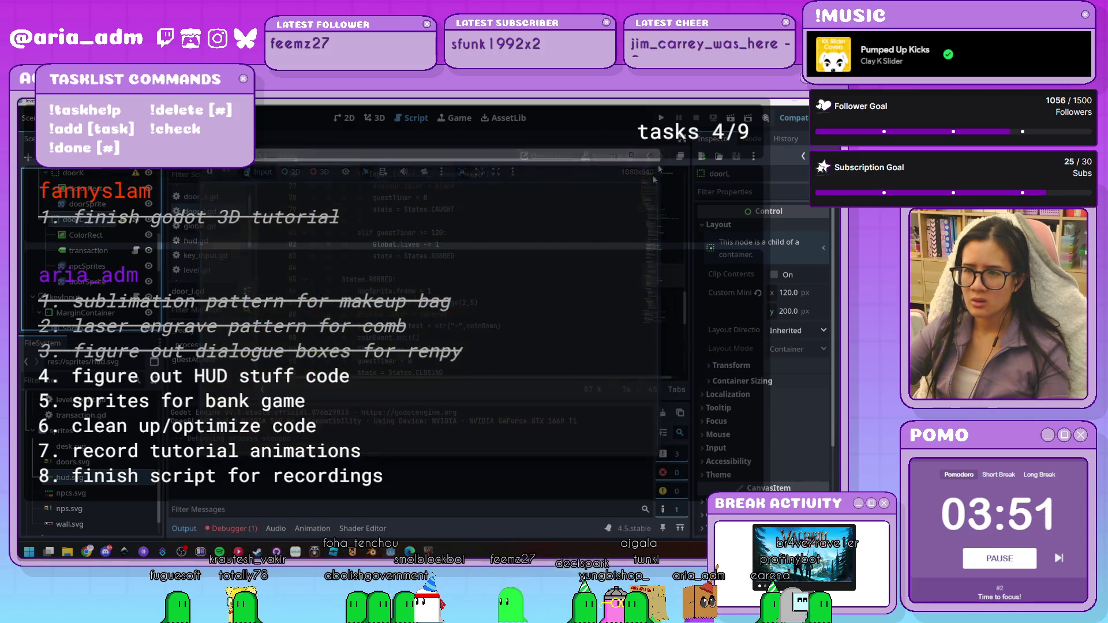
left_click(351, 437)
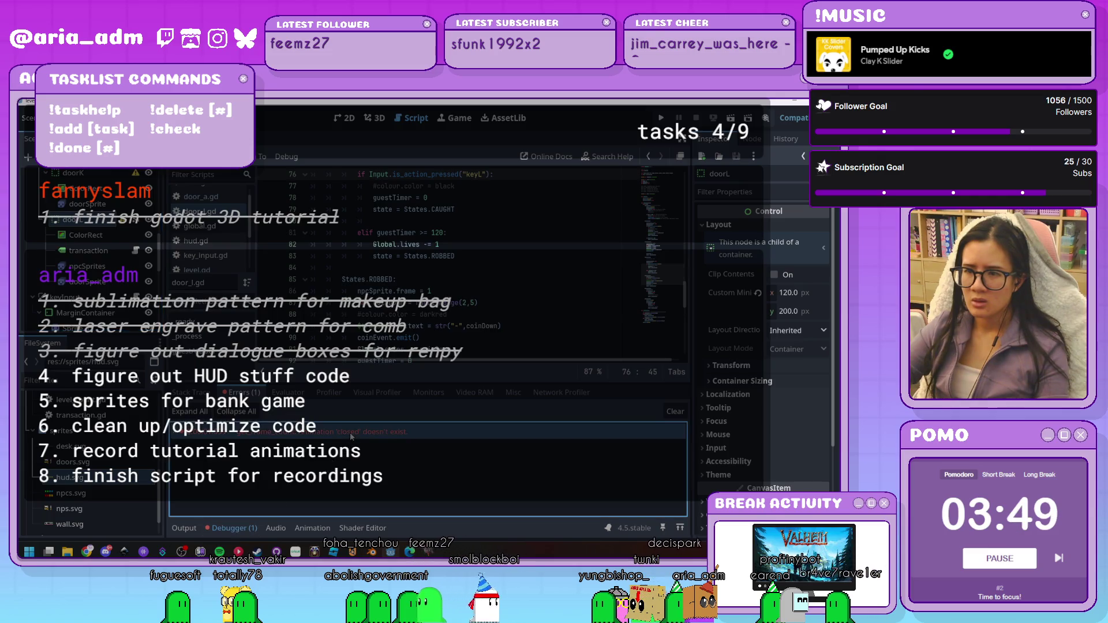
left_click(86, 265)
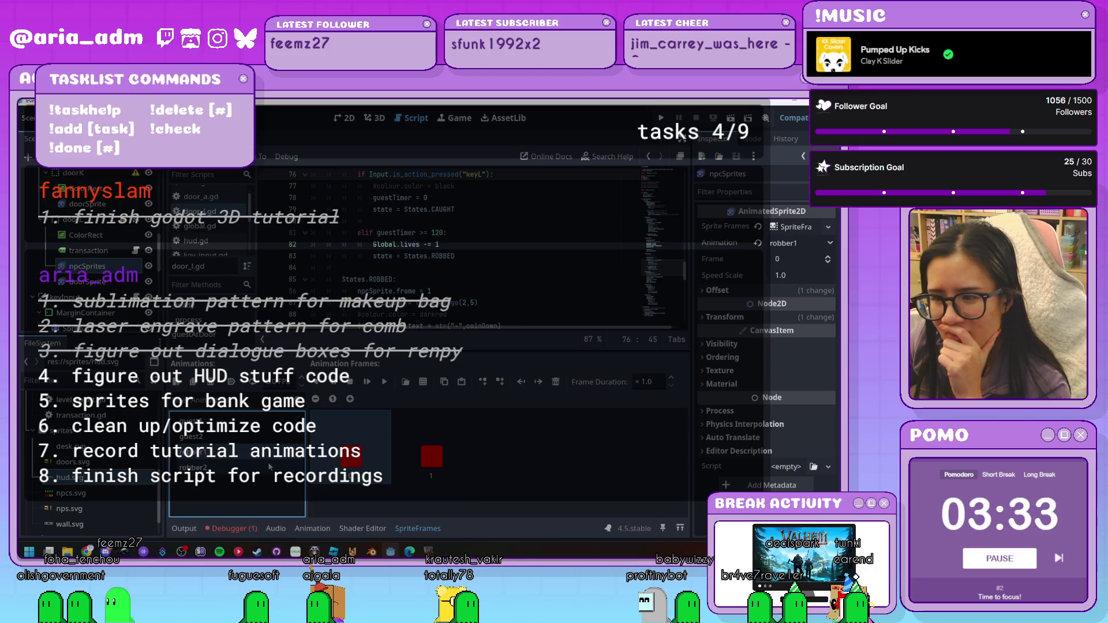
Show the robber2 animation on npcSprites and cancel its accidental deletion
left_click(273, 471)
left_click(93, 269)
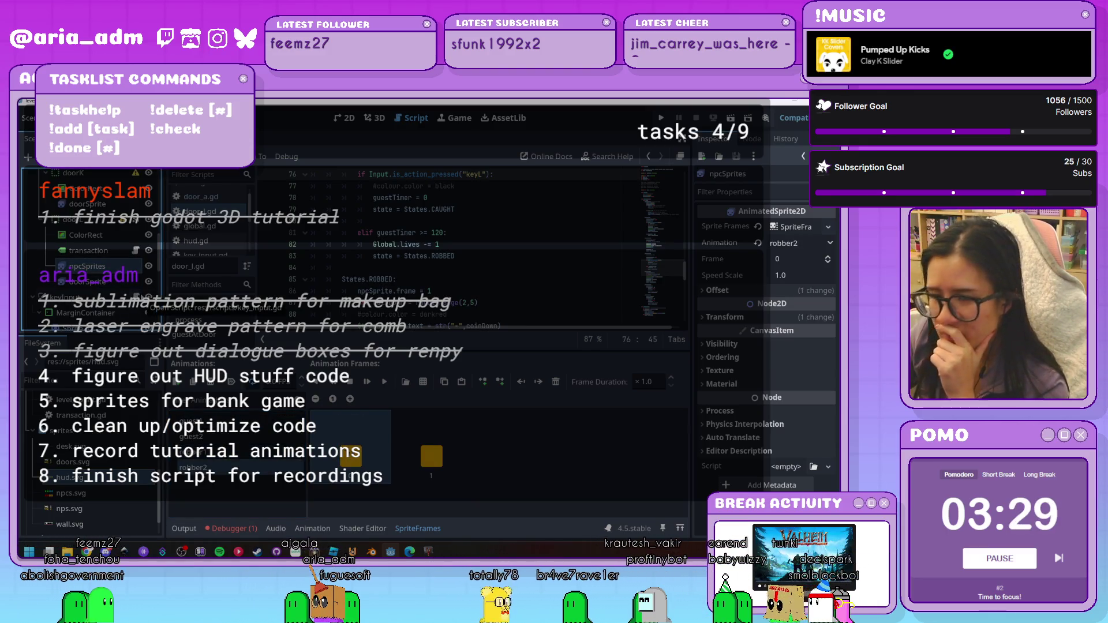
key("Delete")
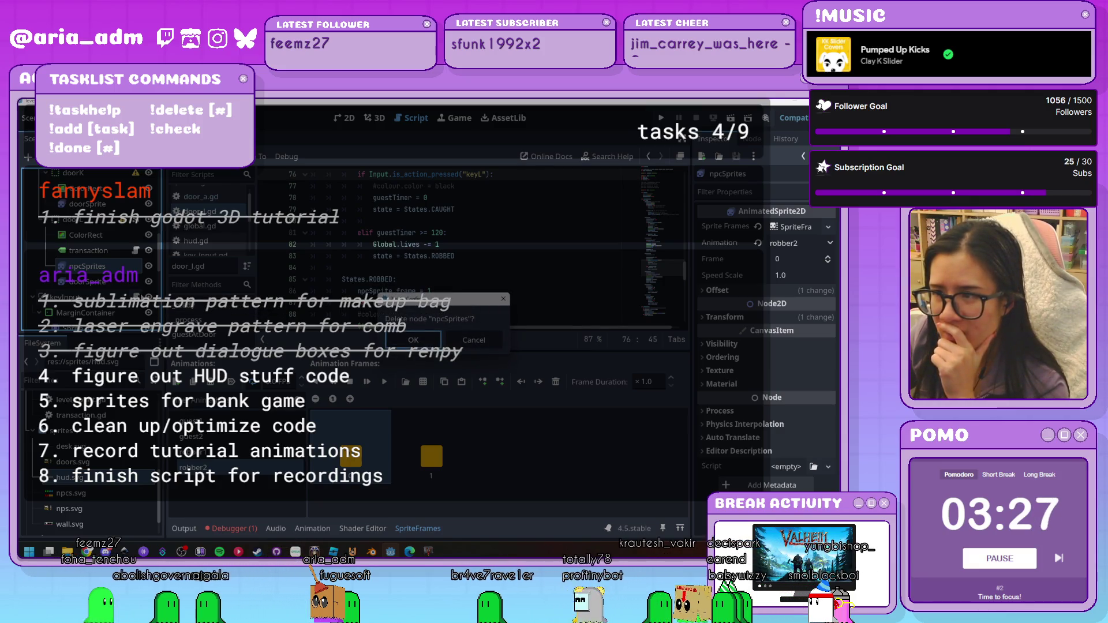
left_click(474, 340)
scroll(488, 287, "up", 15)
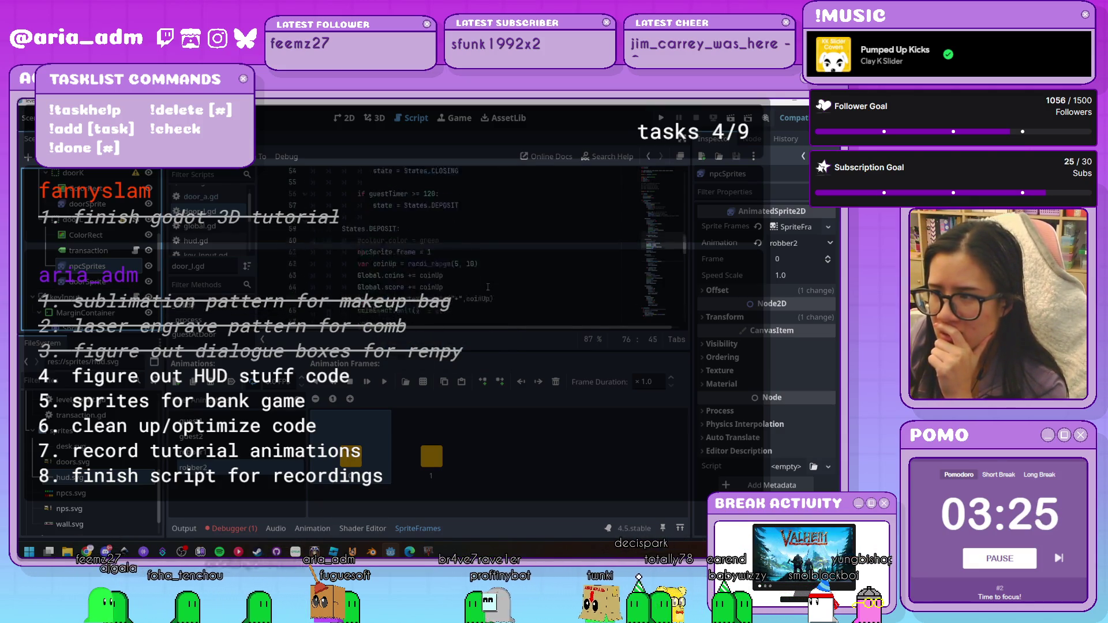
scroll(487, 287, "up", 5)
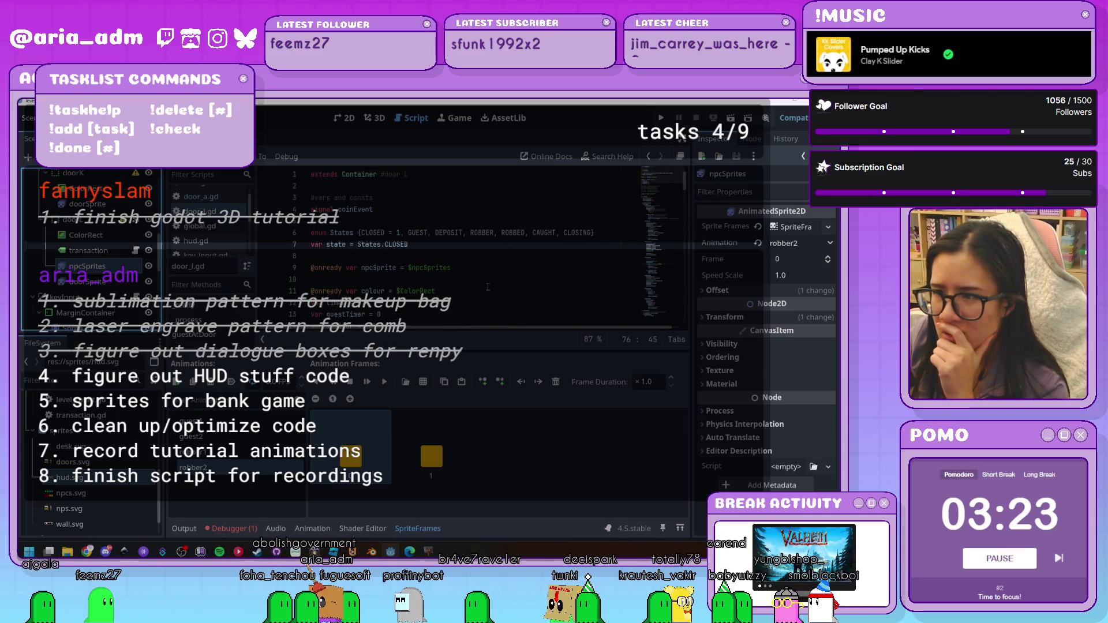
Point line 9's npcSprite variable at $npcSprites, save door_l.gd, and run the game
key("BackSpace")
key("BackSpace")
key("BackSpace")
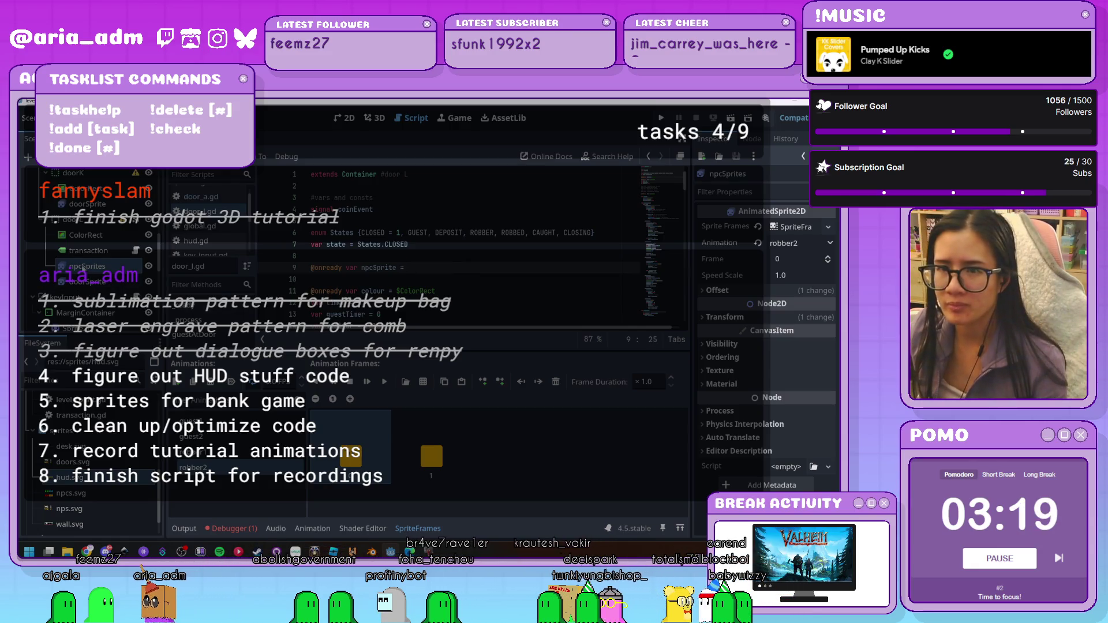
left_click_drag(88, 266, 446, 268)
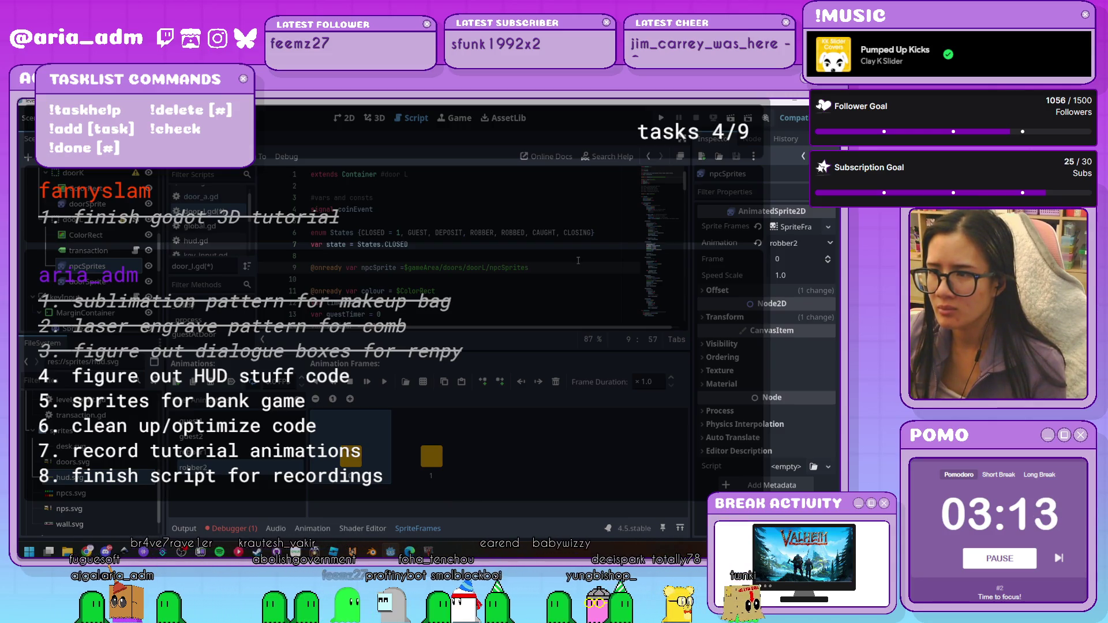
key("ctrl+z")
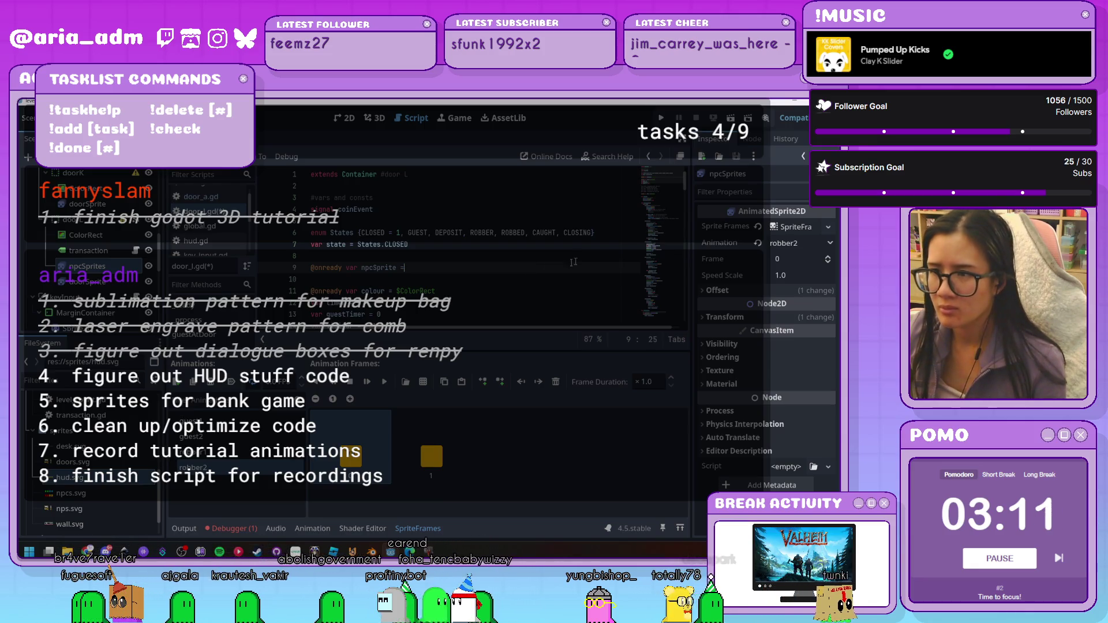
left_click(75, 219)
left_click(196, 211)
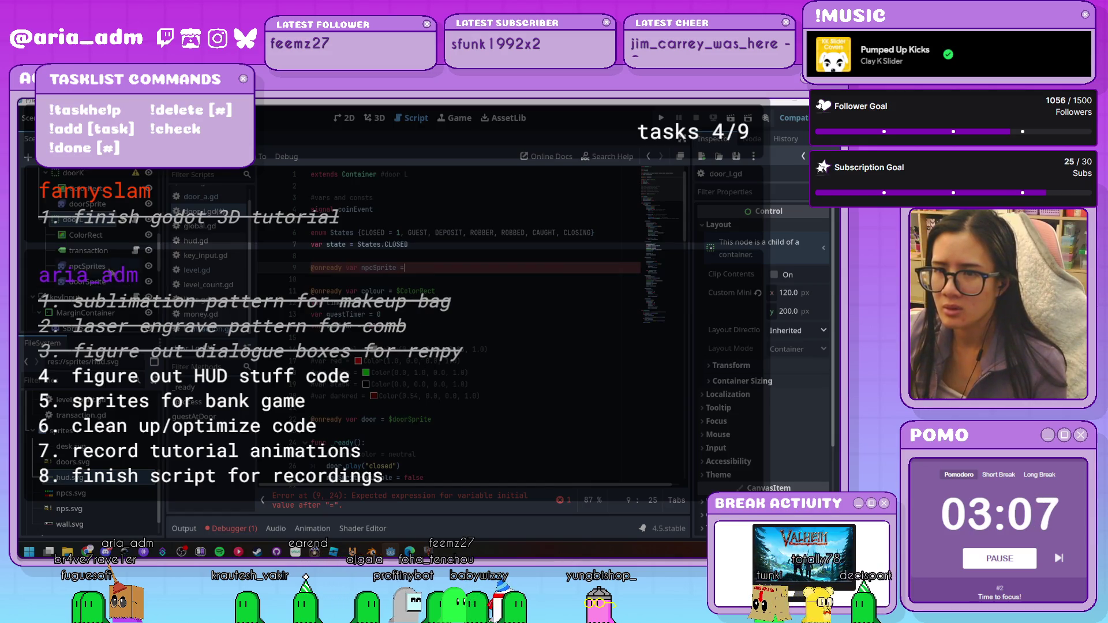
left_click(87, 269)
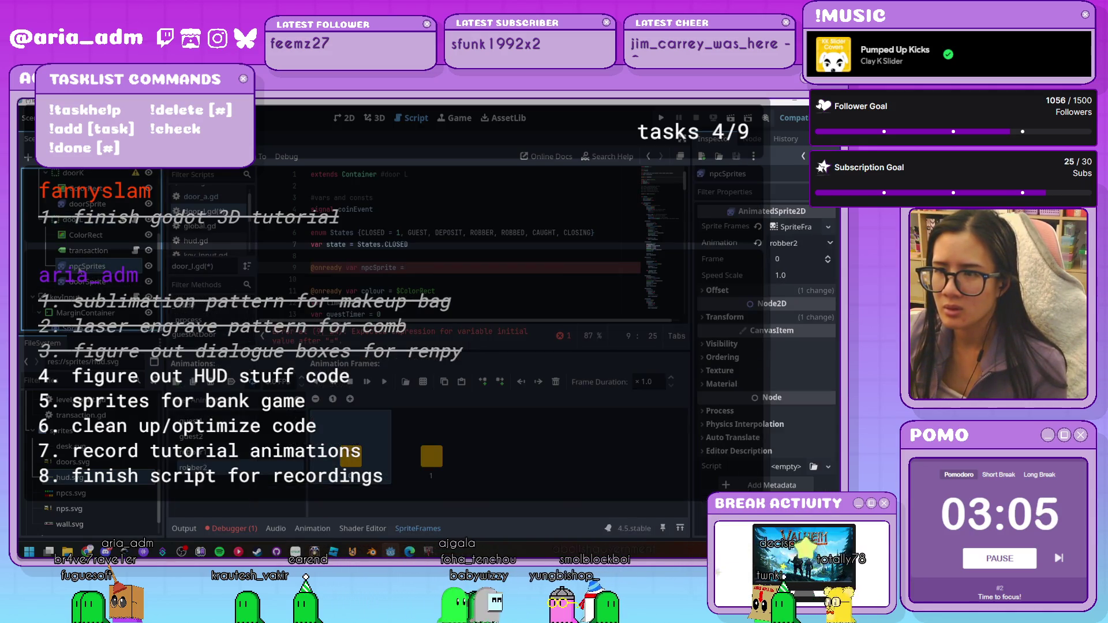
type("$npcSprites")
left_click_drag(432, 269, 406, 268)
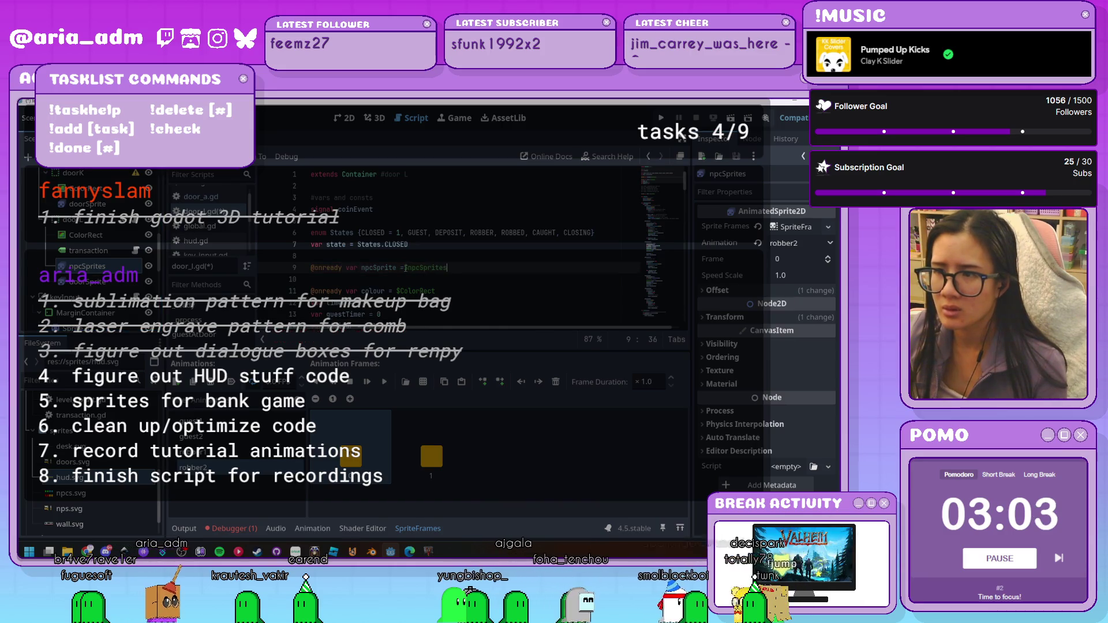
left_click(548, 285)
key("ctrl+s")
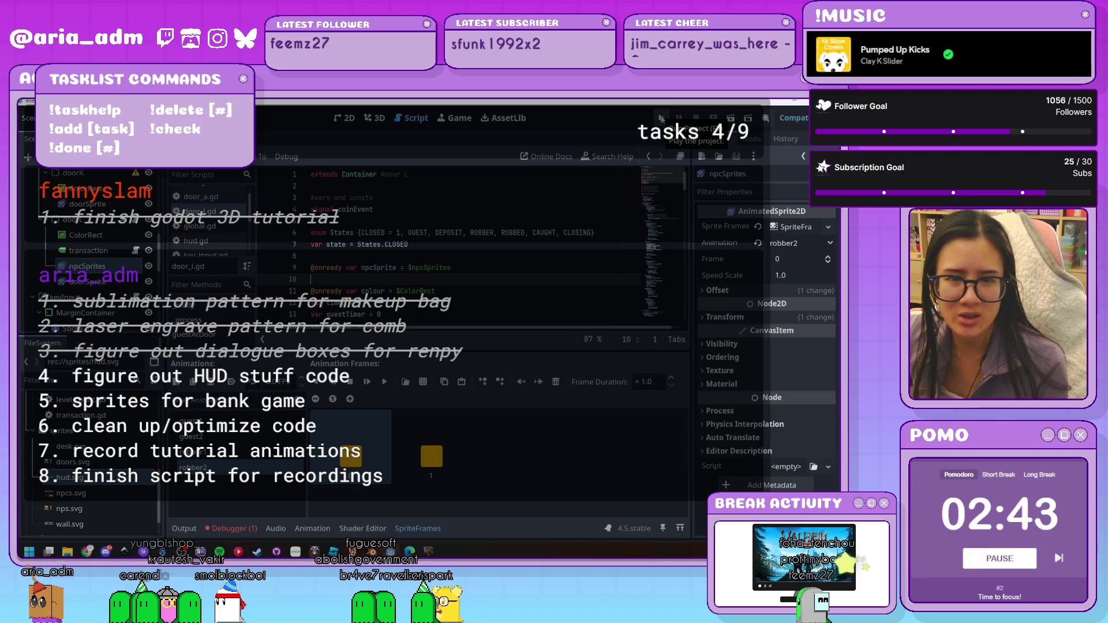
left_click(661, 118)
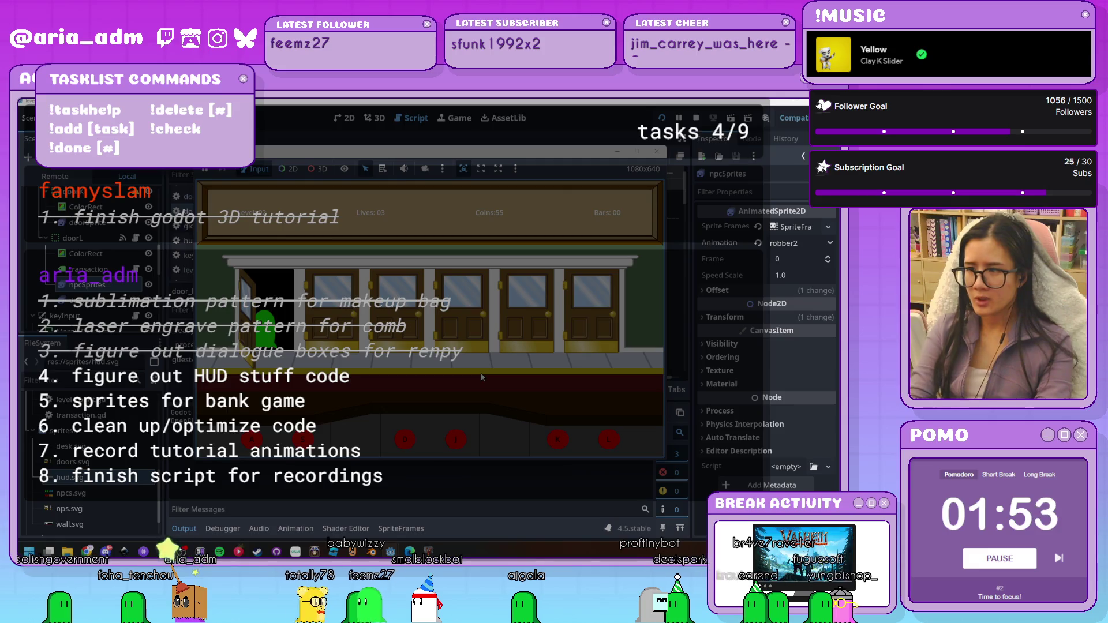
left_click(660, 153)
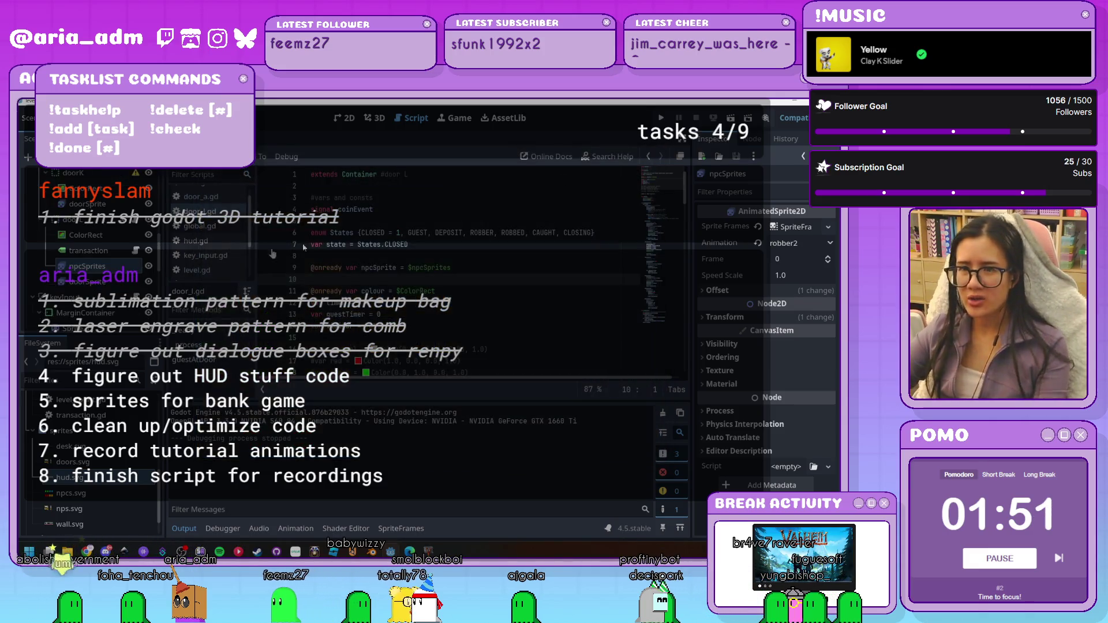
Compare the door nodes and npcSprites children of doorK, doorJ and doorD
left_click(99, 268)
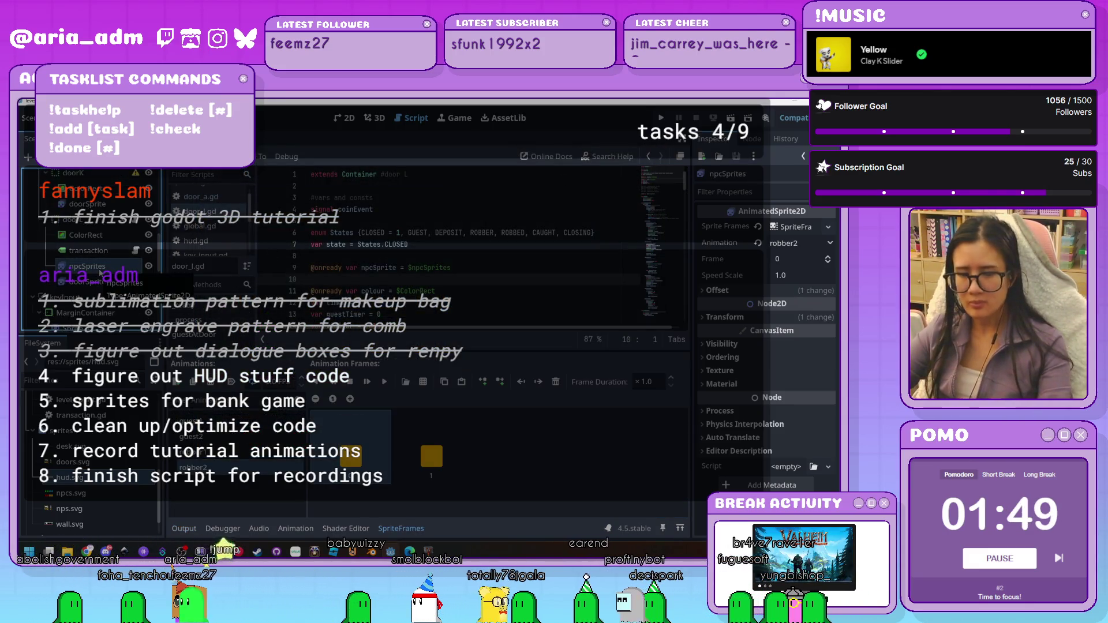
scroll(99, 268, "up", 2)
left_click(75, 213)
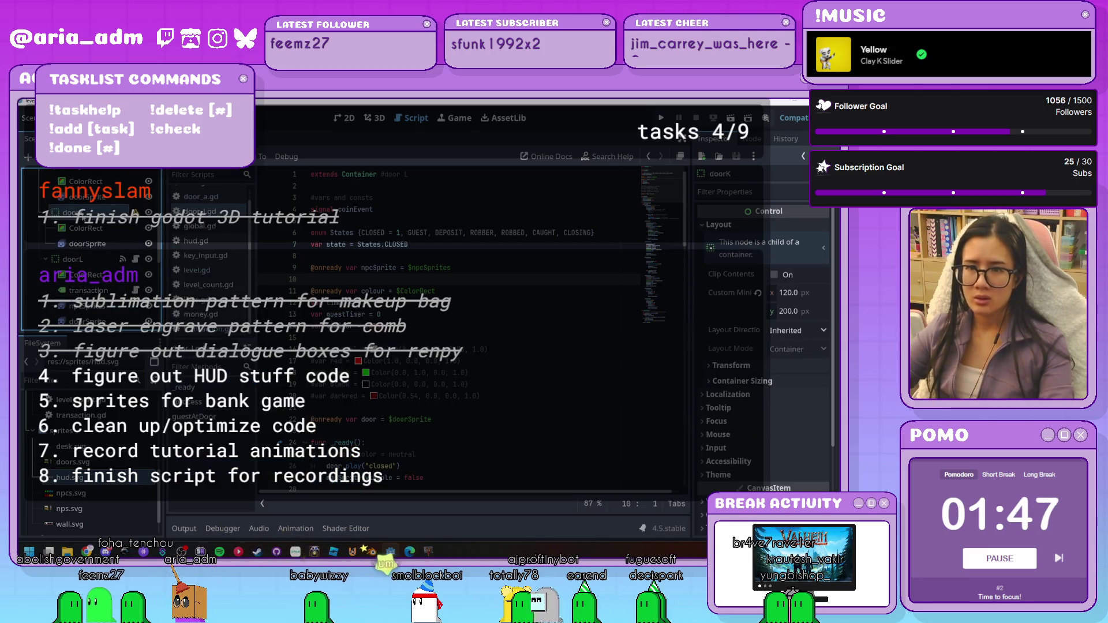
left_click(96, 241)
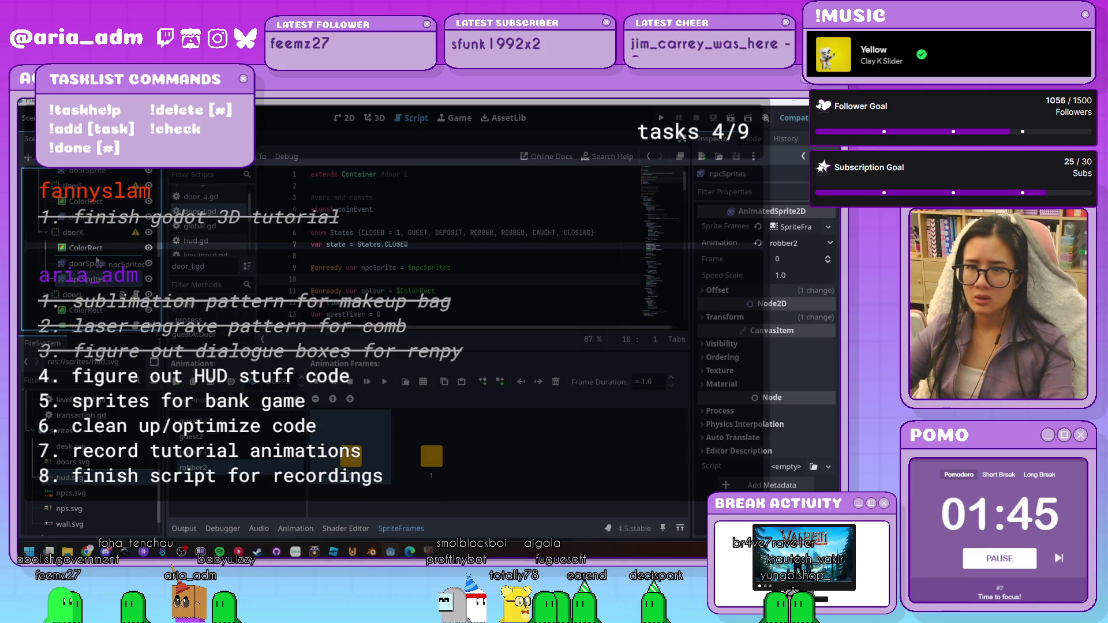
scroll(96, 259, "up", 2)
left_click(76, 231)
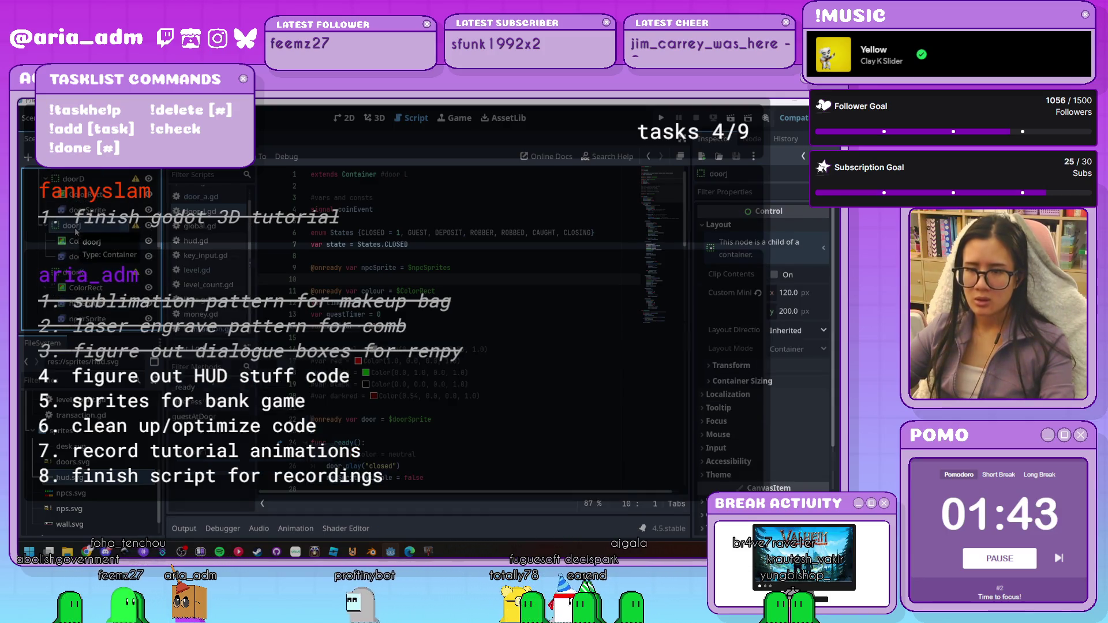
left_click(81, 272)
scroll(93, 255, "up", 2)
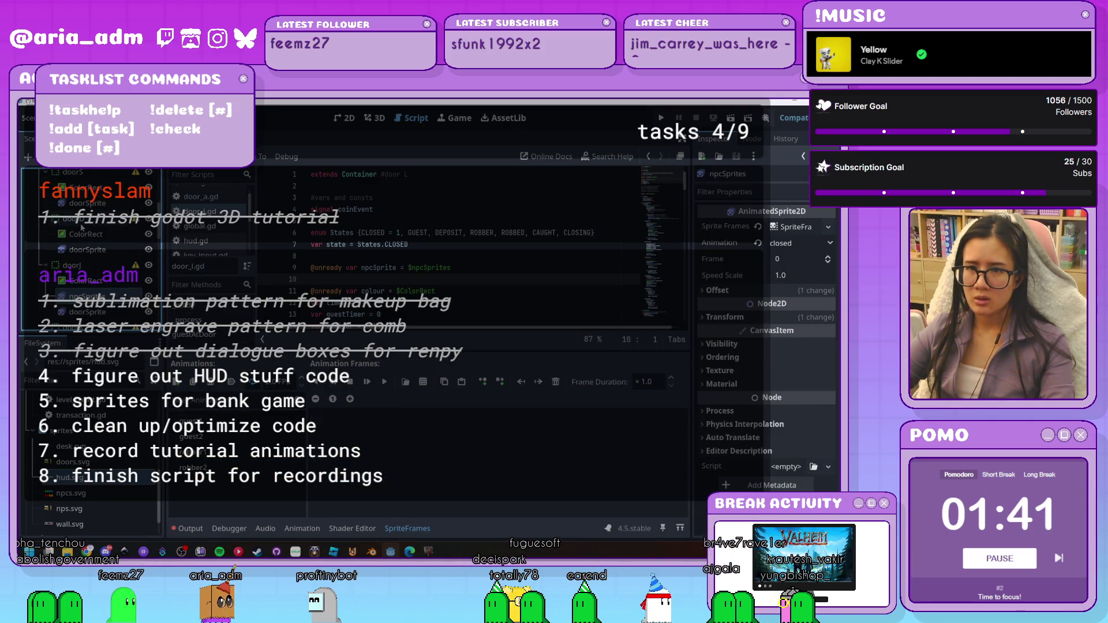
left_click(84, 220)
left_click(87, 296)
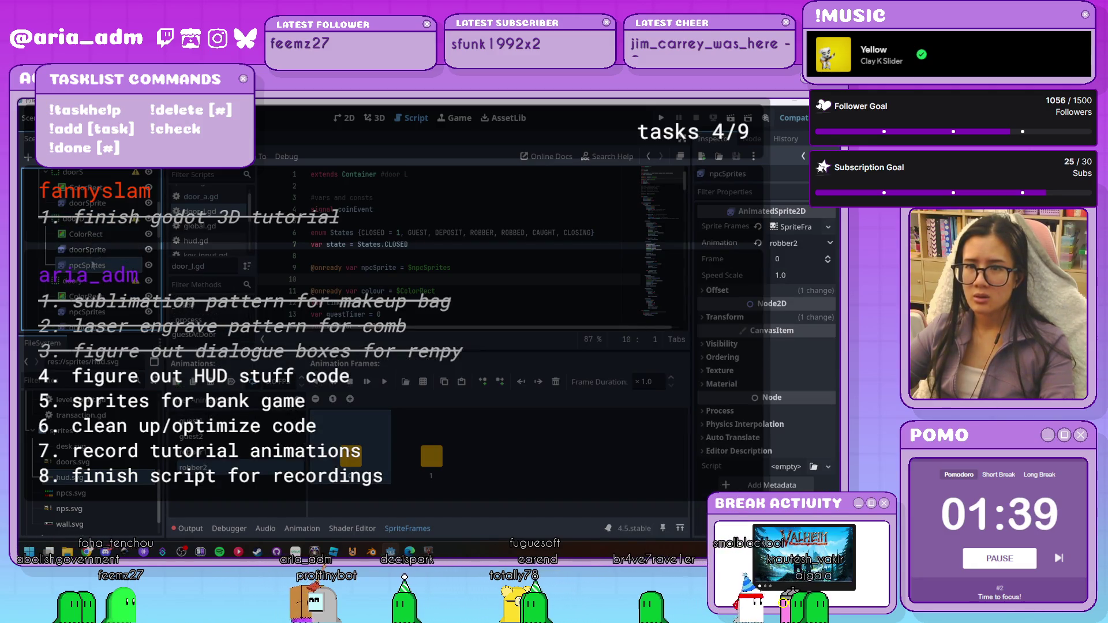
scroll(95, 247, "down", 2)
scroll(95, 247, "up", 1)
left_click(84, 259)
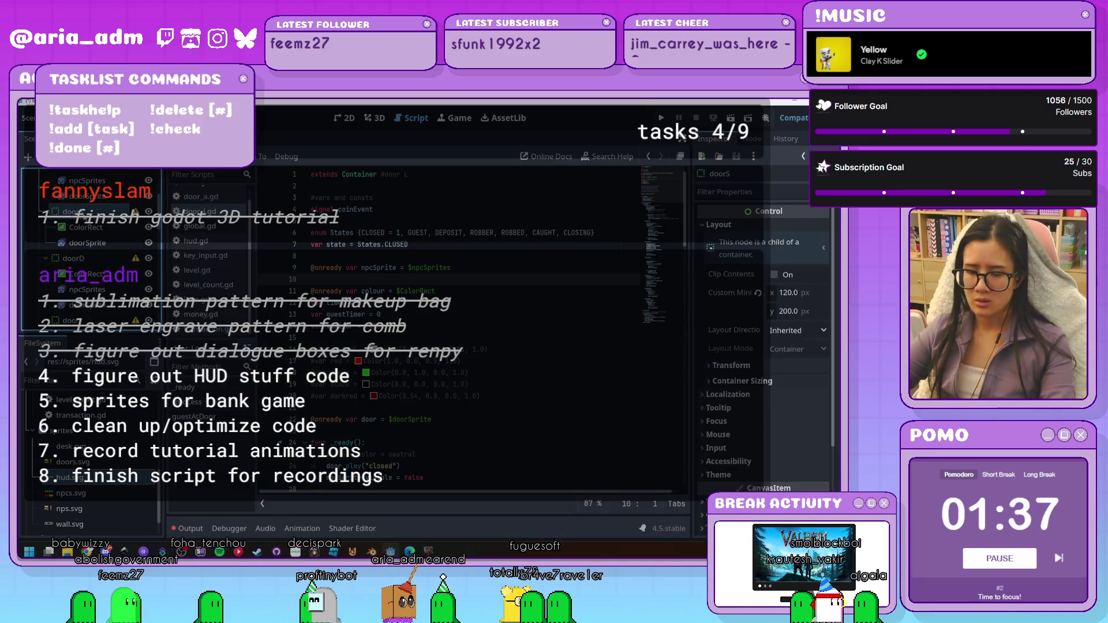
Check another npcSprites animation, select doorS, and select all of door_l.gd's code
left_click(191, 407)
scroll(93, 254, "up", 3)
scroll(87, 266, "down", 2)
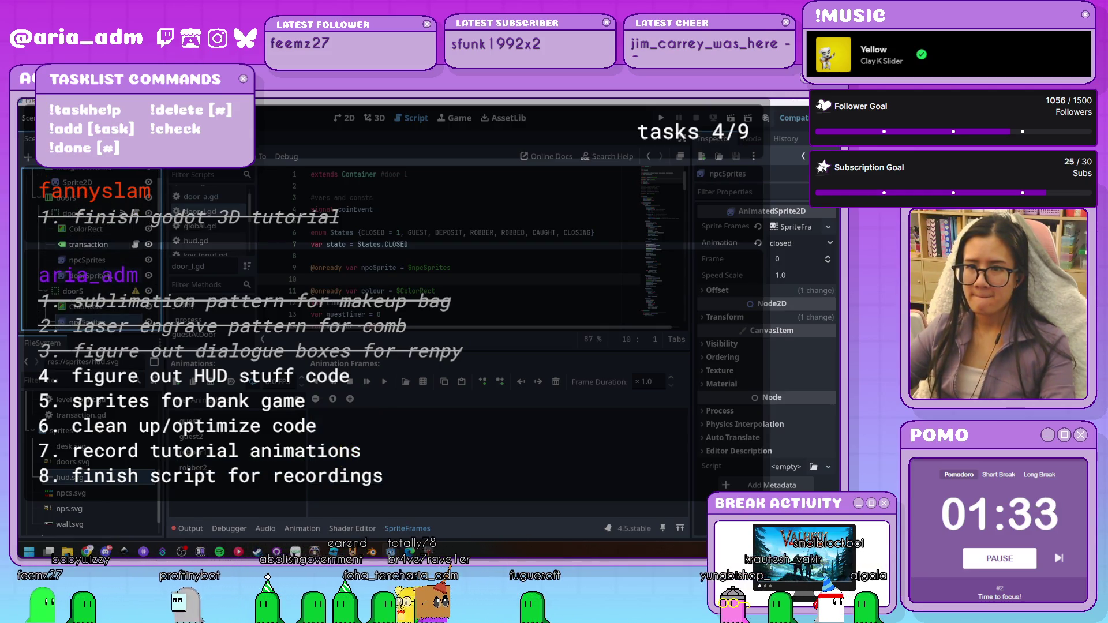
left_click(73, 291)
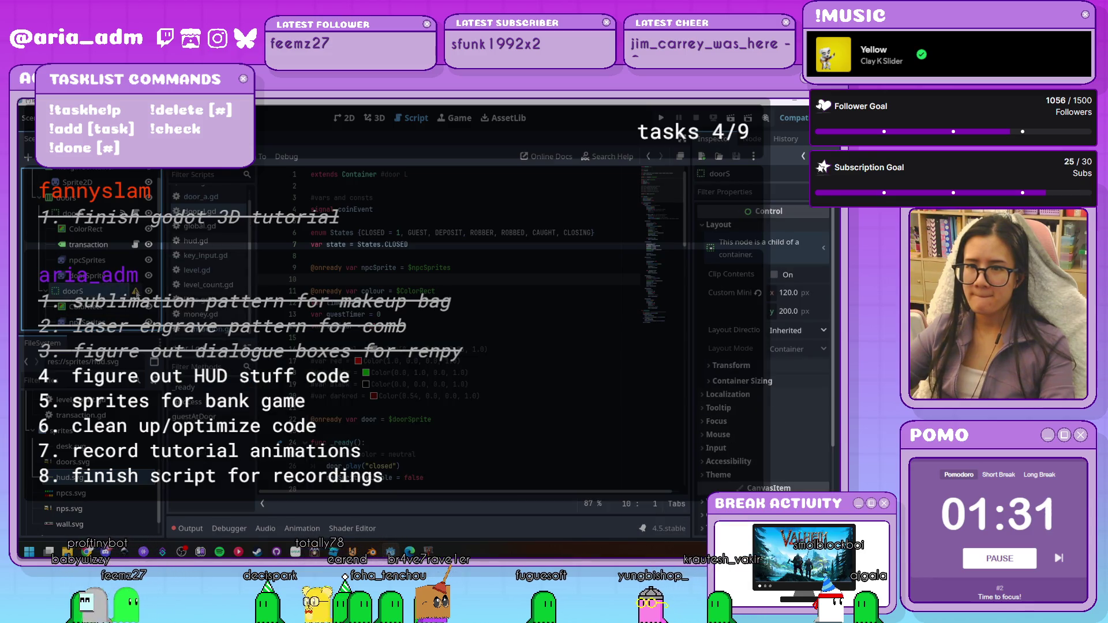
mouse_move(136, 292)
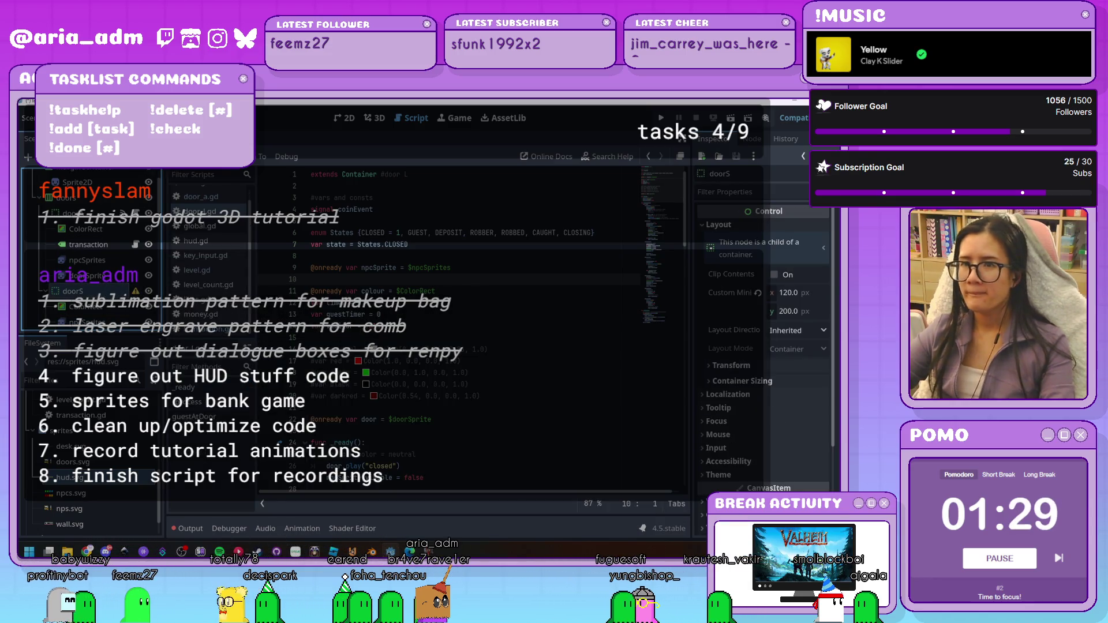
key("ctrl+a")
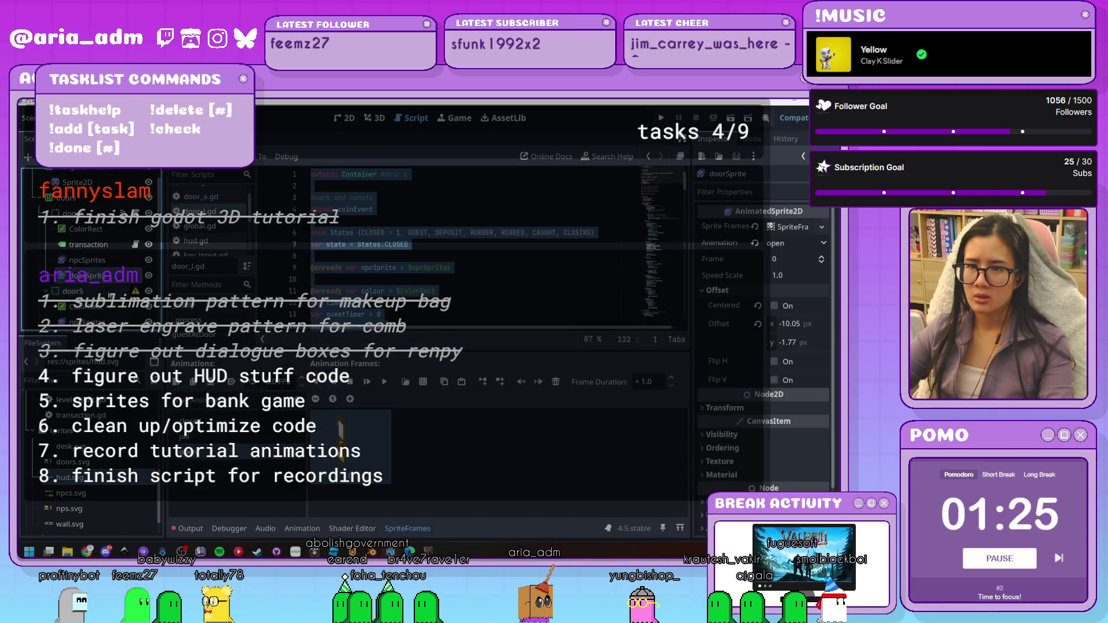
left_click(139, 157)
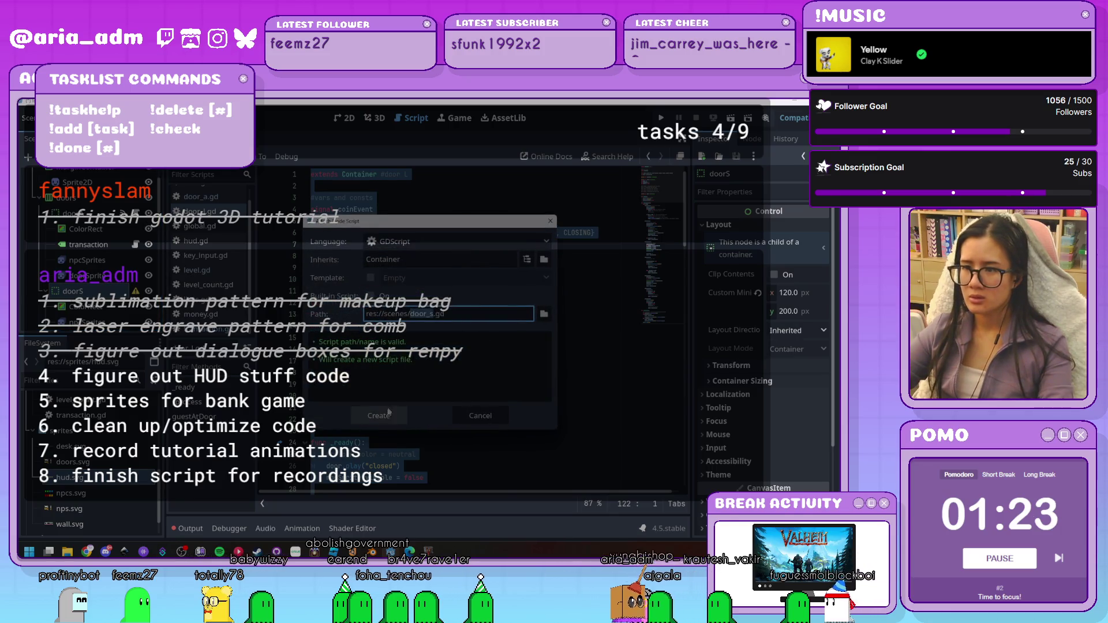
left_click(544, 315)
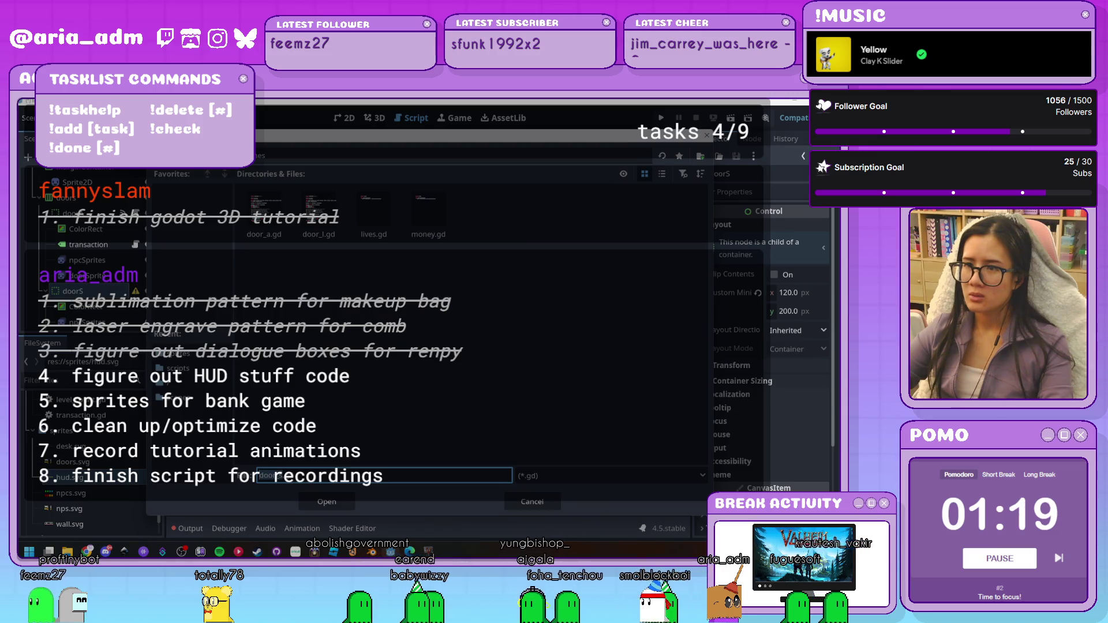
left_click(55, 156)
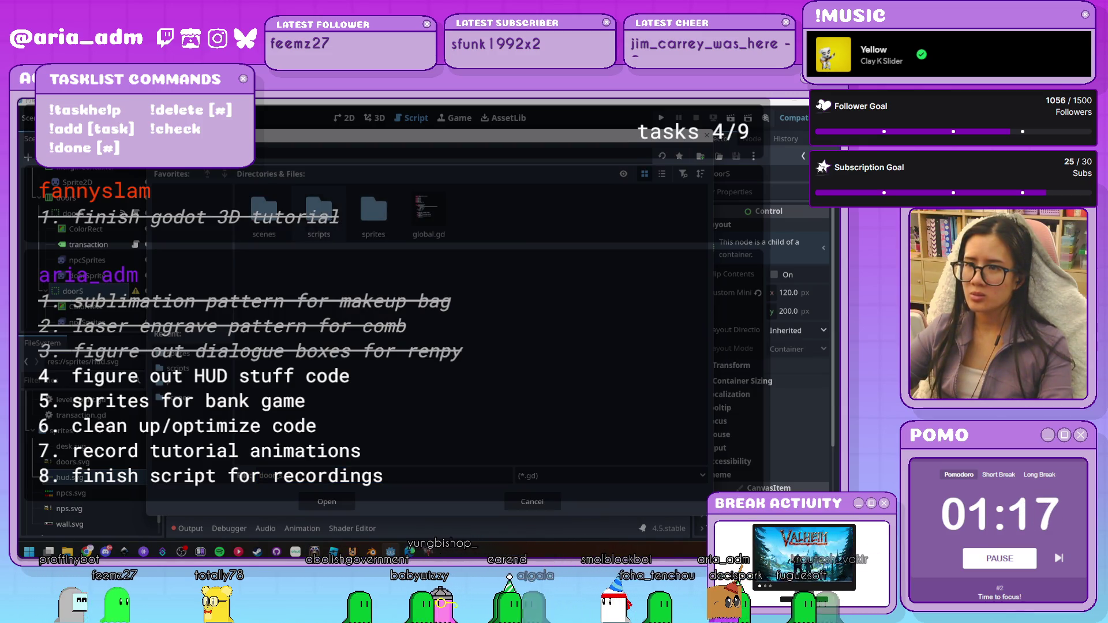
double_click(316, 211)
left_click(327, 501)
left_click(390, 417)
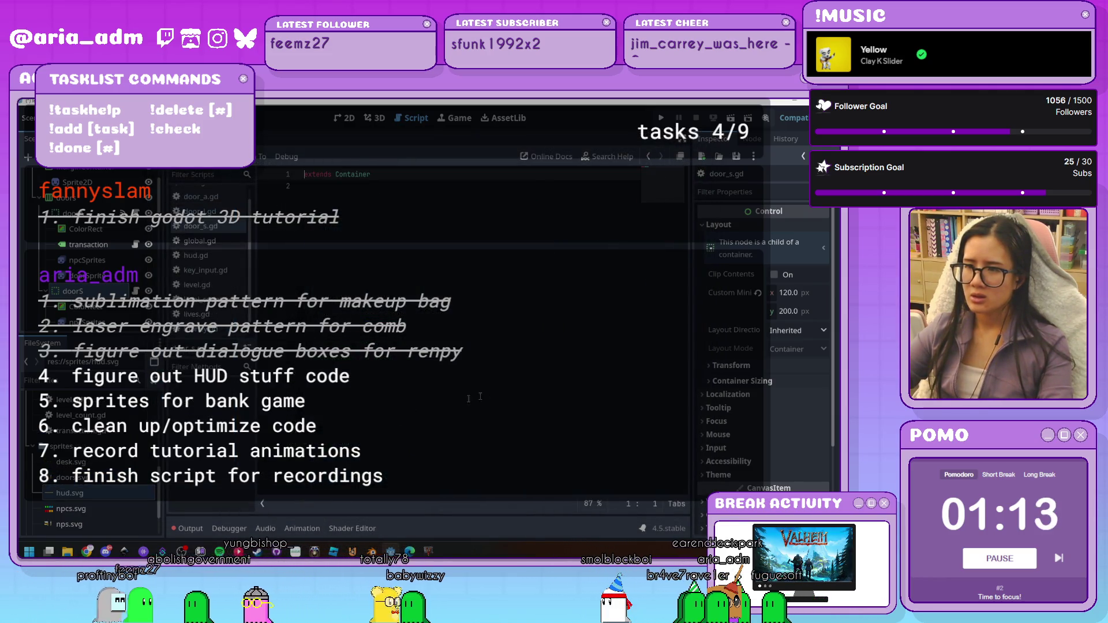
scroll(478, 304, "up", 15)
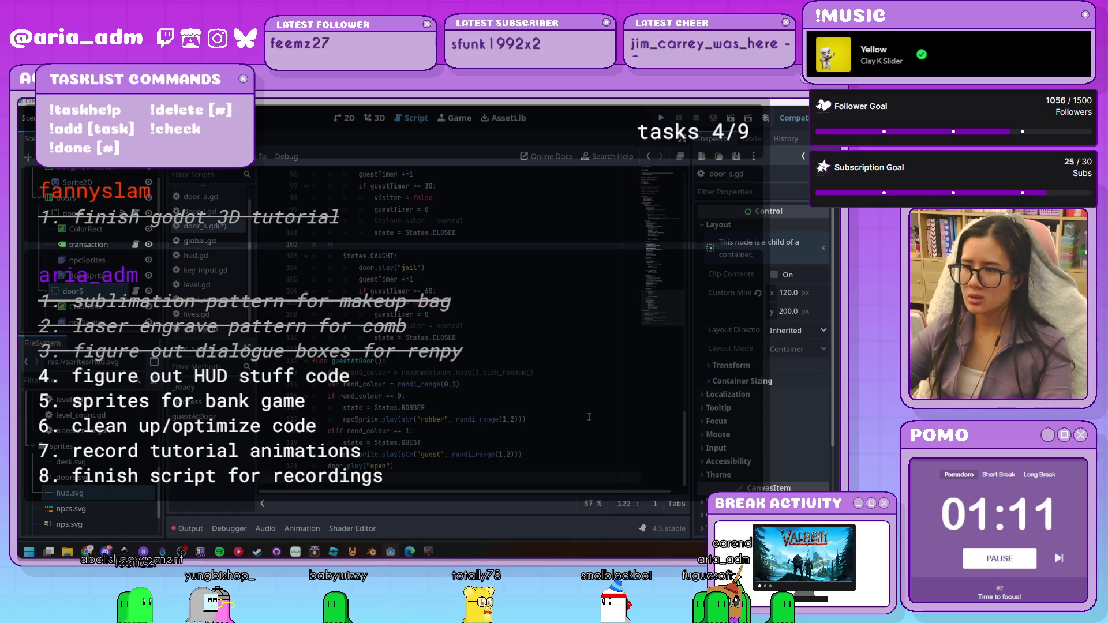
left_click(407, 173)
scroll(470, 265, "down", 6)
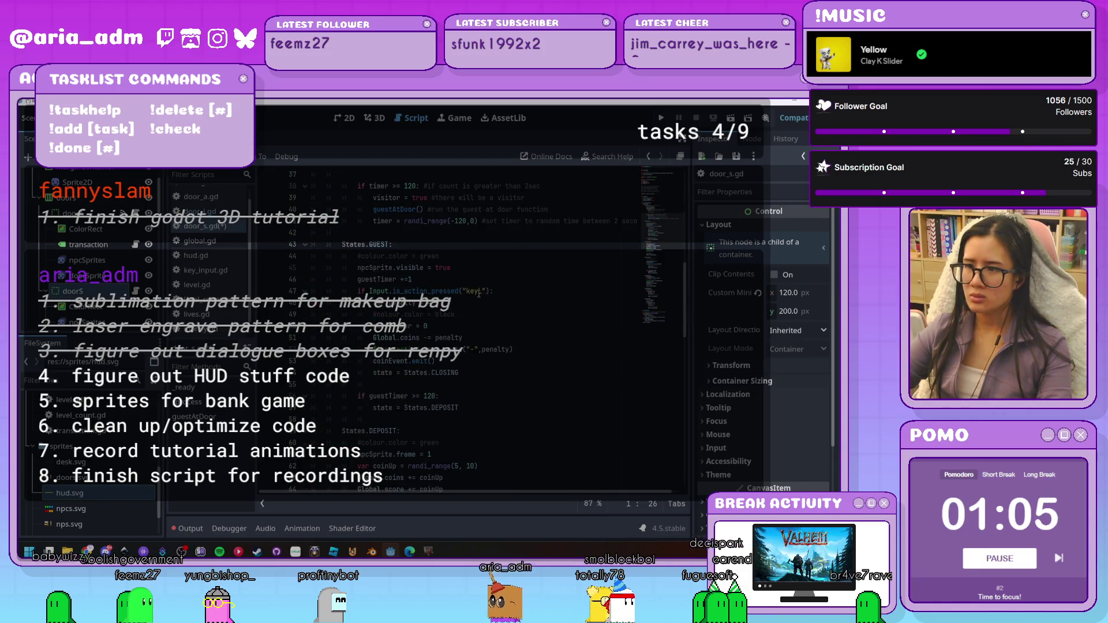
scroll(477, 324, "down", 8)
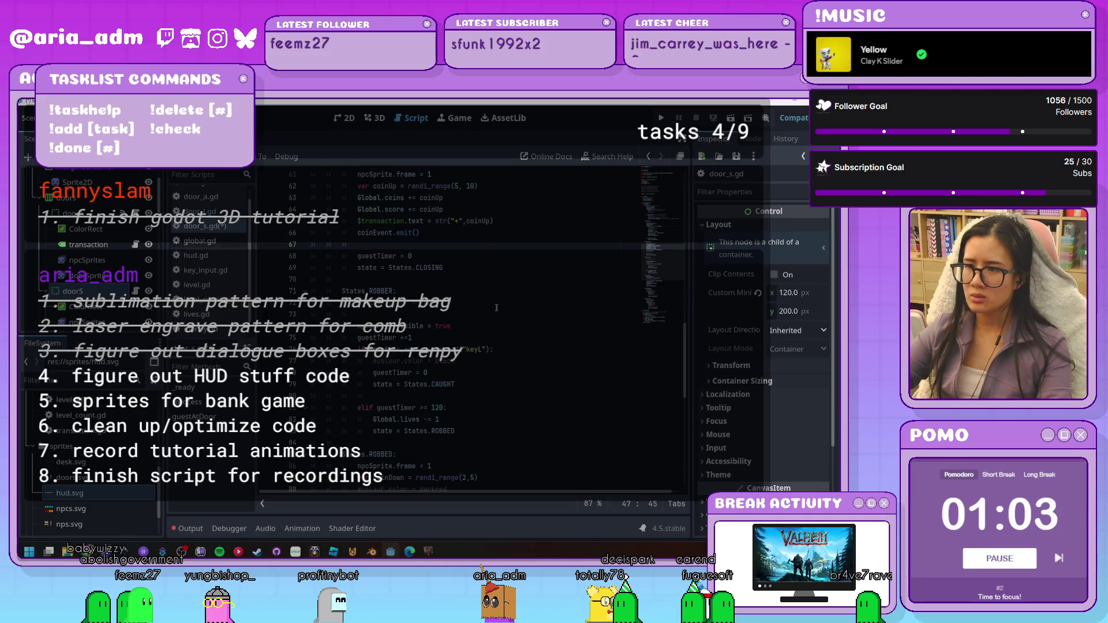
scroll(527, 343, "down", 11)
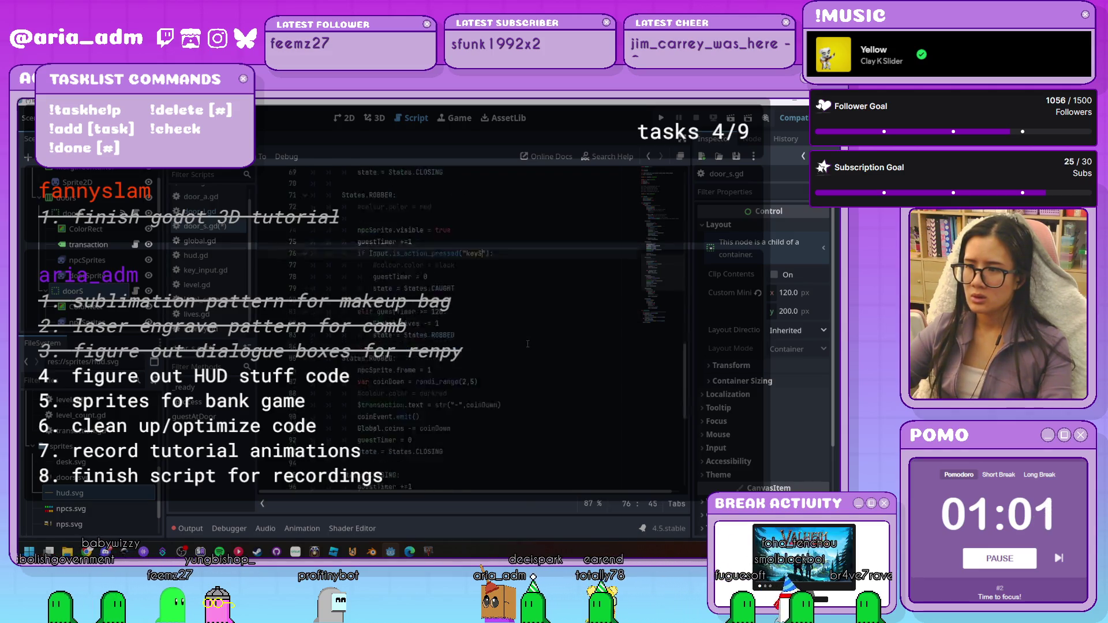
scroll(528, 344, "up", 20)
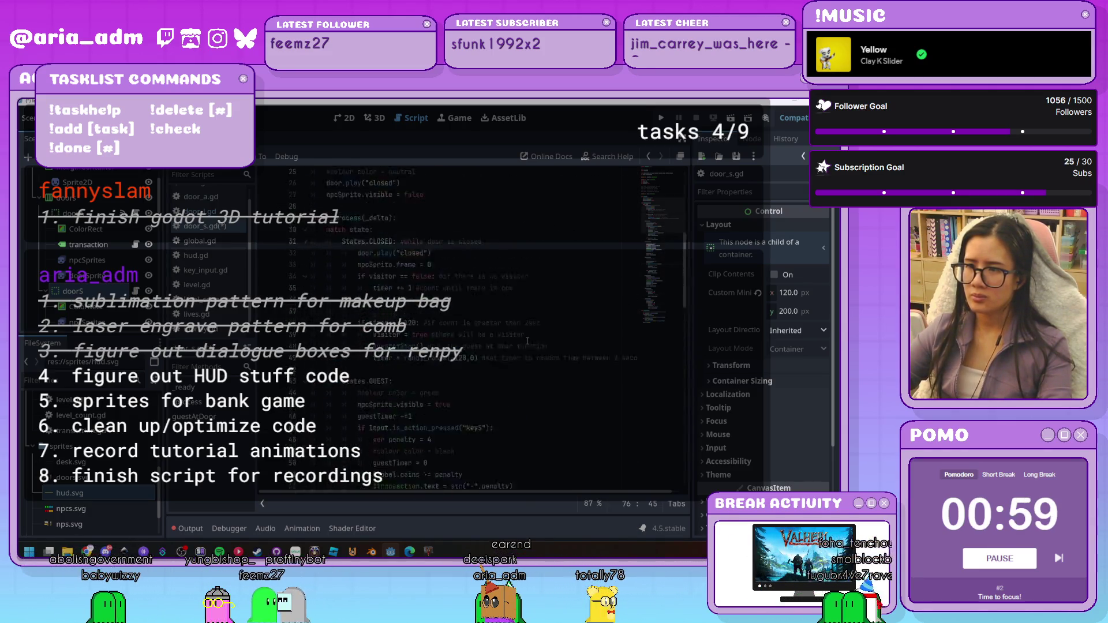
double_click(427, 267)
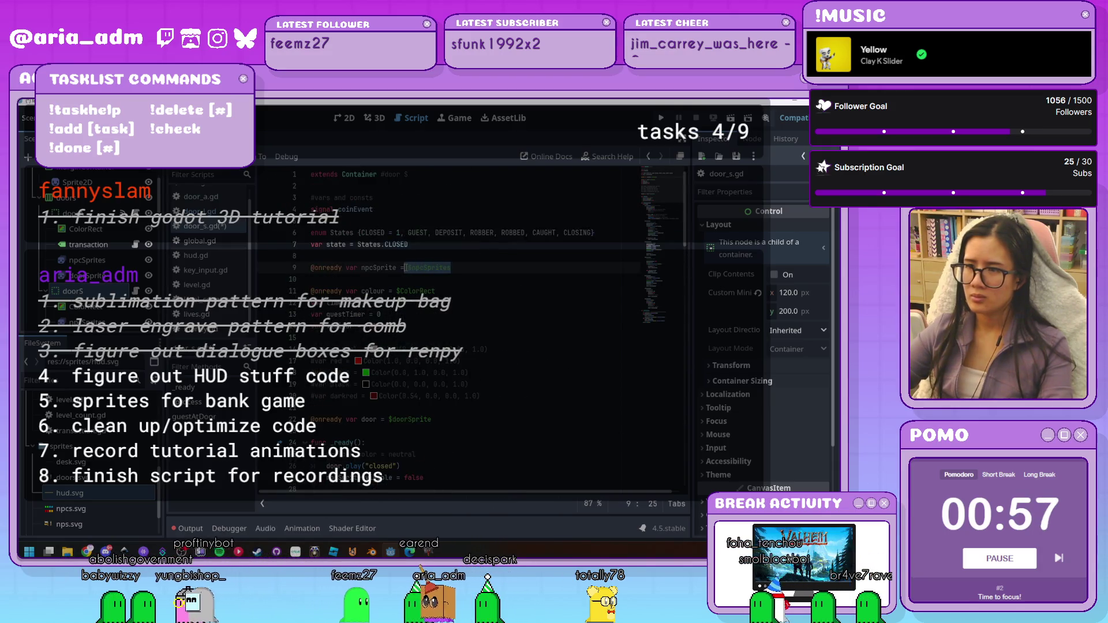
scroll(427, 267, "down", 20)
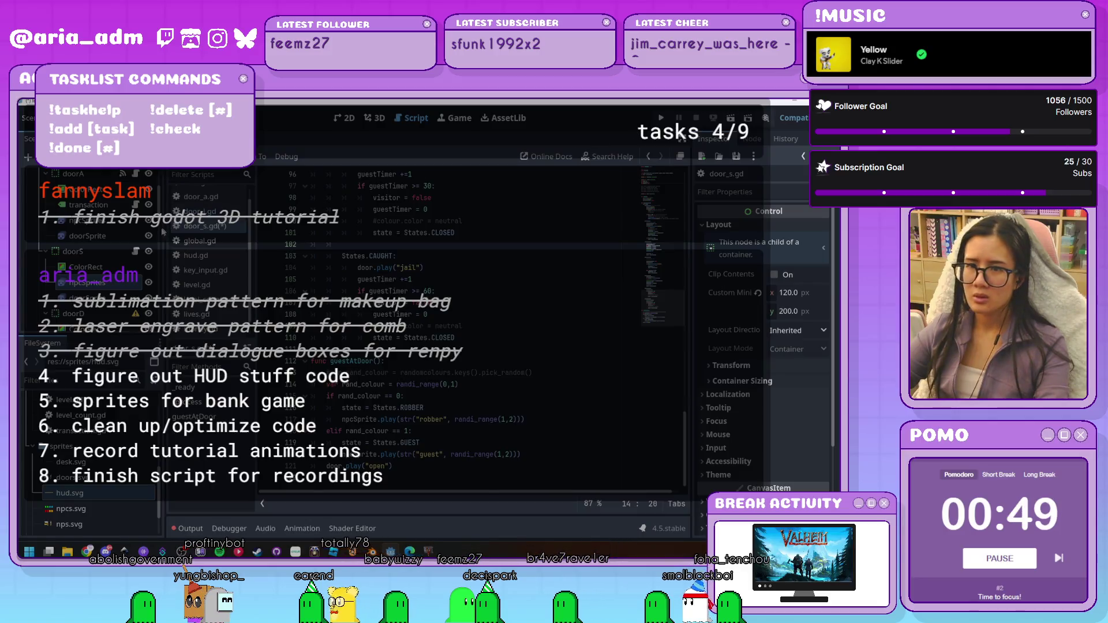
scroll(108, 268, "down", 2)
Attach a new script to doorD saved as res://scripts/door_d.gd and go to its first line
left_click(73, 294)
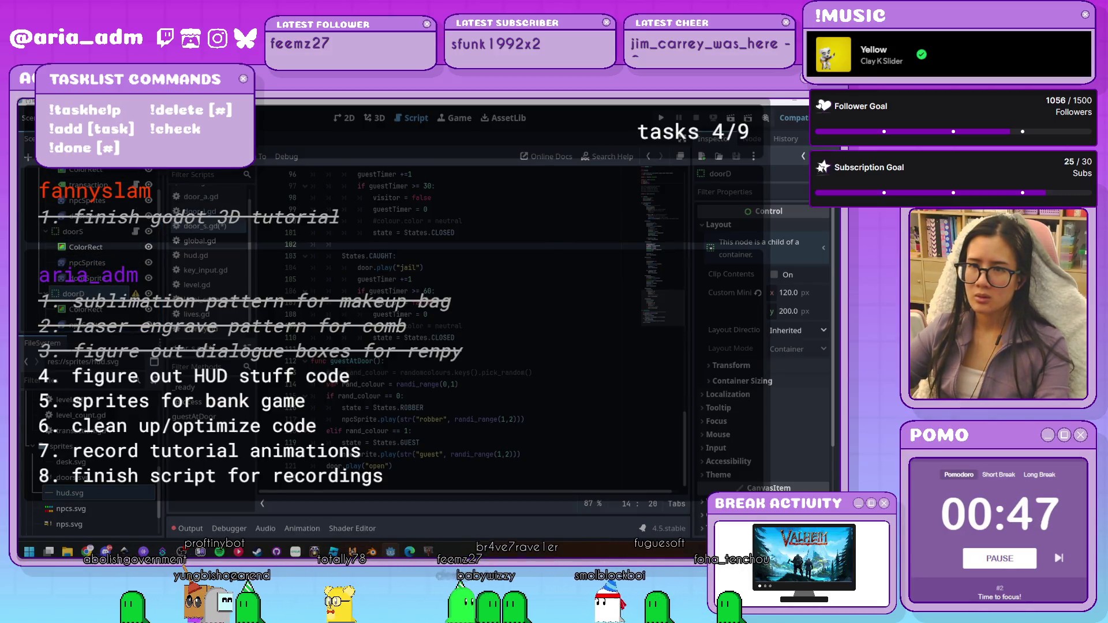
left_click(134, 157)
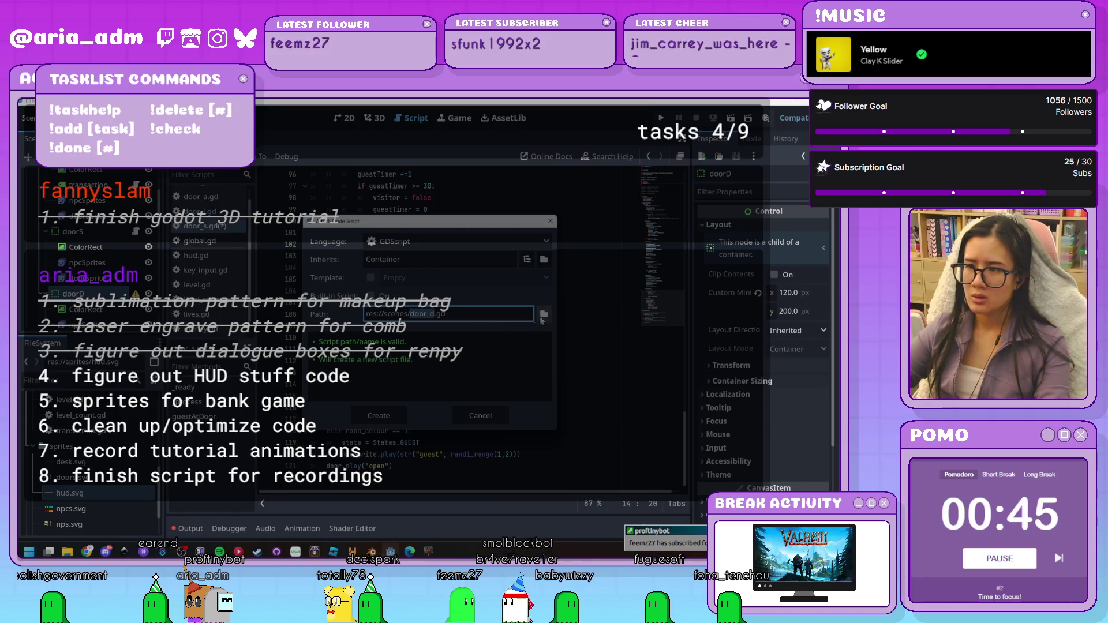
left_click(543, 316)
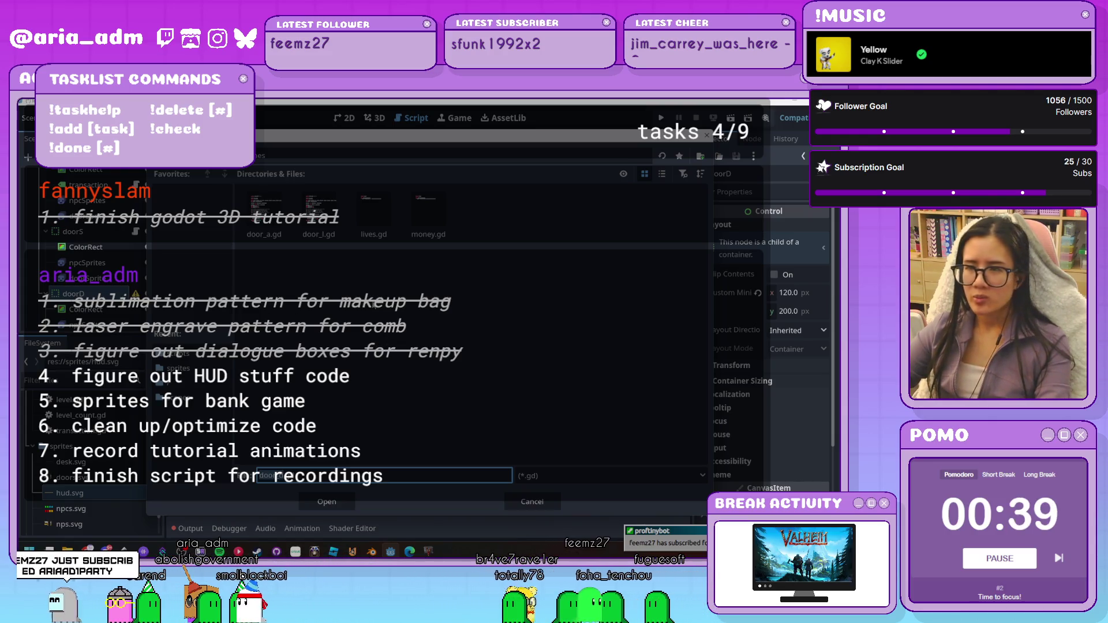
key("alt+Up")
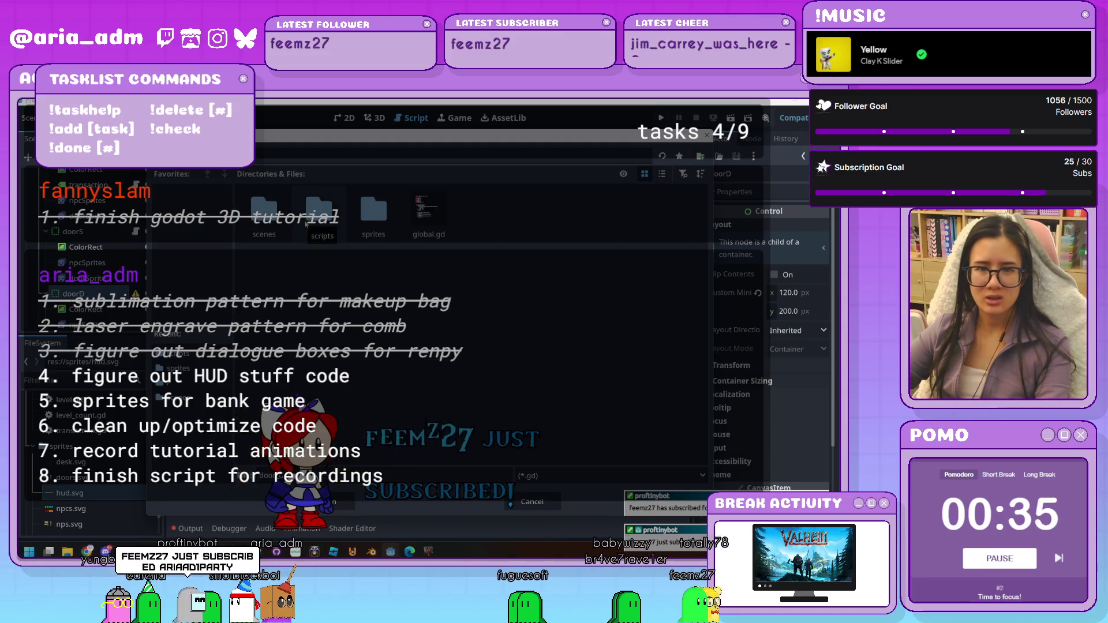
double_click(321, 228)
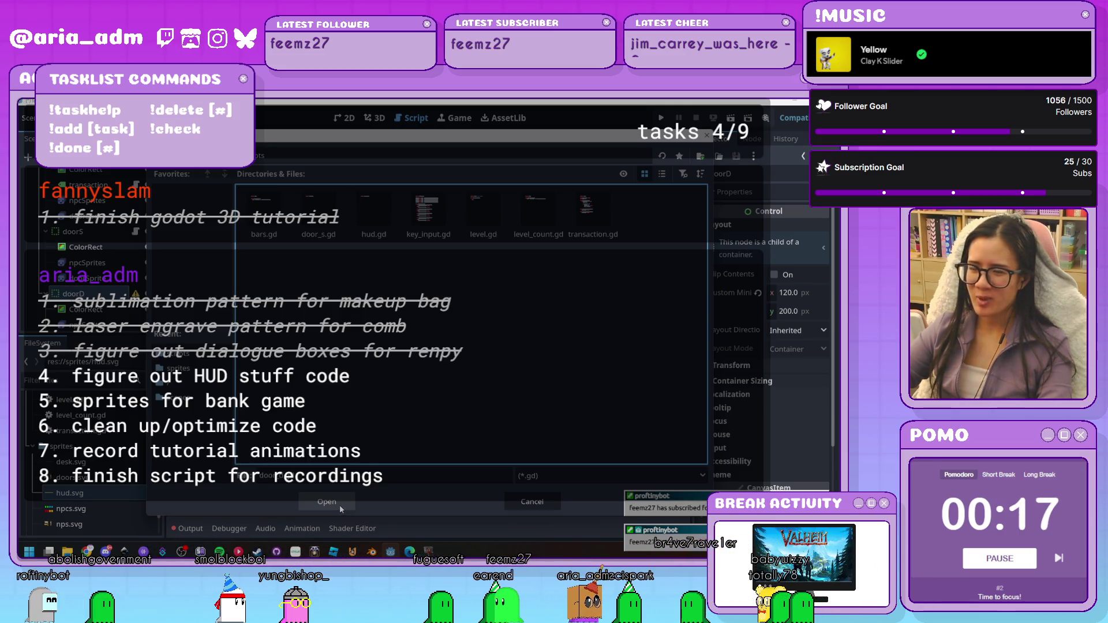
left_click(338, 502)
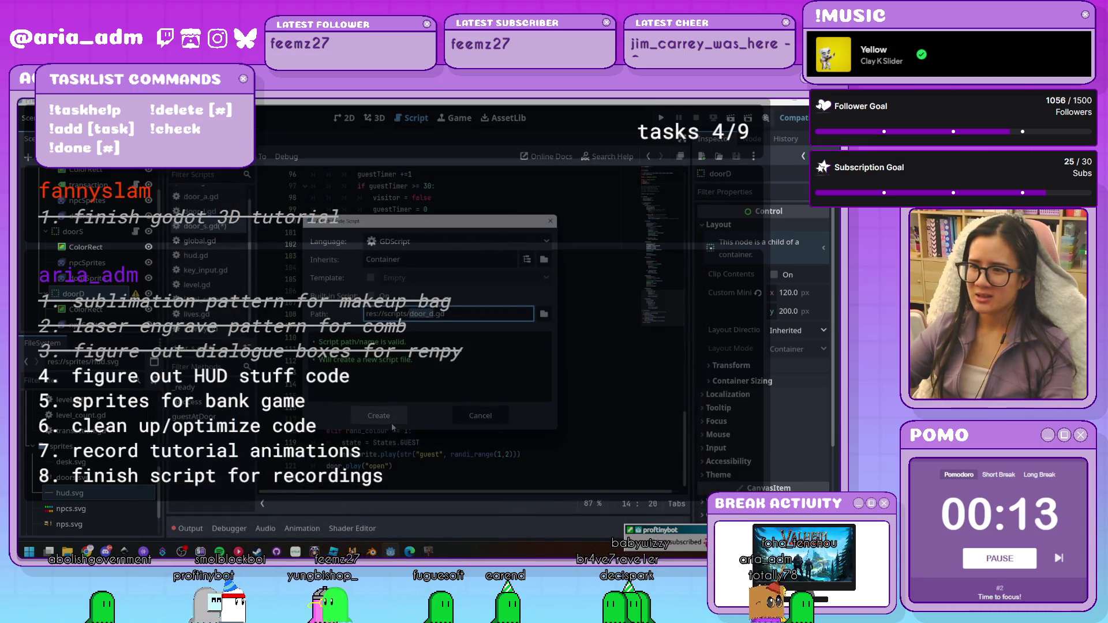
left_click(403, 419)
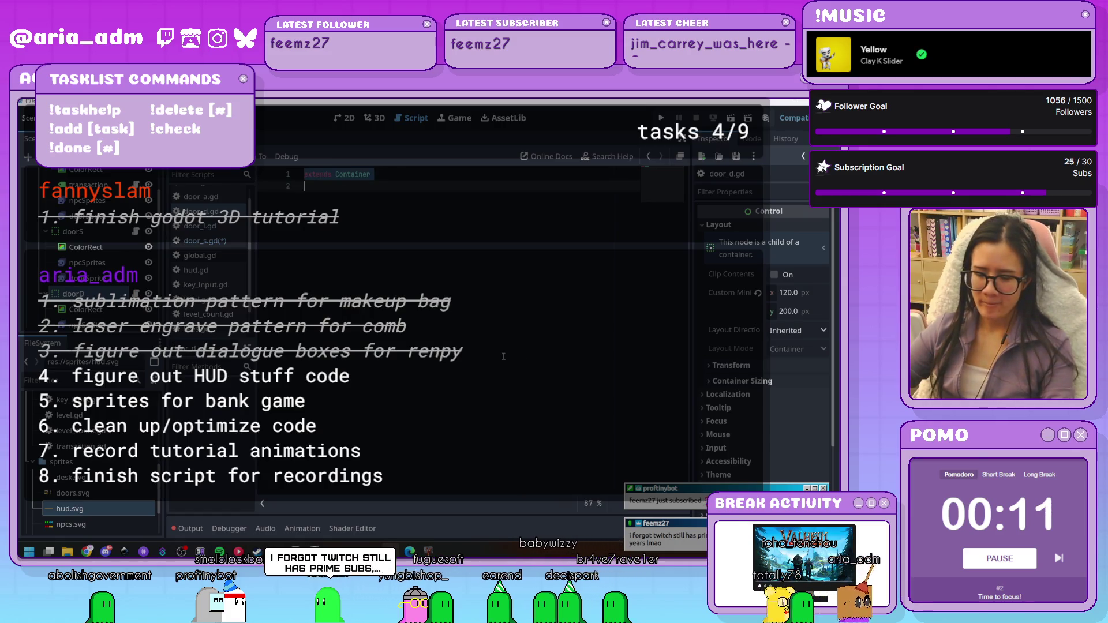
scroll(503, 357, "up", 20)
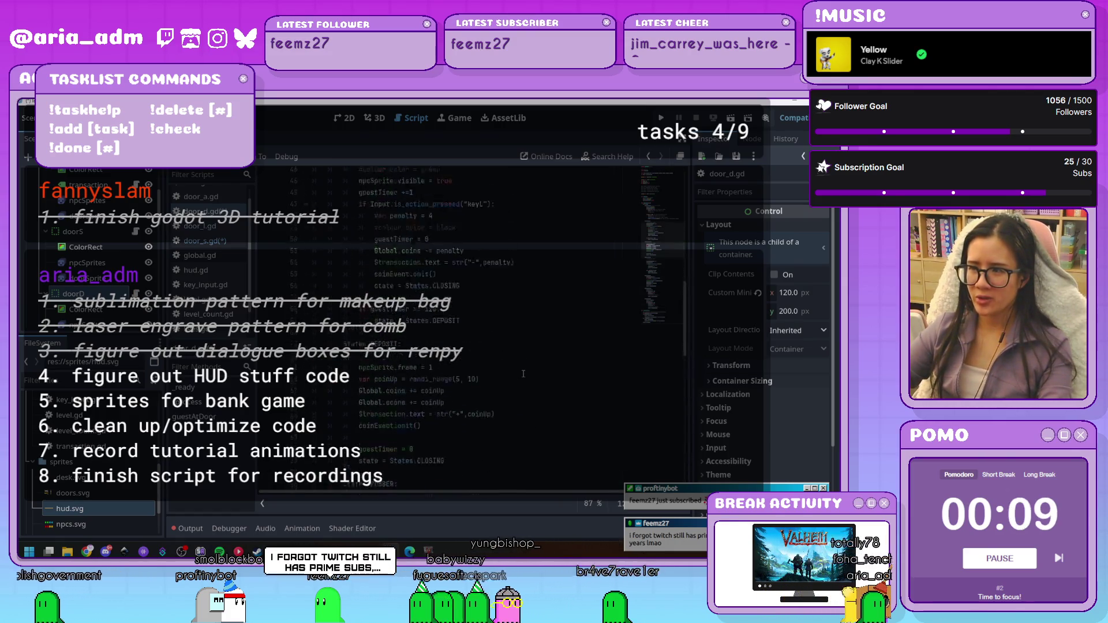
scroll(523, 374, "up", 6)
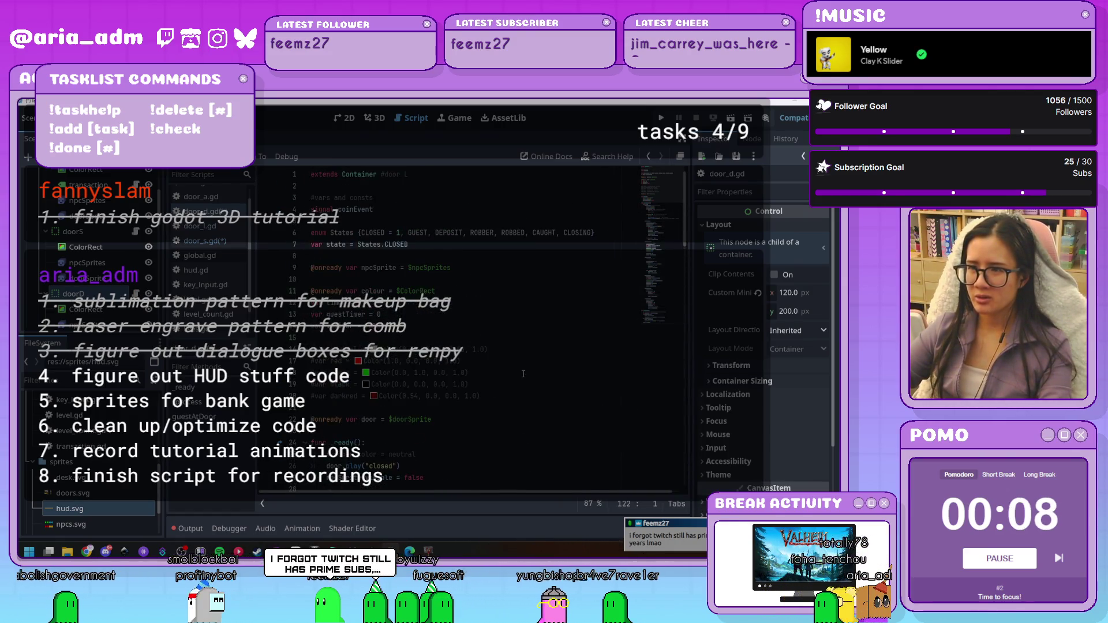
left_click(405, 178)
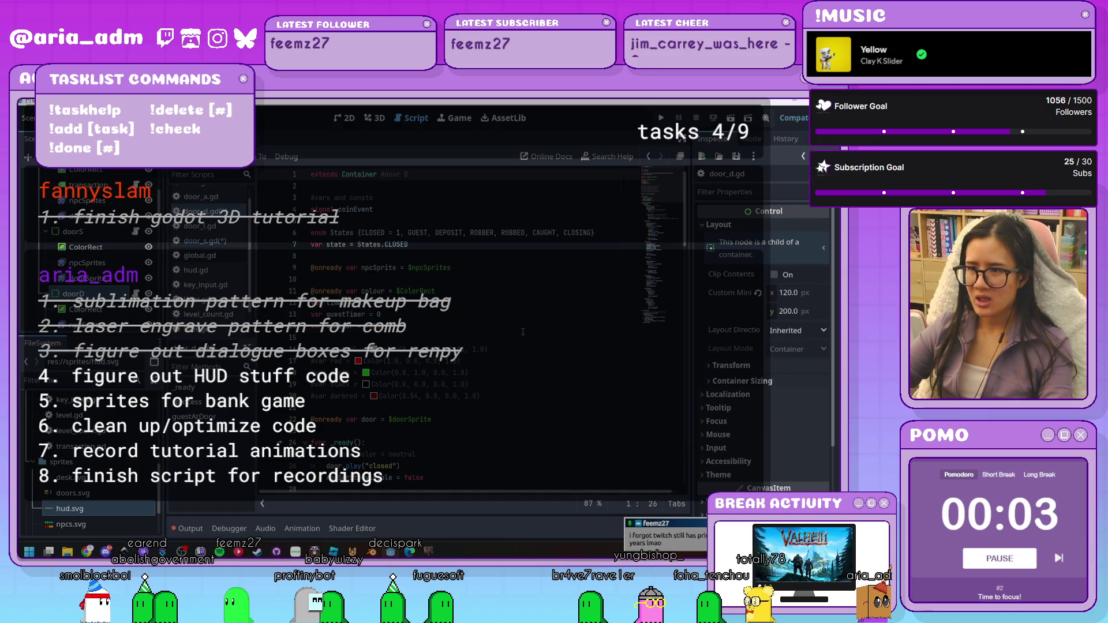
Review the key input checks on lines 47 and 76, save the script, and switch to Valheim
scroll(523, 332, "down", 4)
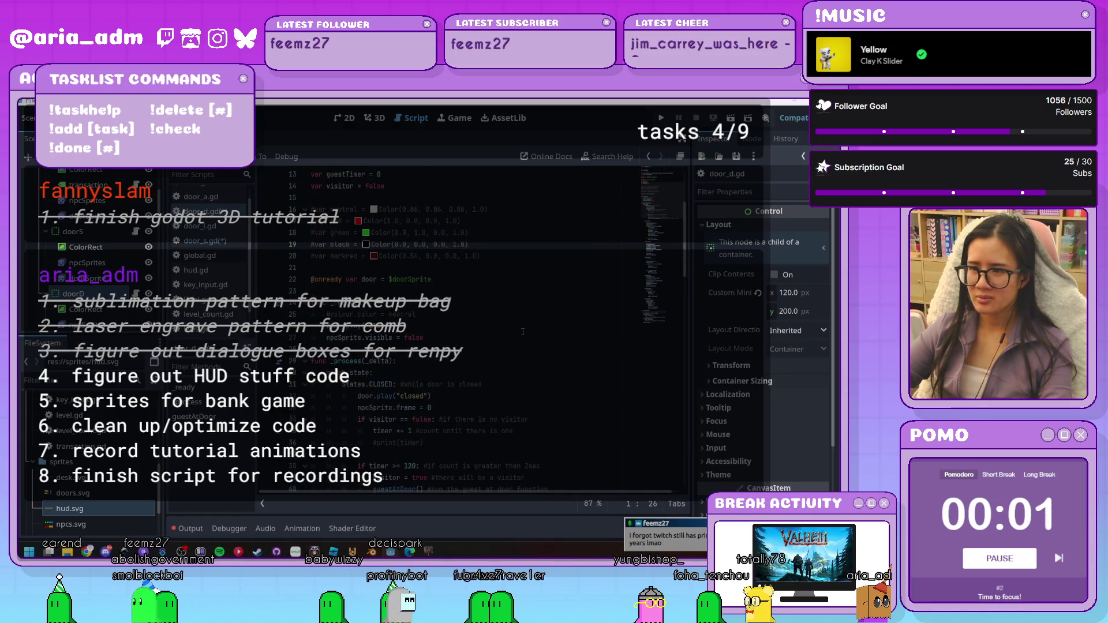
scroll(524, 332, "down", 4)
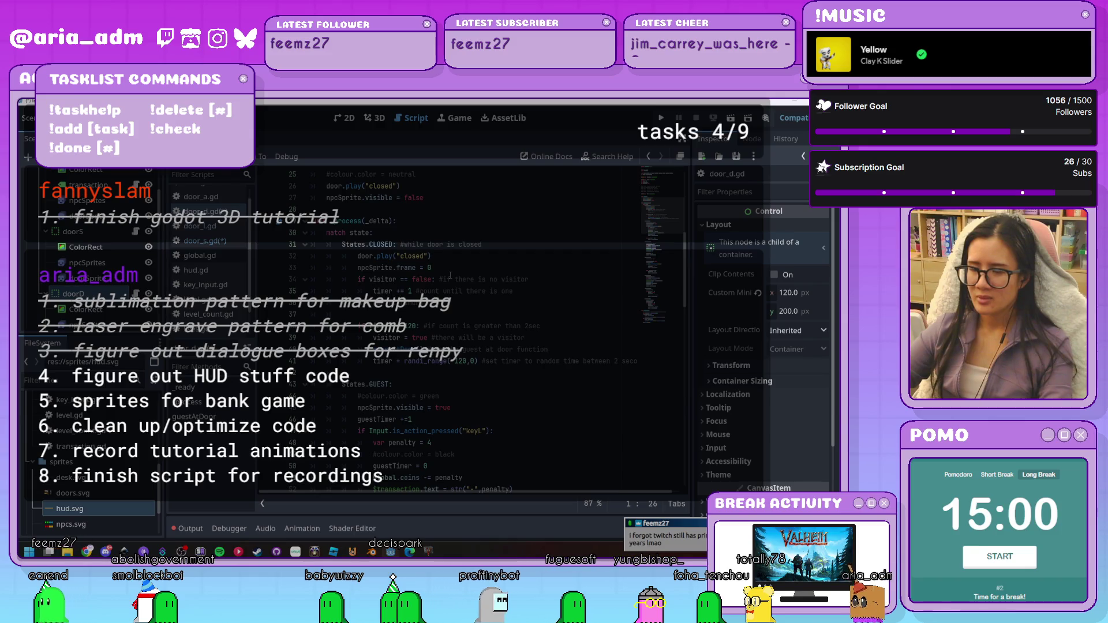
scroll(539, 384, "down", 1)
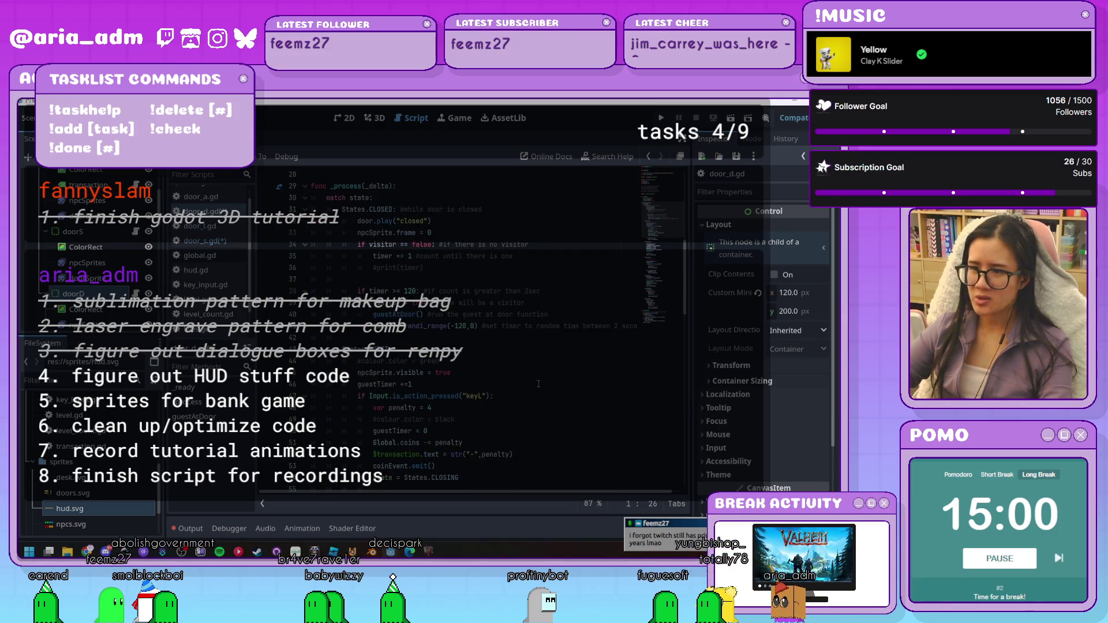
scroll(537, 382, "up", 8)
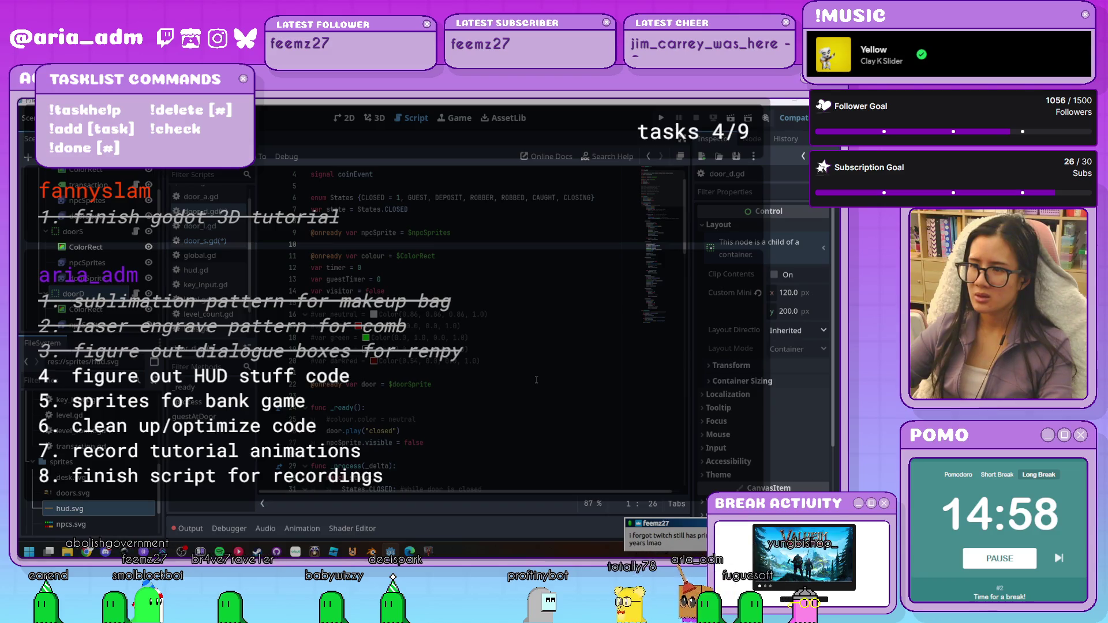
scroll(523, 364, "down", 10)
left_click(478, 327)
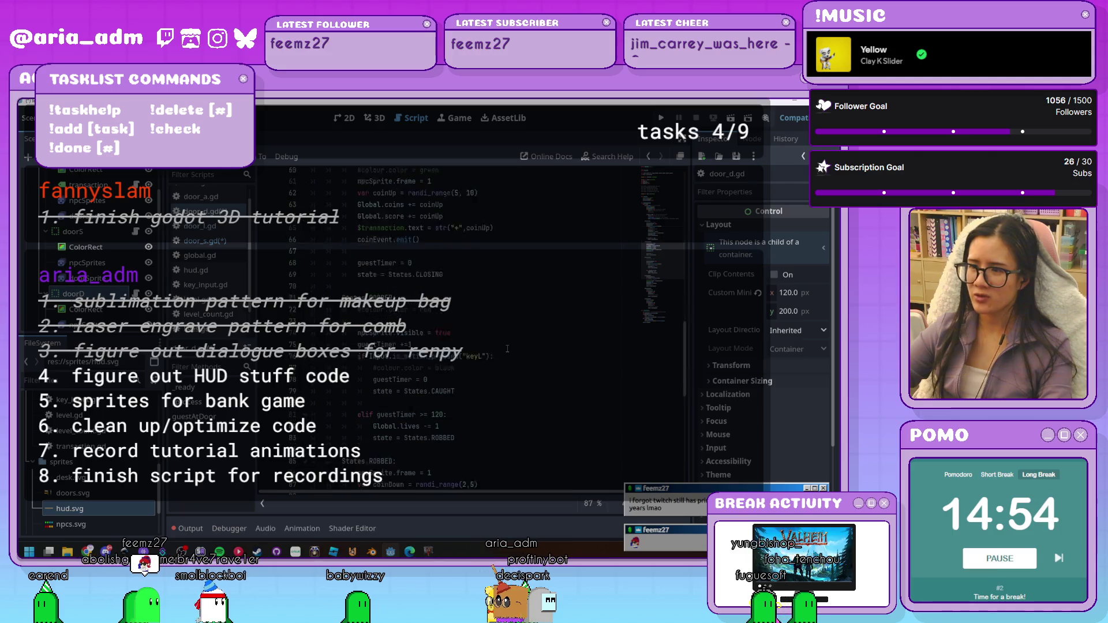
scroll(490, 342, "down", 9)
left_click(479, 349)
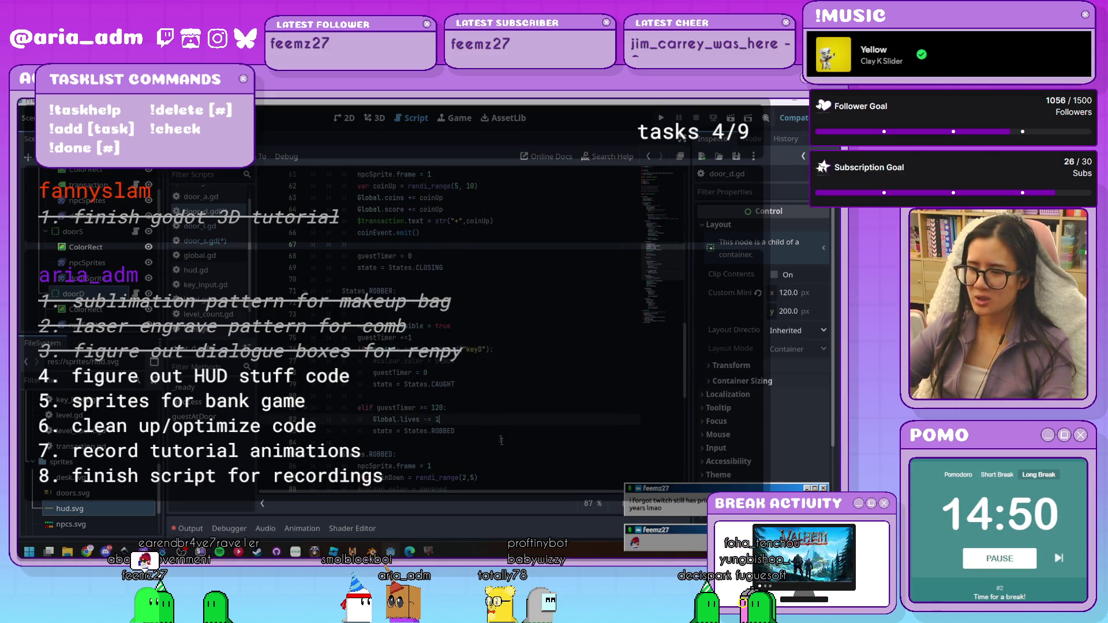
key("ctrl+s")
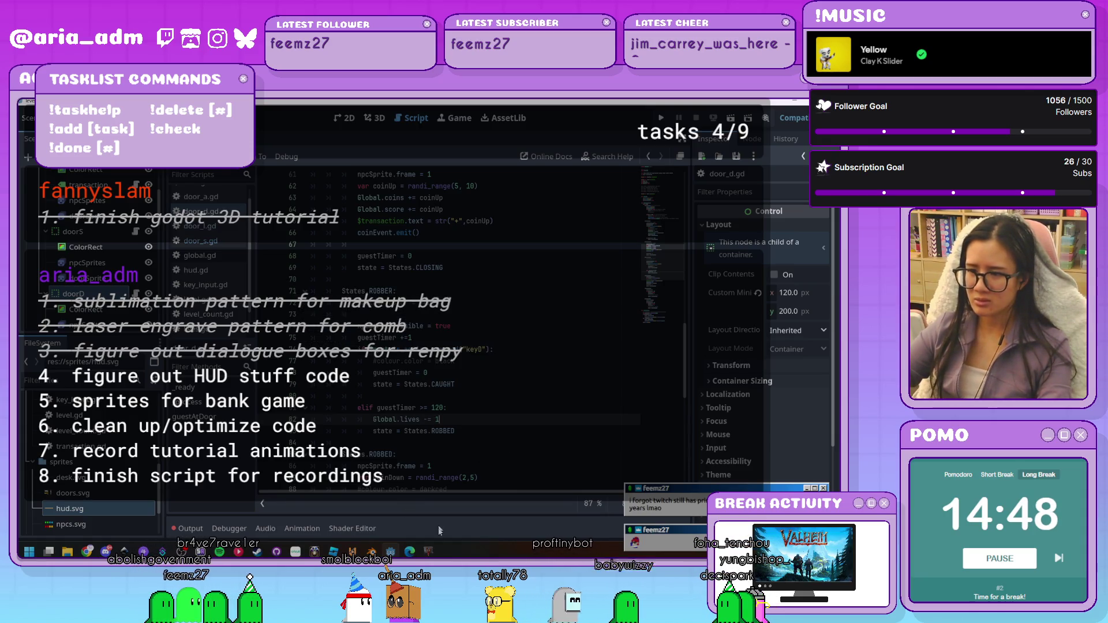
left_click(429, 551)
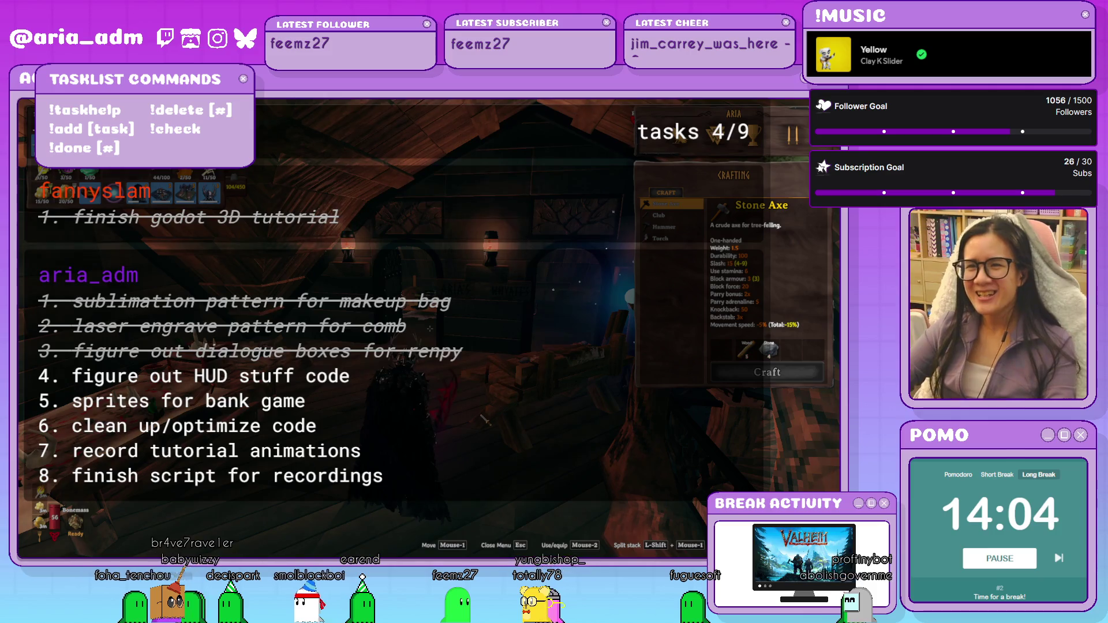
Close Valheim's crafting menu, reopen the inventory panel with Tab, then close it again
key("Escape")
key("Tab")
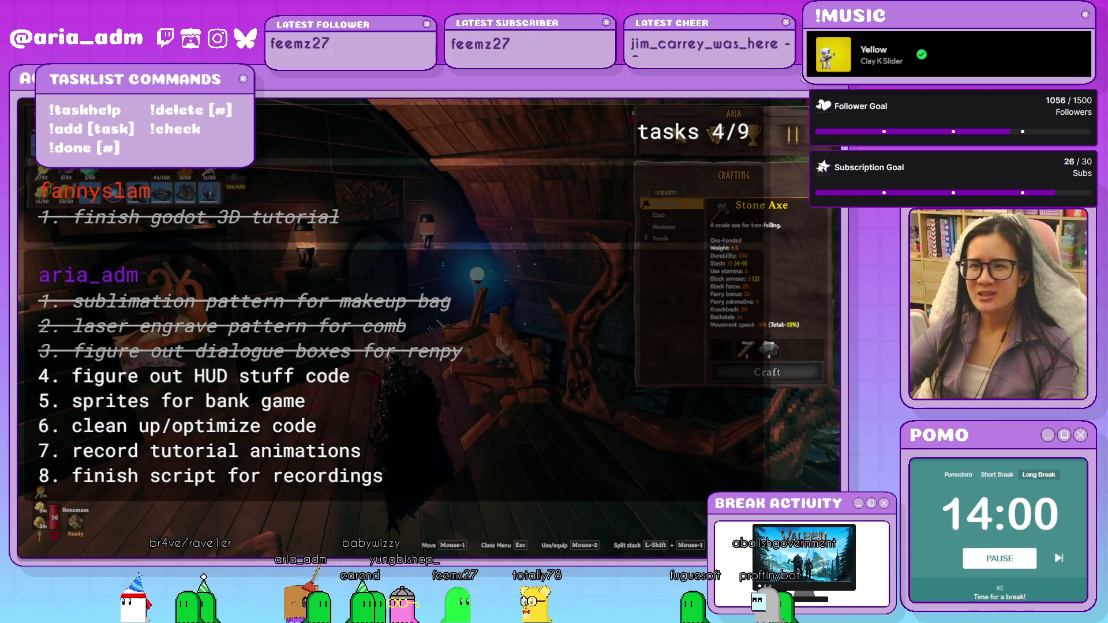
key("Escape")
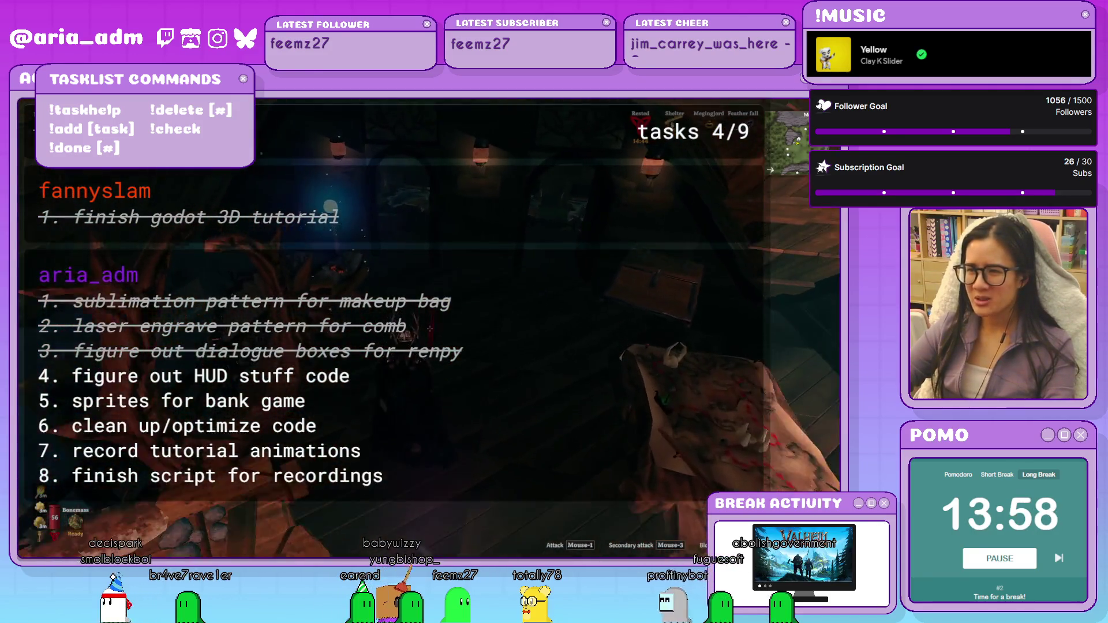
Open the inventory and crafting panel with Tab to stack 44 items into the chest
key("Tab")
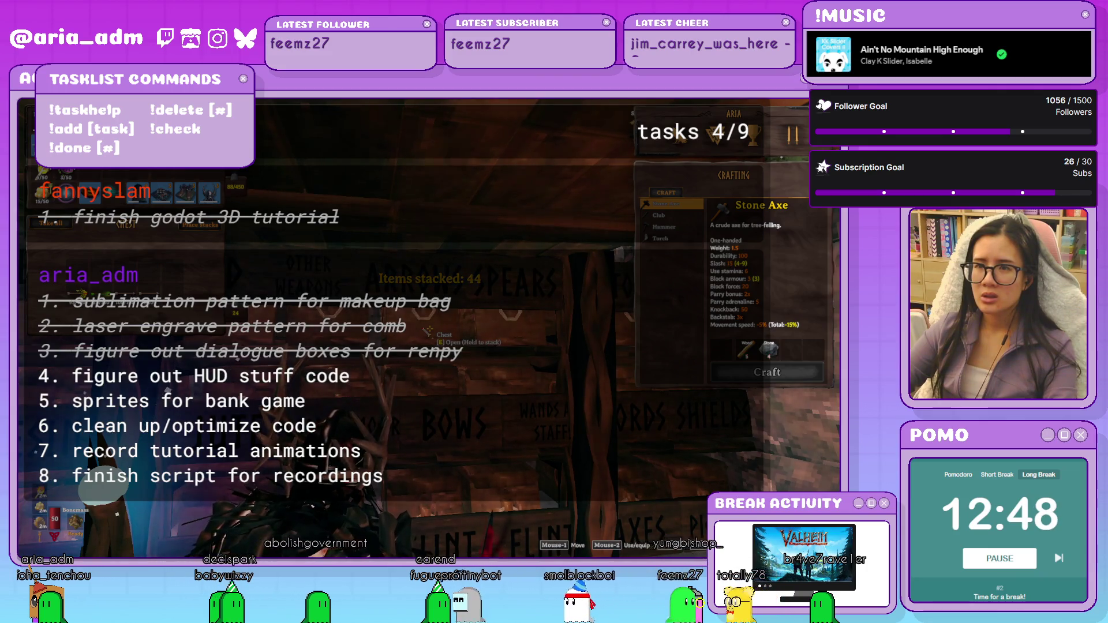
Close the inventory panel and choose Quit to leave Valheim
key("Tab")
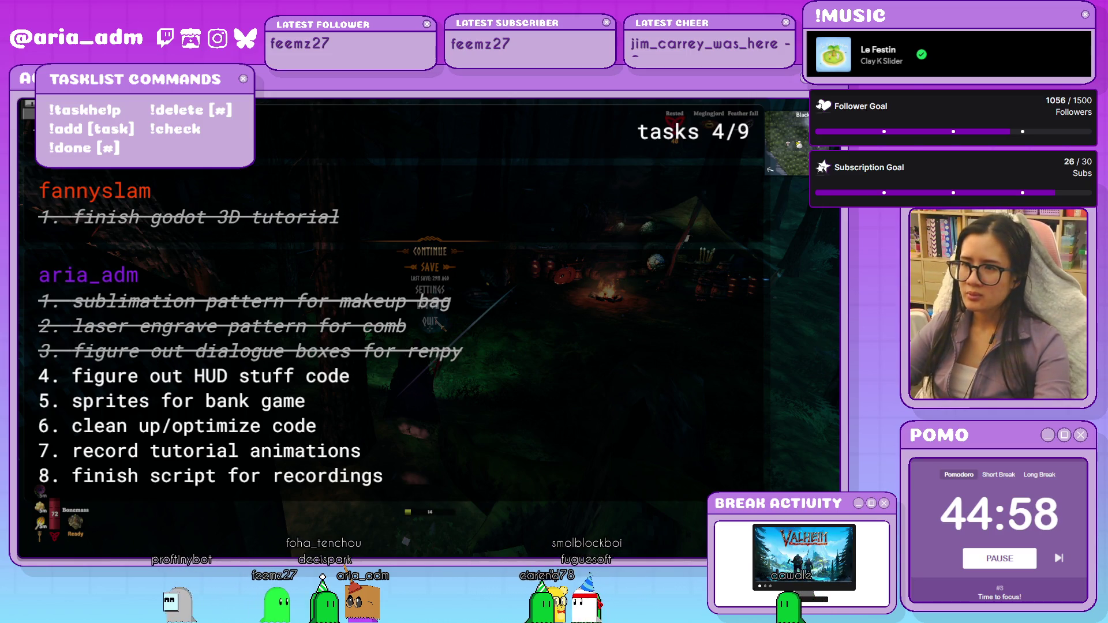
left_click(432, 322)
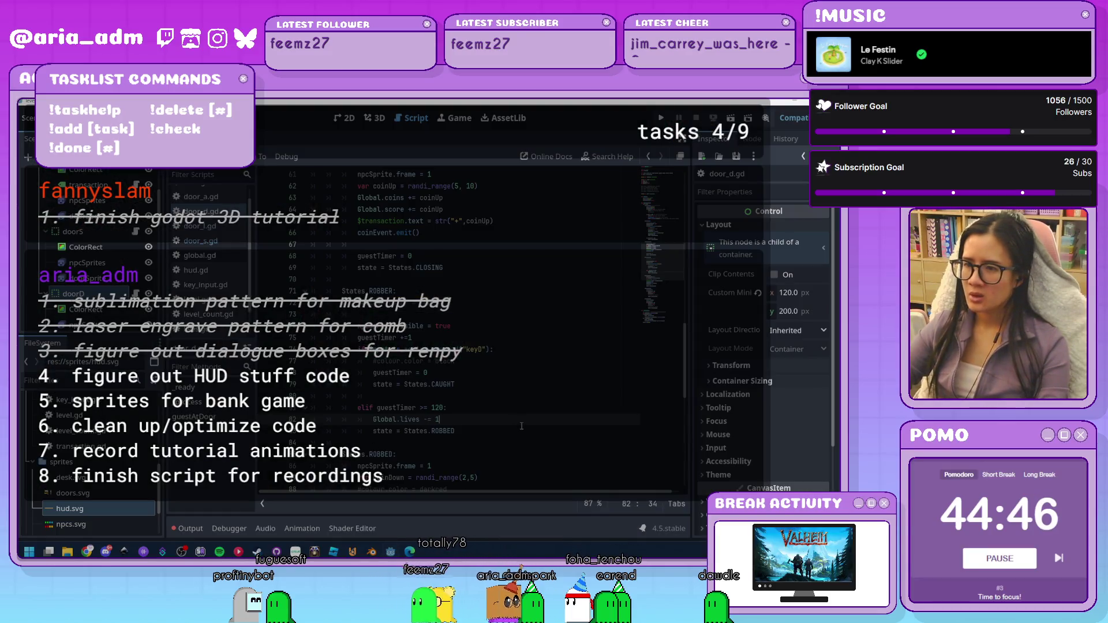
Select all of the current door script's code for copying
scroll(536, 428, "up", 4)
scroll(536, 428, "up", 5)
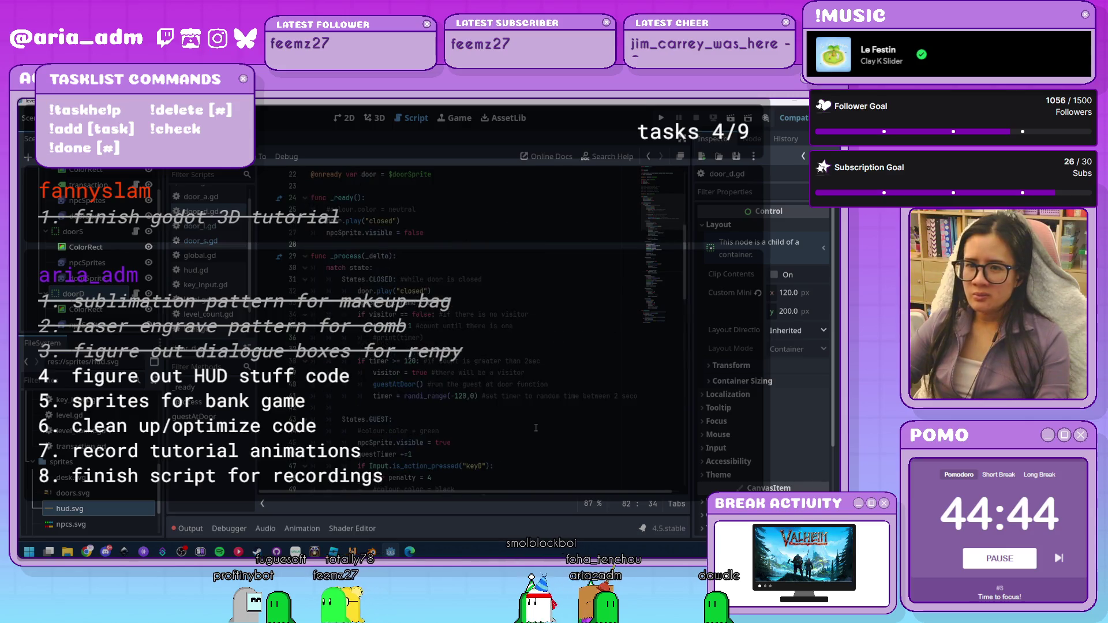
scroll(129, 283, "down", 2)
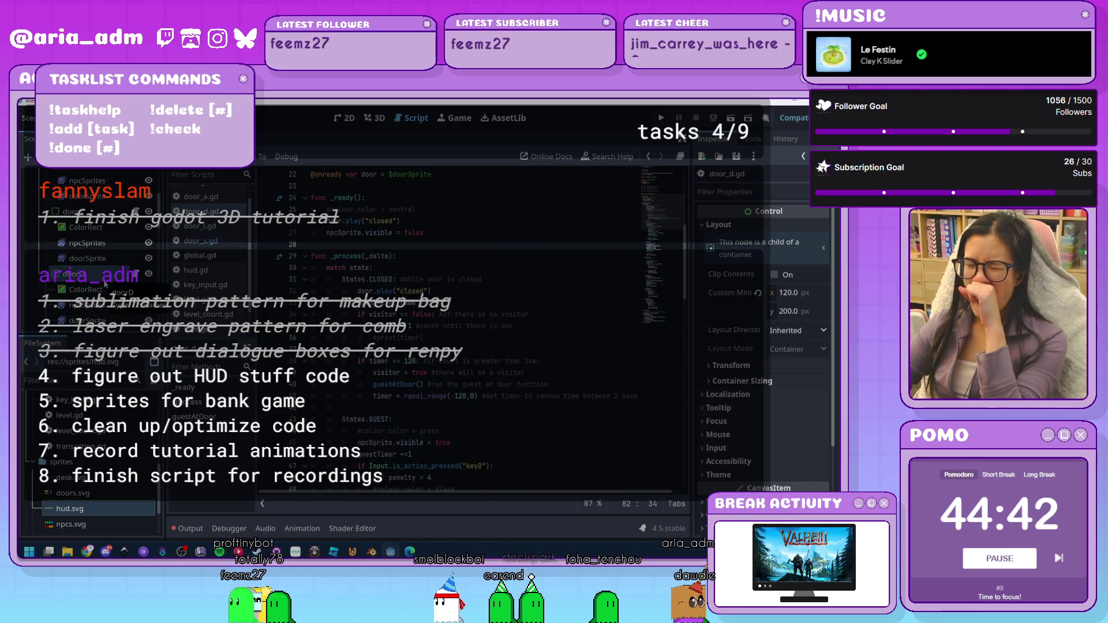
key("ctrl+a")
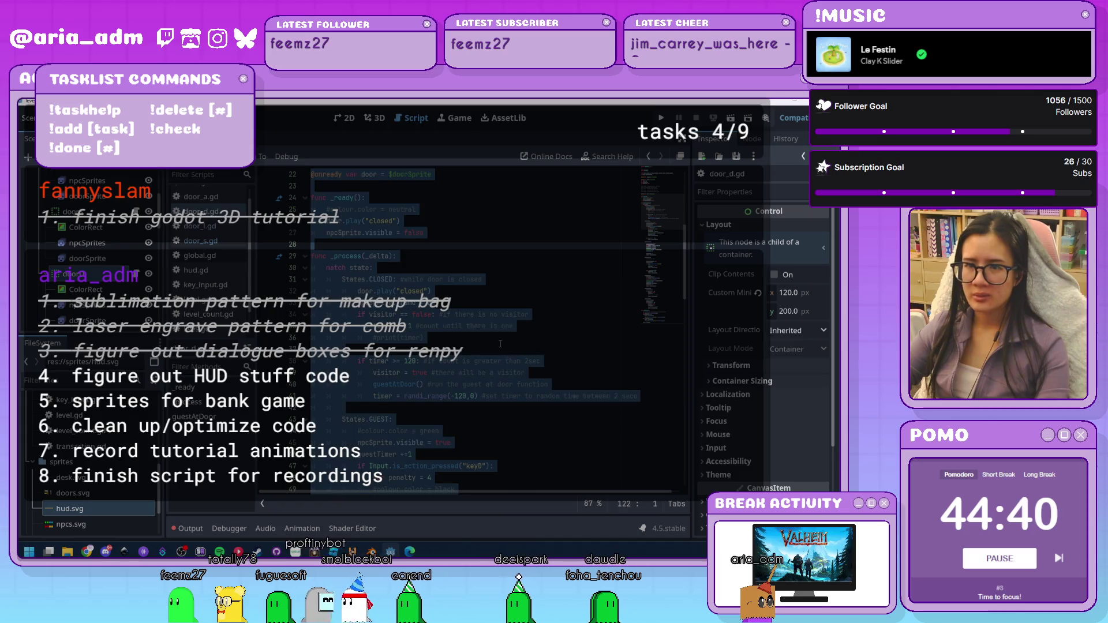
left_click(500, 344)
Attach a new script to door J saved as res://scripts/door_j.gd
left_click(121, 173)
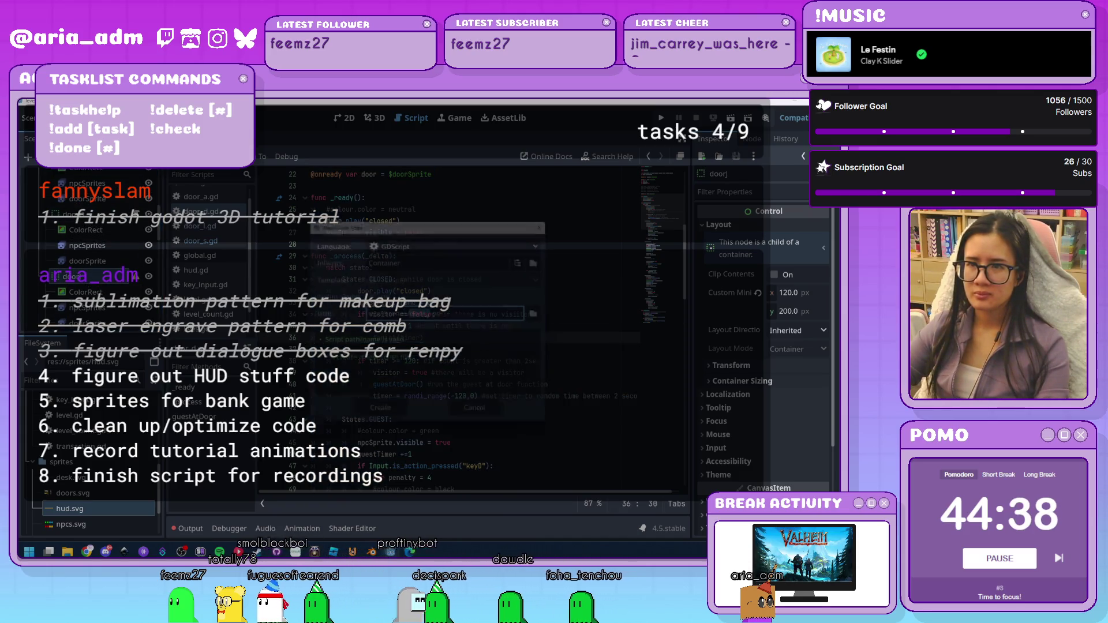
left_click(543, 315)
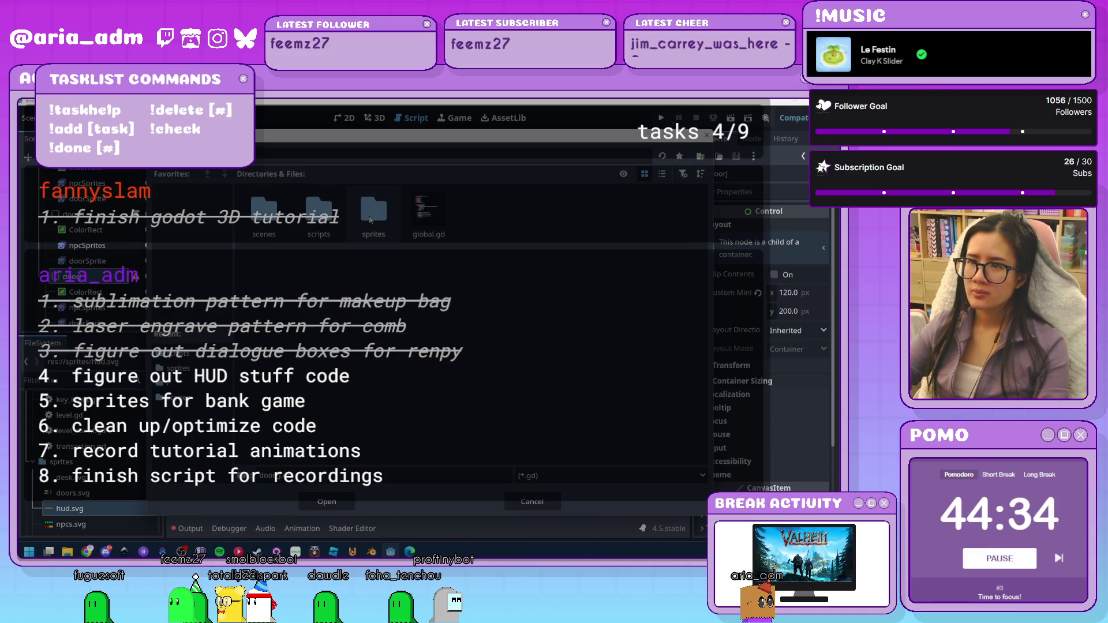
double_click(319, 211)
left_click(326, 502)
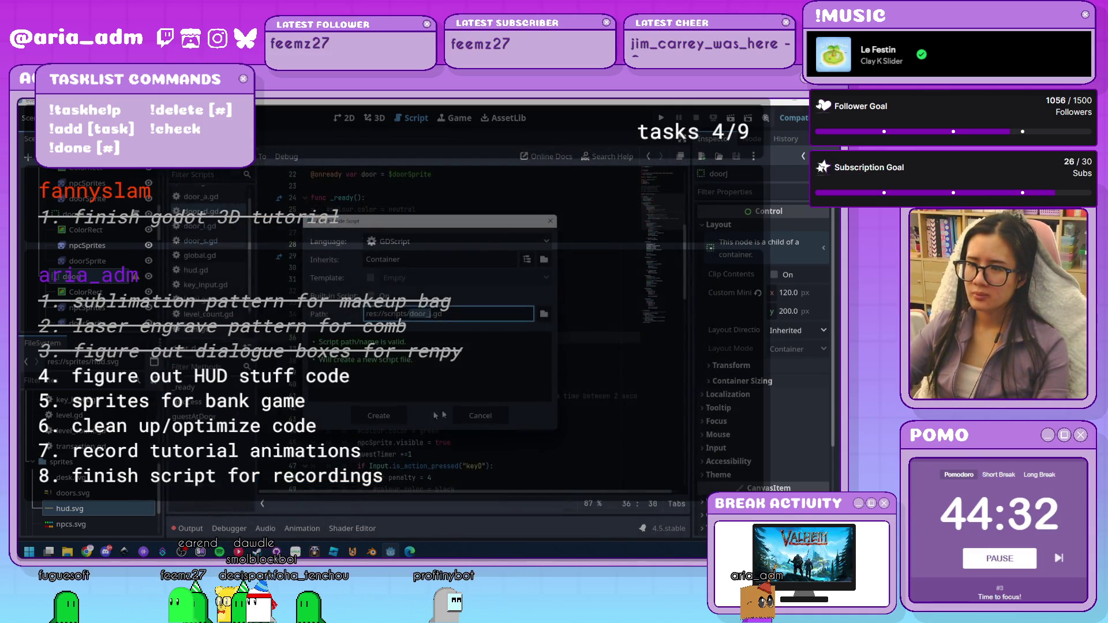
left_click(391, 418)
Paste the door code into door_j.gd and change line 76's action from key0 to keyJ
key("ctrl+v")
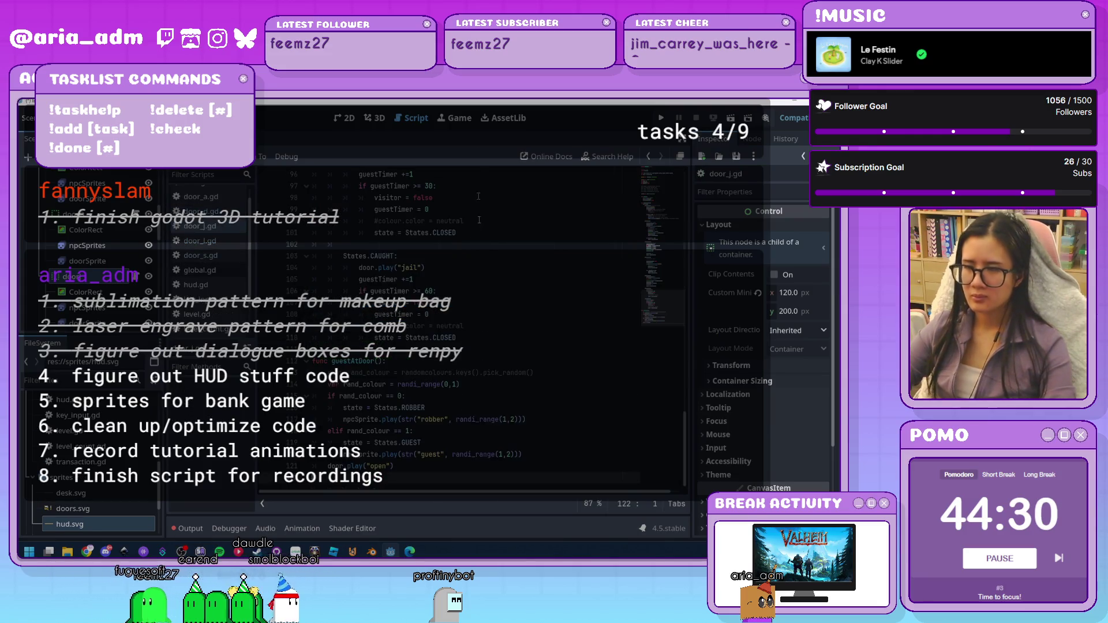
scroll(487, 221, "up", 15)
scroll(488, 221, "up", 10)
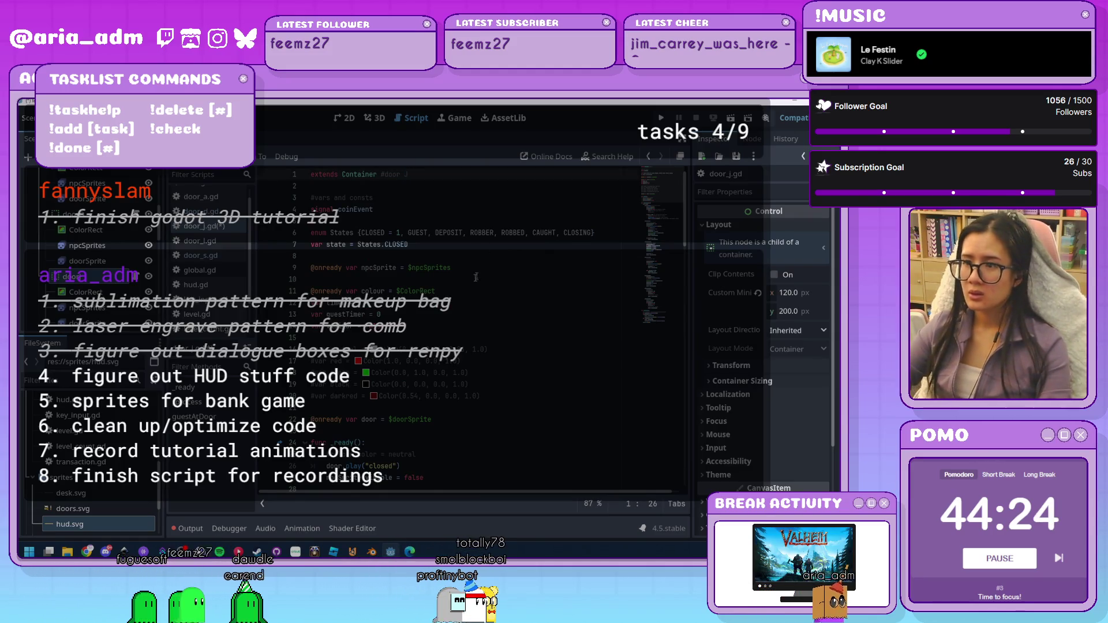
scroll(472, 280, "down", 10)
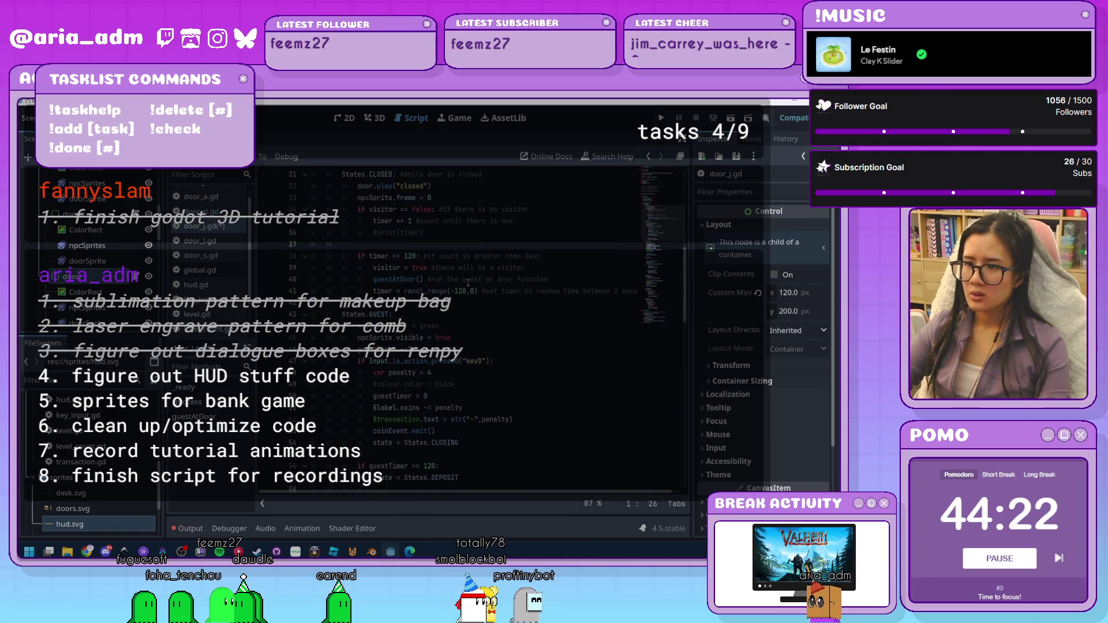
scroll(481, 362, "down", 3)
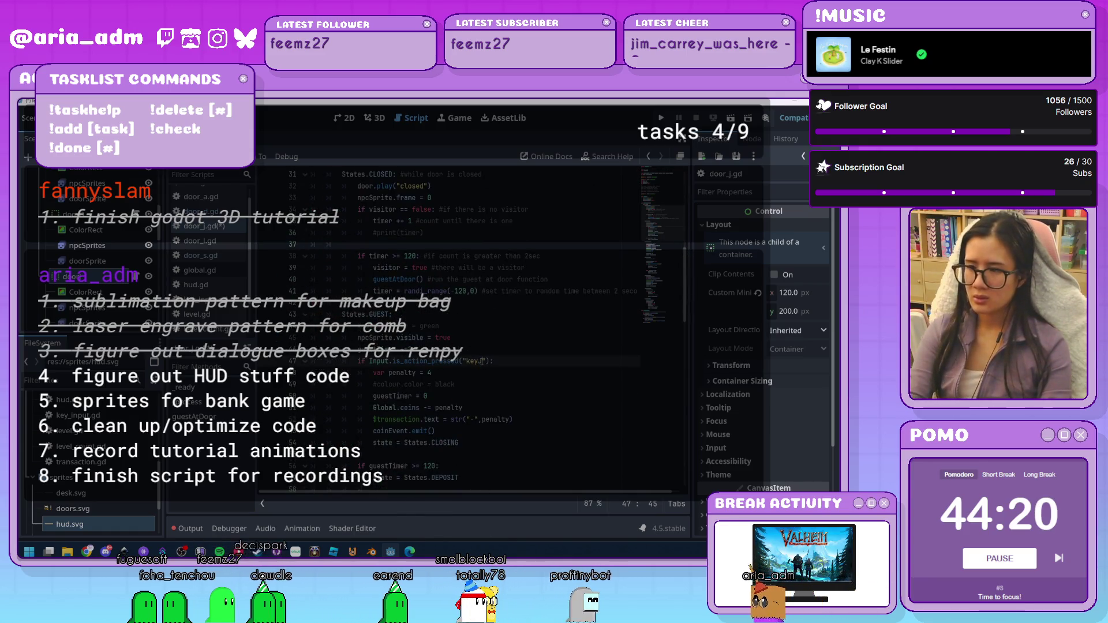
scroll(479, 352, "down", 6)
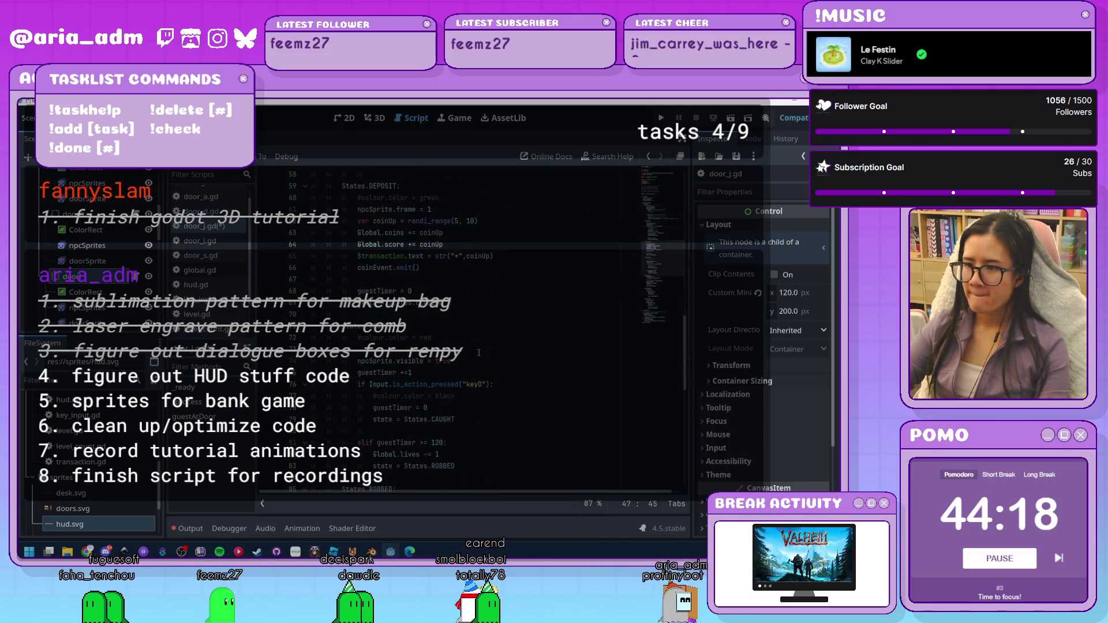
left_click(482, 384)
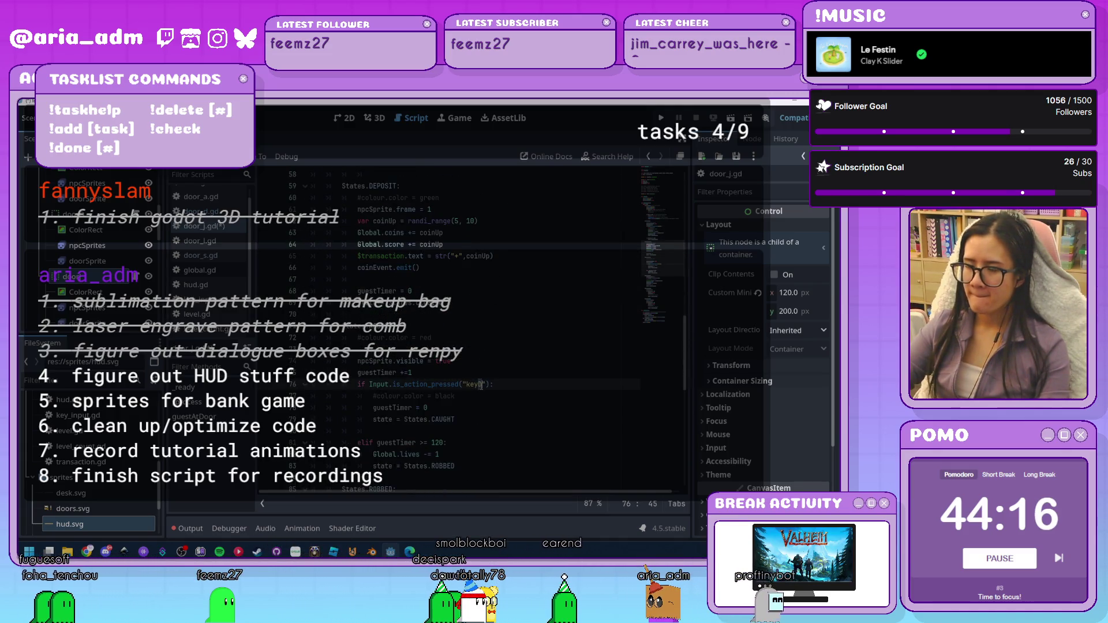
type("J")
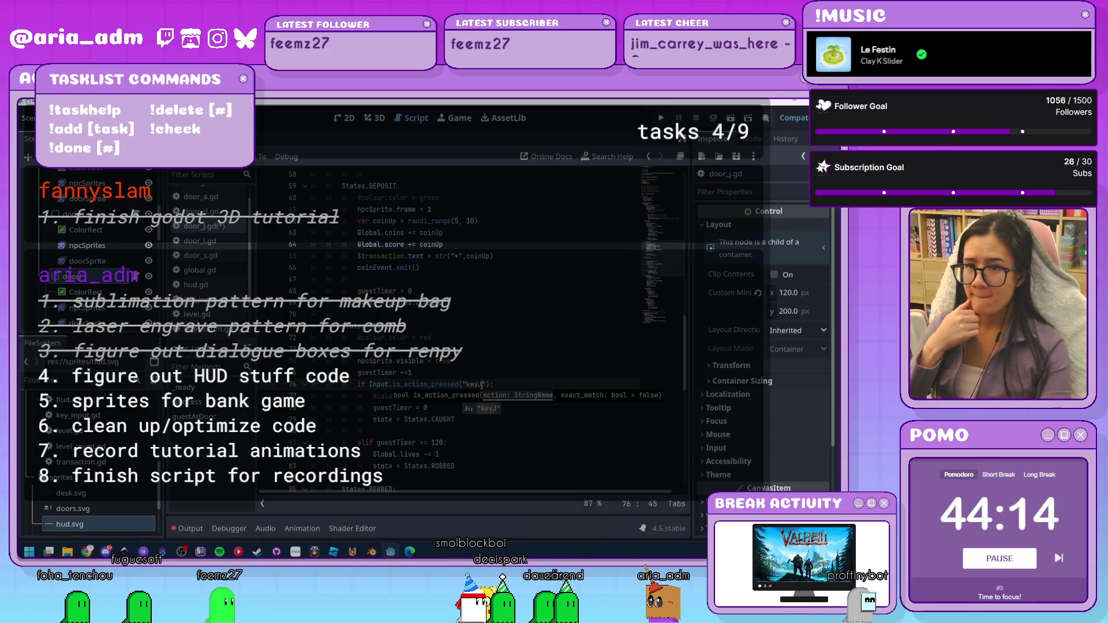
left_click(544, 330)
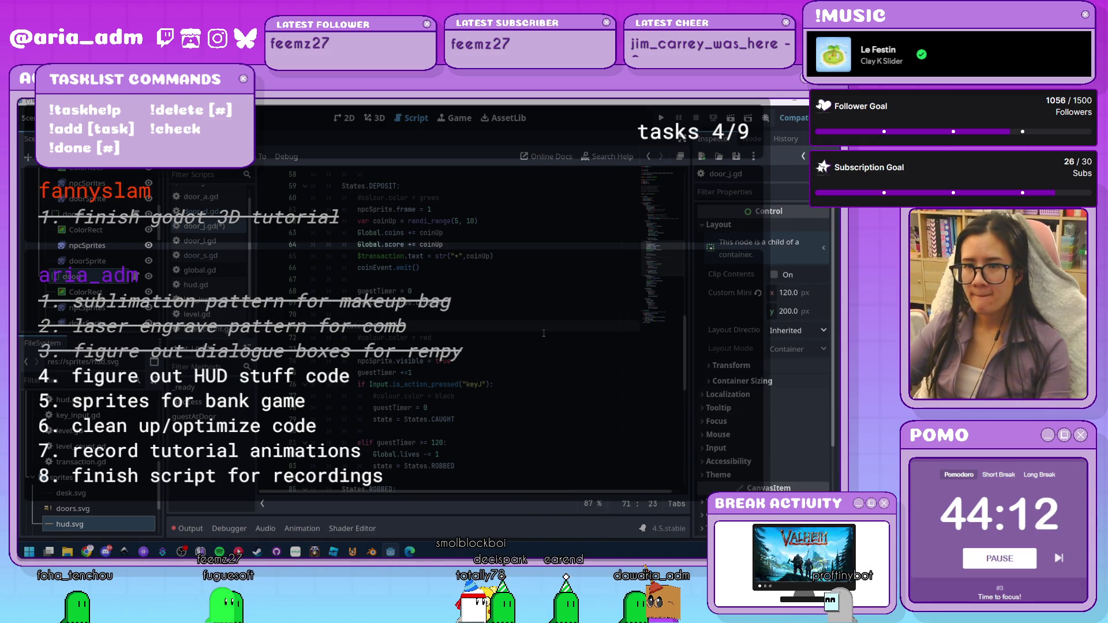
scroll(544, 333, "down", 3)
scroll(544, 333, "down", 10)
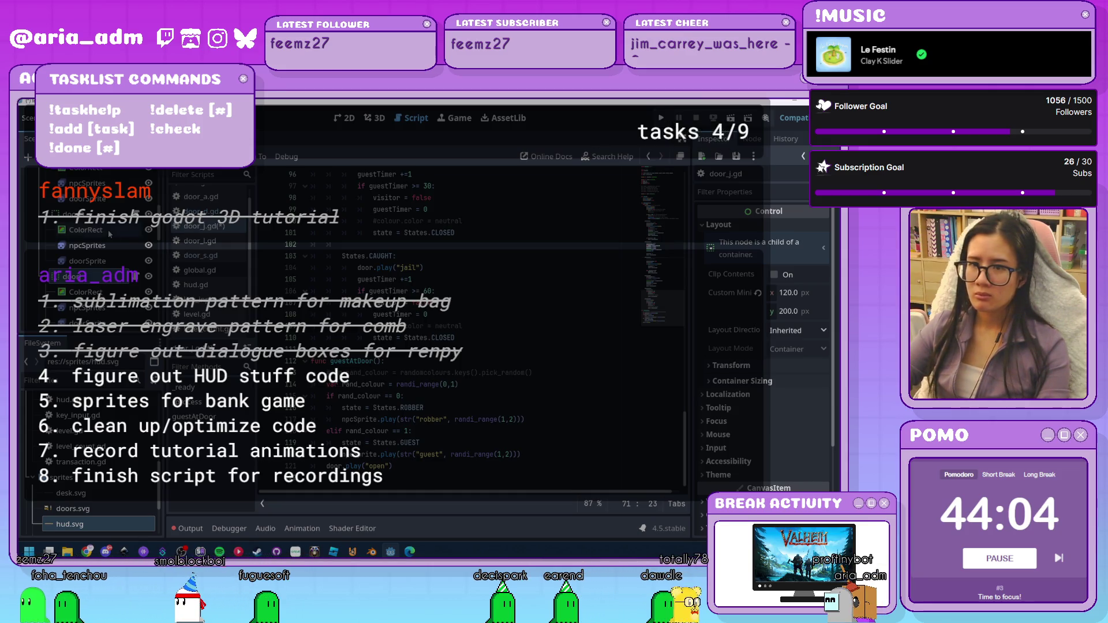
scroll(124, 208, "down", 1)
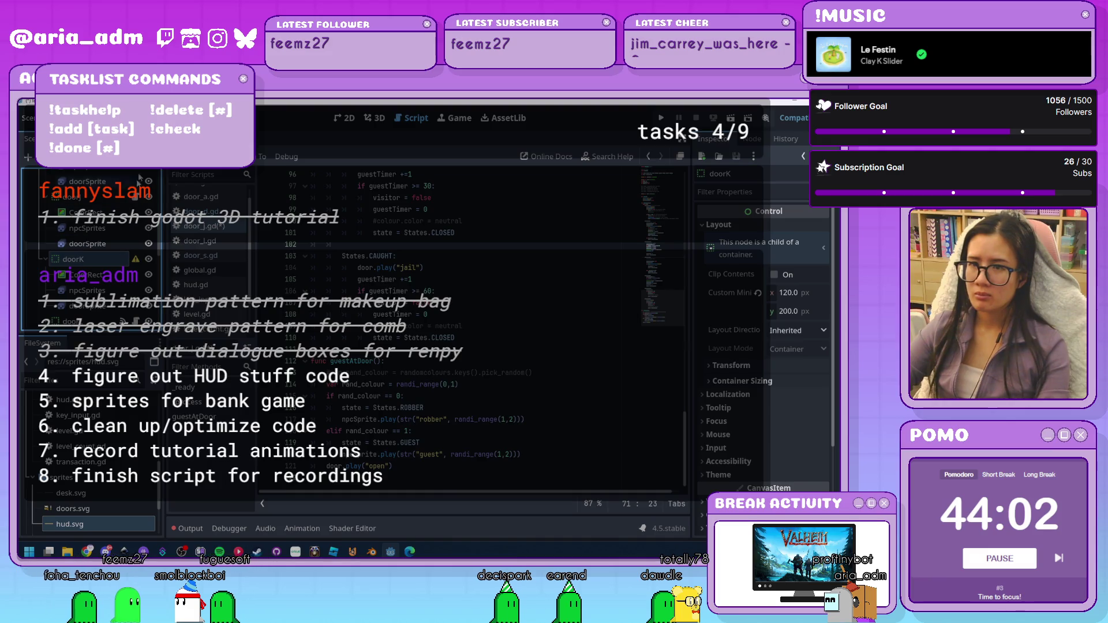
Attach a new door_k.gd script to doorK and paste the door code into it
left_click(176, 157)
left_click(190, 197)
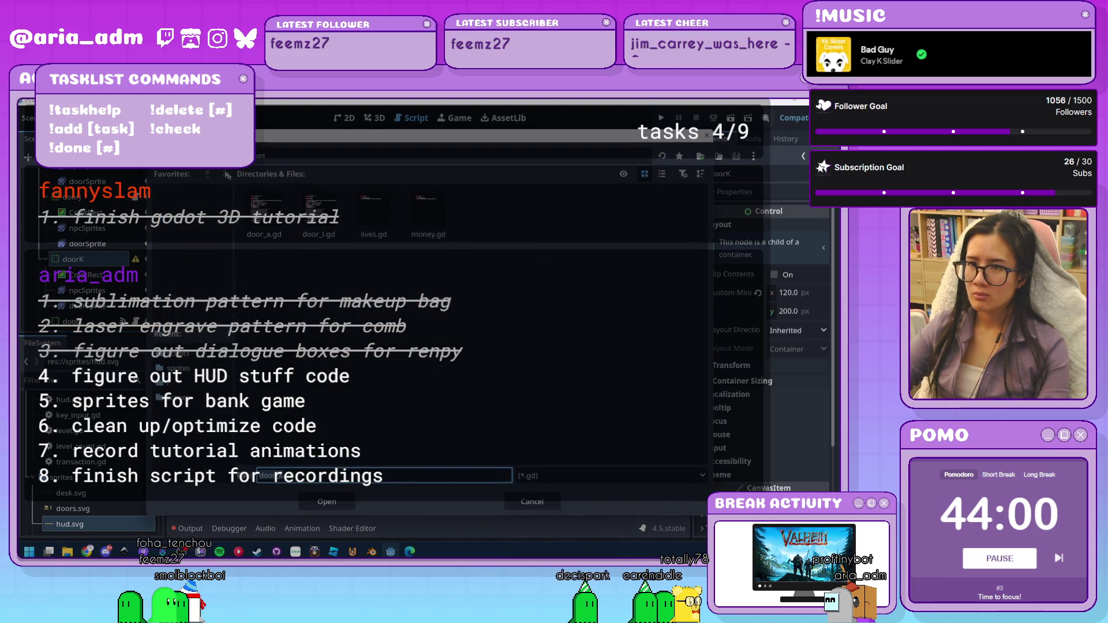
left_click(353, 498)
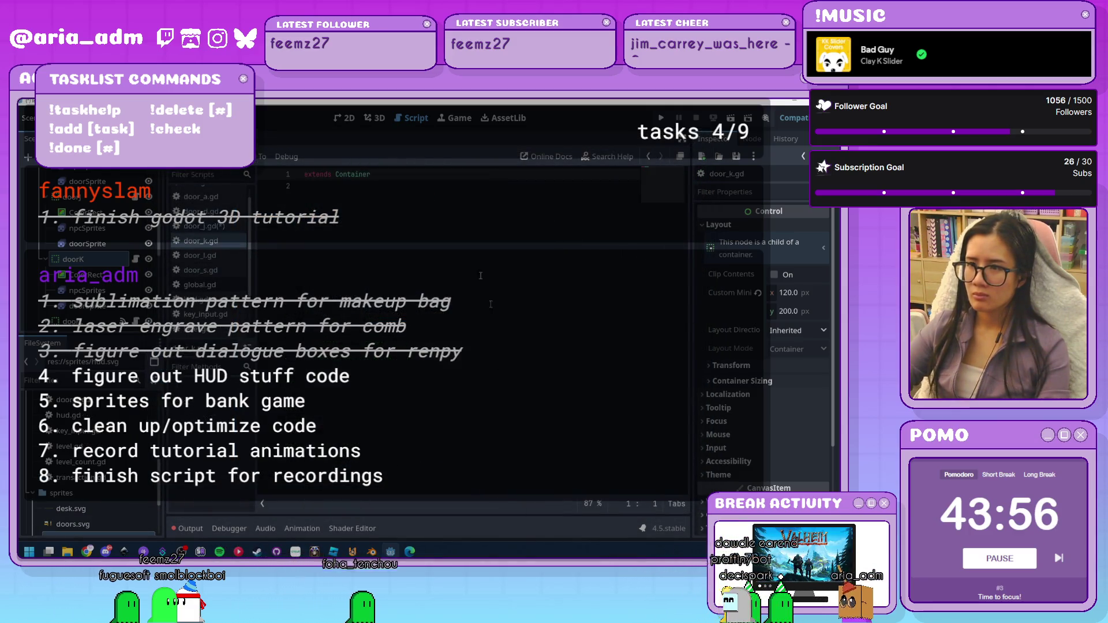
key("ctrl+v")
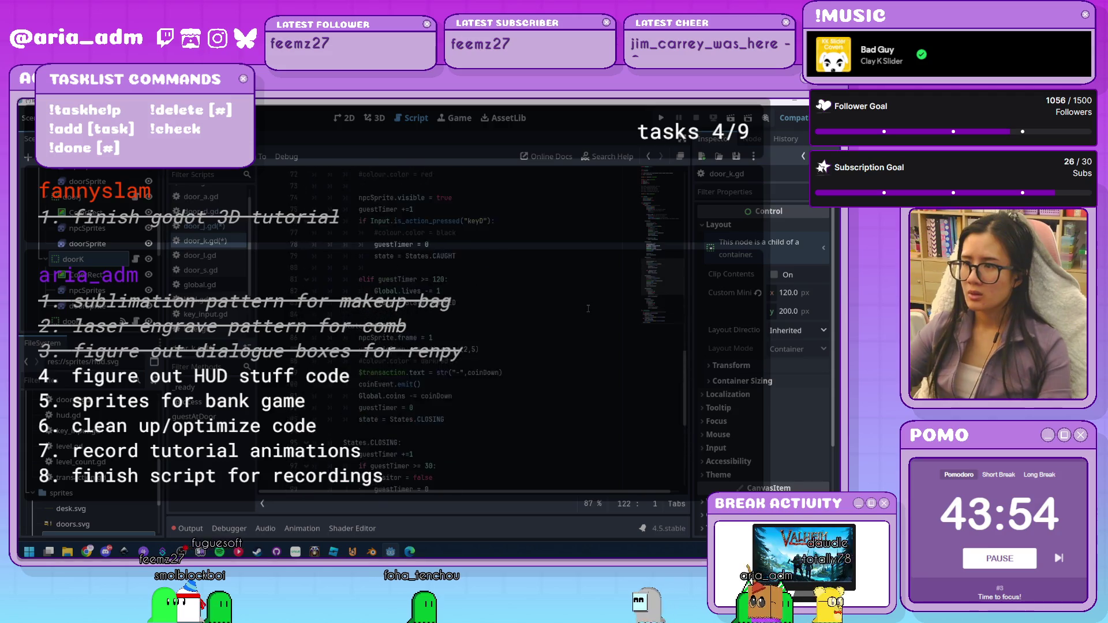
Change the door's key actions to keyK, then run the bank game with F5
scroll(588, 308, "up", 15)
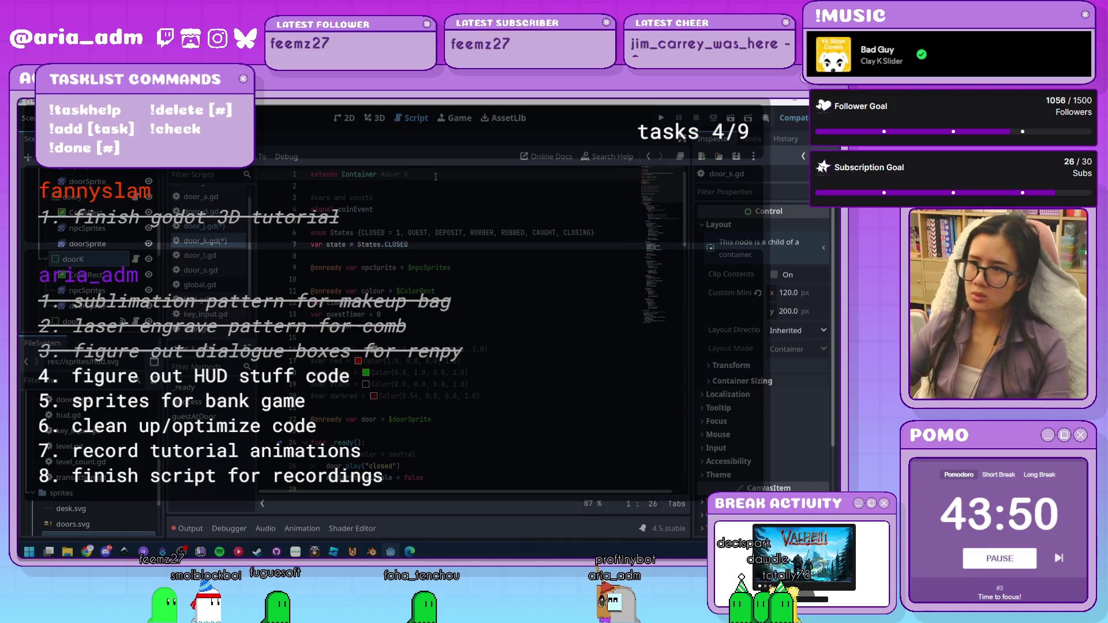
scroll(515, 405, "down", 5)
scroll(517, 404, "down", 5)
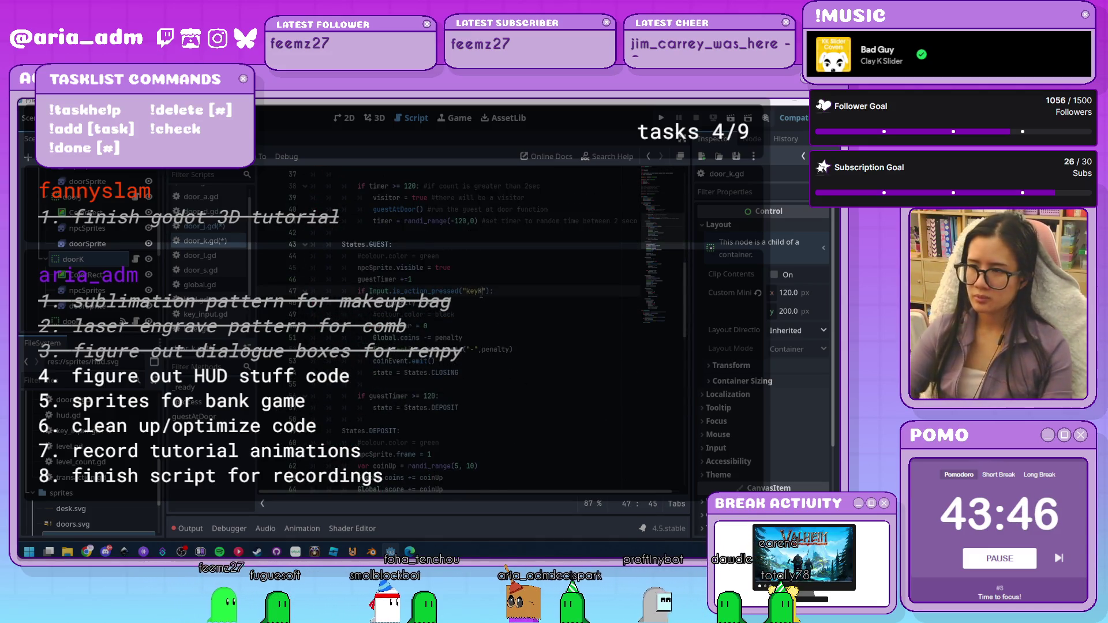
scroll(485, 294, "down", 10)
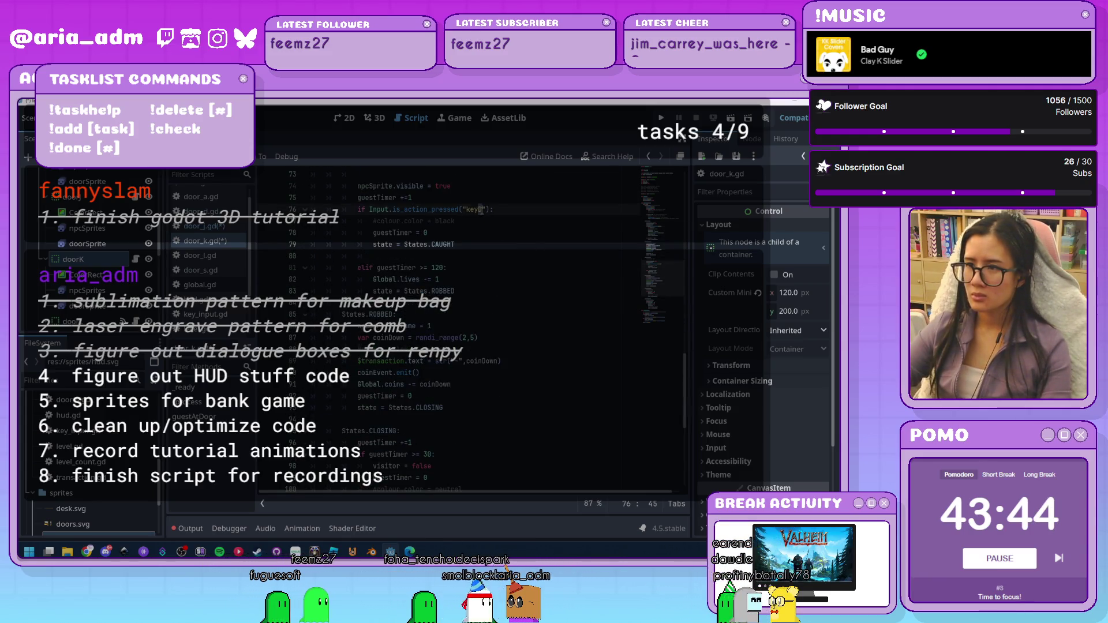
left_click(483, 210)
left_click(502, 361)
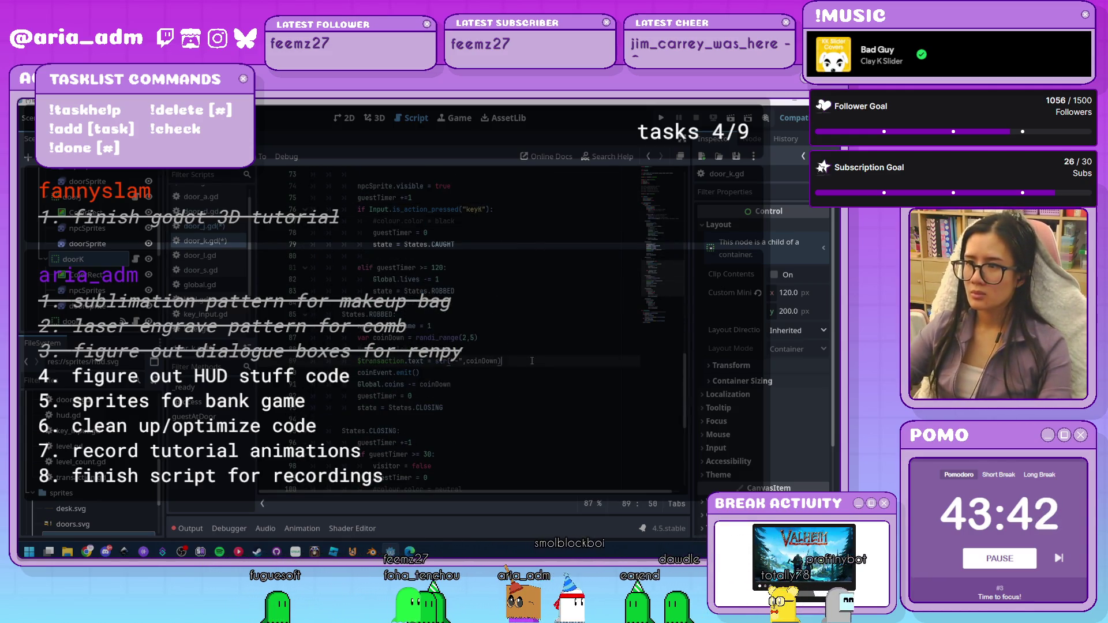
scroll(502, 361, "down", 8)
key("F5")
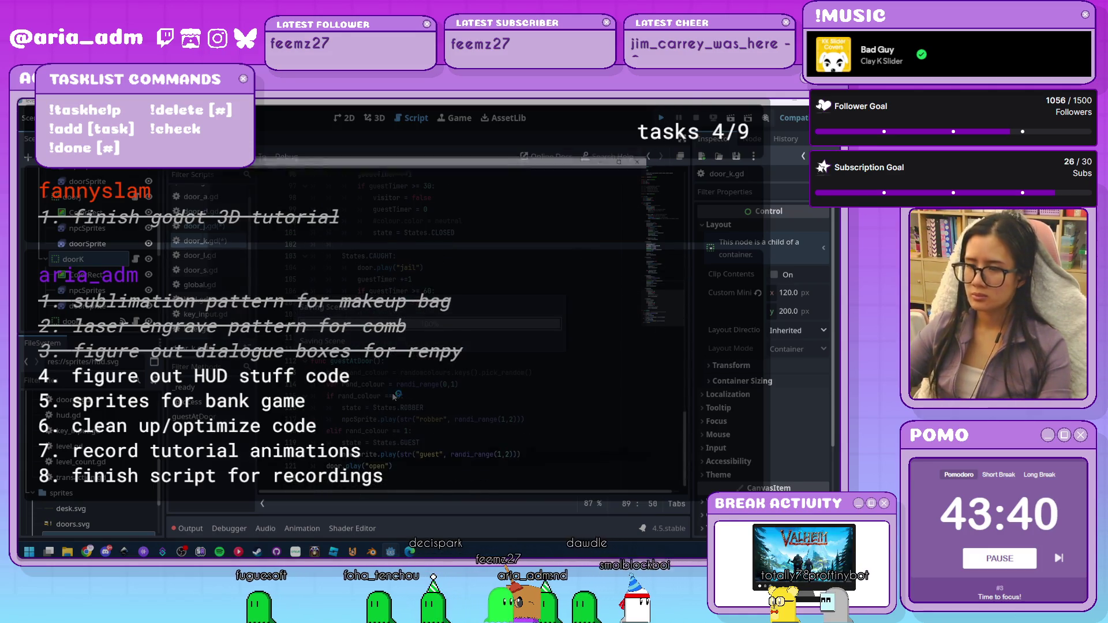
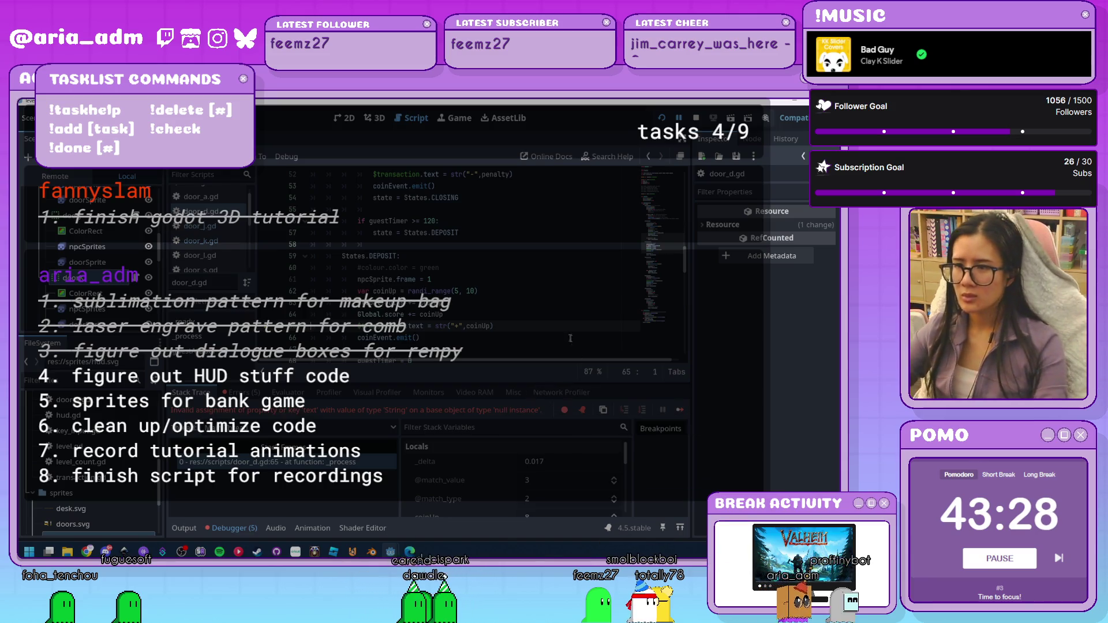
Stop the running game session and inspect the doorS node and its transaction label
left_click(539, 346)
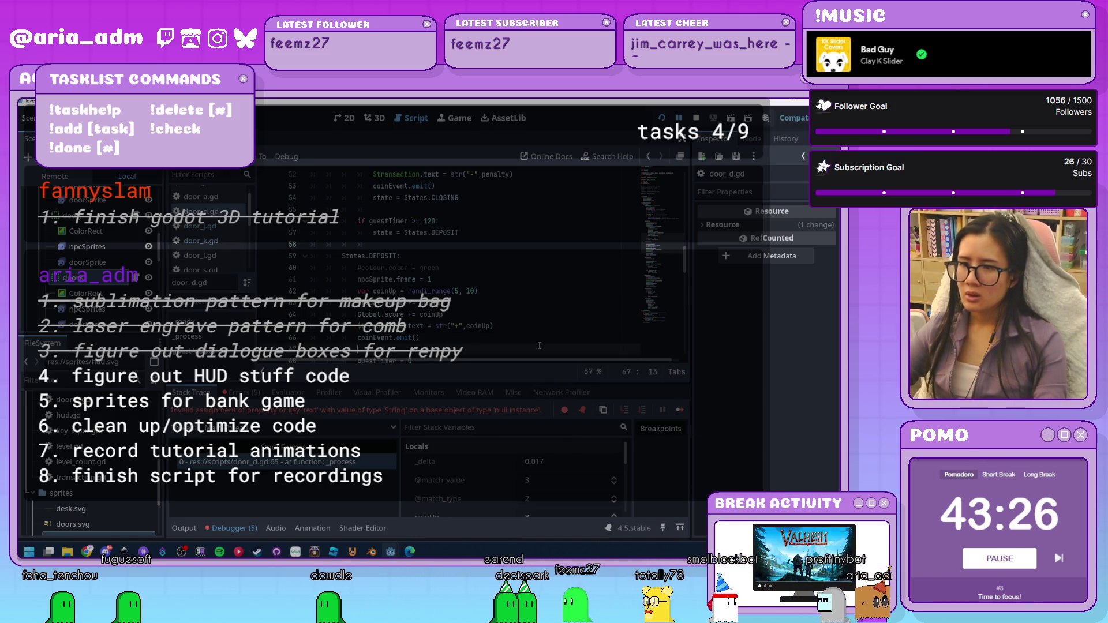
key("F8")
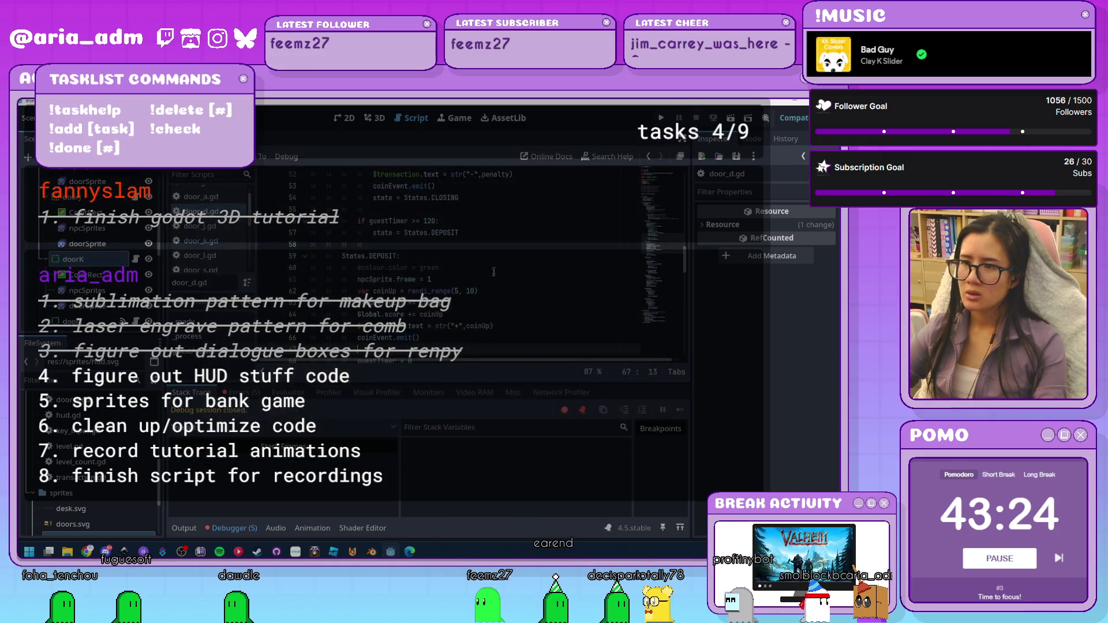
scroll(493, 276, "up", 15)
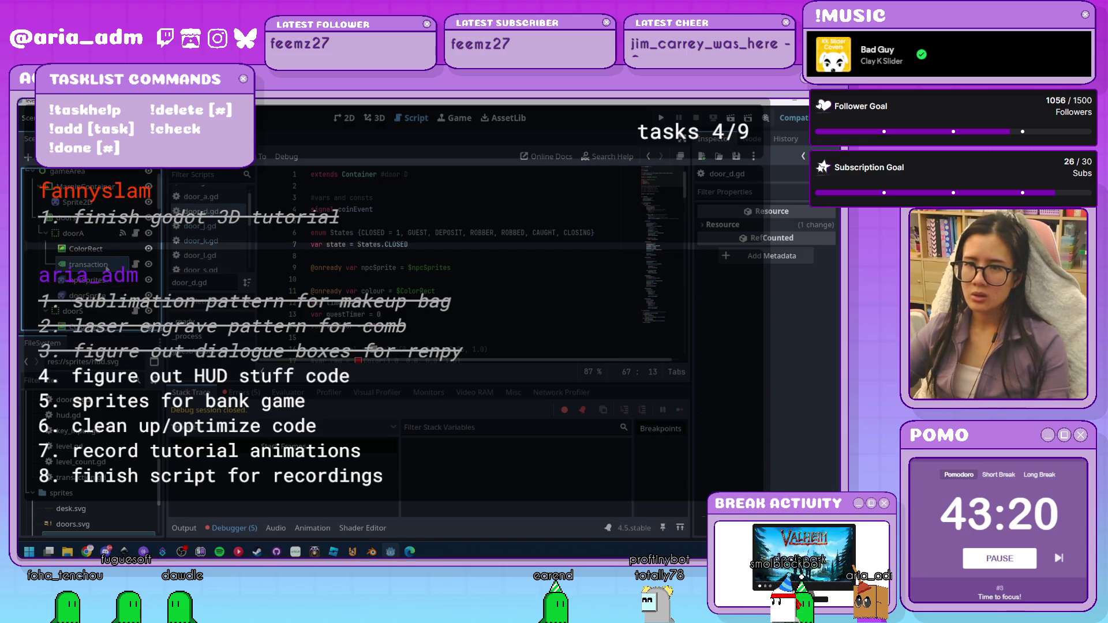
left_click(88, 265)
scroll(101, 279, "down", 2)
left_click(74, 272)
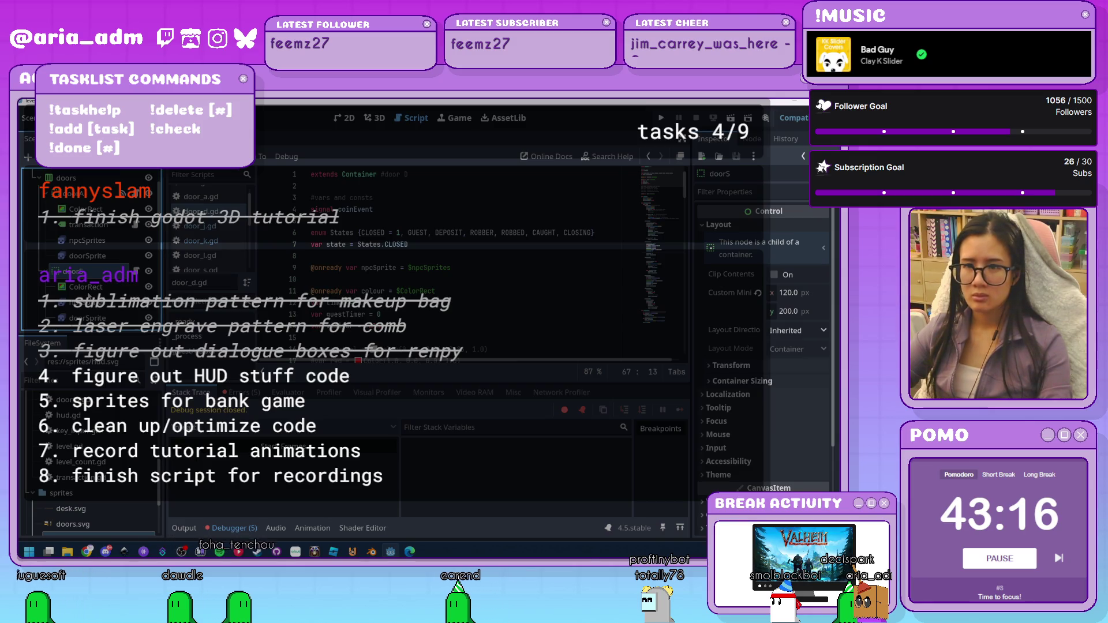
scroll(98, 283, "down", 2)
left_click(98, 281)
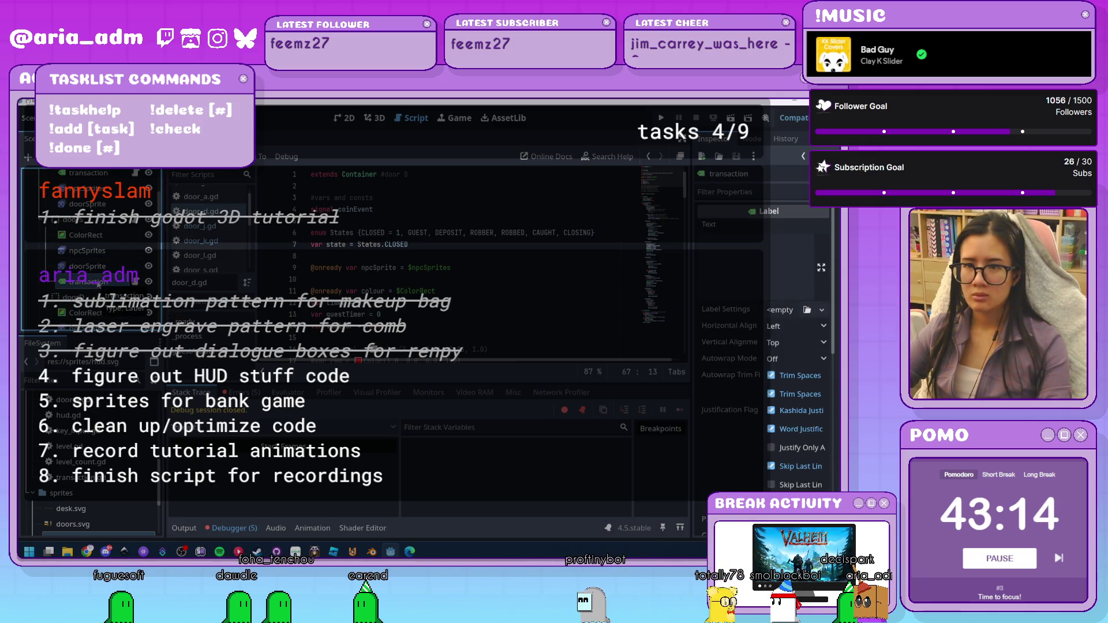
scroll(98, 283, "up", 2)
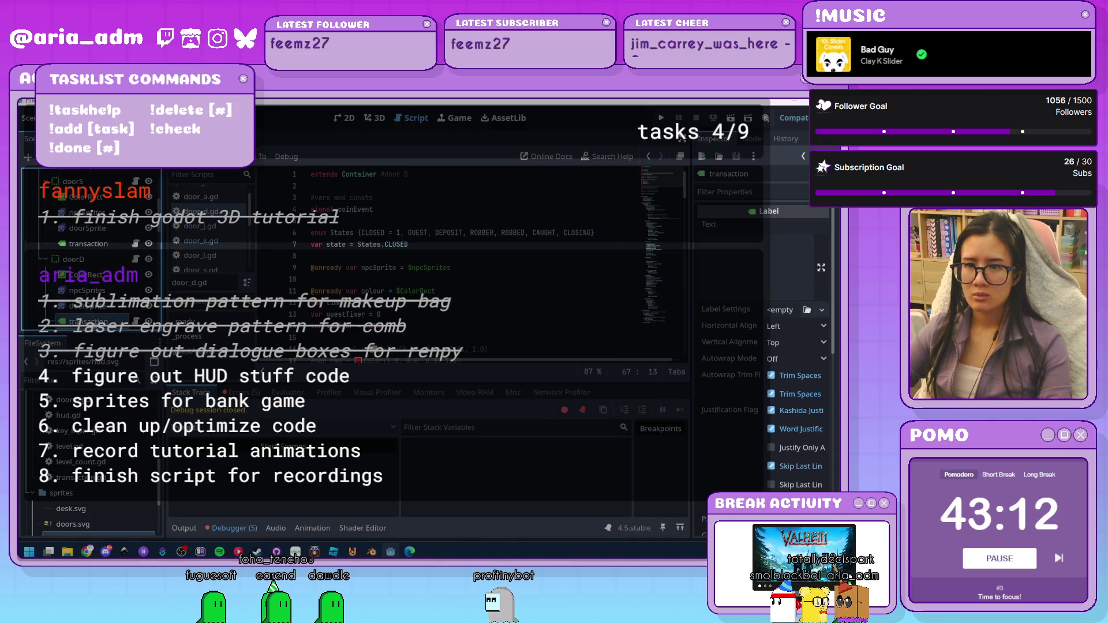
scroll(88, 281, "up", 5)
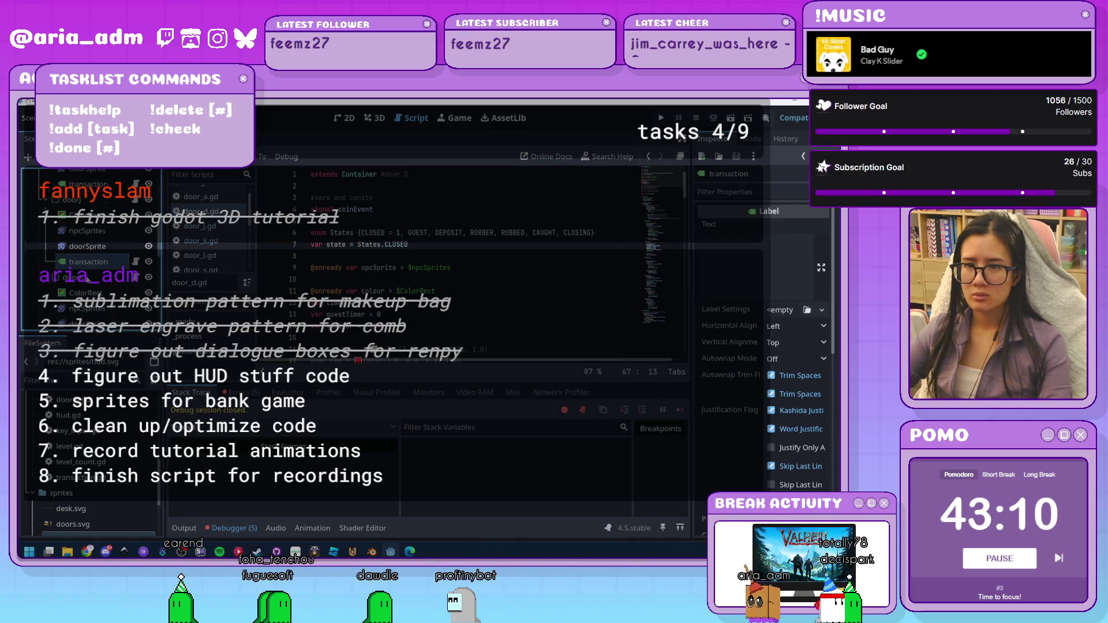
Inspect the doorL node, then bring up door_s.gd for editing
left_click(87, 280)
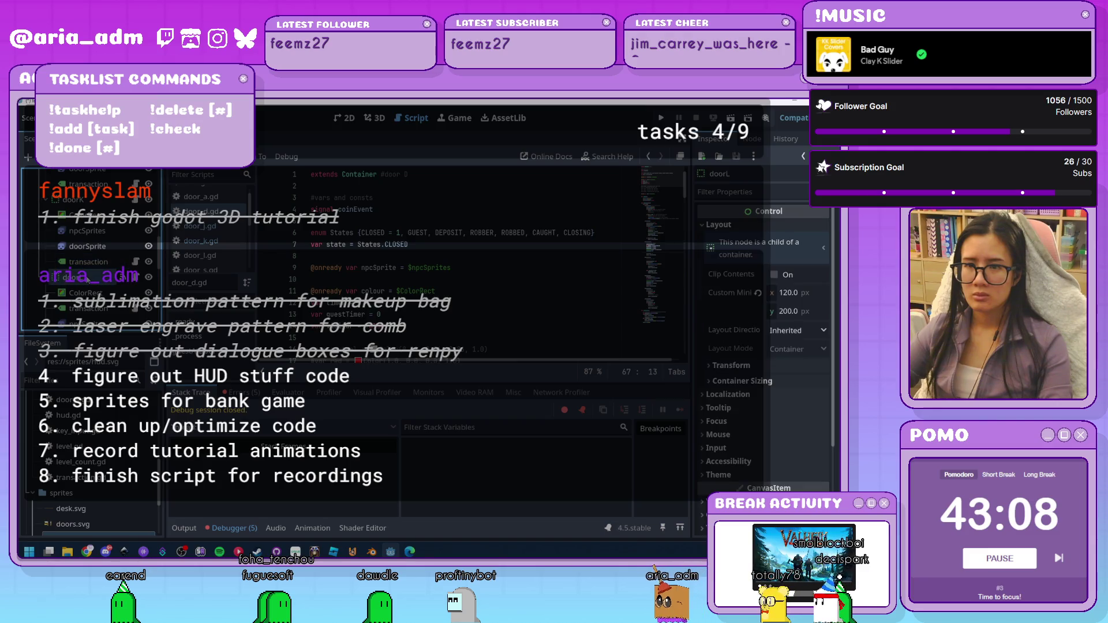
scroll(88, 280, "down", 2)
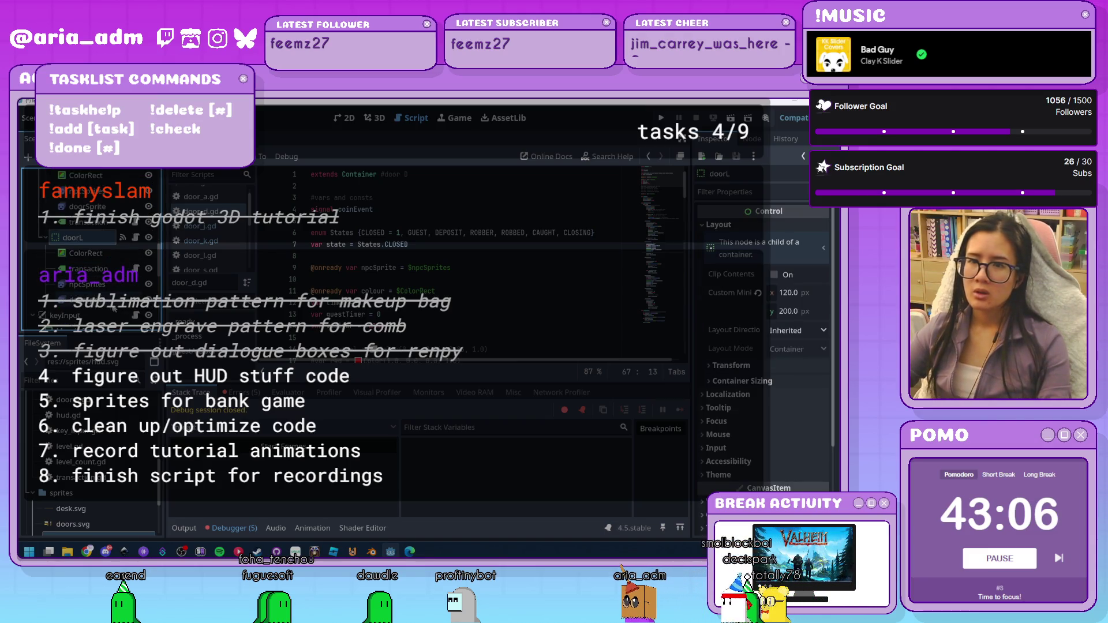
scroll(114, 309, "up", 4)
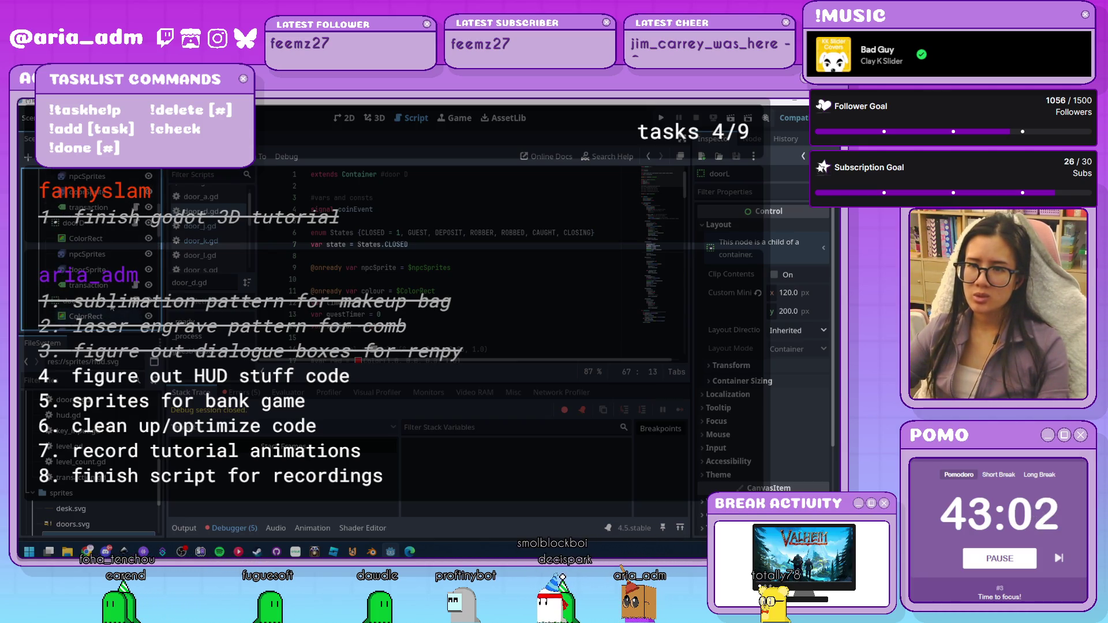
scroll(88, 260, "down", 1)
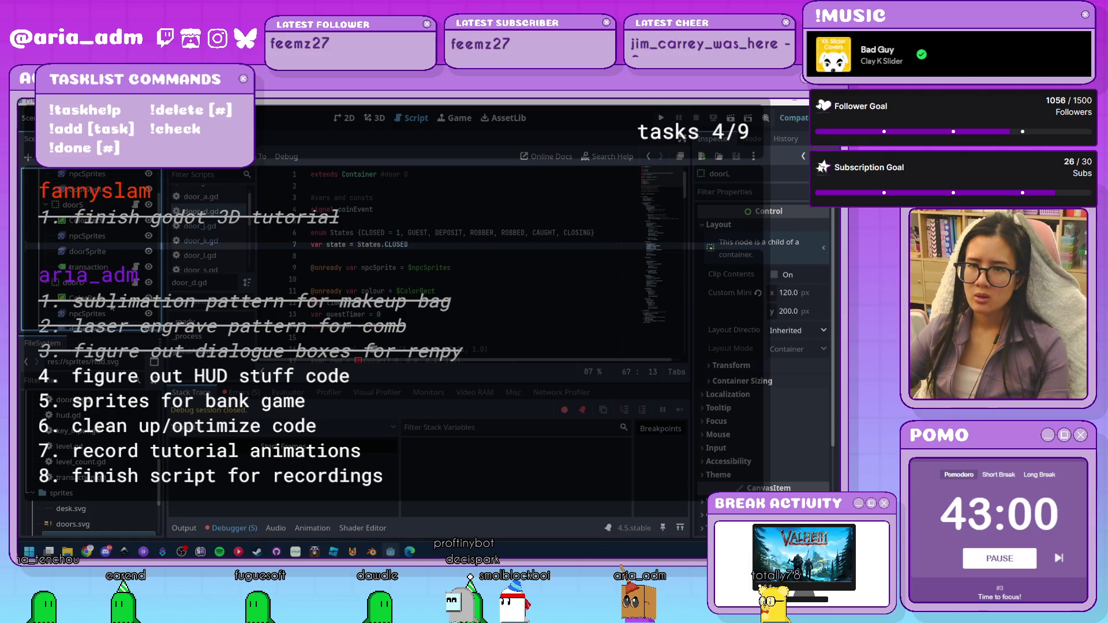
scroll(102, 251, "up", 2)
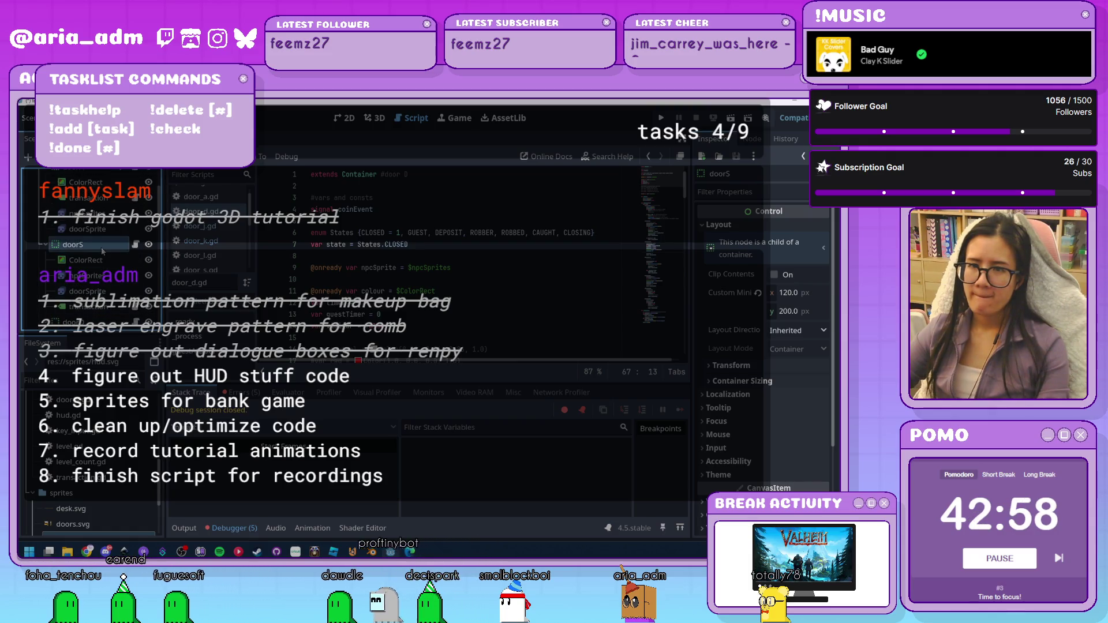
scroll(88, 260, "up", 10)
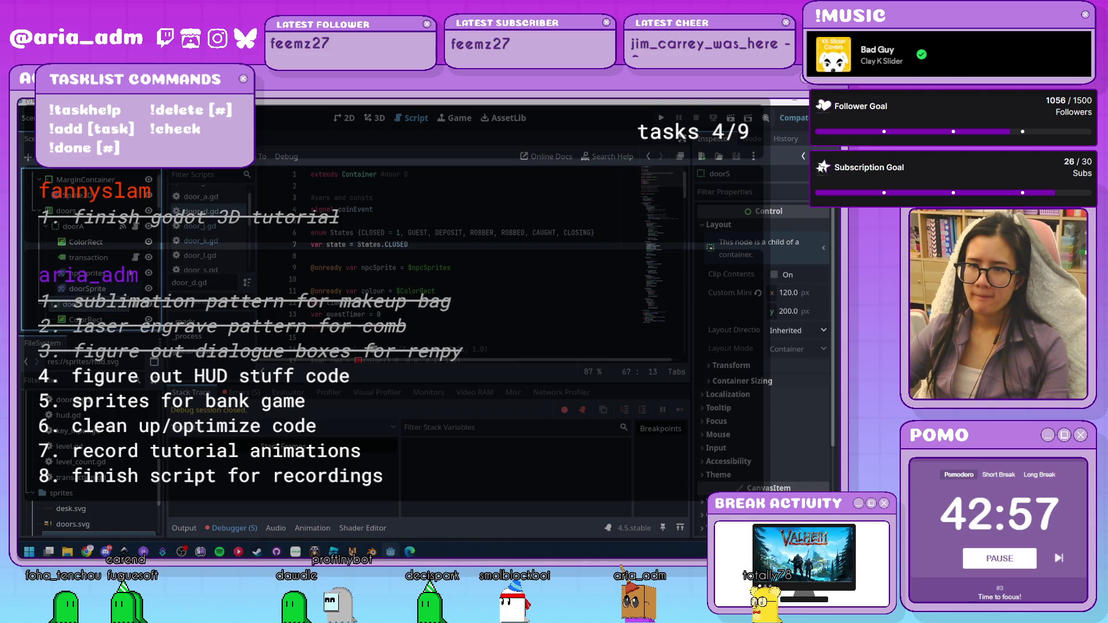
left_click(138, 308)
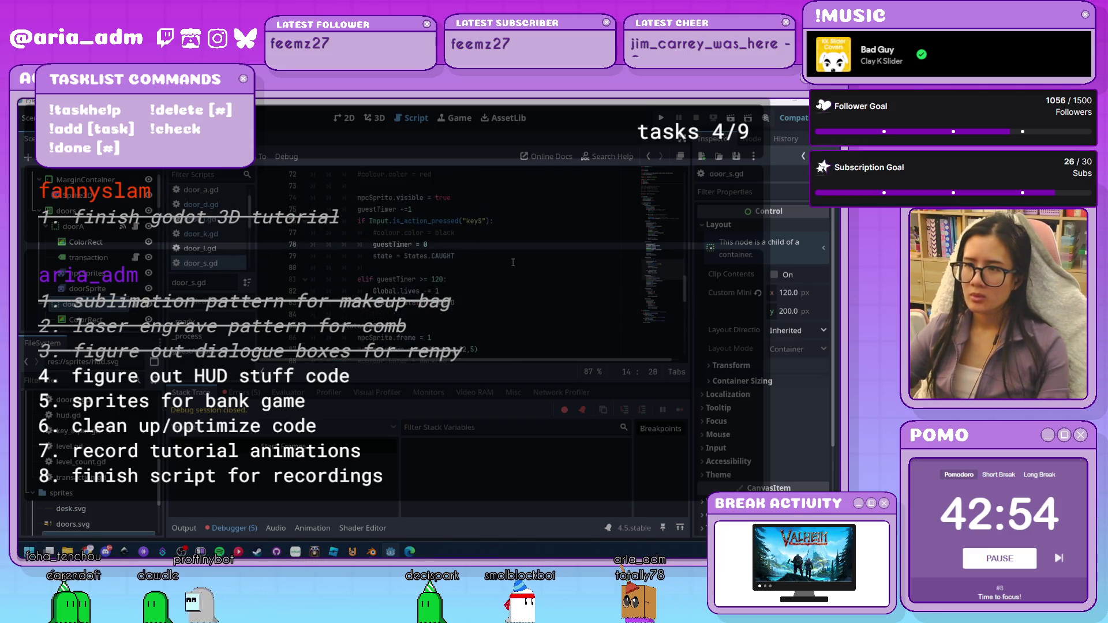
Replace the old node reference on line 9 of door_s.gd with the npcSprites node
scroll(513, 262, "up", 15)
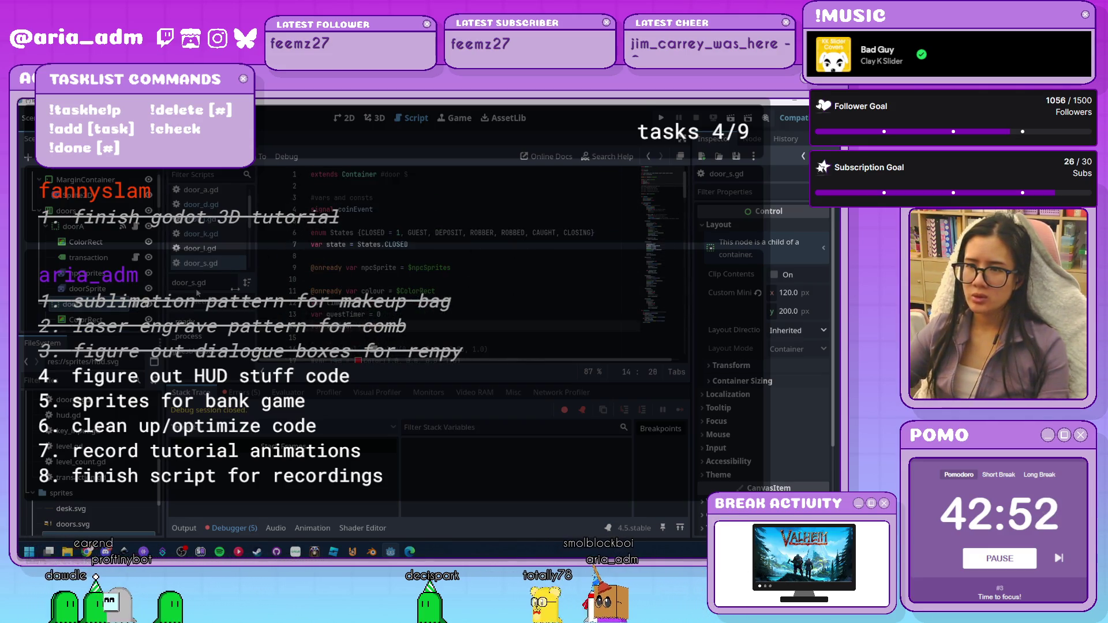
scroll(92, 260, "down", 2)
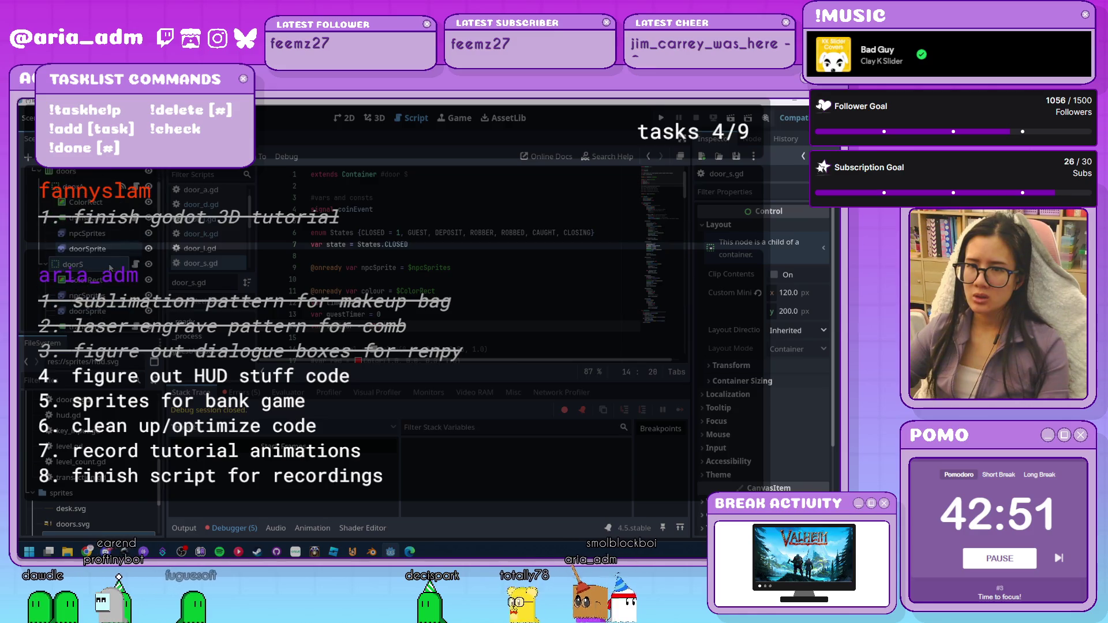
left_click(464, 269)
key("BackSpace")
key("BackSpace")
key("BackSpace")
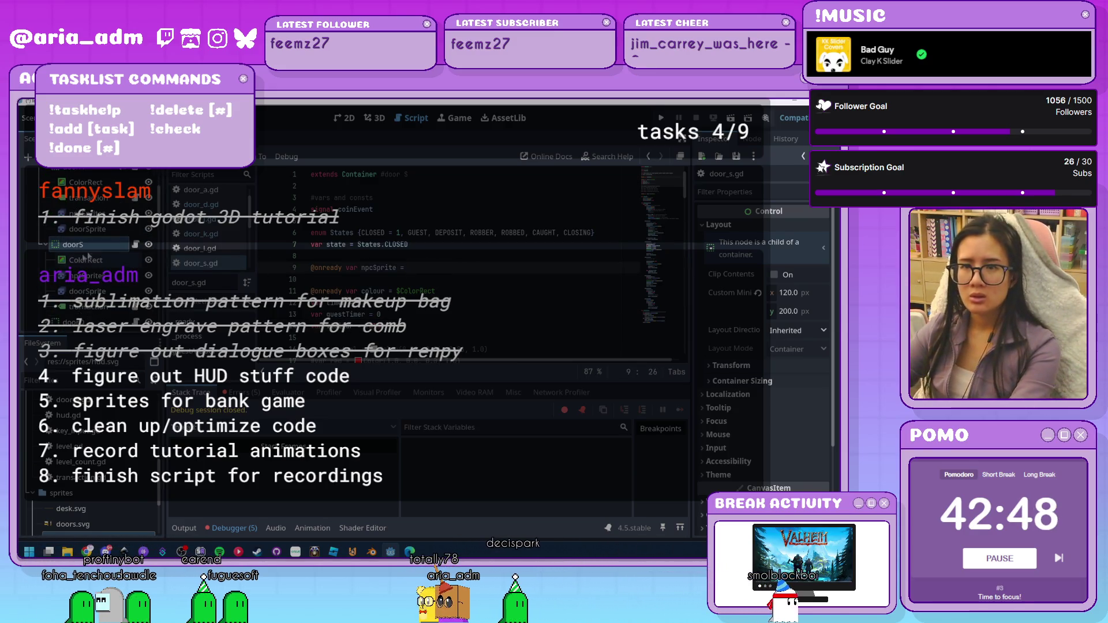
left_click_drag(87, 276, 385, 261)
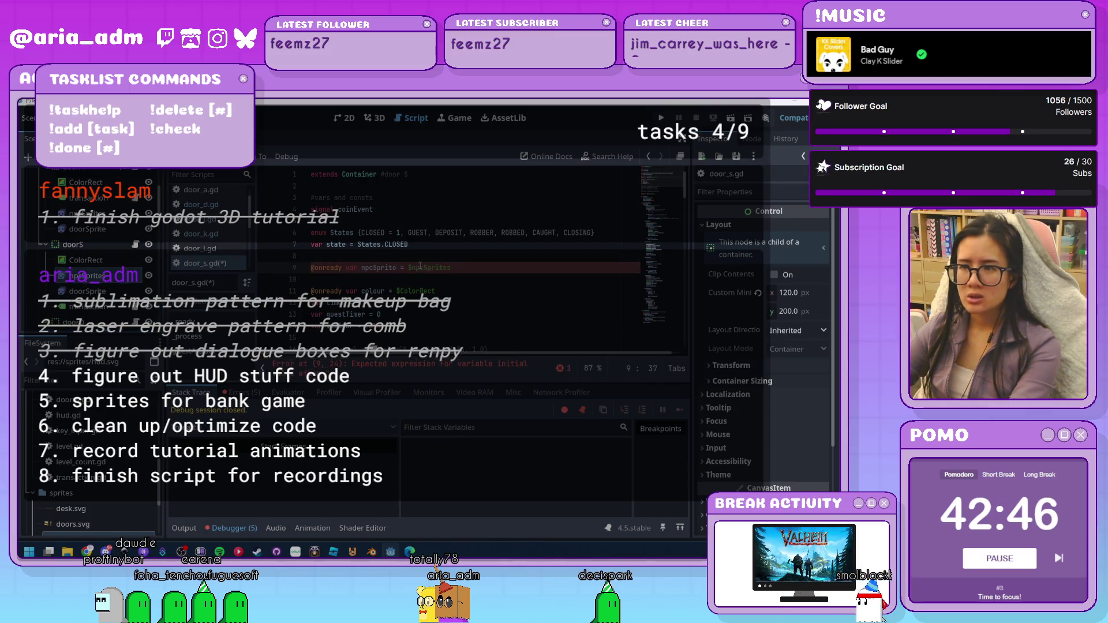
scroll(472, 273, "down", 1)
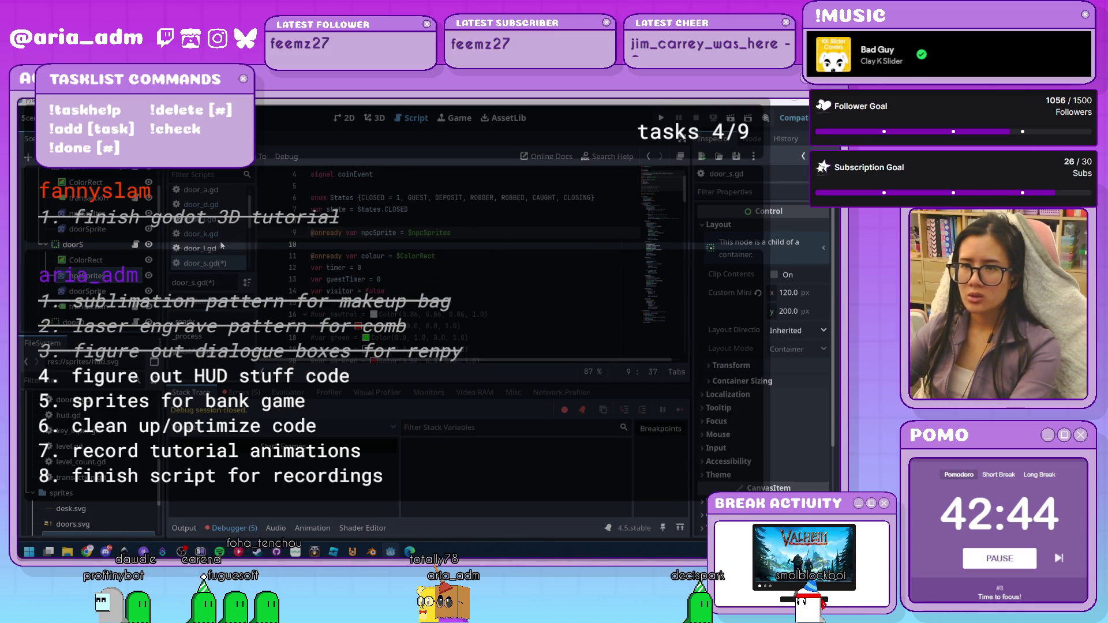
scroll(108, 294, "down", 2)
Set line 9 of door_d.gd to reference the npcSprites node
left_click(199, 204)
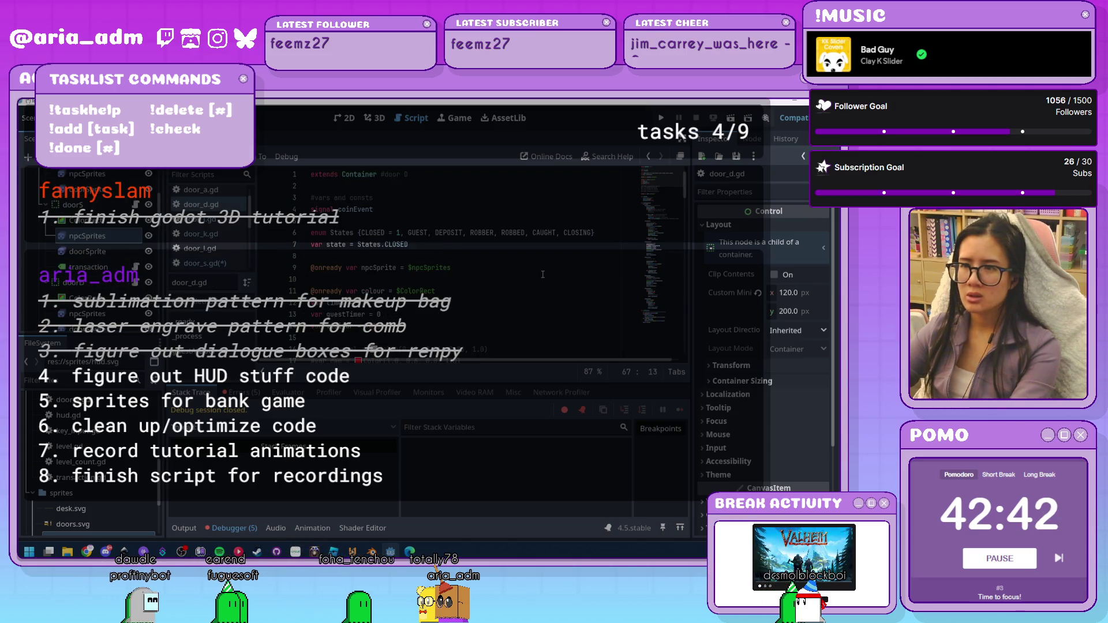
scroll(89, 248, "down", 1)
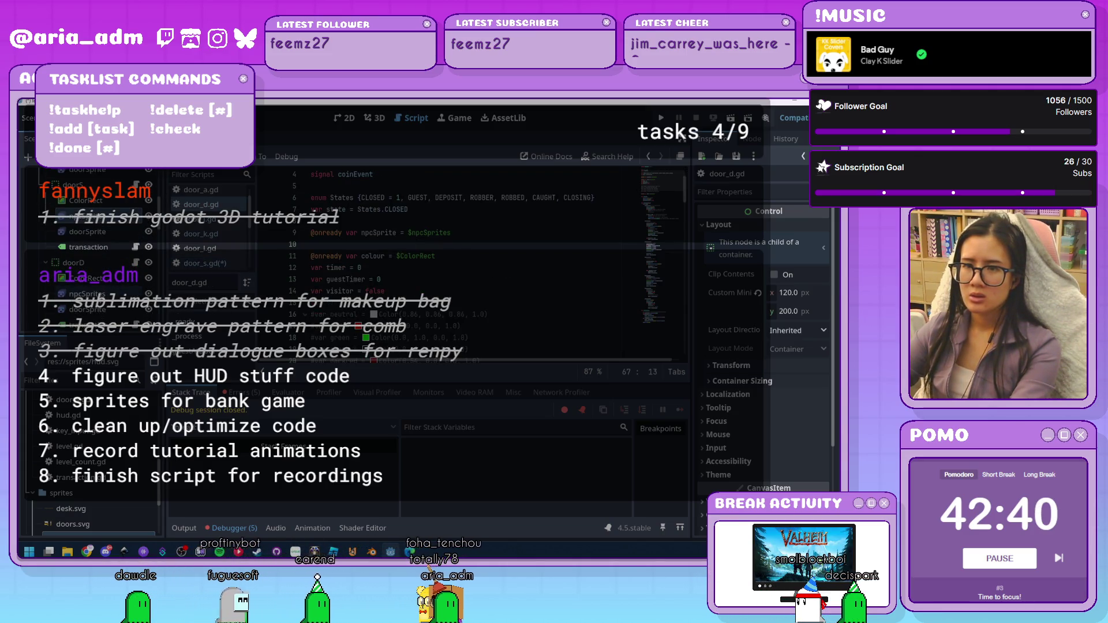
double_click(410, 233)
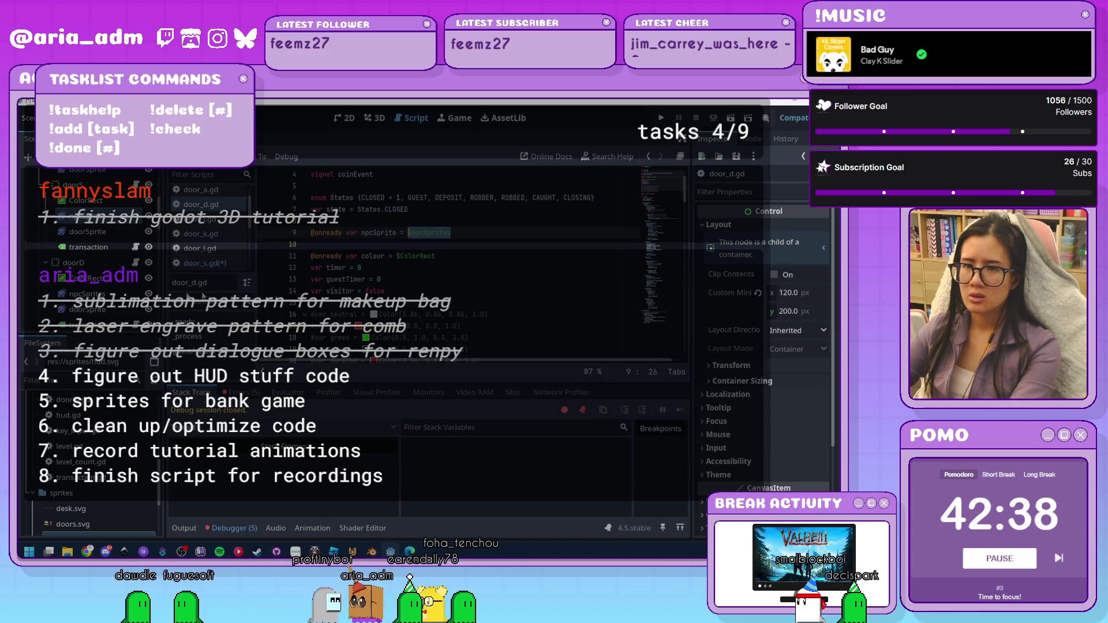
key("ctrl+v")
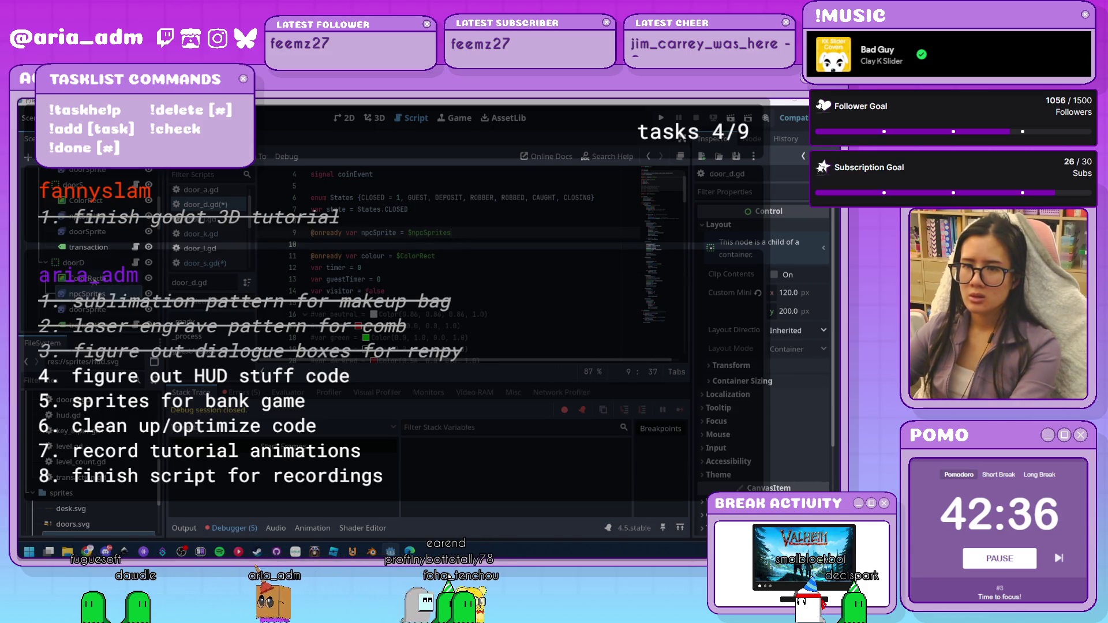
Complete line 9 of door_j.gd with $npcSprites and save the scripts
left_click(200, 219)
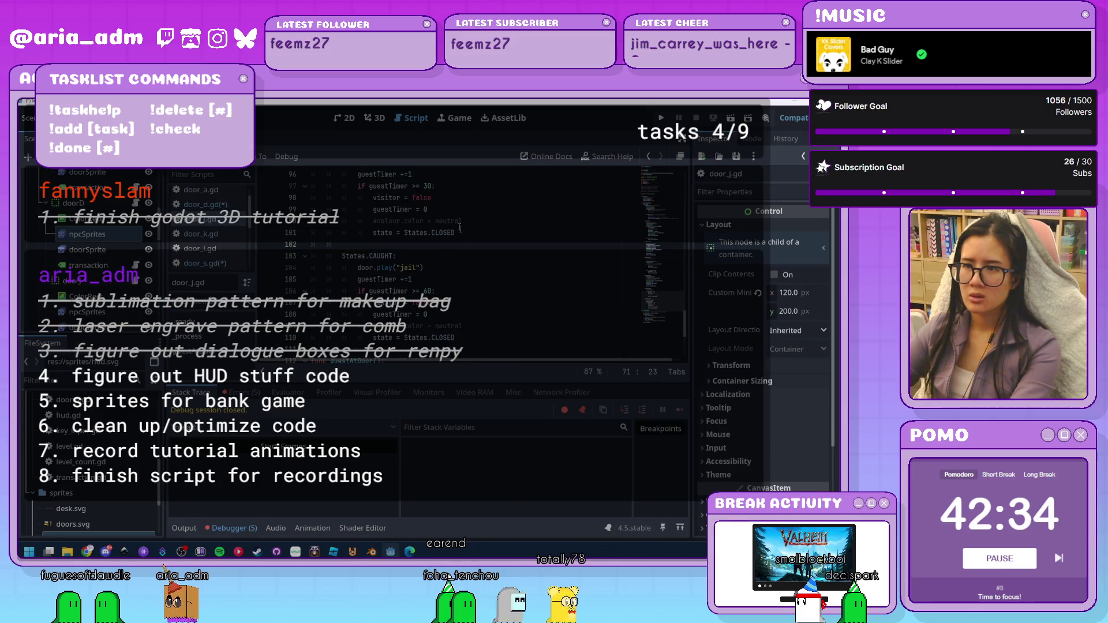
scroll(462, 242, "up", 20)
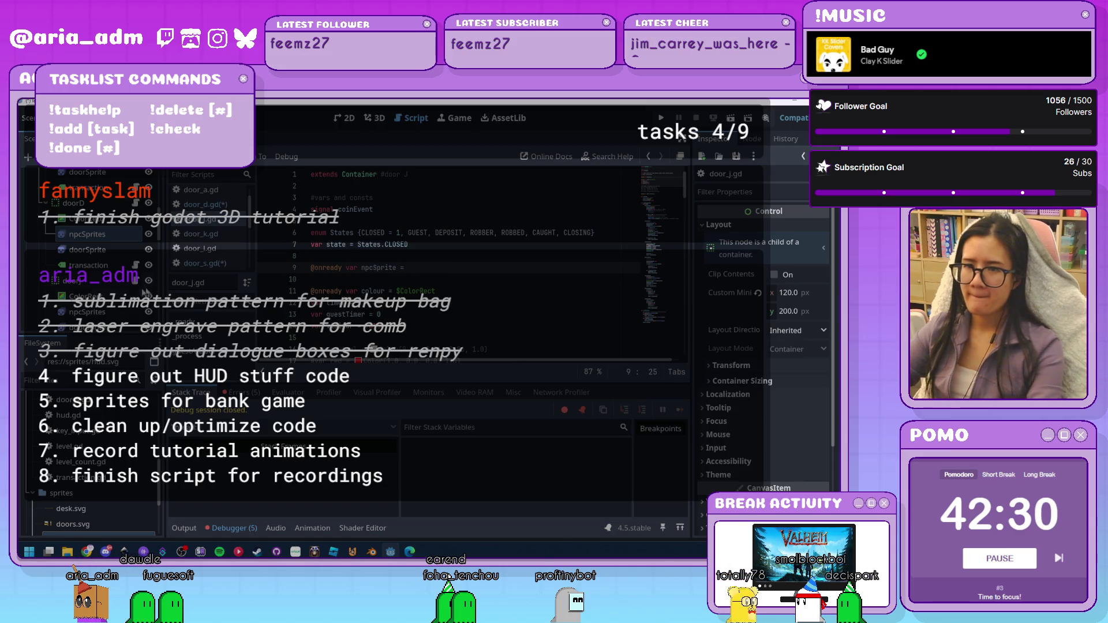
key("ctrl+space")
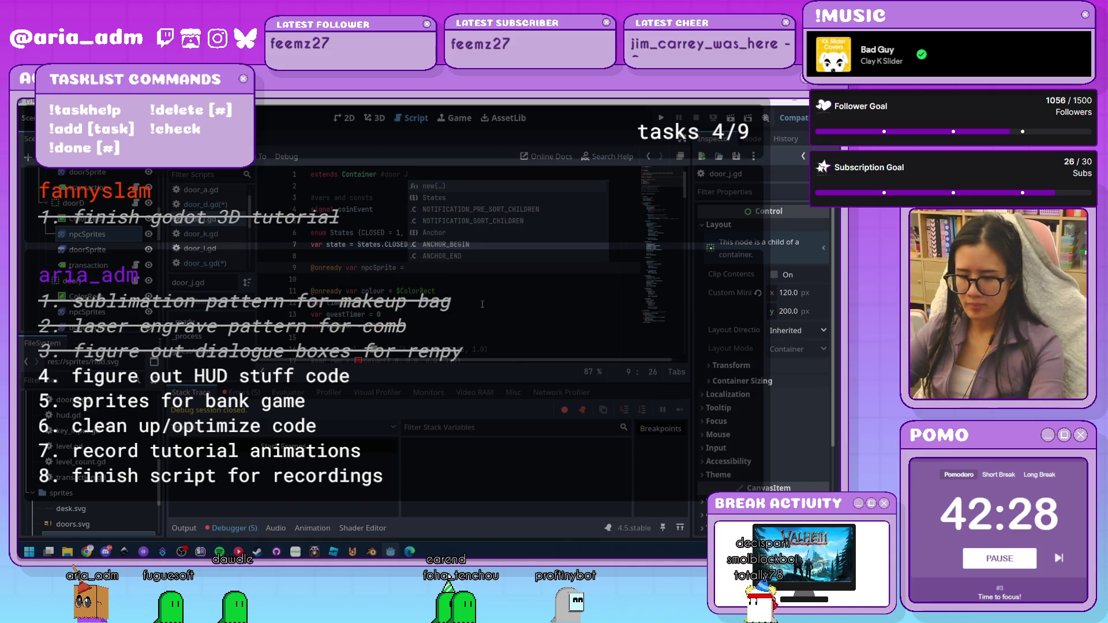
type("$")
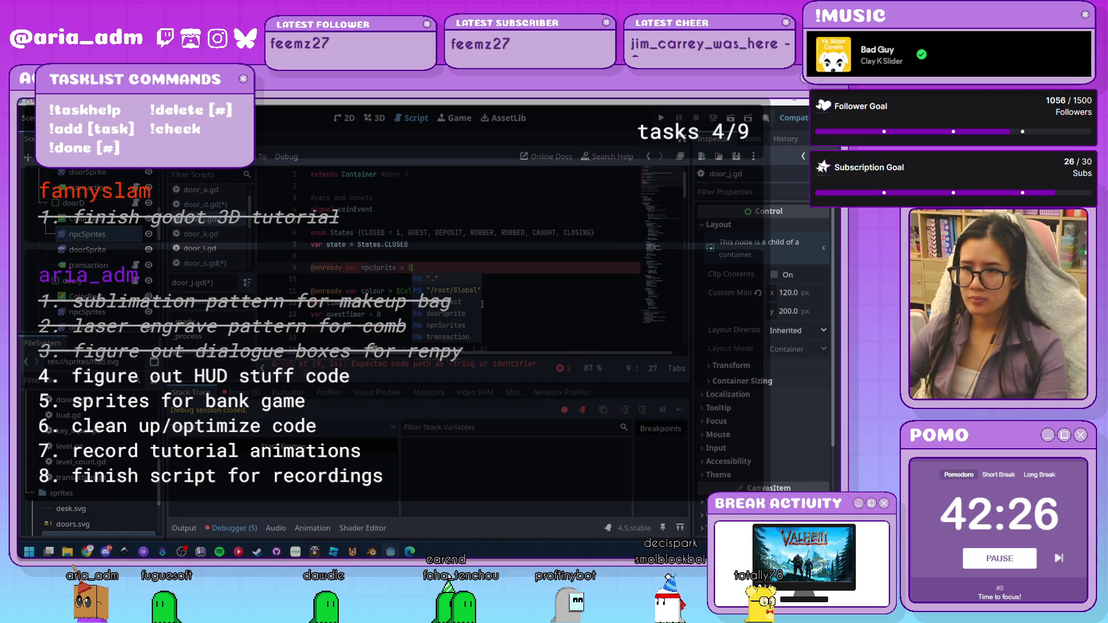
type("npcSprites")
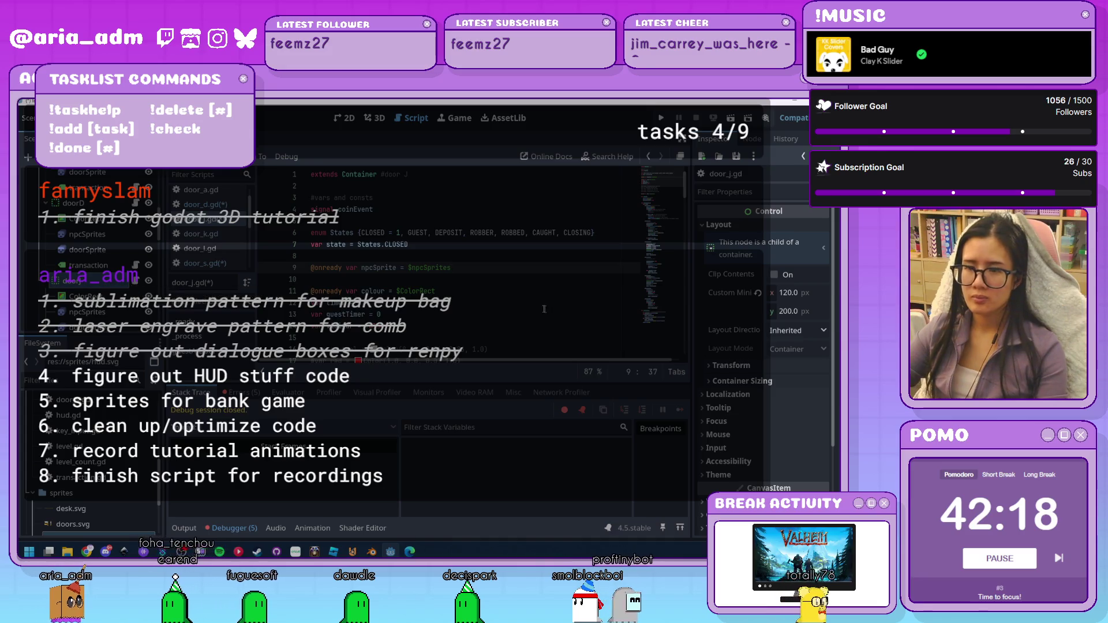
key("ctrl+s")
scroll(104, 235, "down", 3)
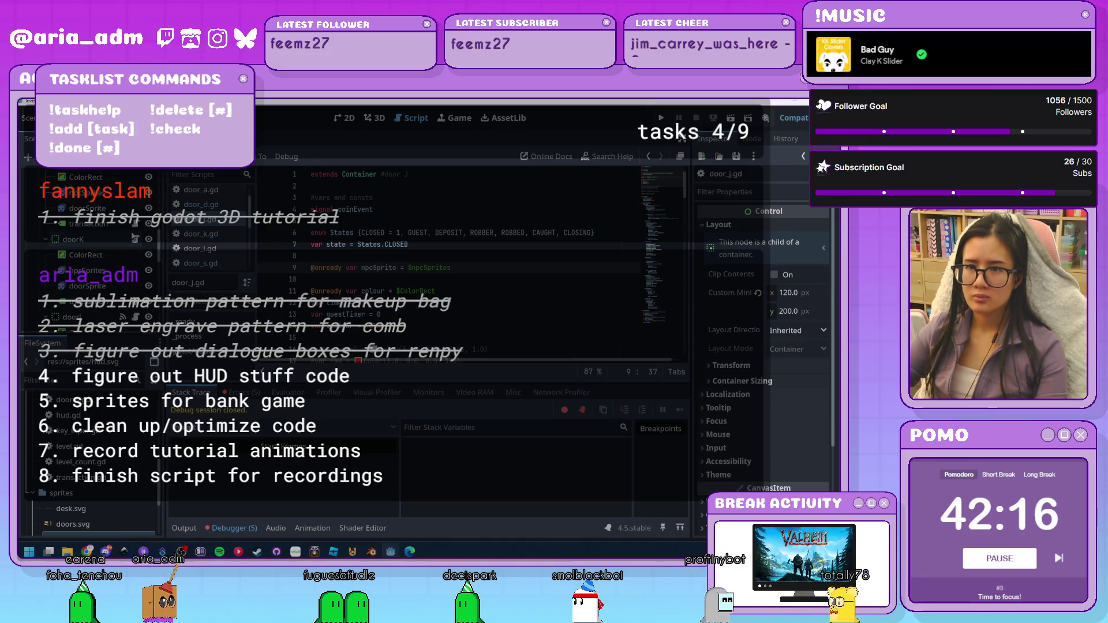
Start line 9's npcSprite reference in door_k.gd with a $ node path
left_click(135, 258)
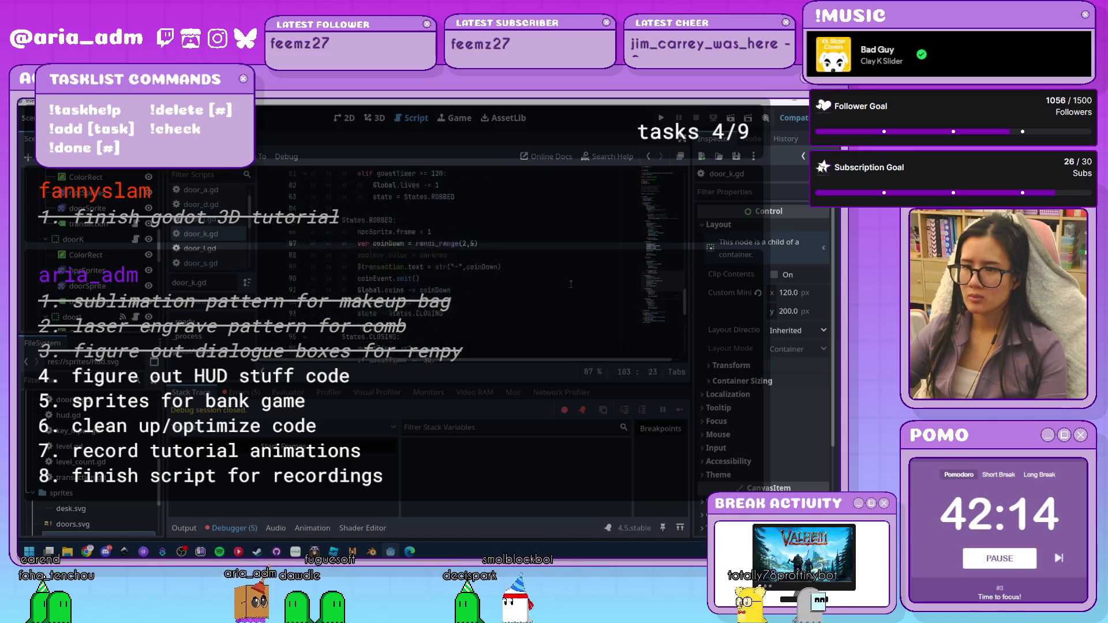
scroll(563, 287, "up", 20)
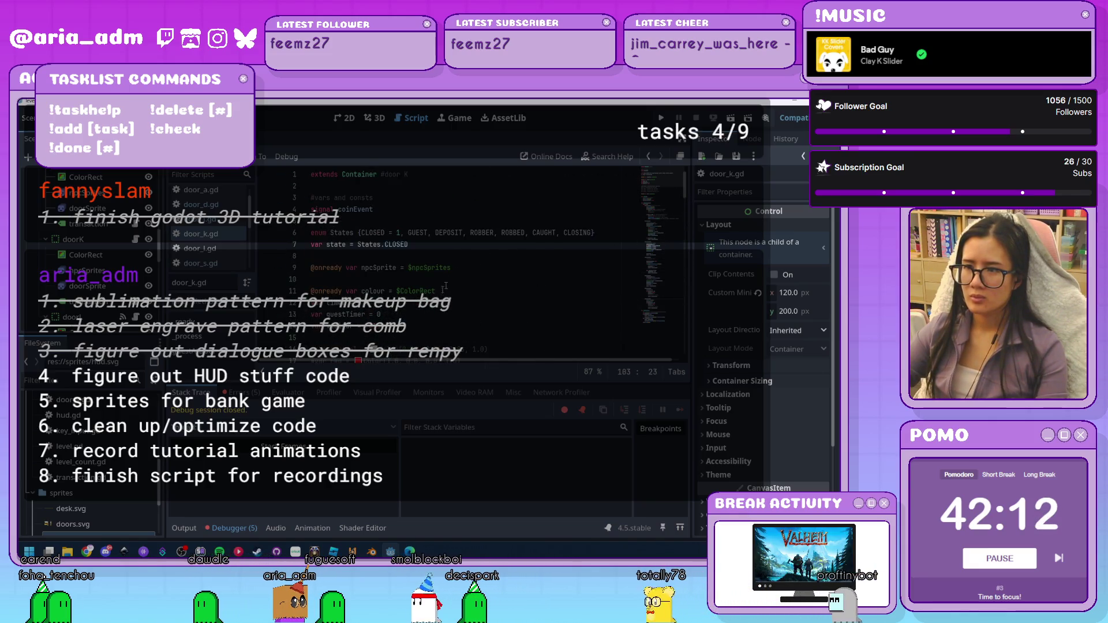
left_click_drag(451, 268, 409, 268)
type("$")
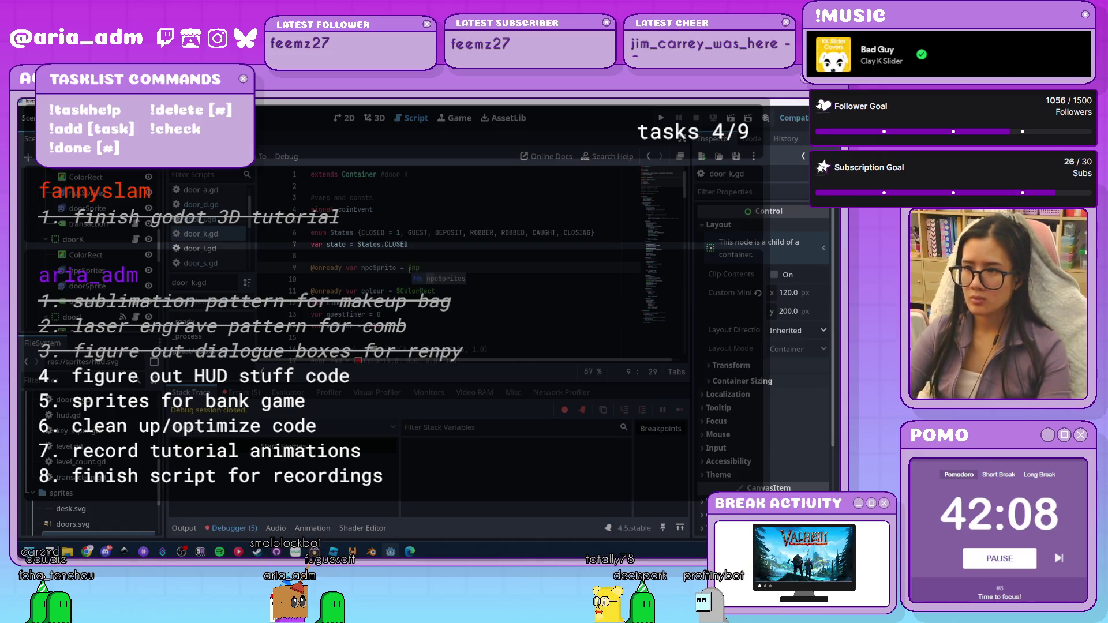
scroll(141, 284, "down", 1)
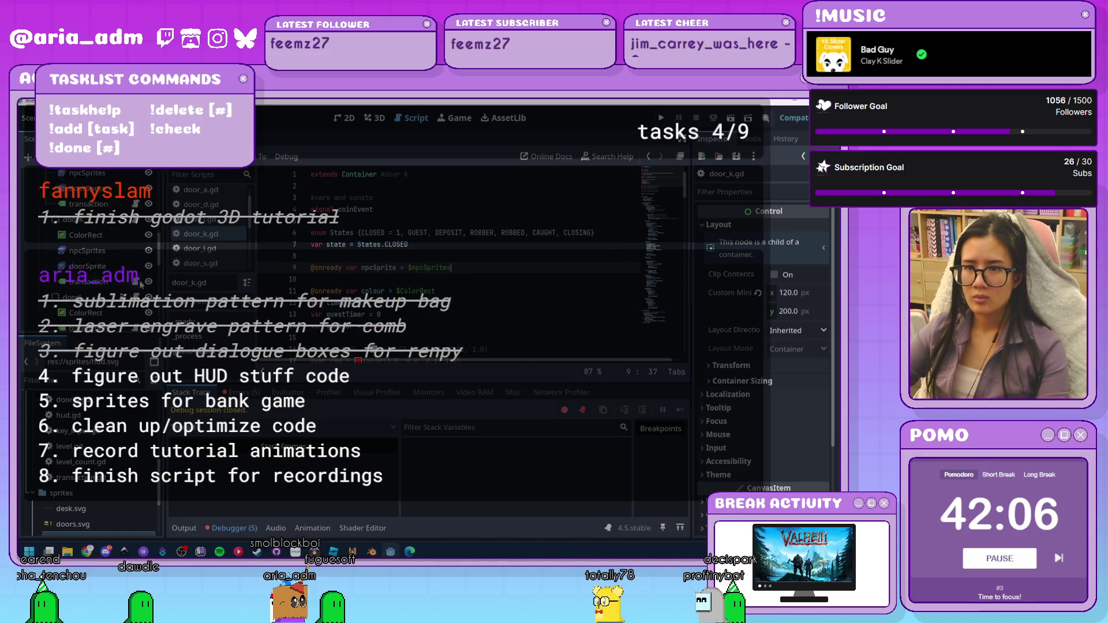
Set line 9 of door_l.gd to $npcSprites and save to run the game
left_click(196, 248)
left_click(492, 278)
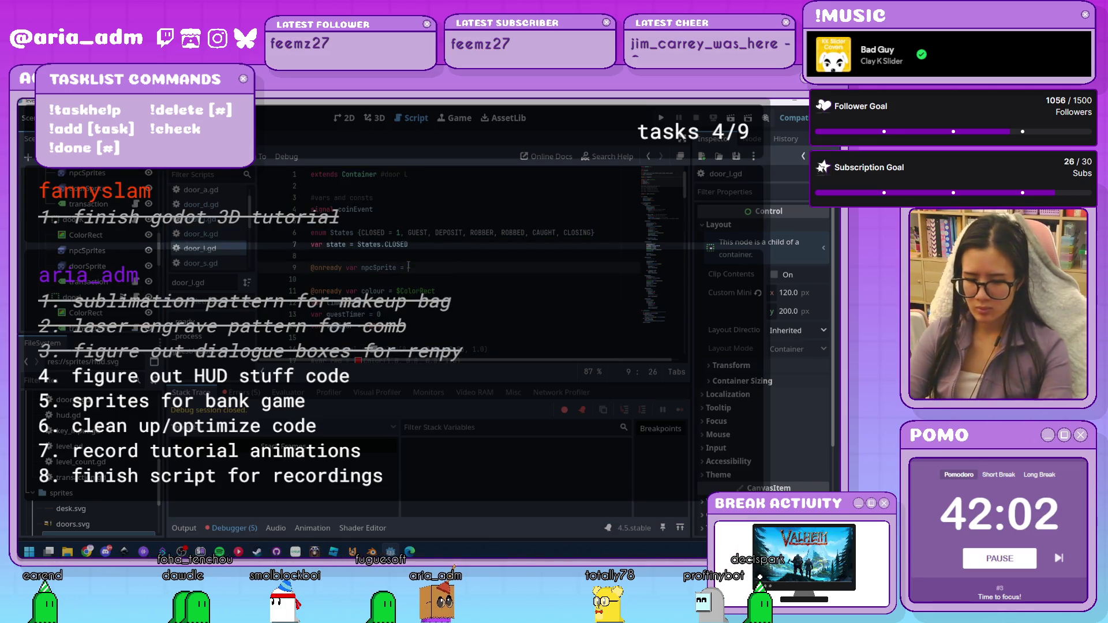
type("$npcSprites")
key("ctrl+s")
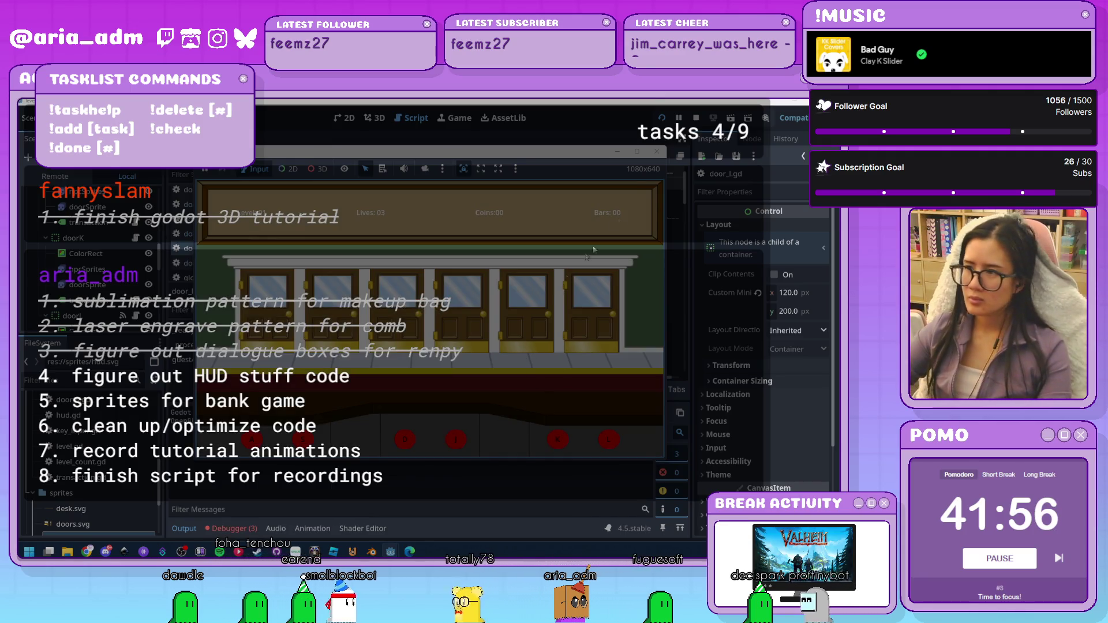
Stop the game and review the runtime errors in the Debugger's Errors tab
key("F8")
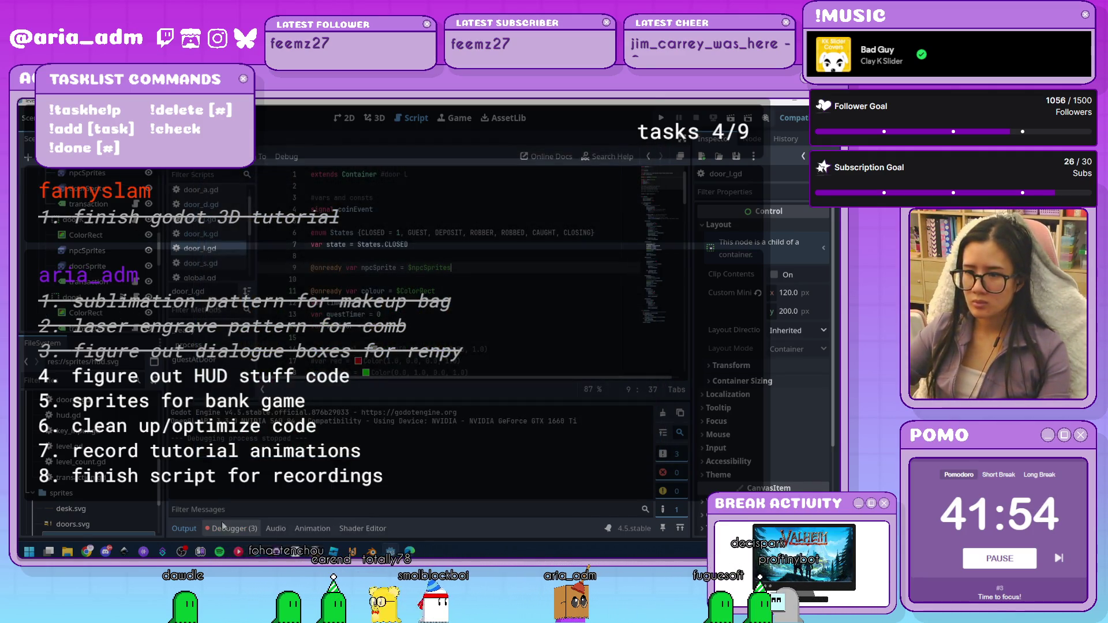
left_click(231, 529)
left_click(253, 394)
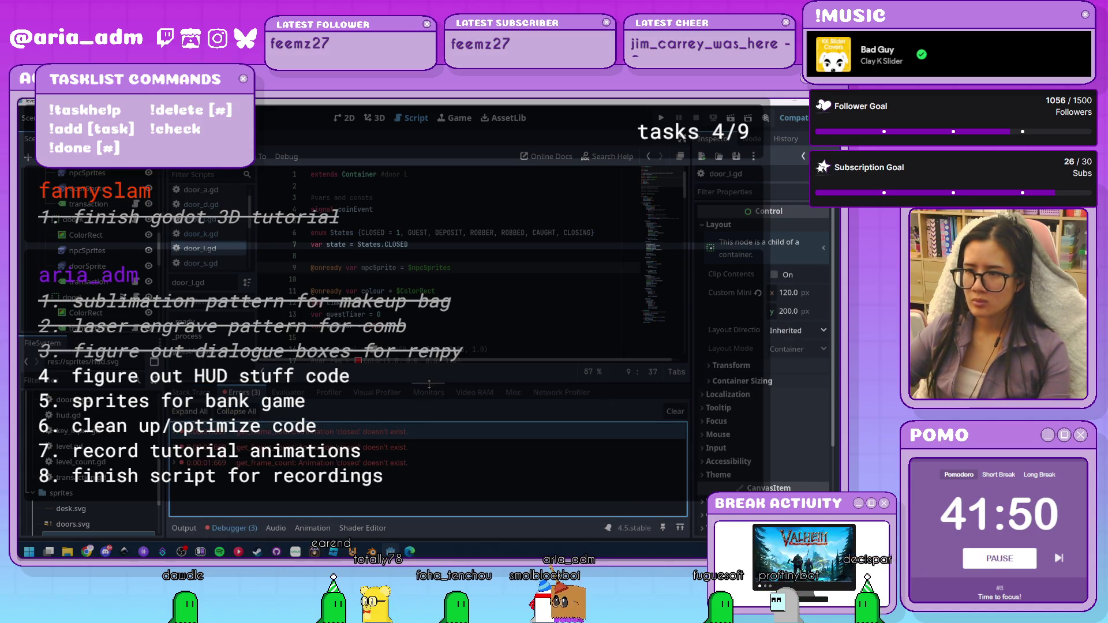
left_click(224, 527)
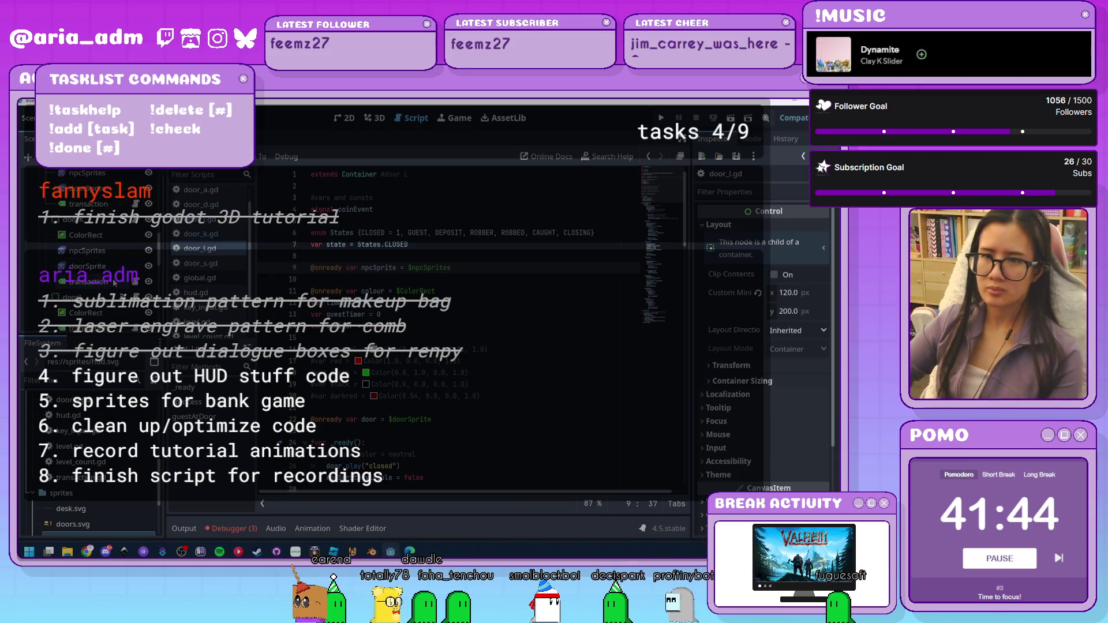
scroll(123, 260, "down", 2)
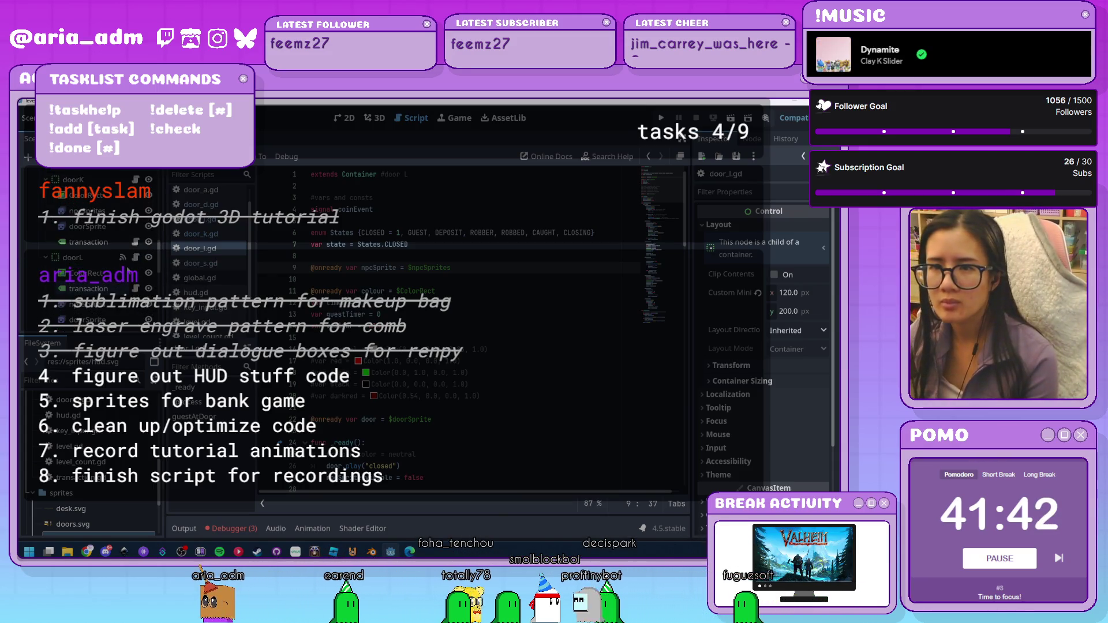
scroll(139, 240, "up", 3)
Replace line 9's reference in door_k.gd with the npcSprites node path
left_click(137, 239)
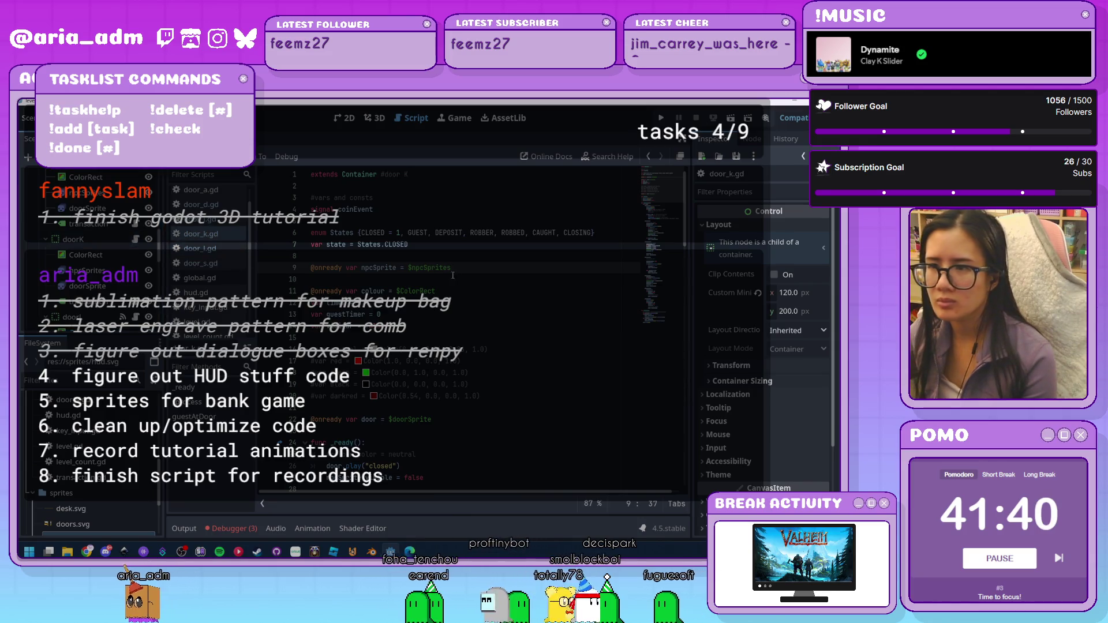
left_click(409, 269)
key("BackSpace")
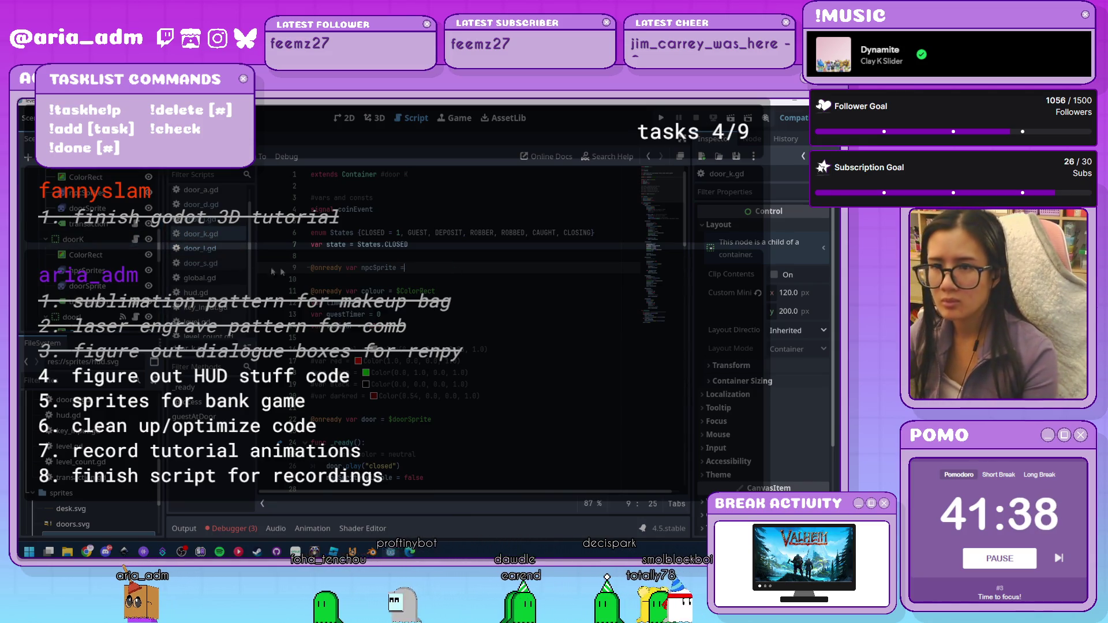
left_click_drag(104, 270, 411, 268)
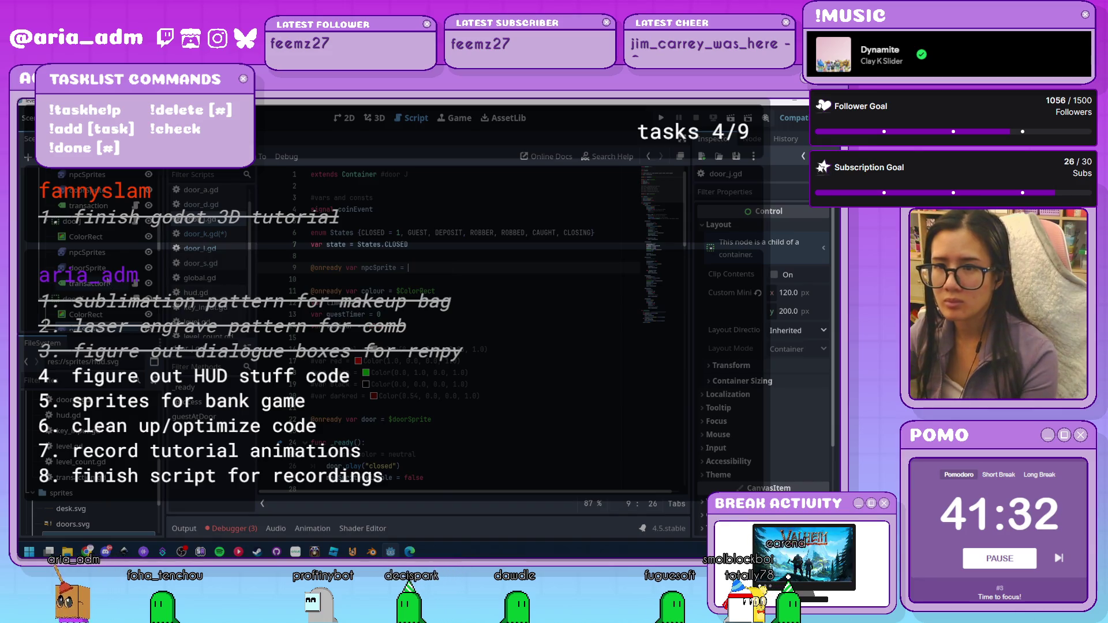
left_click_drag(104, 263, 430, 269)
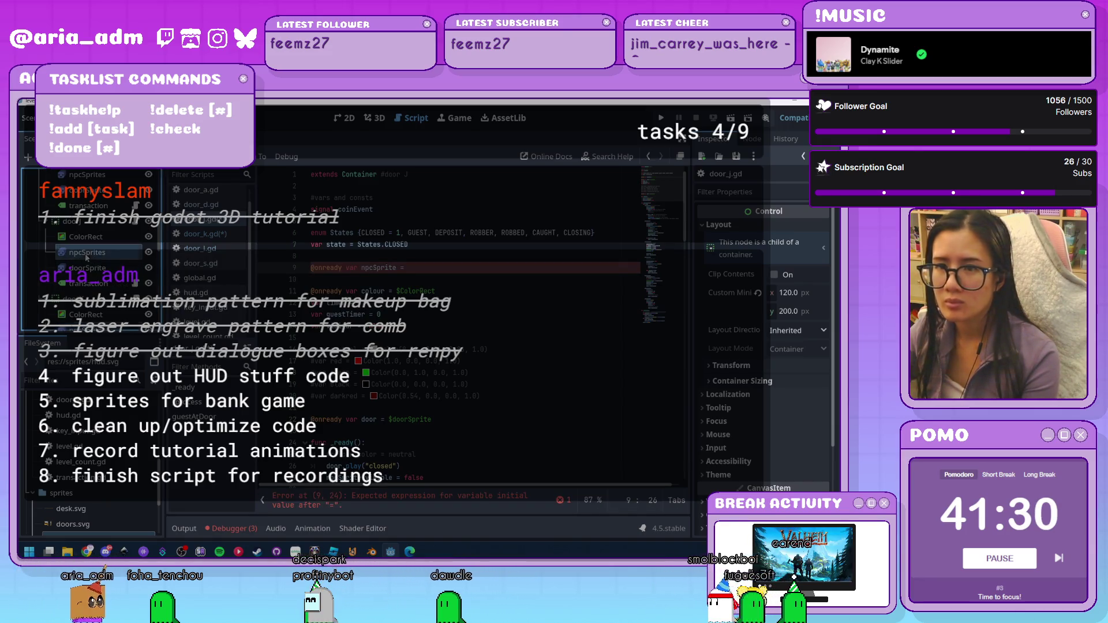
scroll(431, 270, "down", 1)
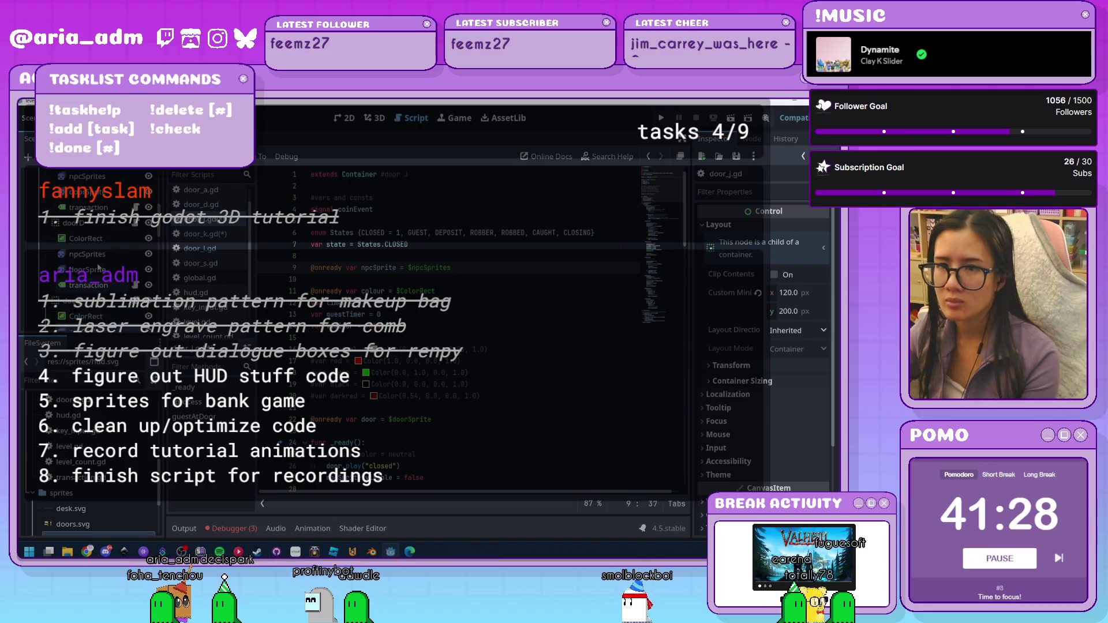
Rebind npcSprite to $npcSprites on line 9 of door_d.gd and door_s.gd, then run with F5
left_click_drag(452, 233, 437, 233)
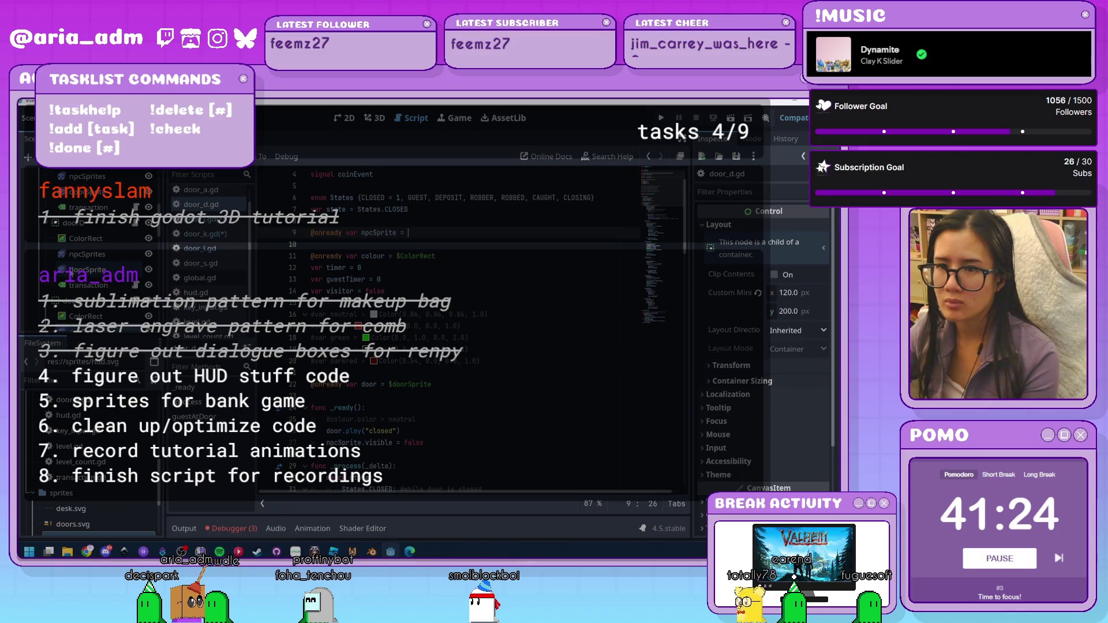
left_click_drag(410, 245, 426, 238)
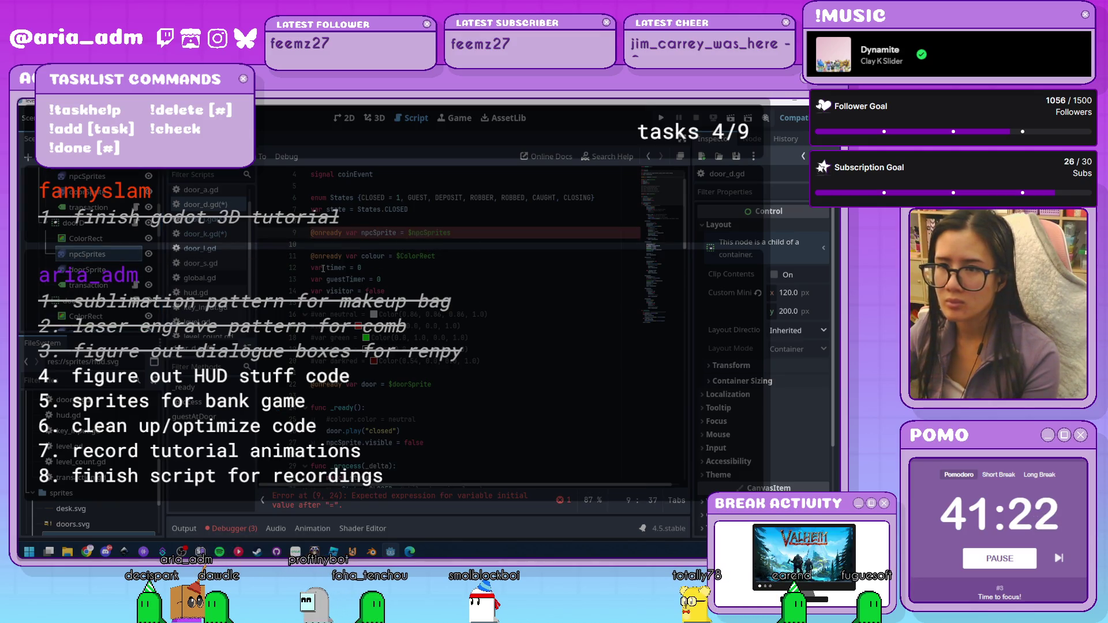
scroll(121, 243, "down", 2)
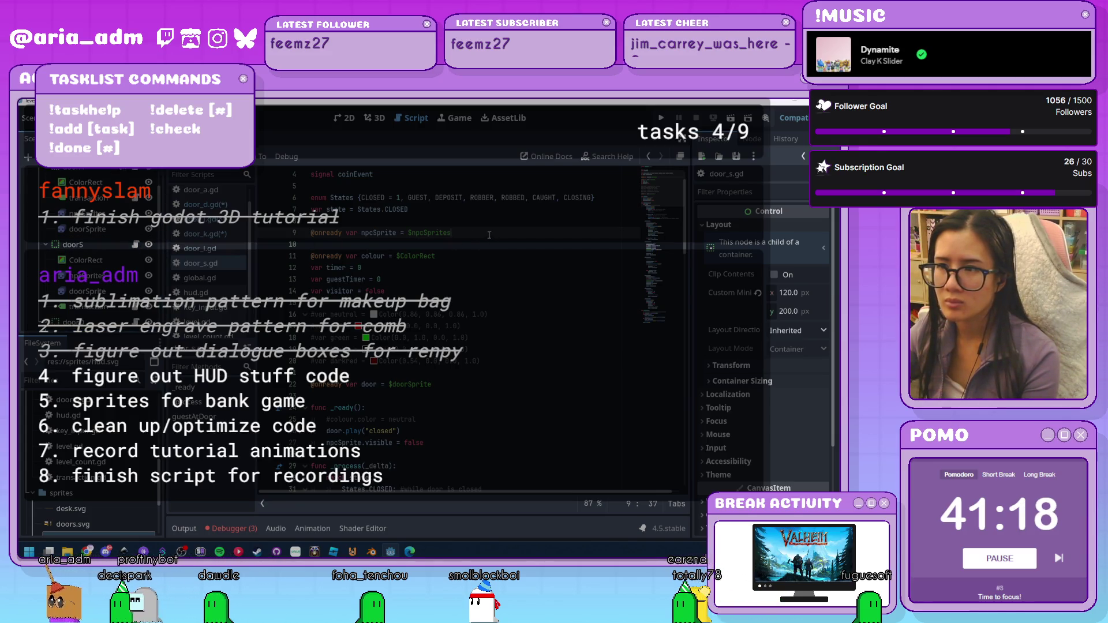
left_click_drag(489, 235, 410, 237)
scroll(473, 267, "up", 1)
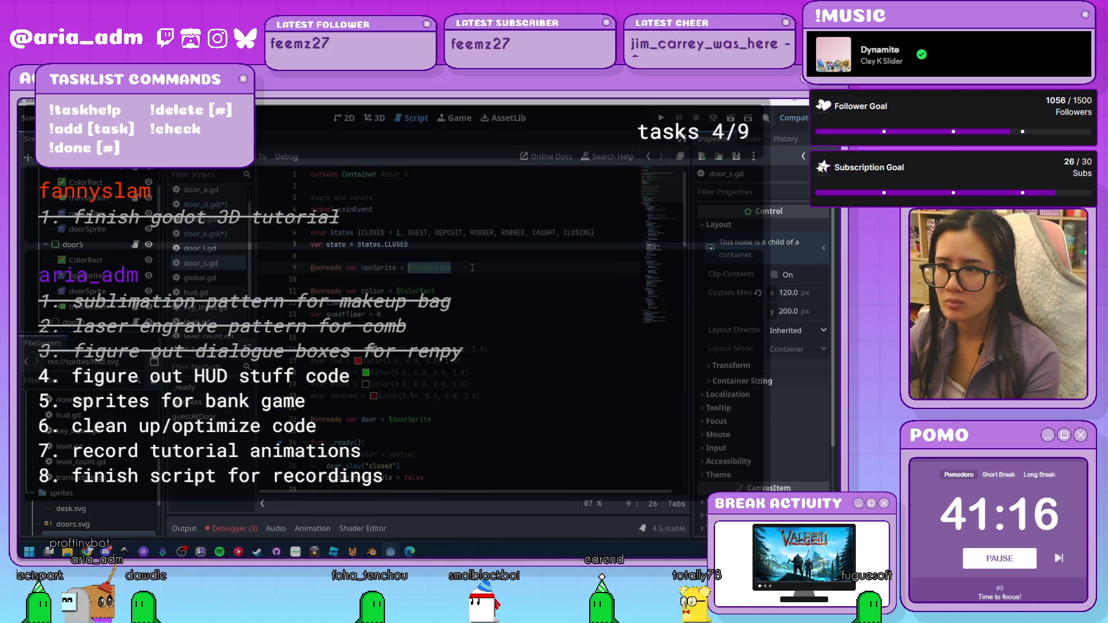
key("BackSpace")
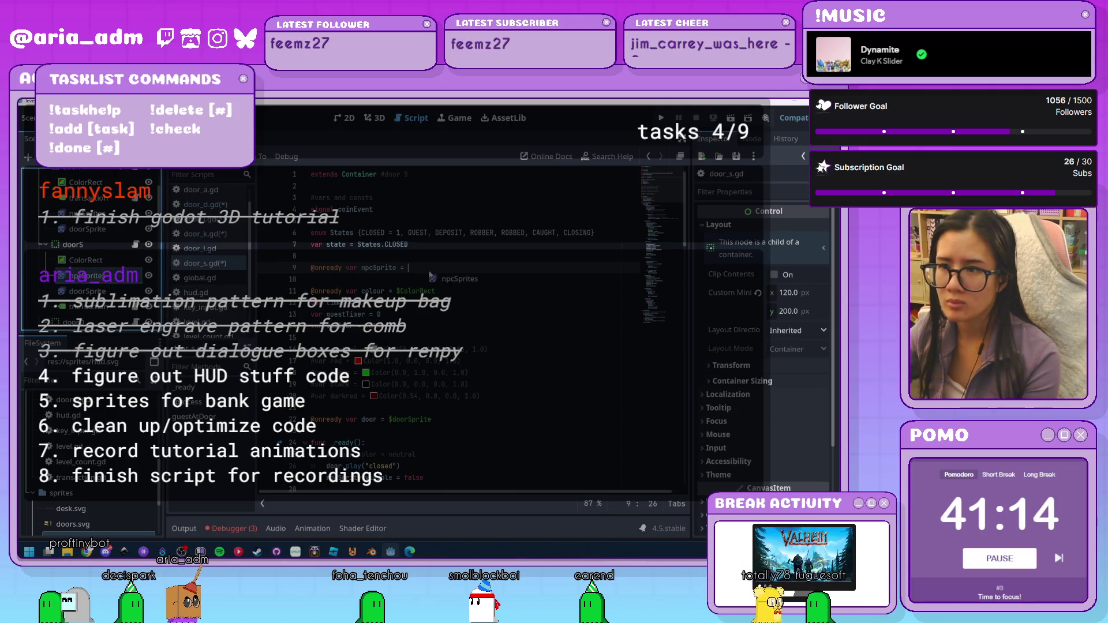
key("F5")
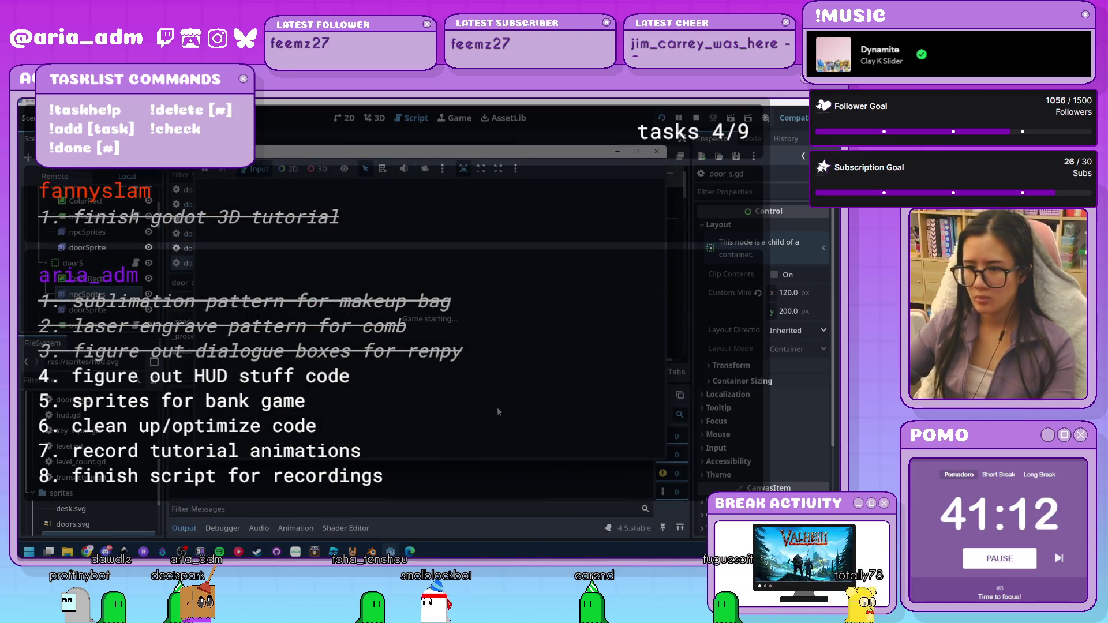
Close the game and clear the debugger's error list
left_click(657, 151)
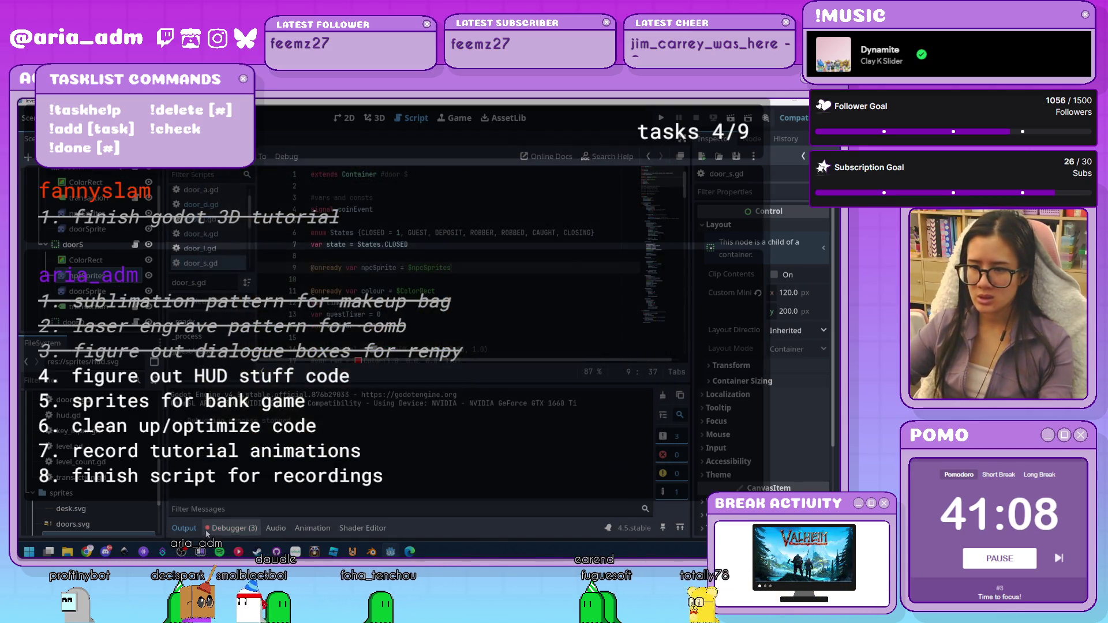
left_click(228, 528)
right_click(261, 435)
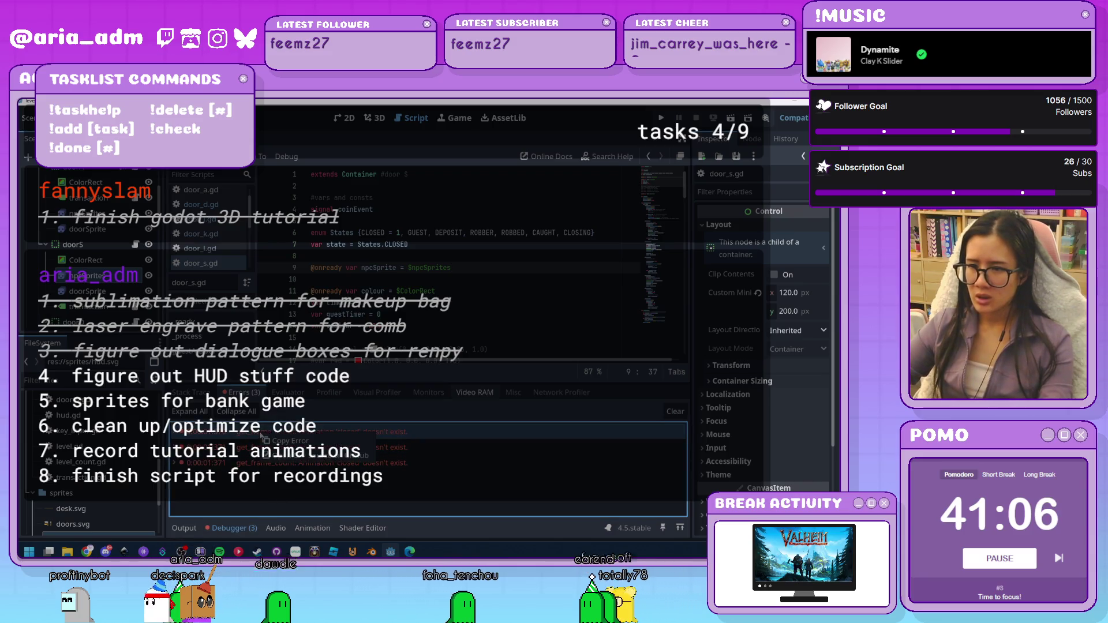
left_click(232, 461)
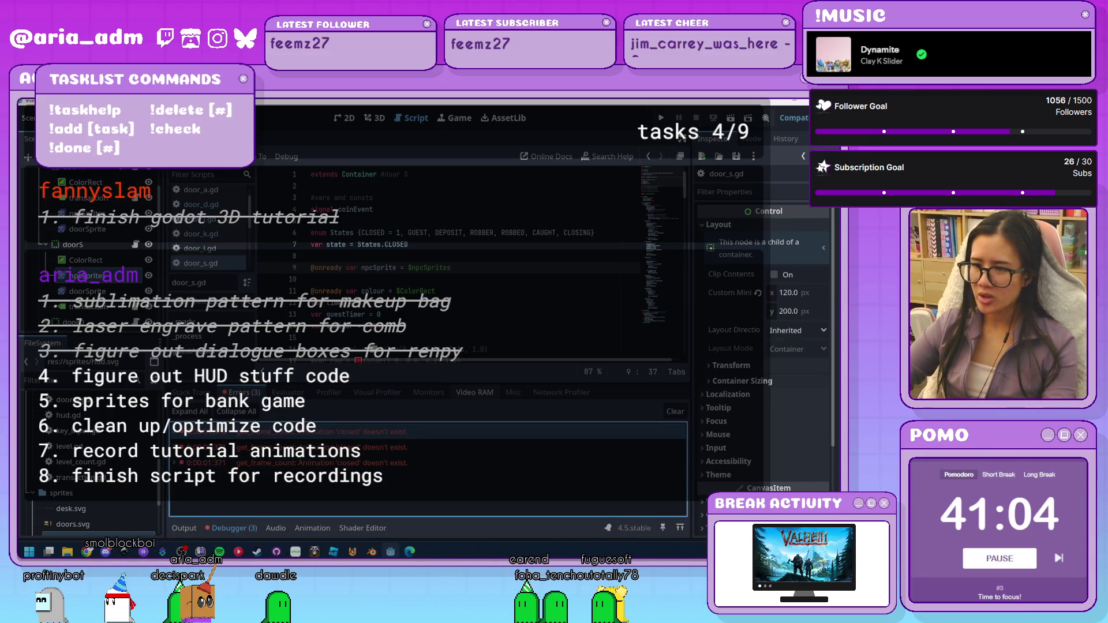
left_click(676, 411)
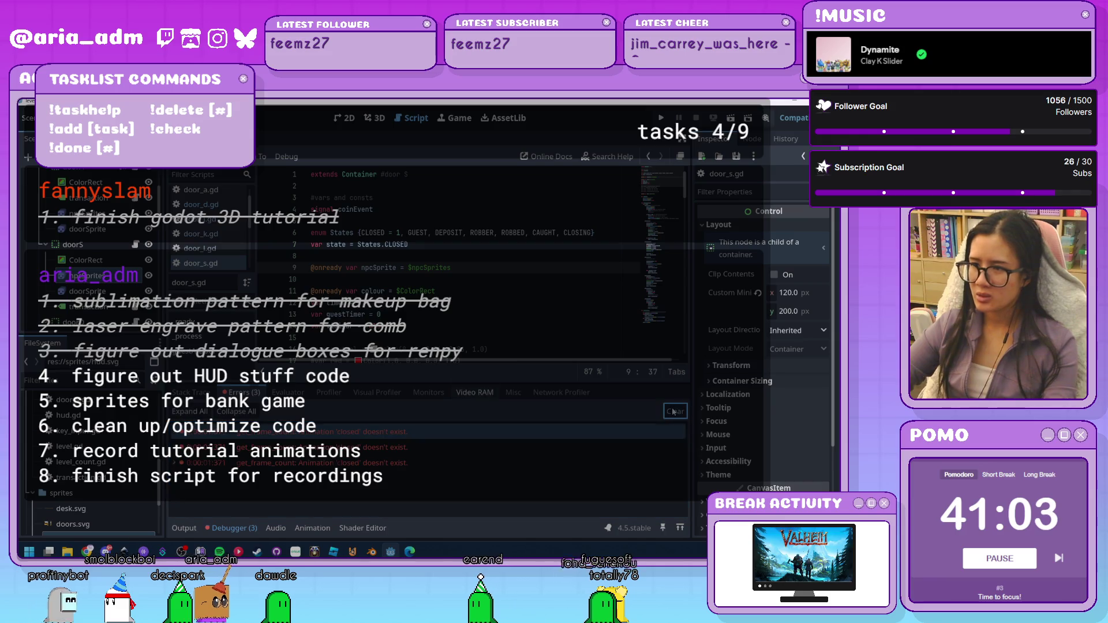
left_click(477, 291)
scroll(477, 312, "down", 4)
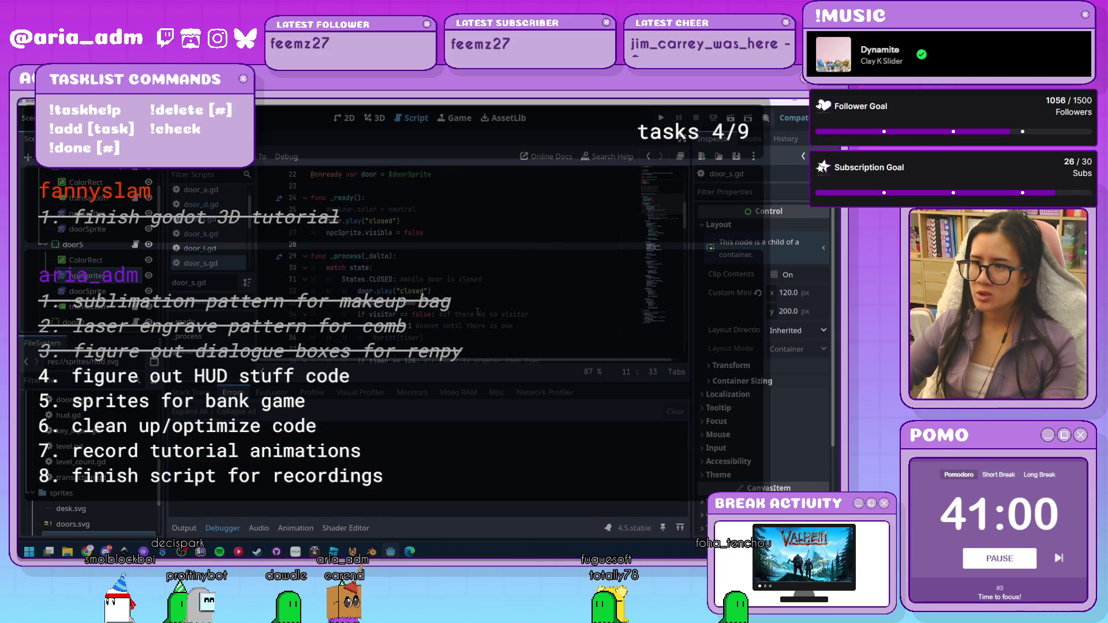
scroll(477, 311, "up", 4)
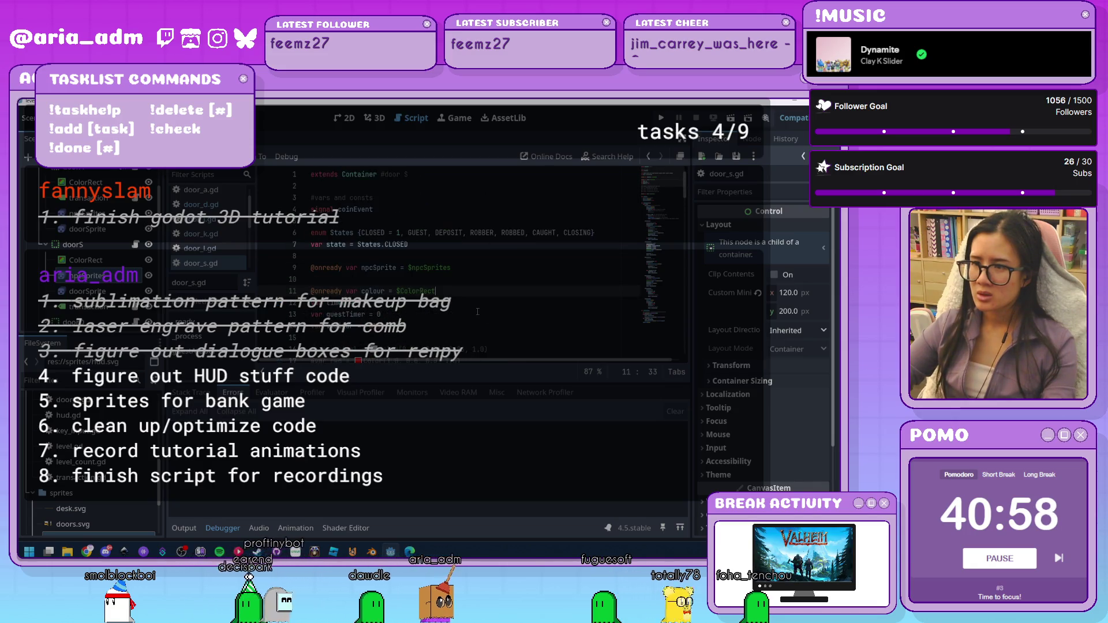
Detach the script from the doorS node and run the project
left_click(477, 312)
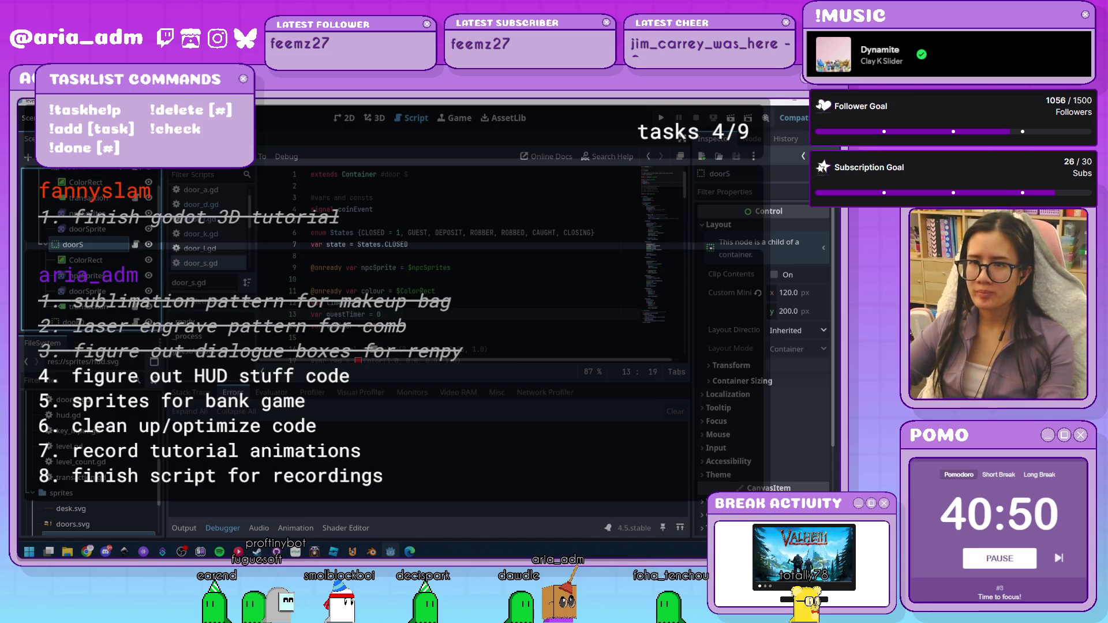
left_click(138, 157)
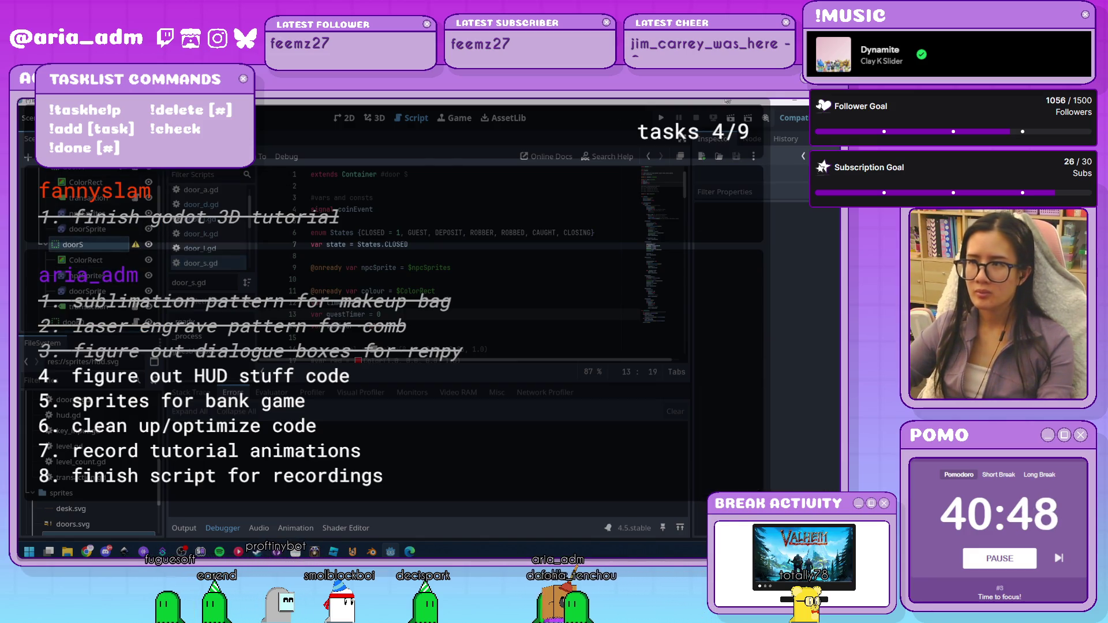
left_click(662, 119)
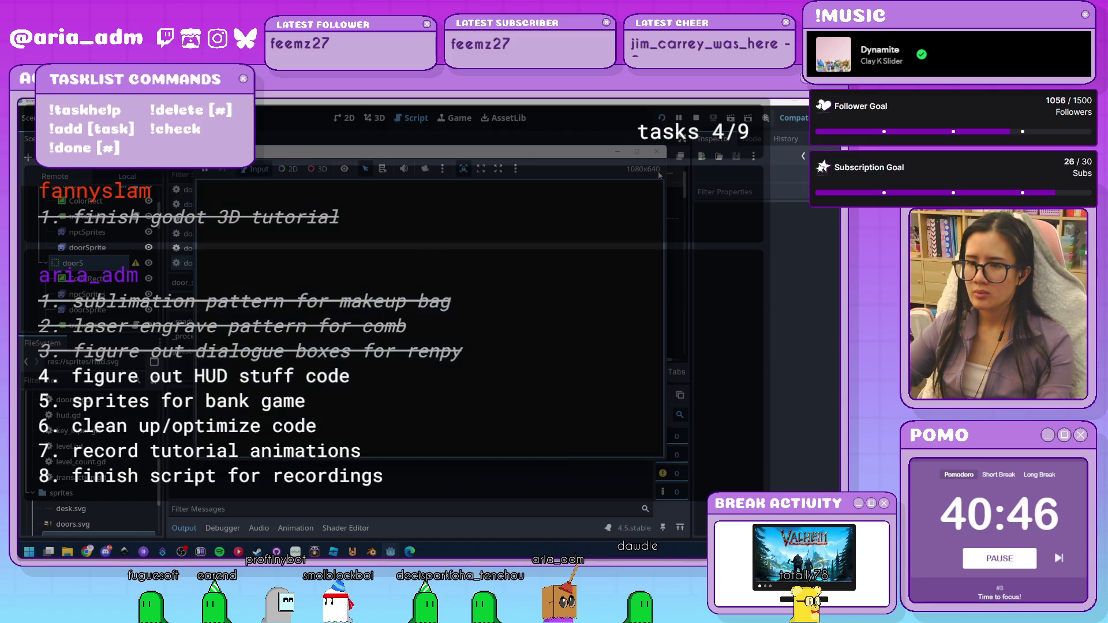
Select doorD and run then close the bank game twice more
left_click(657, 151)
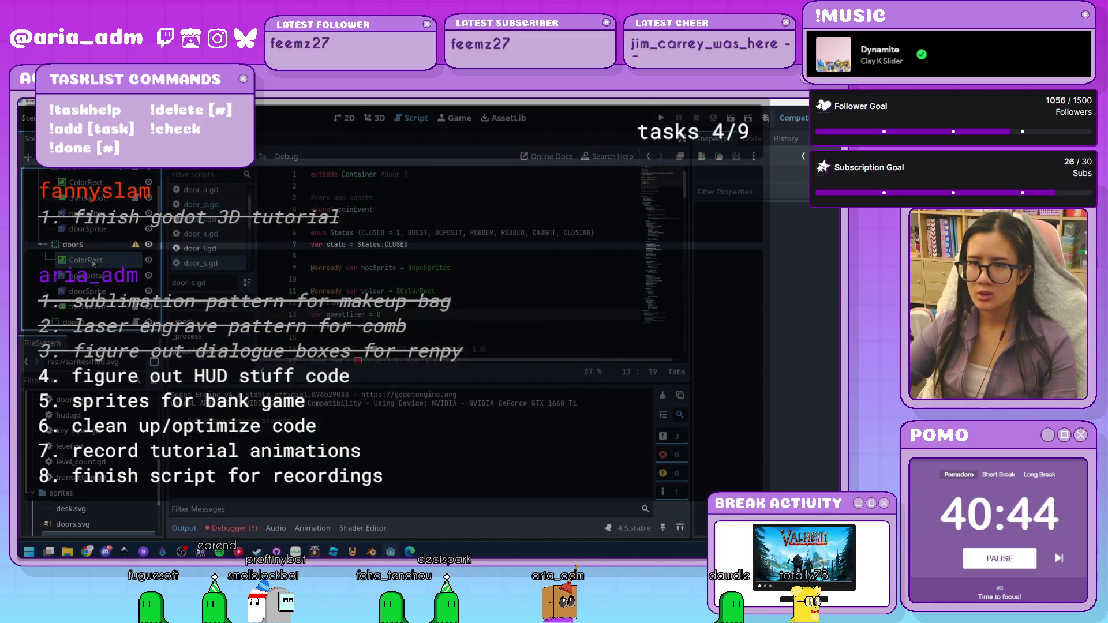
scroll(111, 281, "down", 1)
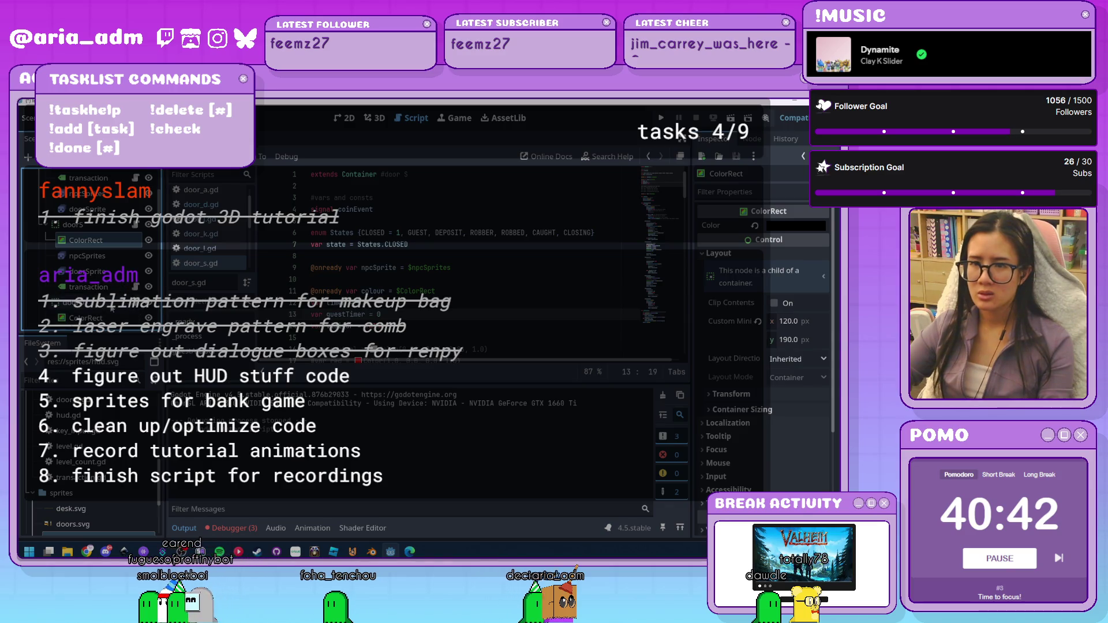
left_click(138, 198)
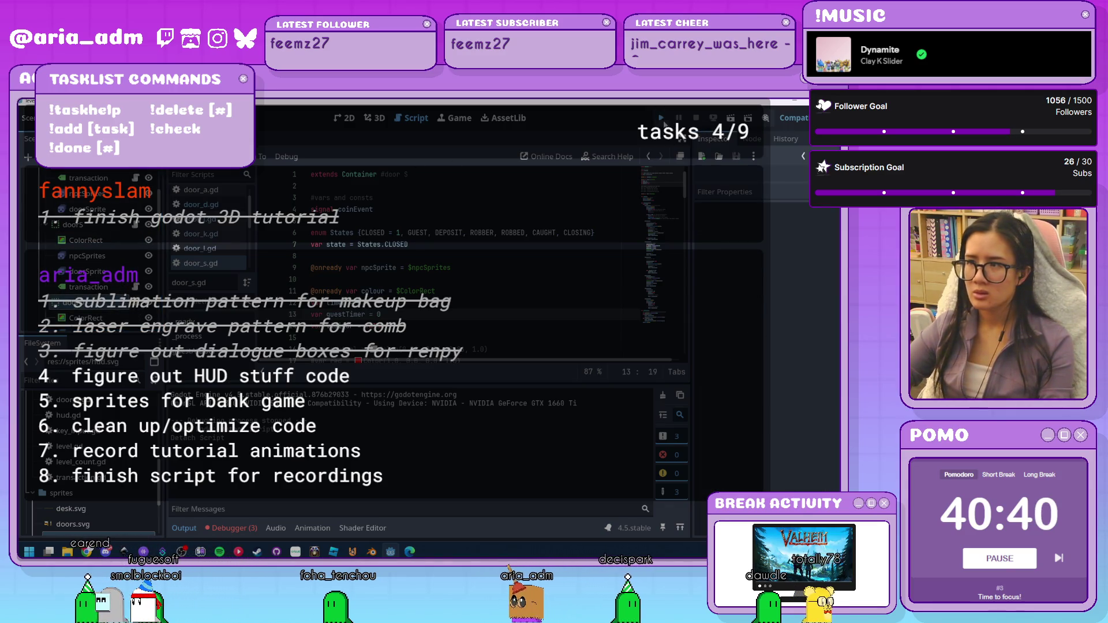
left_click(662, 118)
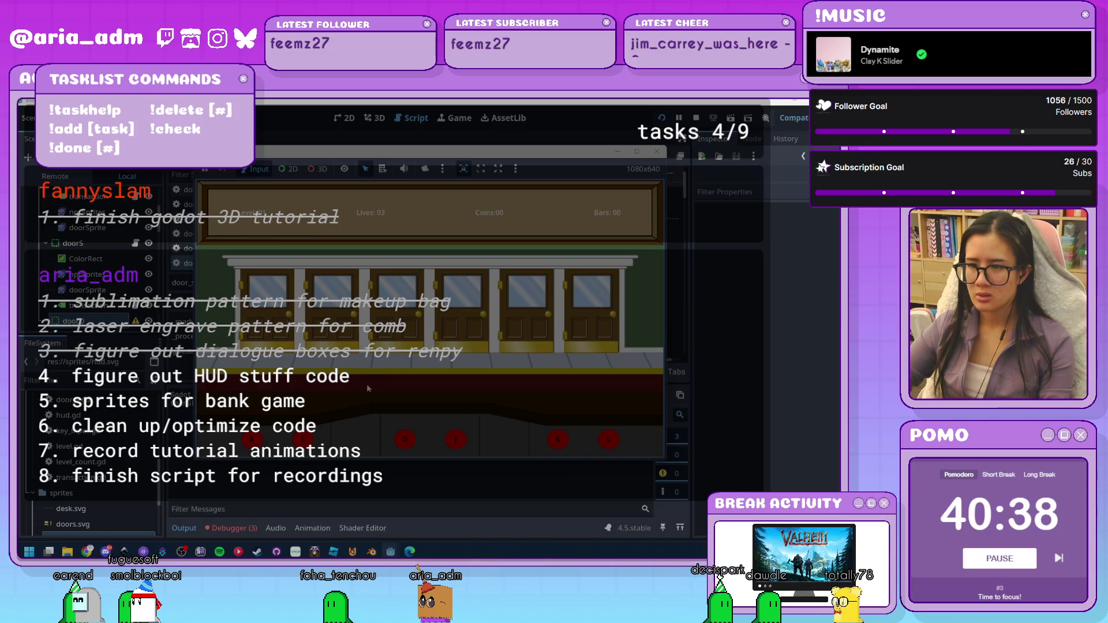
left_click(659, 152)
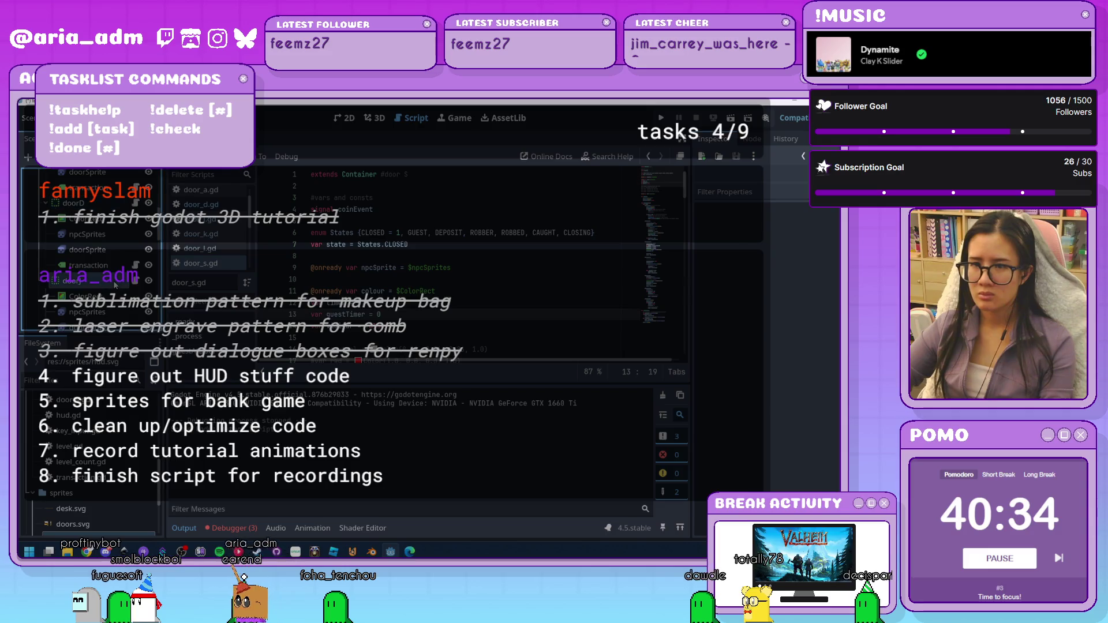
left_click(662, 118)
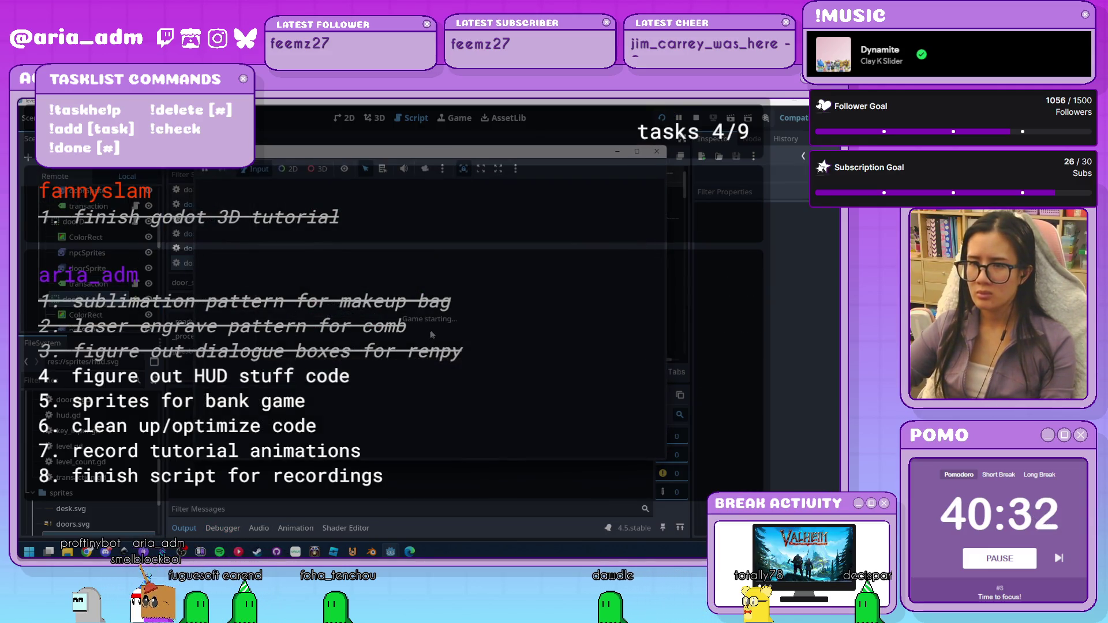
left_click(657, 153)
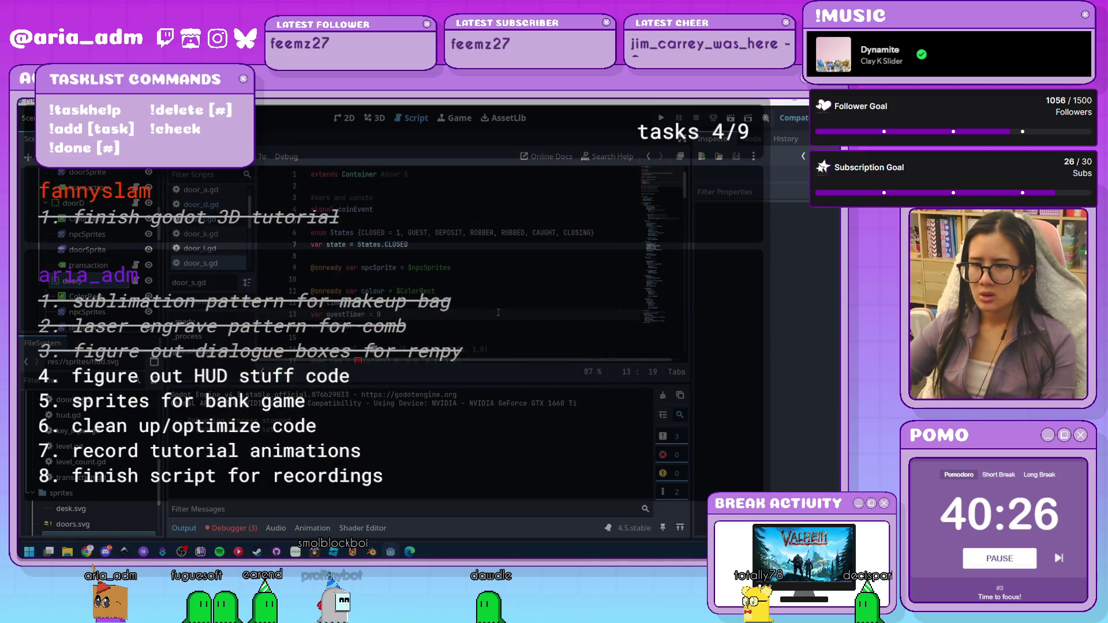
scroll(499, 313, "down", 3)
scroll(115, 248, "down", 1)
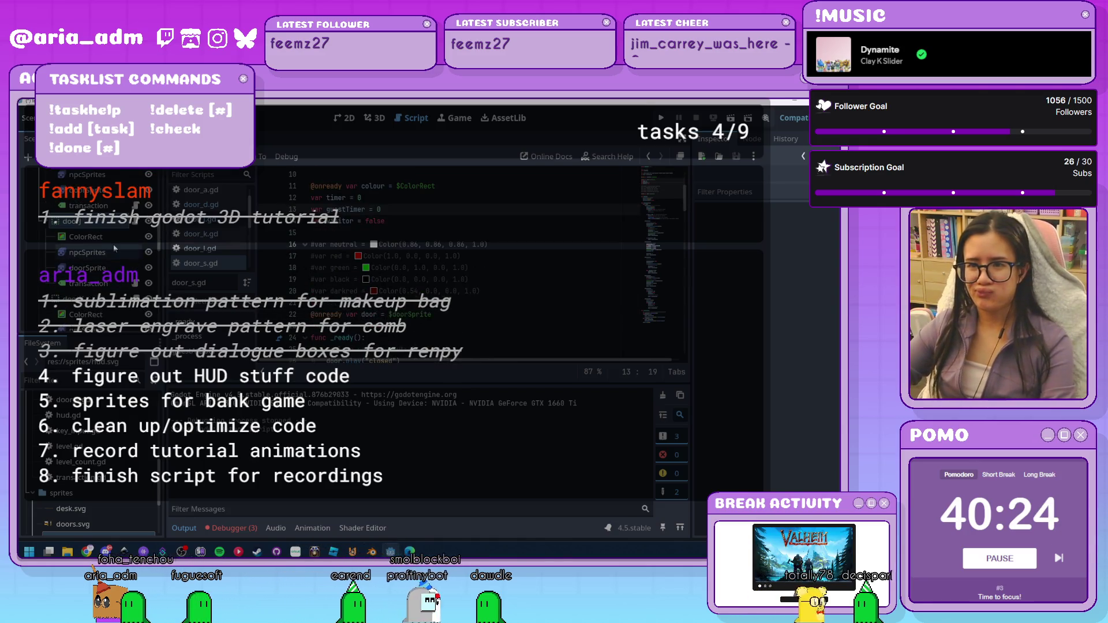
Preview the guest1 animation in npcSprites' SpriteFrames
left_click(115, 249)
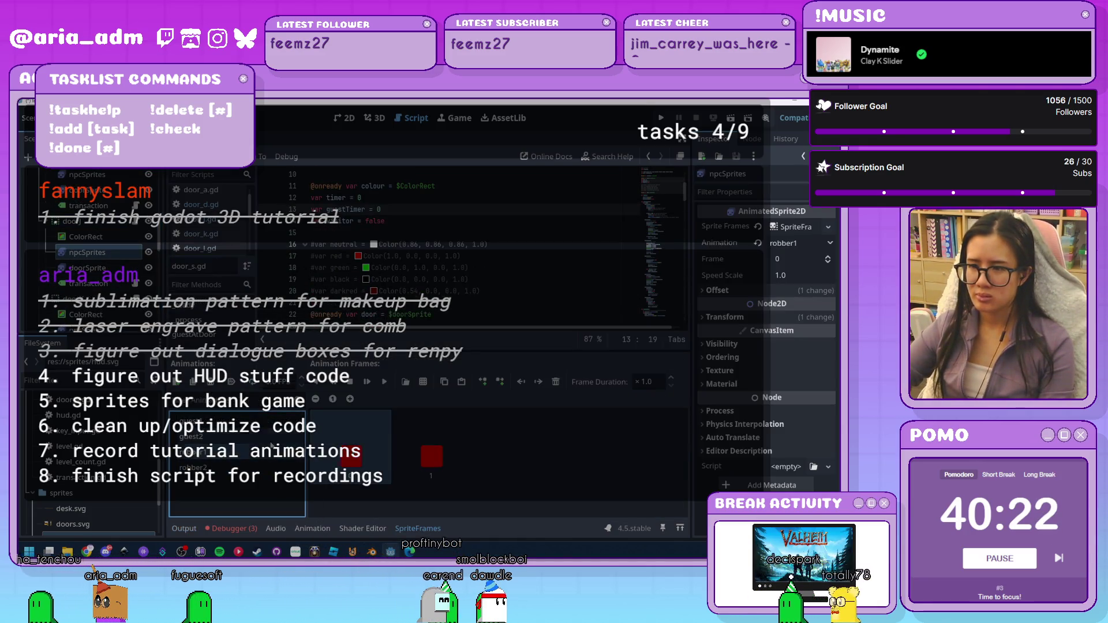
left_click(268, 427)
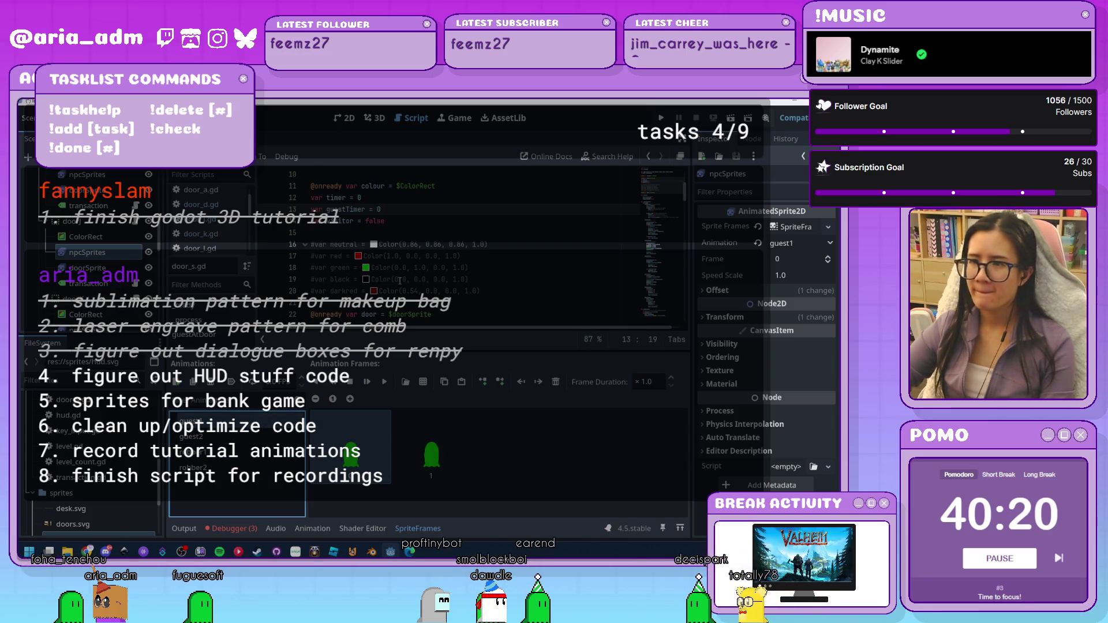
scroll(399, 281, "down", 15)
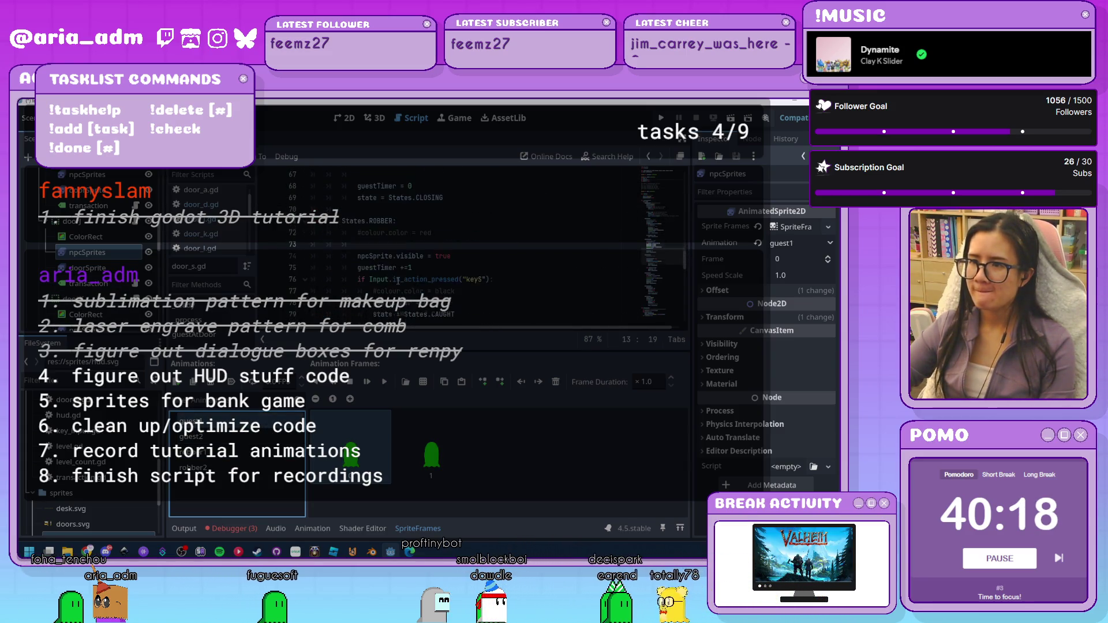
scroll(399, 281, "down", 1)
scroll(399, 282, "down", 5)
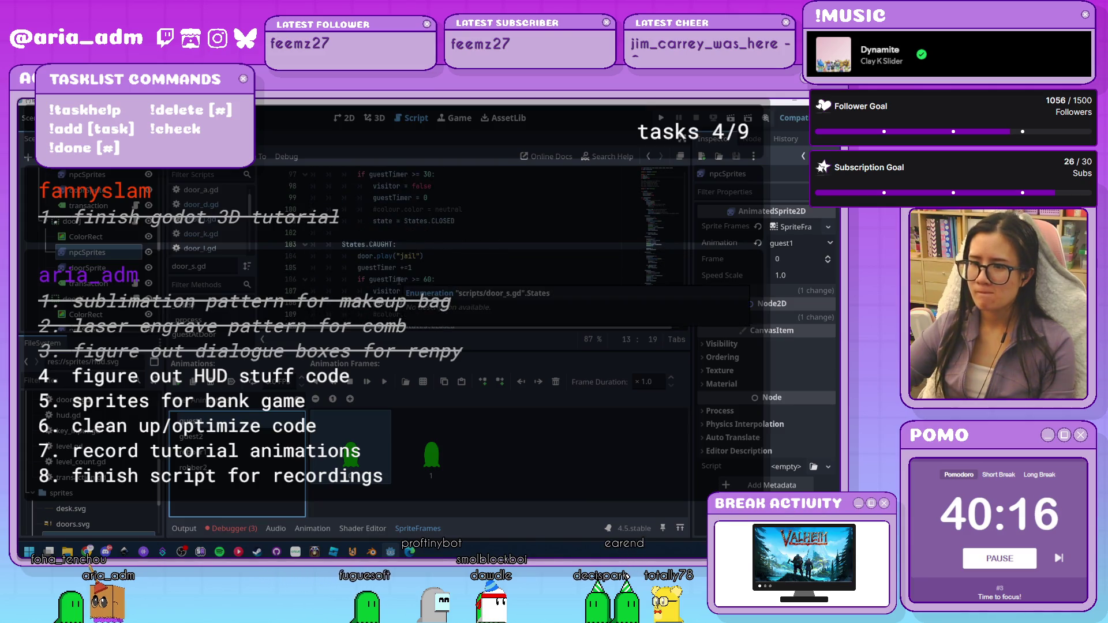
scroll(399, 281, "down", 5)
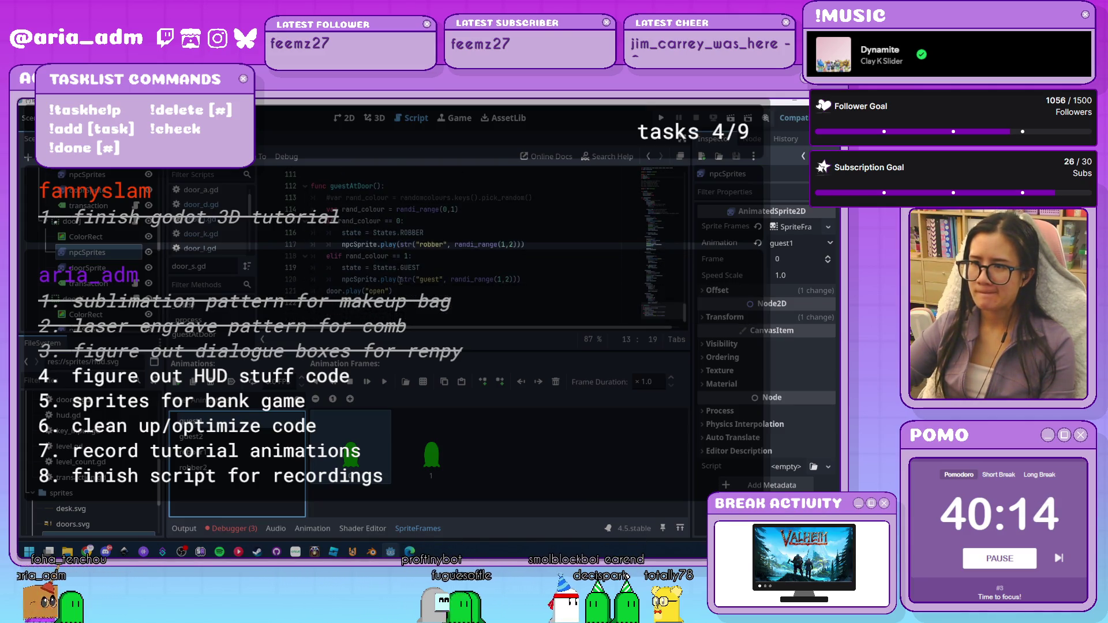
Check the debugger's error messages and select the doorSprite node
left_click(224, 530)
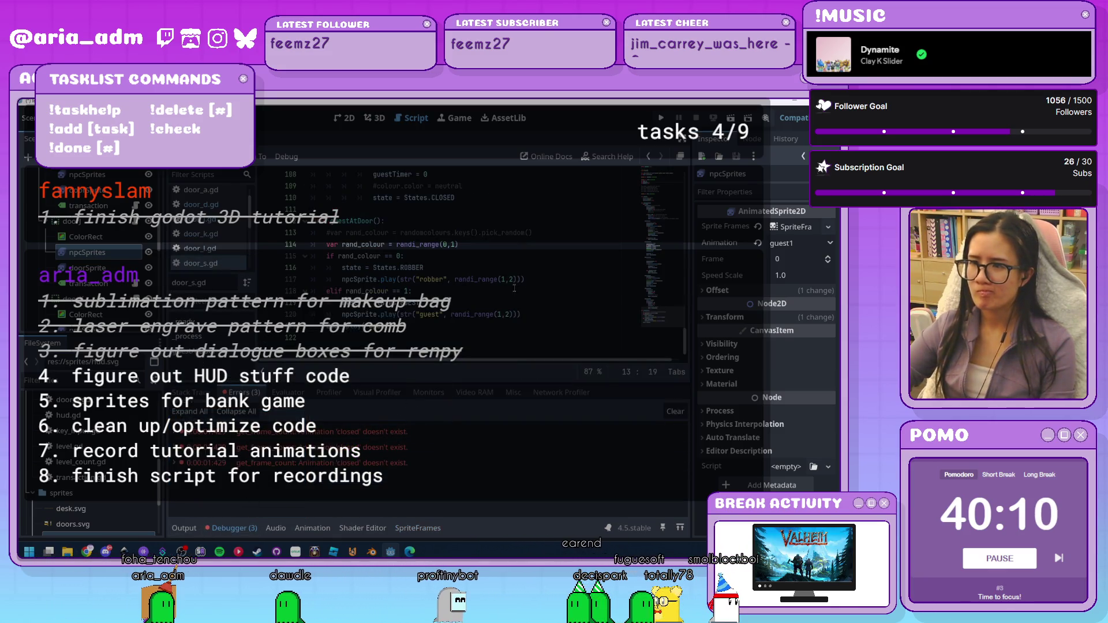
scroll(532, 333, "up", 10)
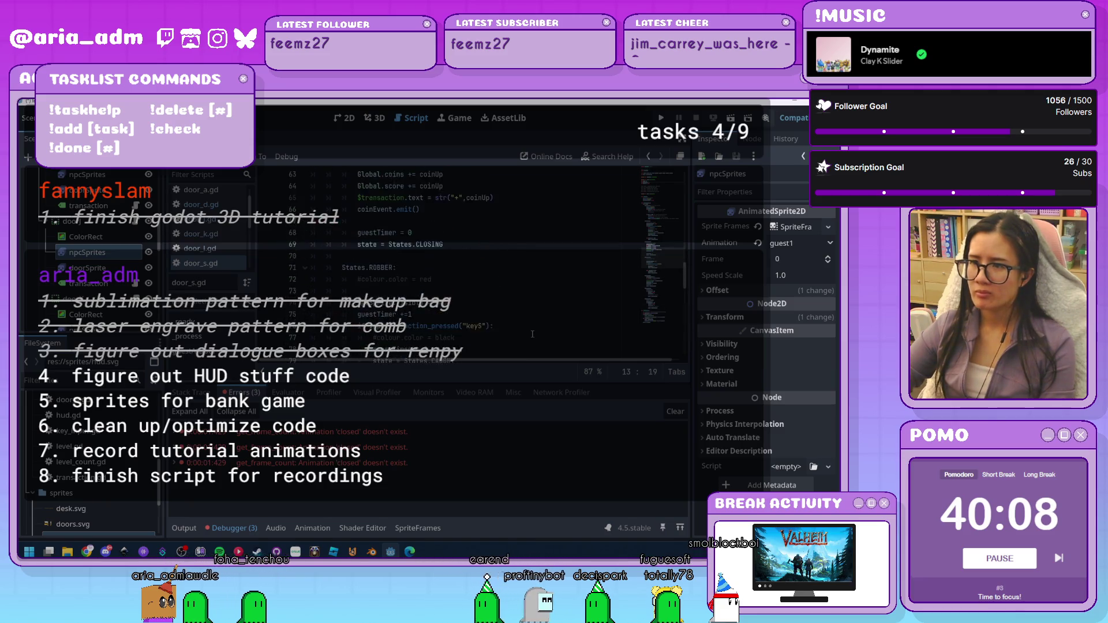
scroll(532, 334, "up", 20)
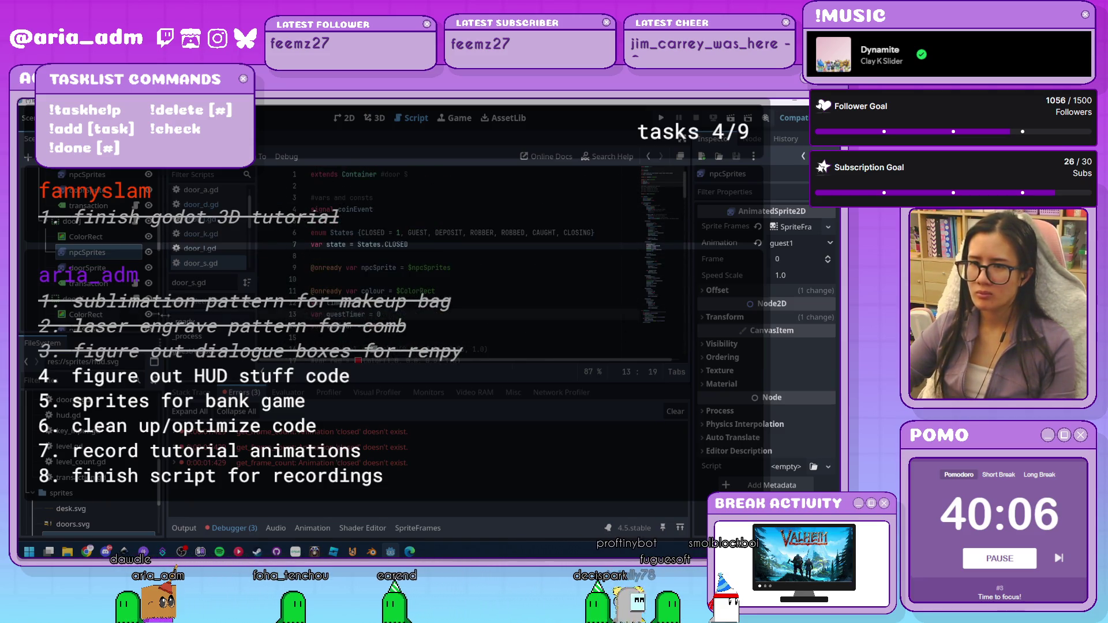
left_click(87, 268)
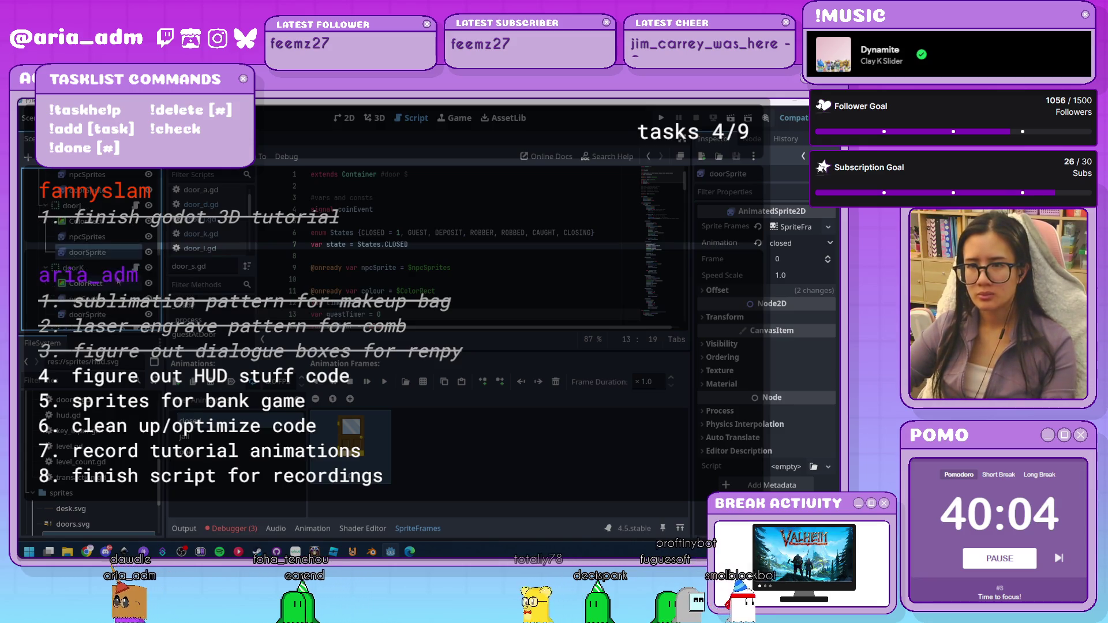
scroll(86, 243, "up", 3)
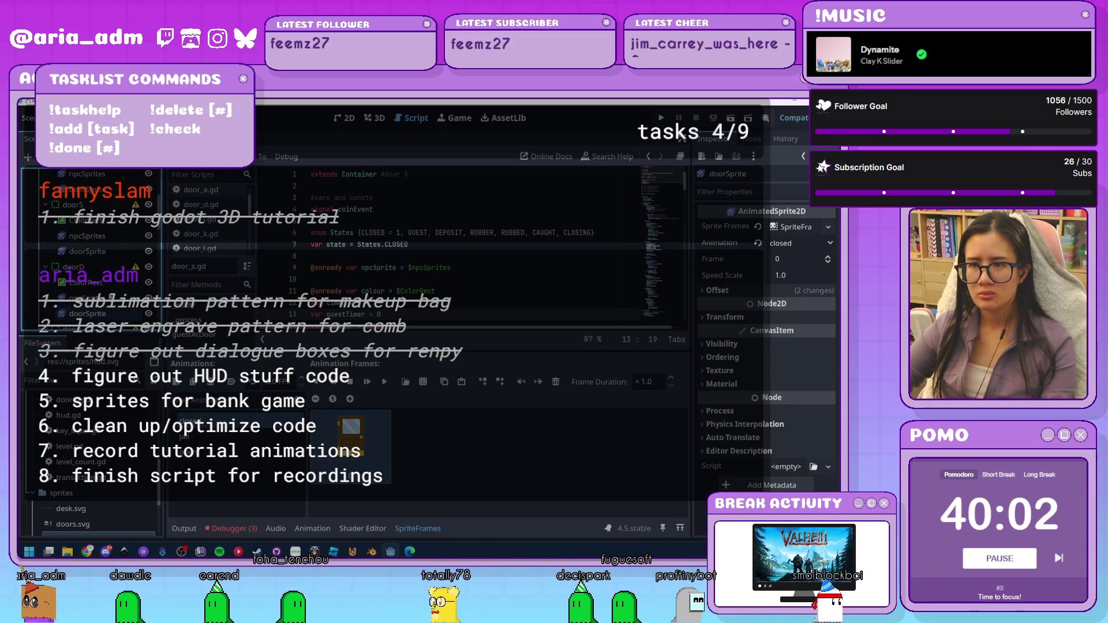
scroll(87, 243, "up", 2)
Reselect npcSprites, dismiss the sprite frames editor, and launch the game
left_click(87, 243)
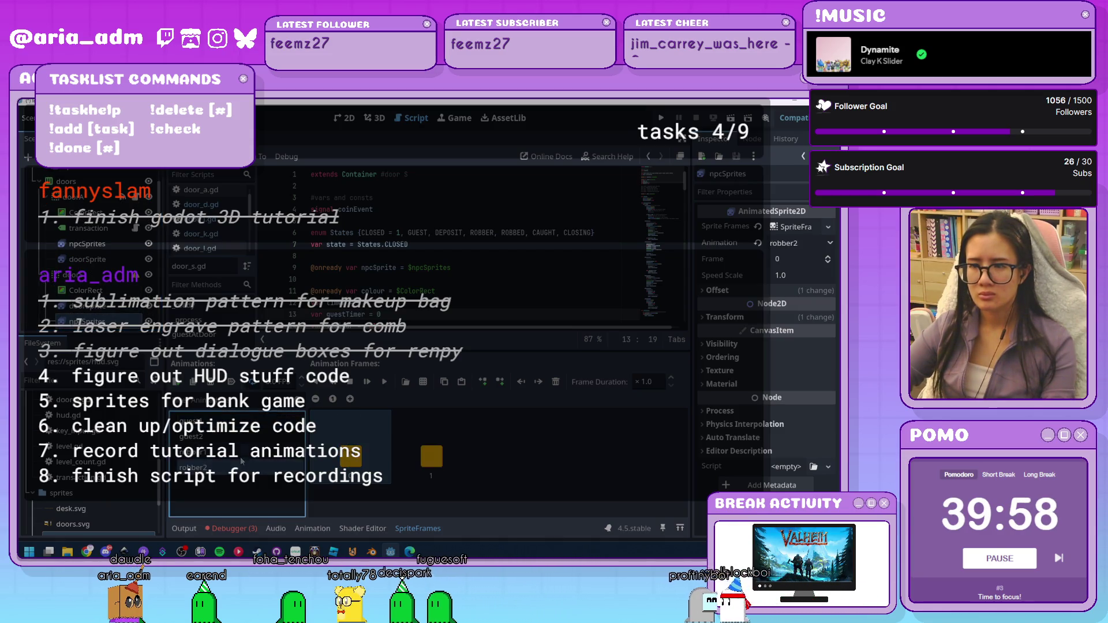
left_click(231, 424)
key("Escape")
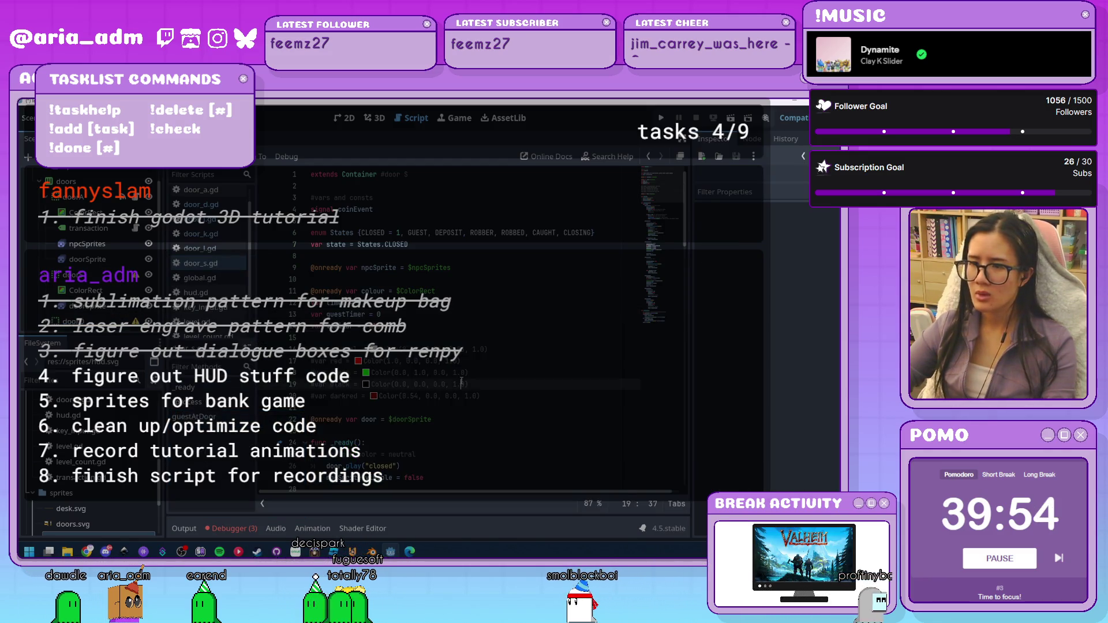
left_click(662, 118)
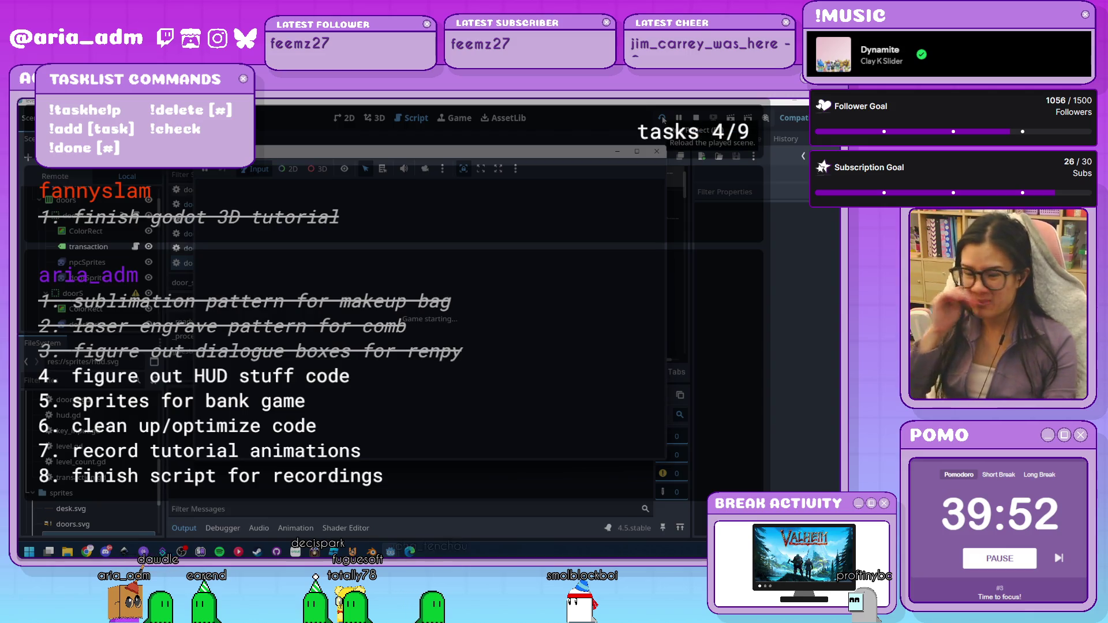
Close the game window, rerun the project with F5, and return to the local scene tree
left_click(657, 153)
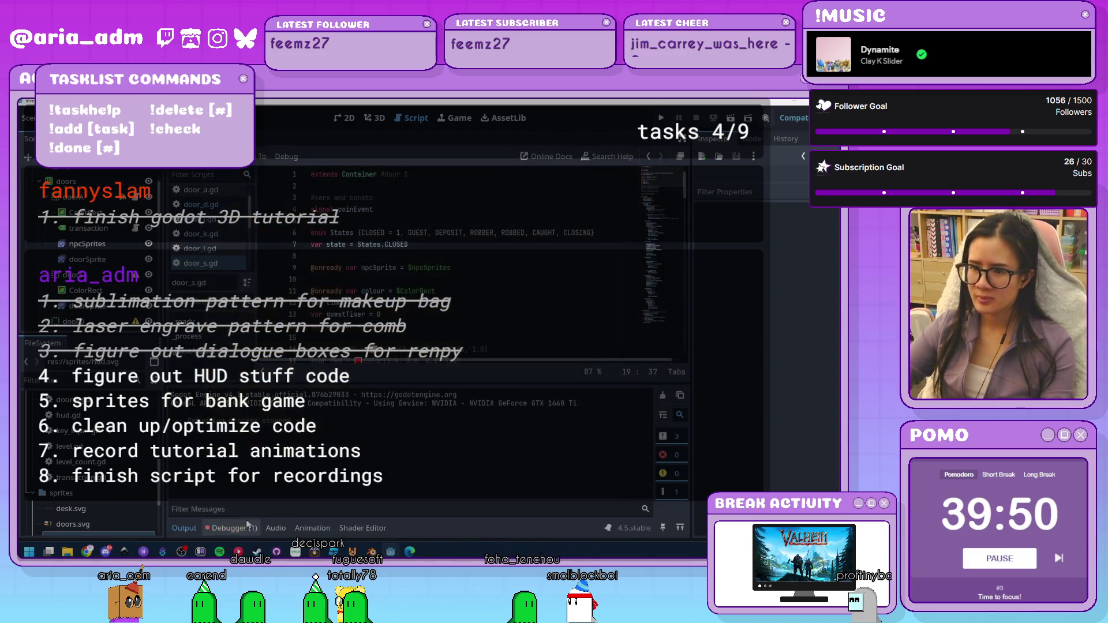
scroll(98, 255, "down", 2)
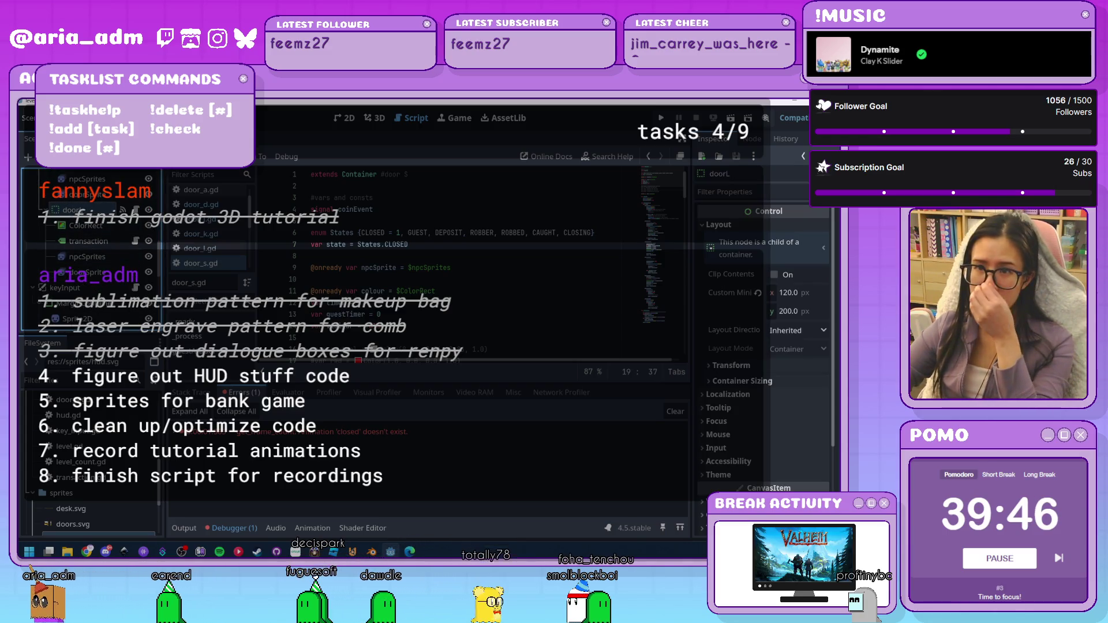
key("F5")
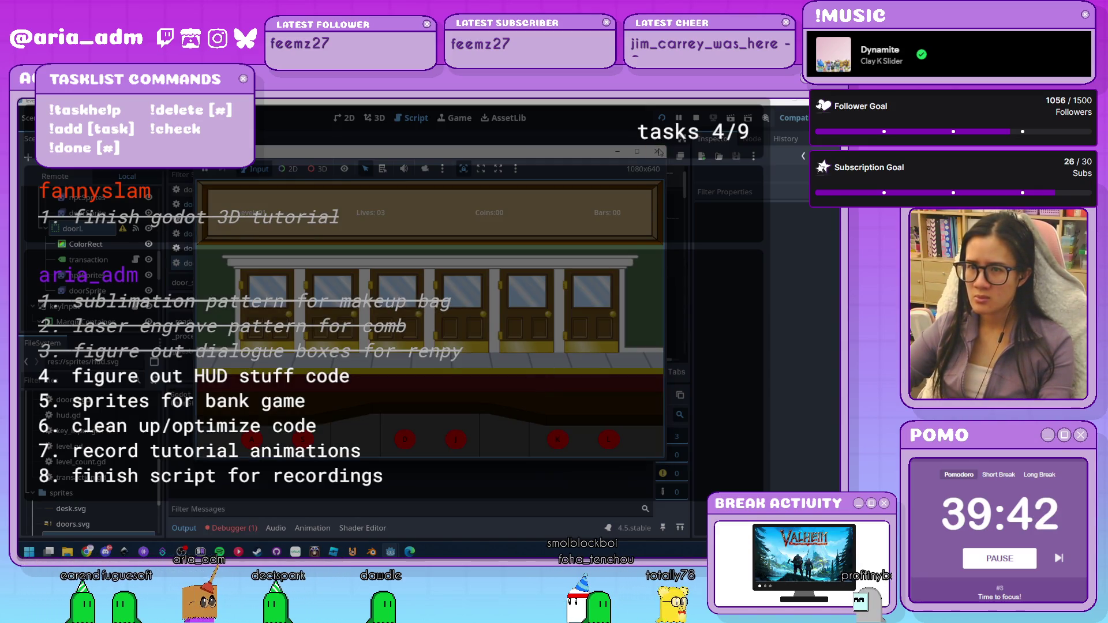
left_click(252, 441)
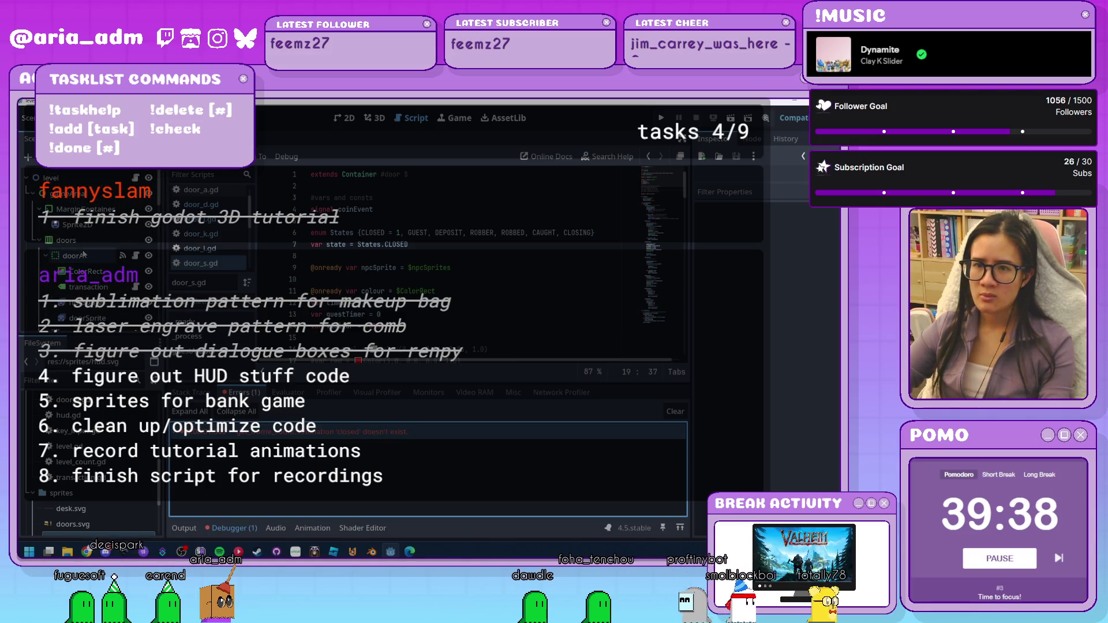
Select the doorA node and read its door_a.gd script
left_click(91, 258)
left_click(121, 255)
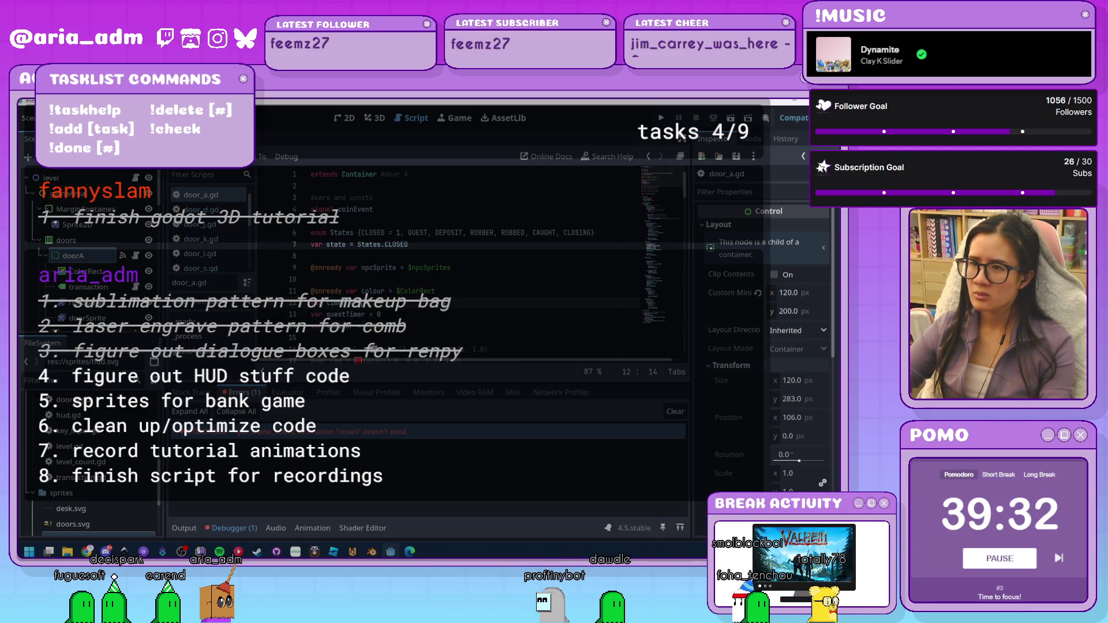
scroll(473, 266, "down", 4)
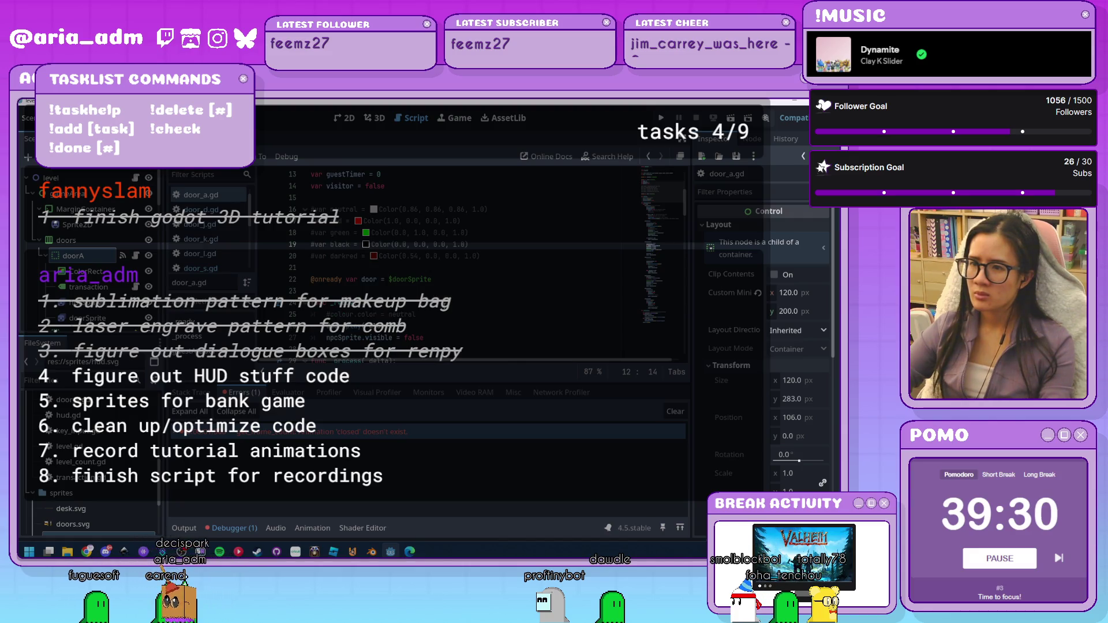
scroll(473, 266, "down", 1)
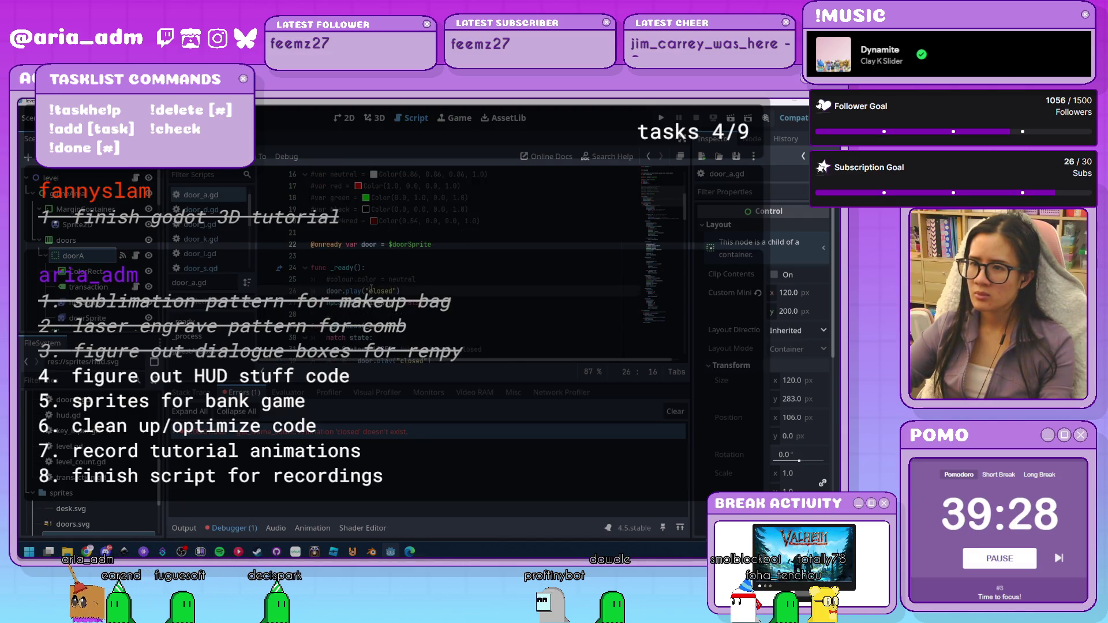
scroll(86, 259, "down", 1)
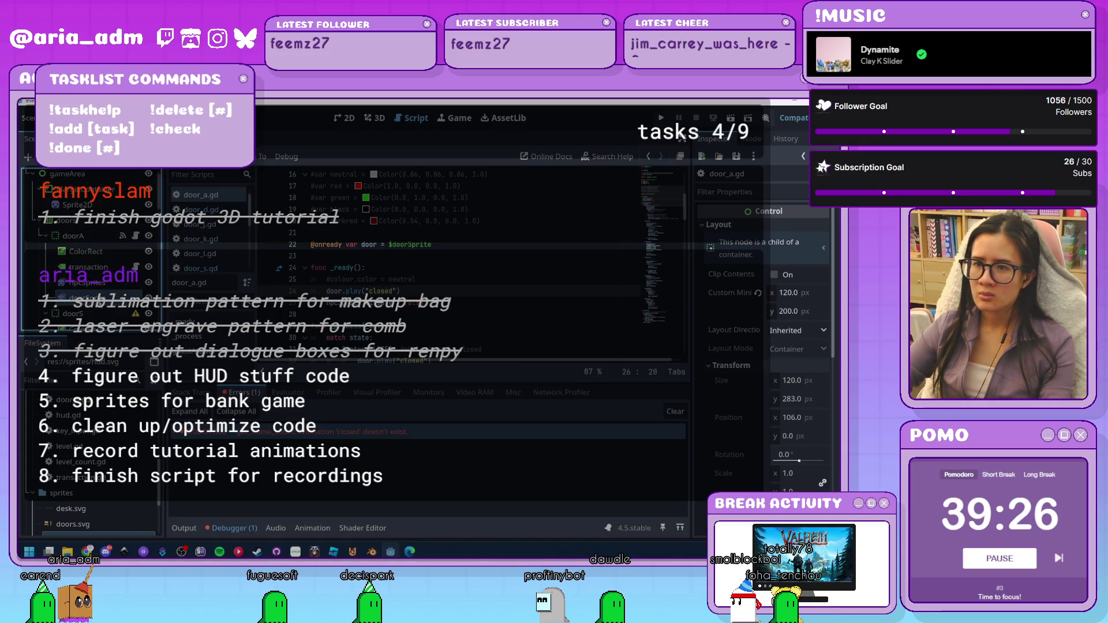
Select doorSprite and compare its closed and open door animations
left_click(72, 298)
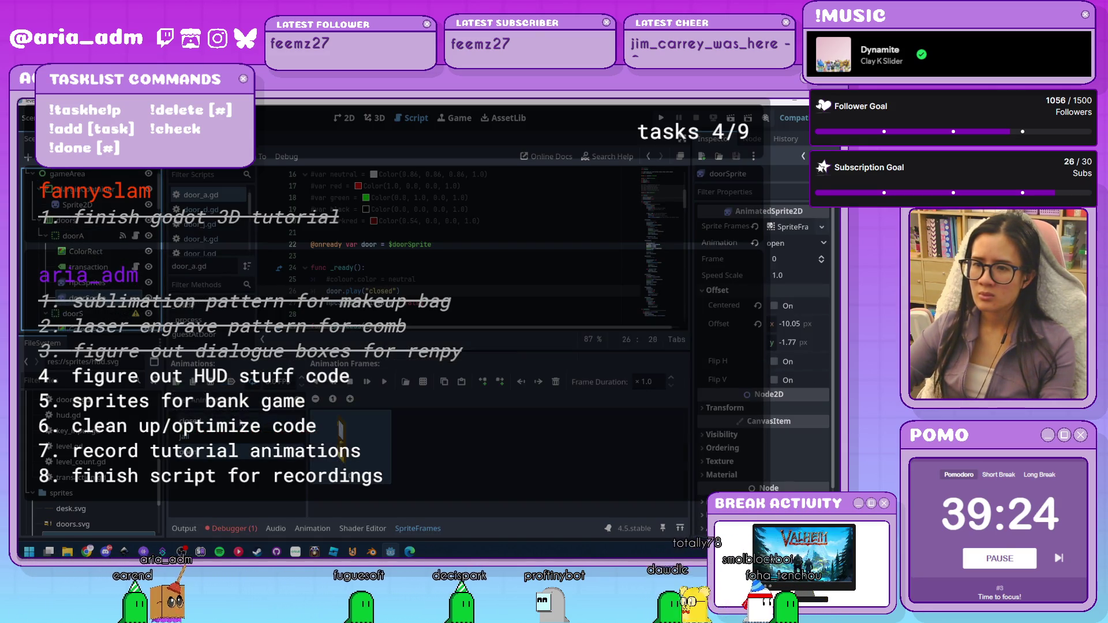
left_click(190, 420)
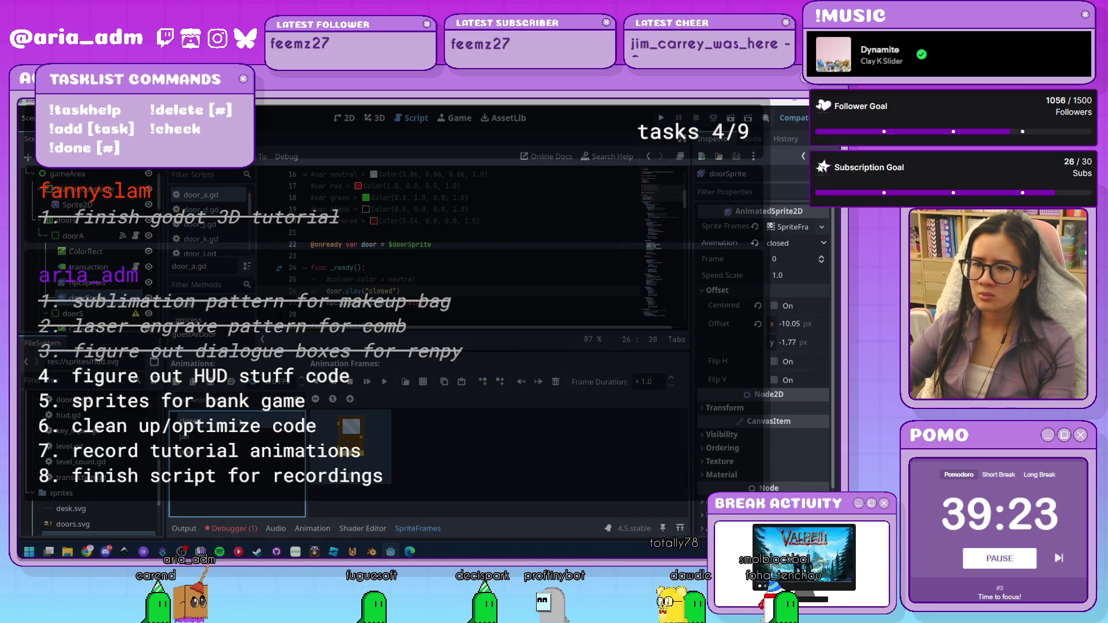
left_click(254, 437)
left_click(254, 453)
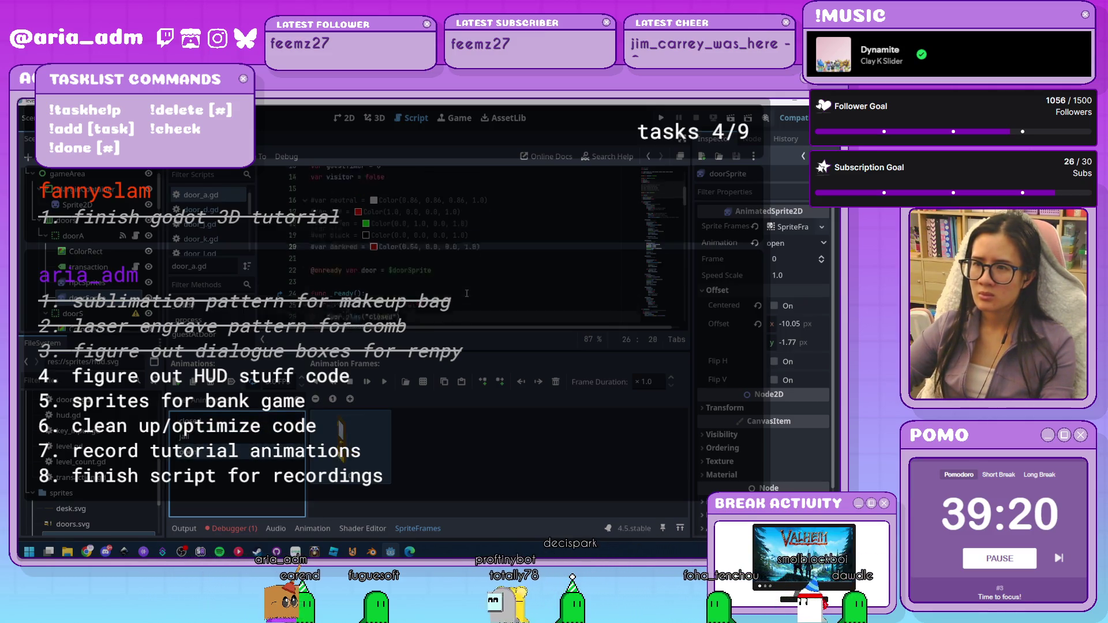
scroll(467, 293, "up", 4)
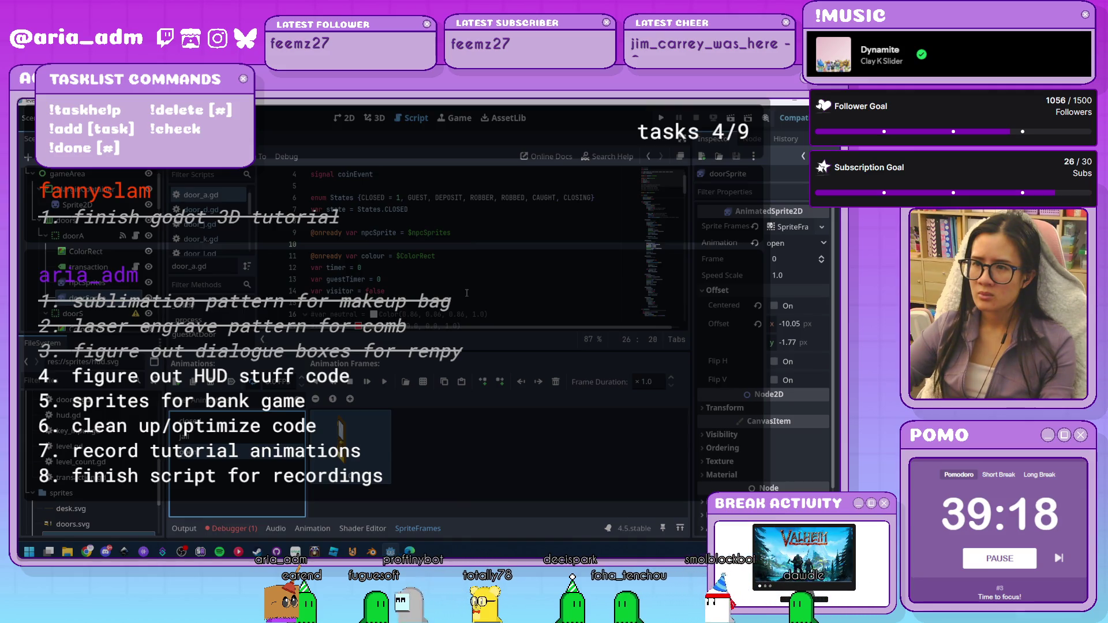
scroll(467, 293, "up", 1)
scroll(467, 293, "down", 2)
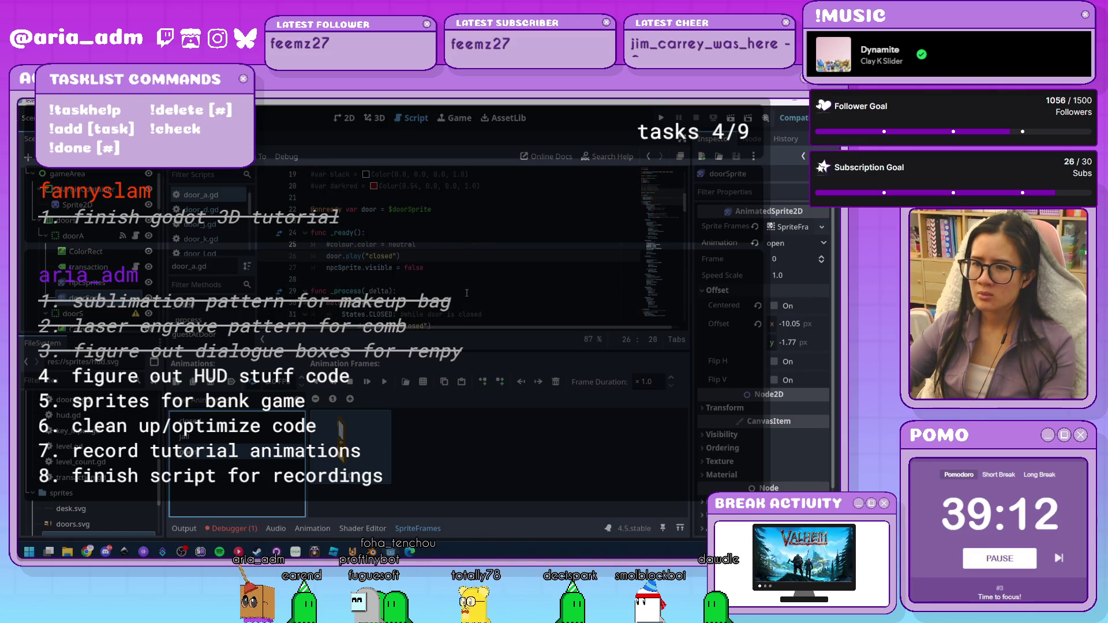
left_click(230, 528)
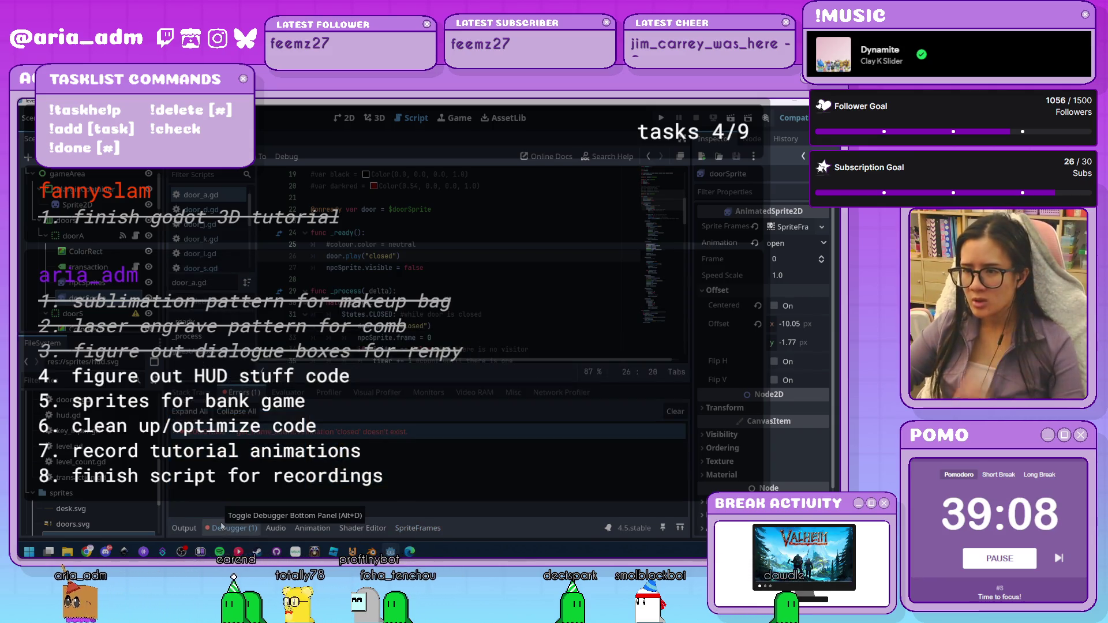
left_click(419, 326)
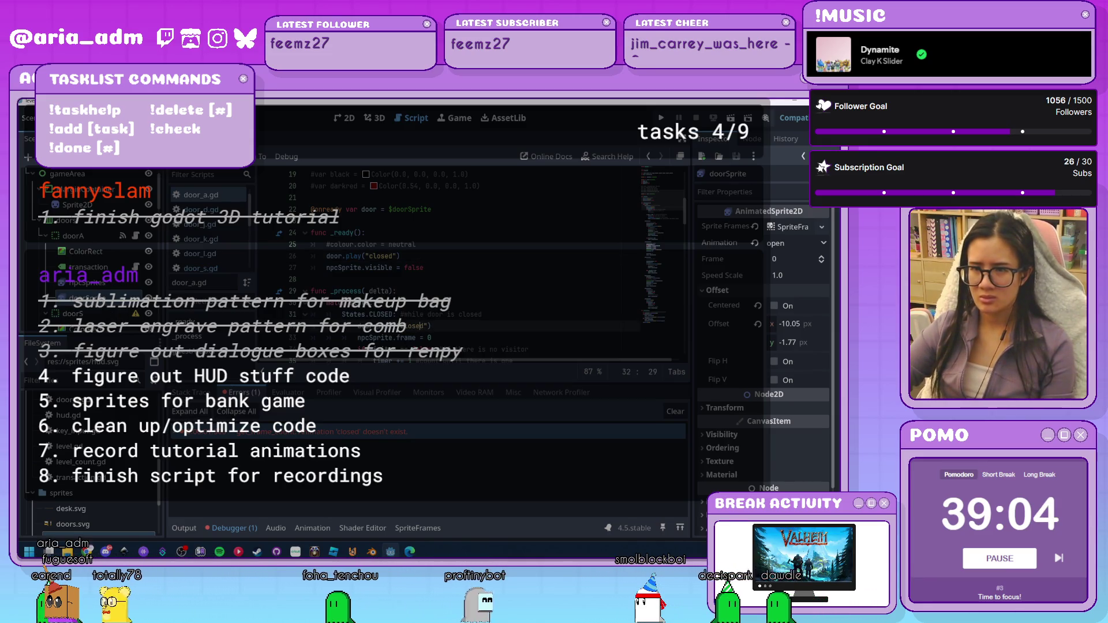
left_click(103, 301)
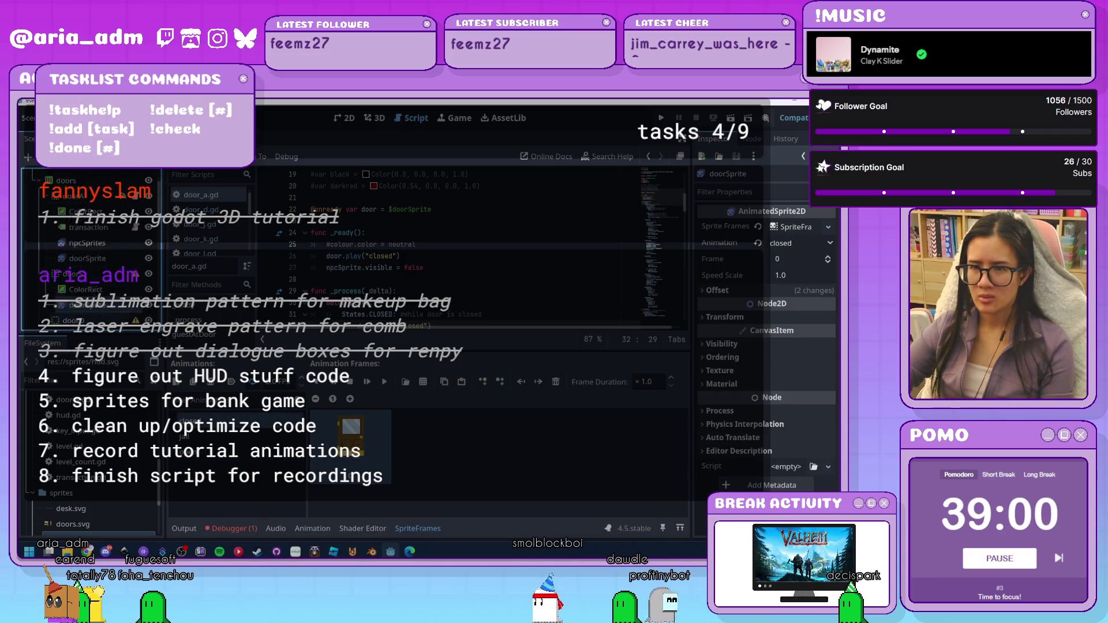
left_click(95, 278)
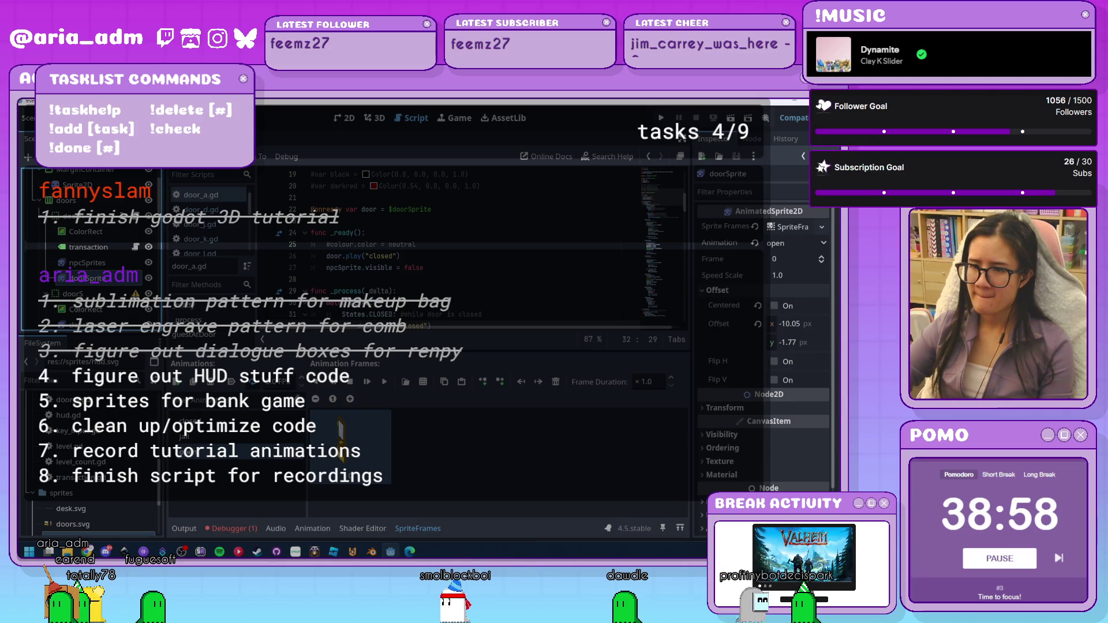
left_click(191, 420)
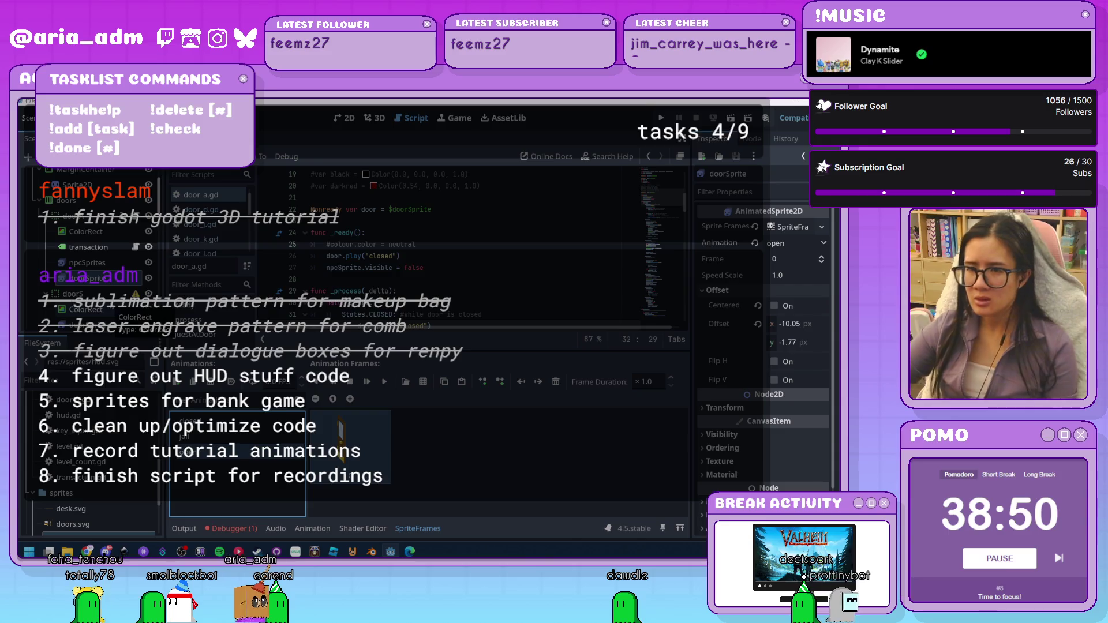
key("F5")
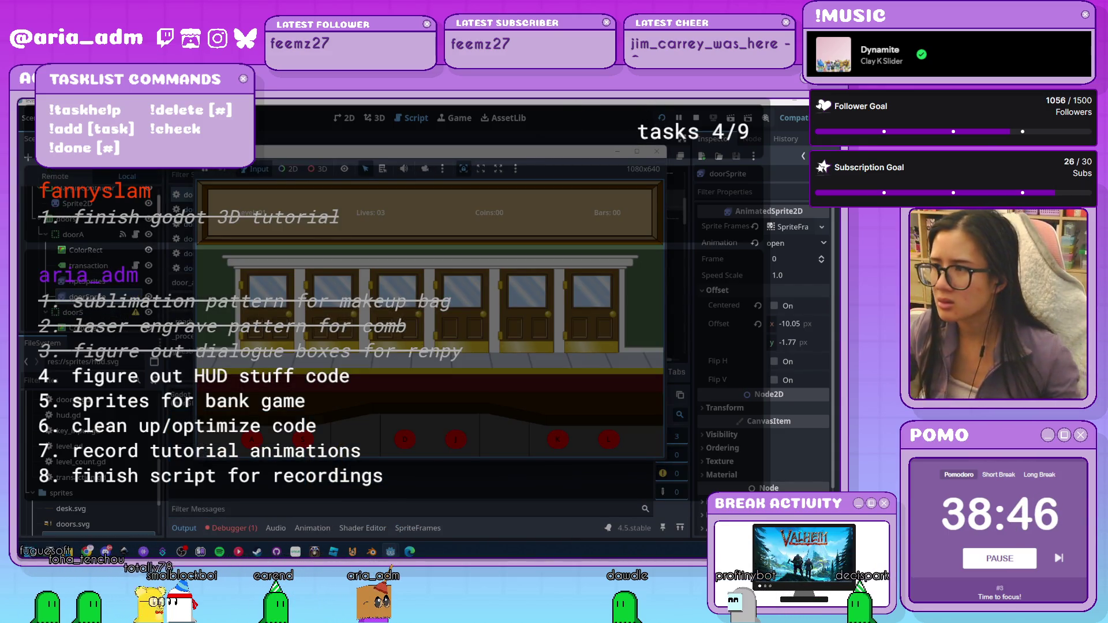
Switch to the 2D view, enlarge the scene tree, select a door's ColorRect, and test-run
left_click(657, 152)
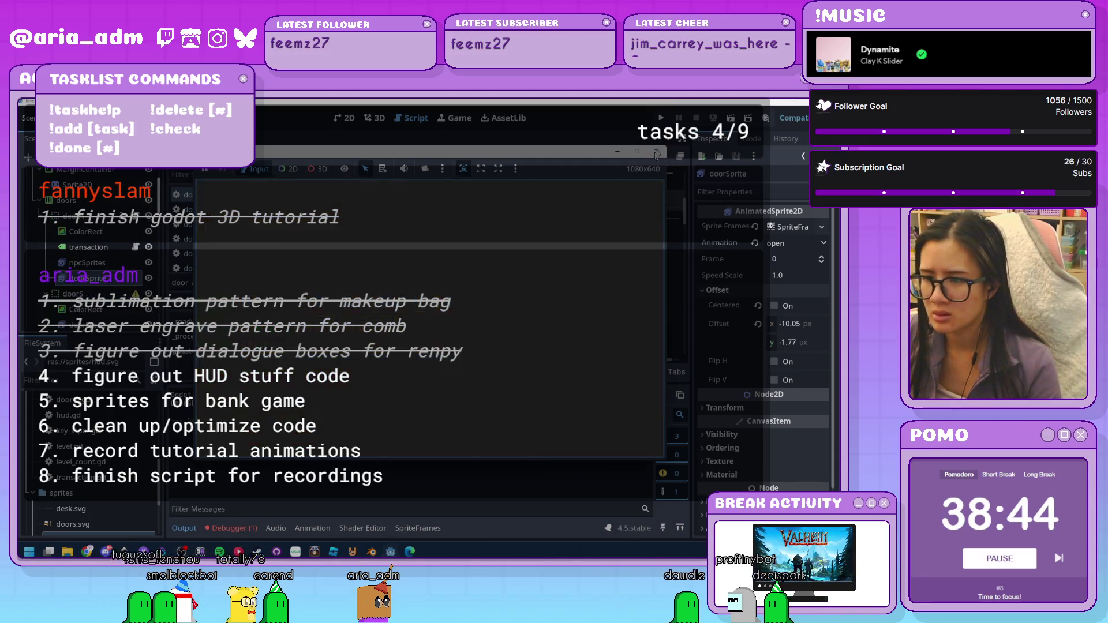
left_click(345, 118)
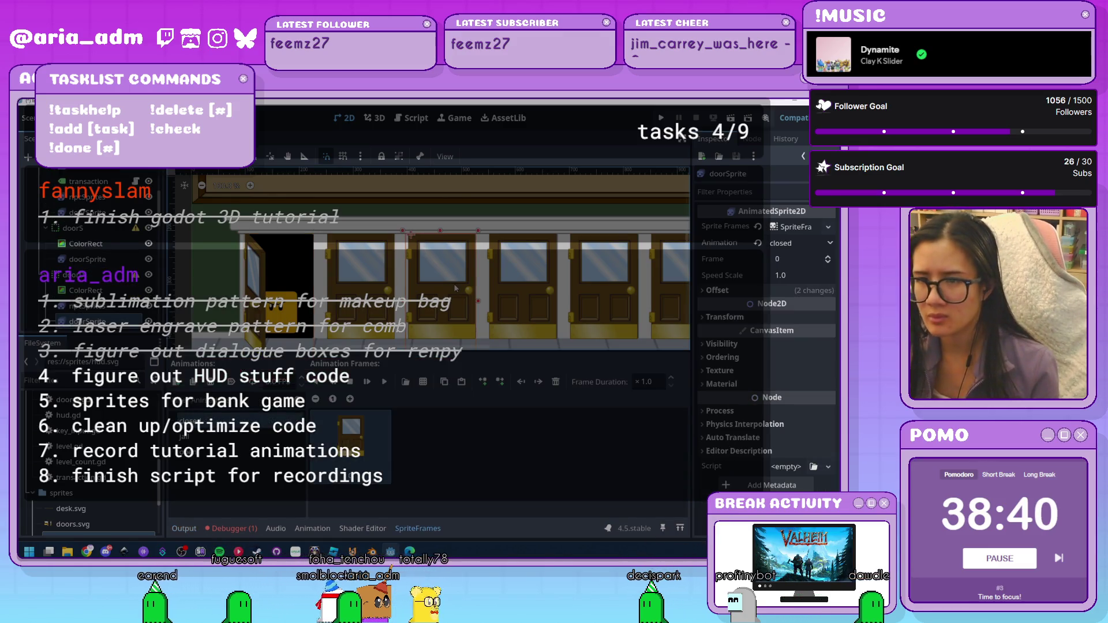
scroll(99, 282, "down", 2)
scroll(99, 282, "down", 3)
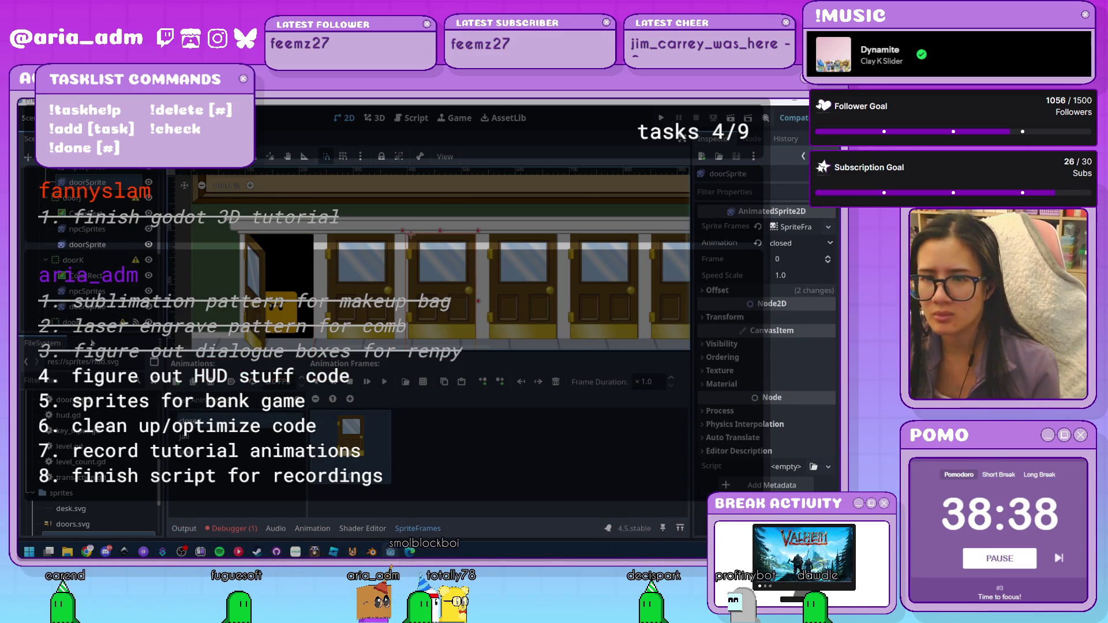
left_click_drag(94, 334, 90, 493)
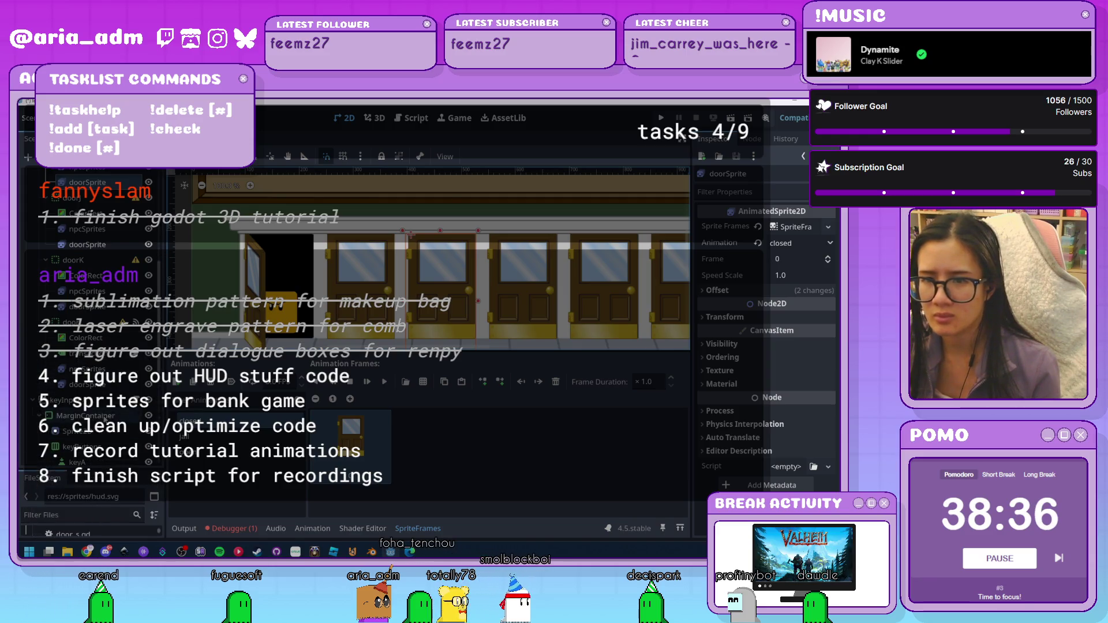
left_click(85, 338)
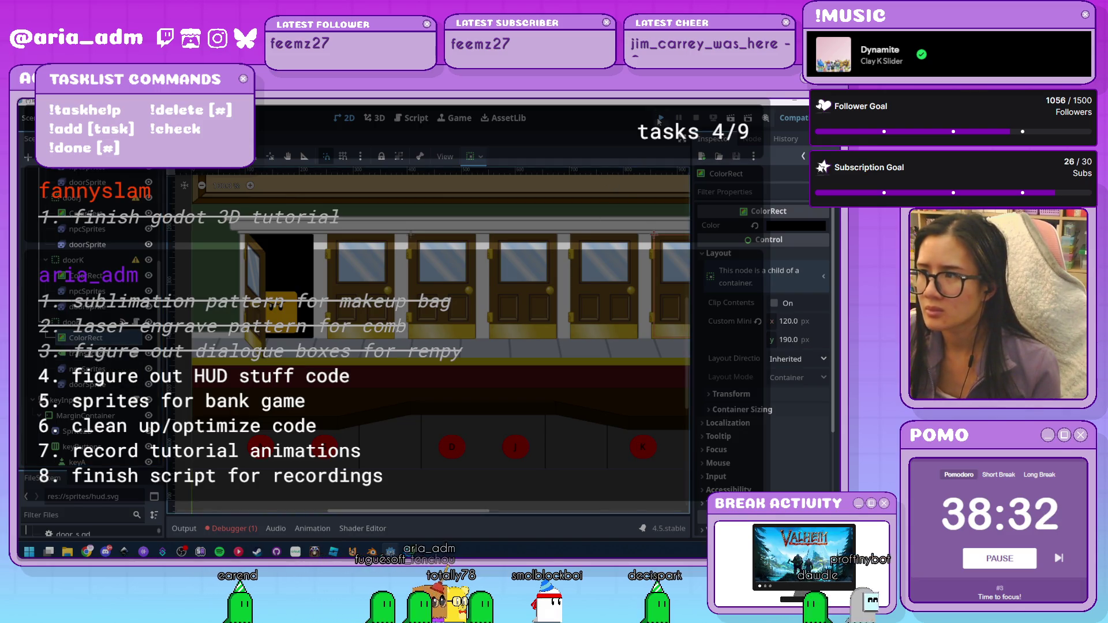
left_click(660, 119)
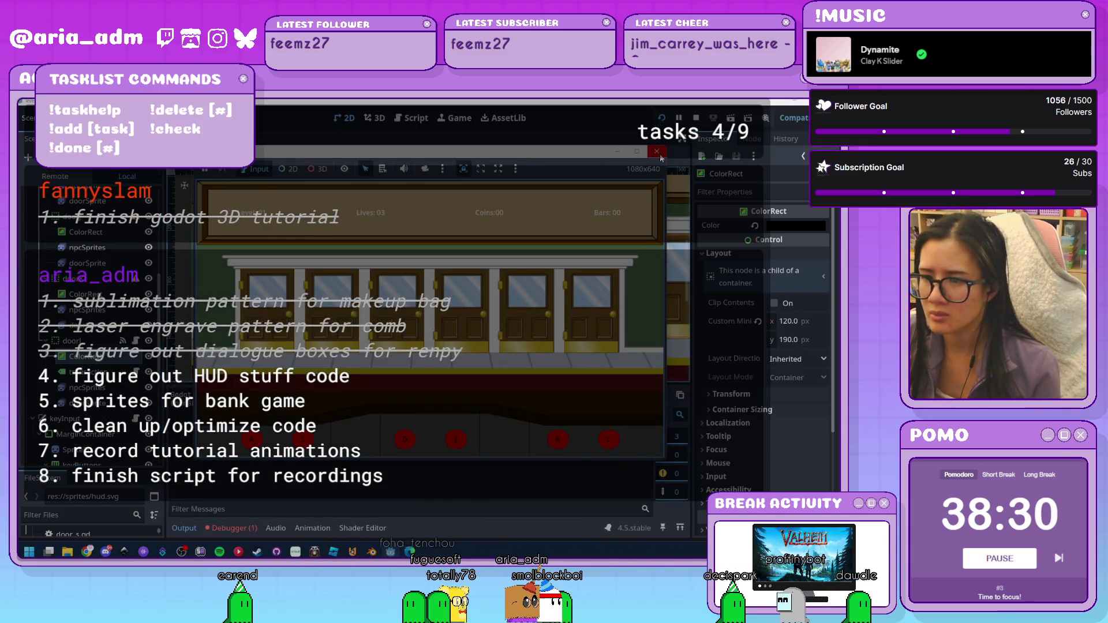
left_click(658, 153)
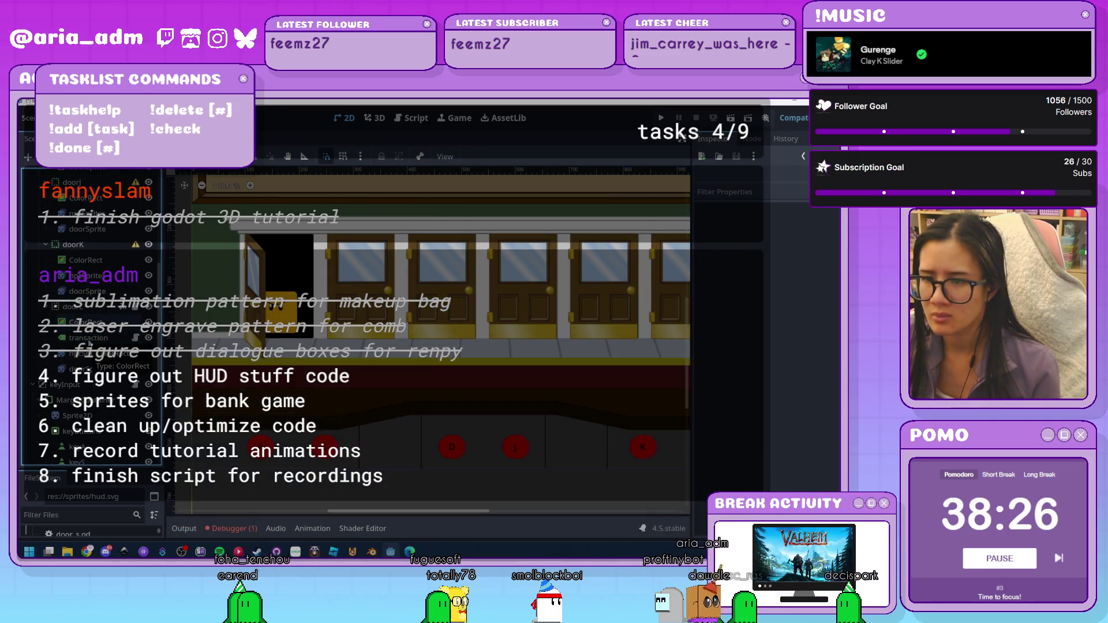
Delete the door's npcSprites node and test-run the game again
left_click(87, 229)
key("Delete")
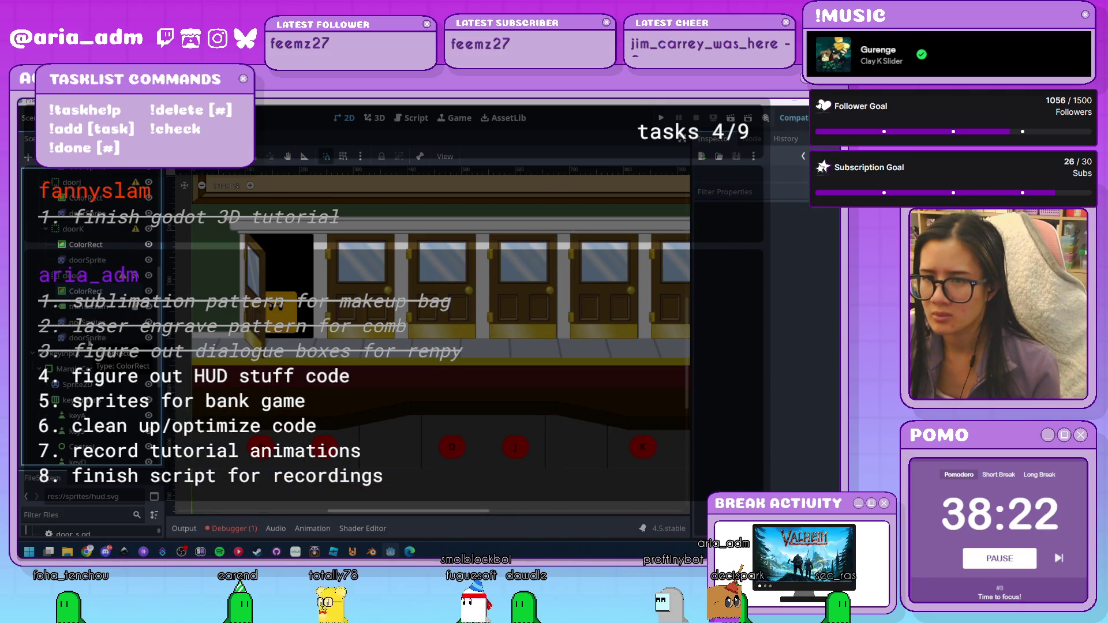
left_click(662, 118)
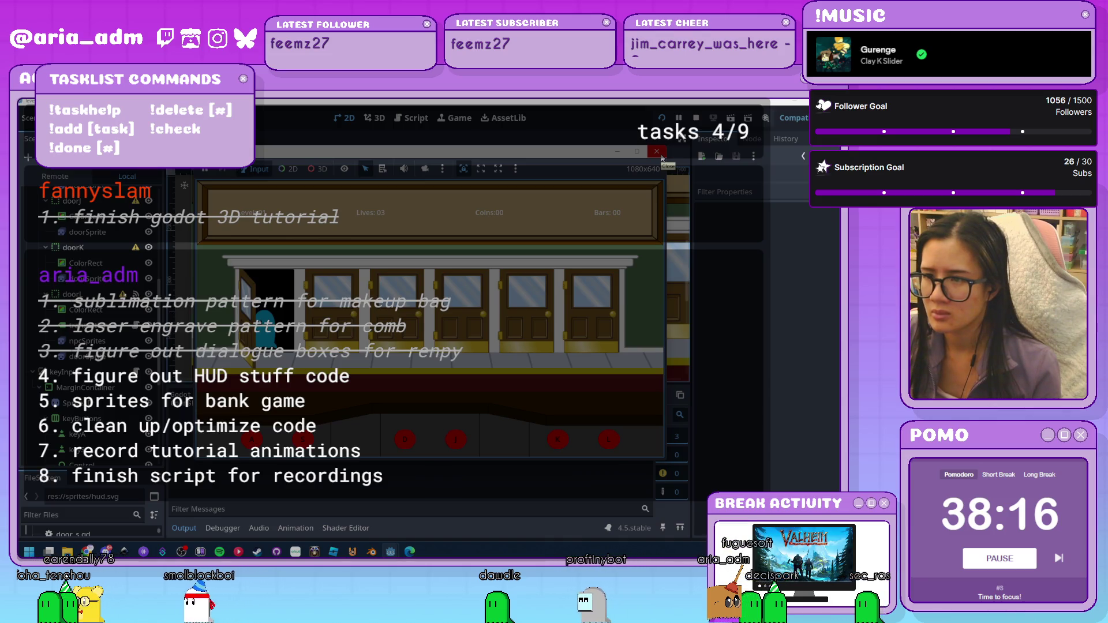
left_click(657, 152)
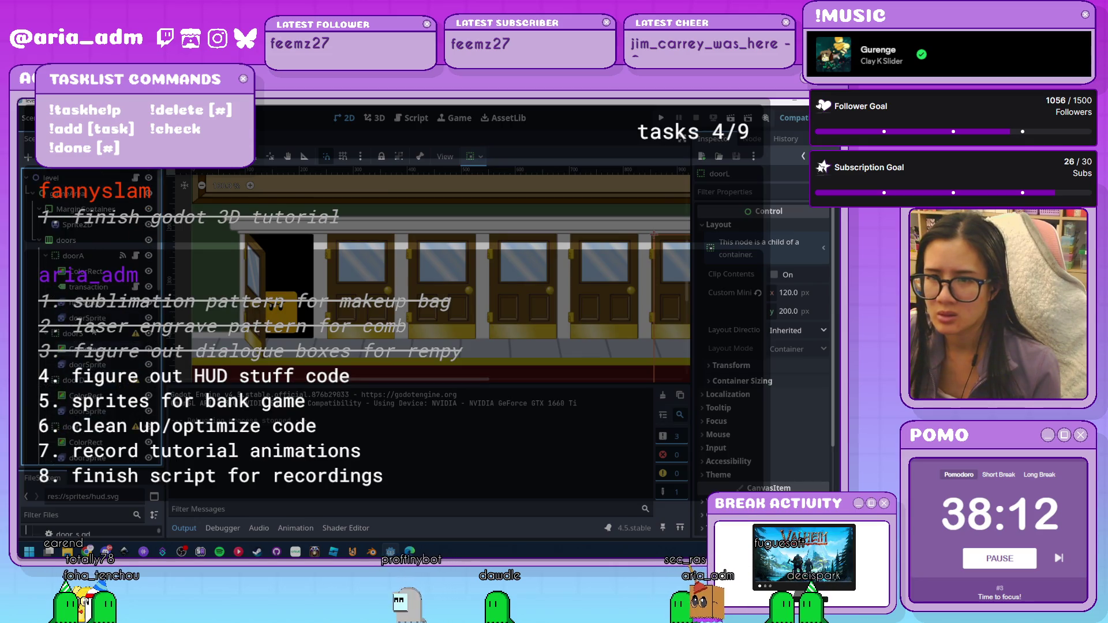
Return to the door script, delete two doorSprite nodes, then undo the last deletion
key("ctrl+F3")
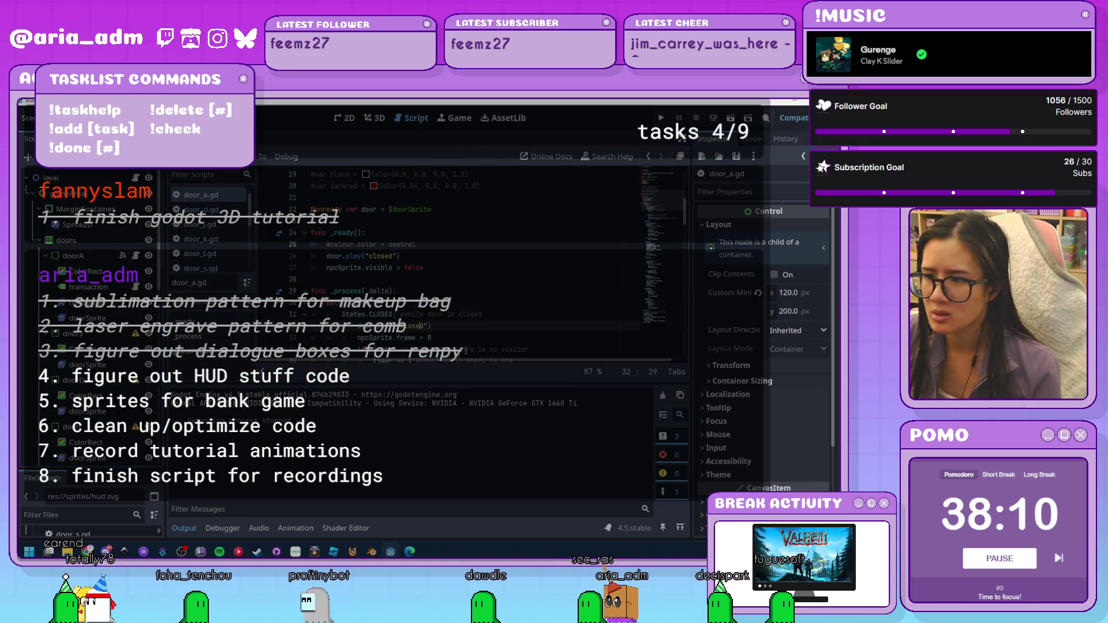
key("End")
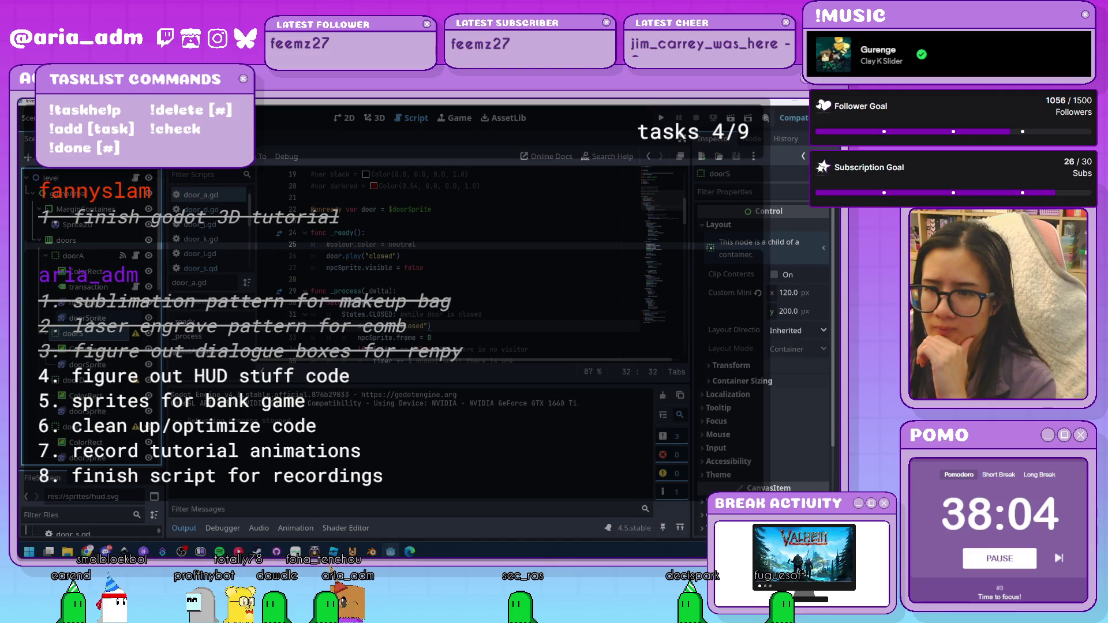
left_click(86, 365)
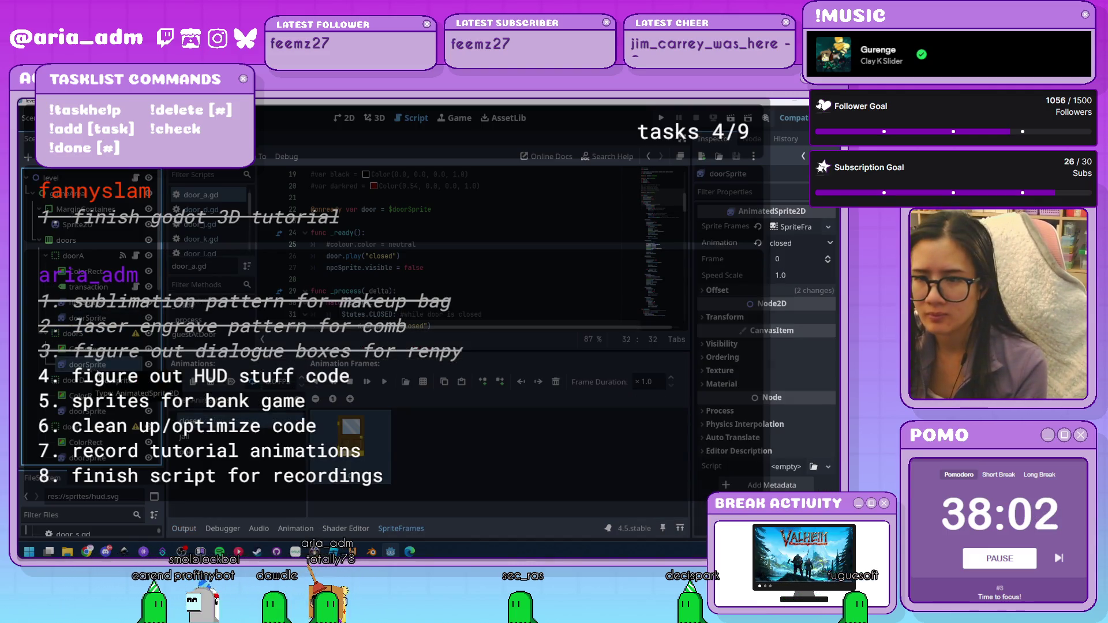
key("Delete")
key("Return")
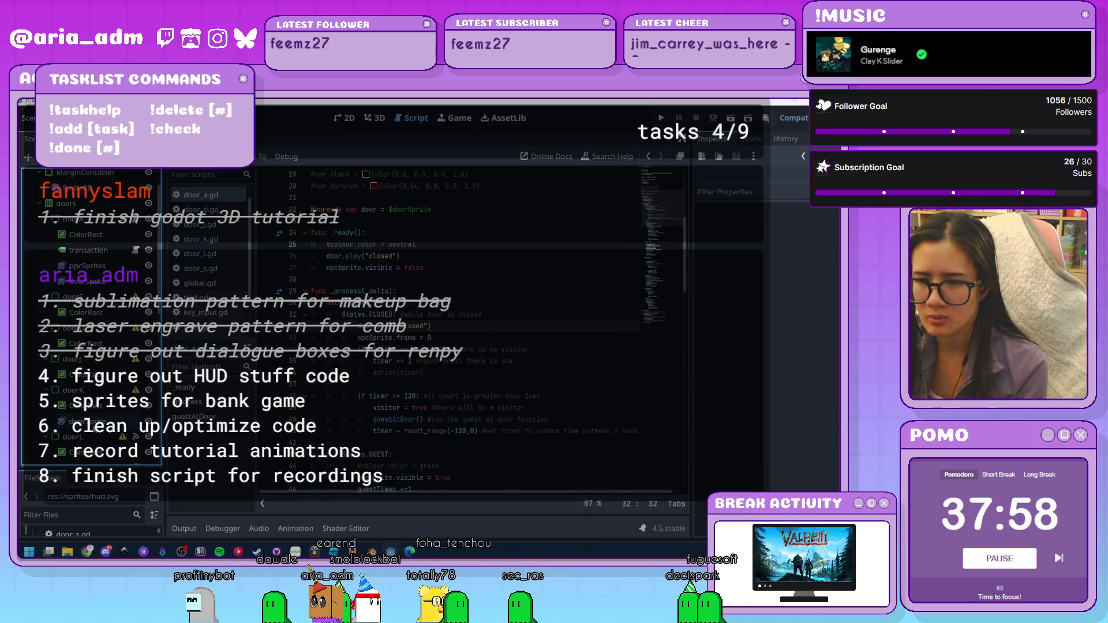
scroll(87, 317, "down", 3)
left_click(90, 411)
key("Delete")
key("Return")
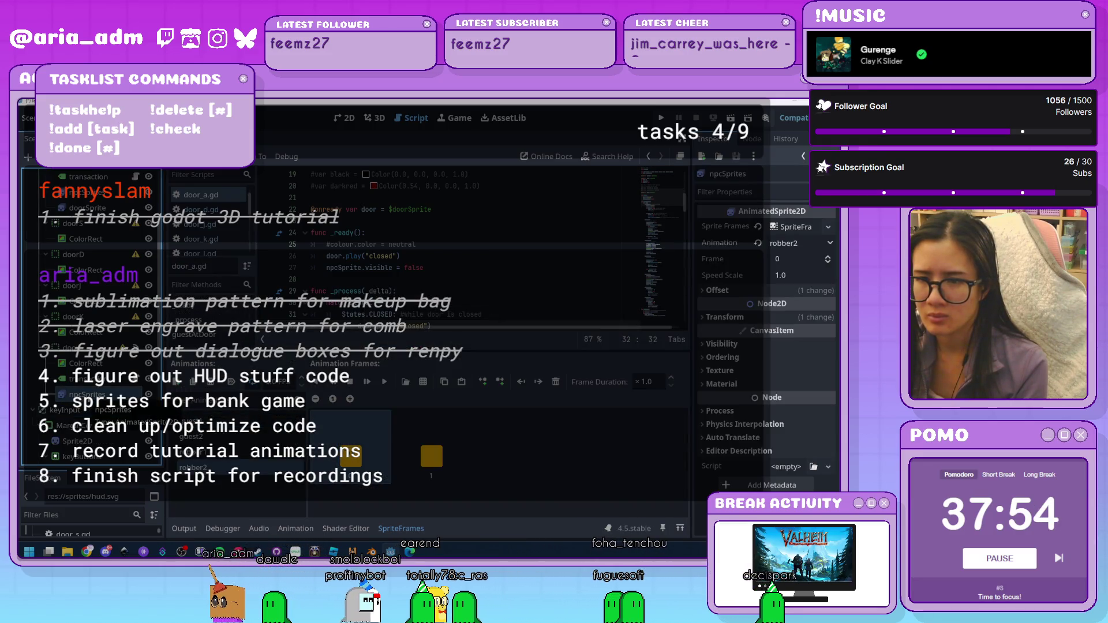
key("ctrl+z")
Delete the transaction label node from the bank scene tree
left_click(94, 314)
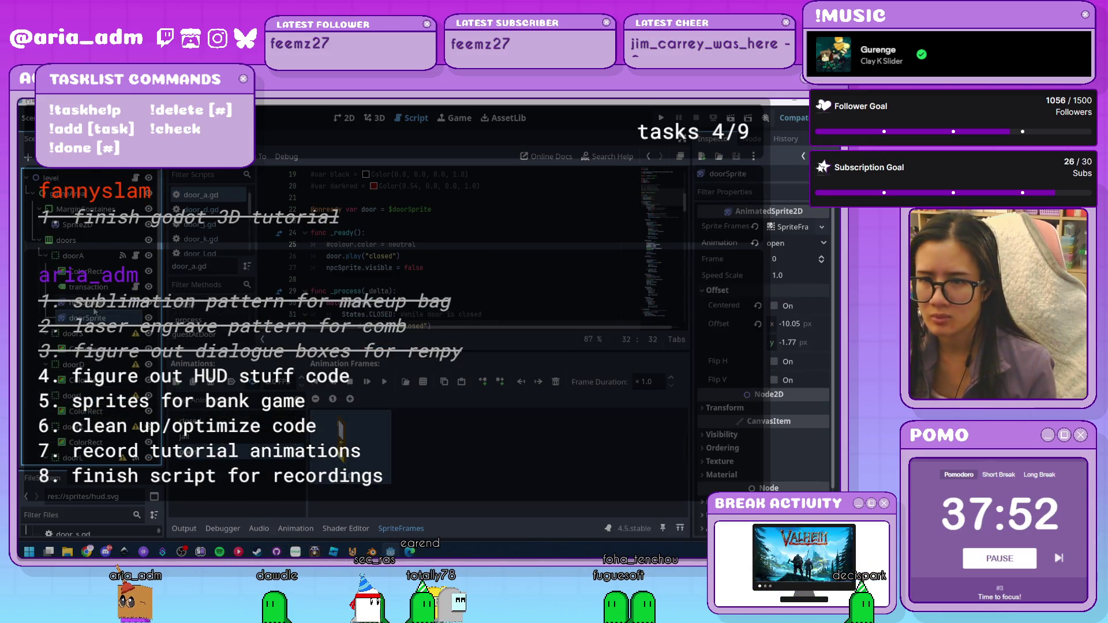
scroll(102, 388, "down", 5)
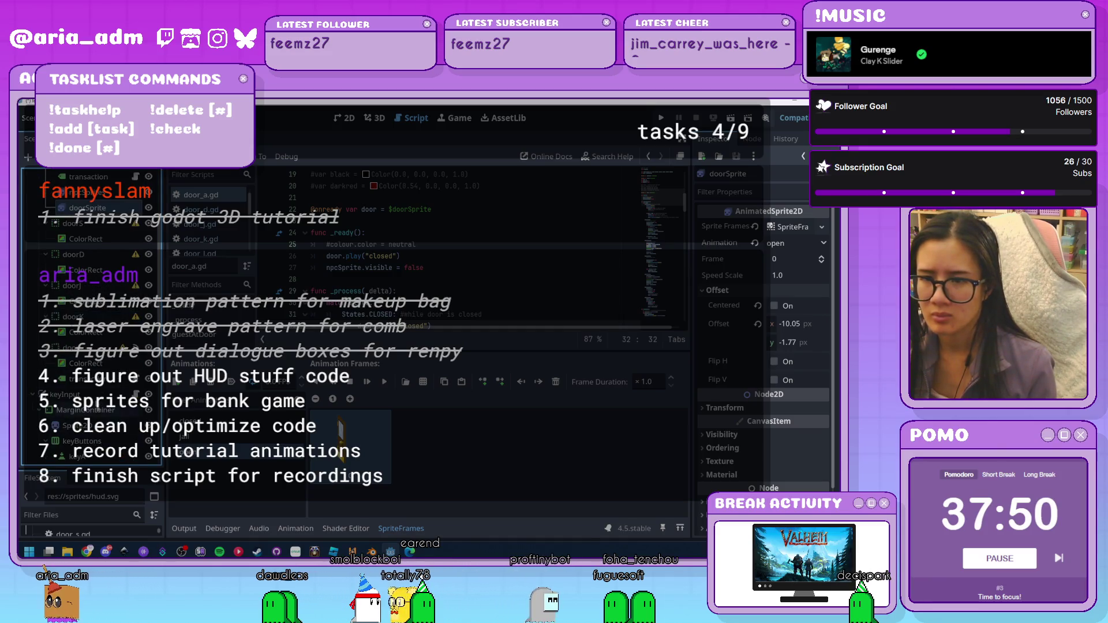
left_click(88, 177)
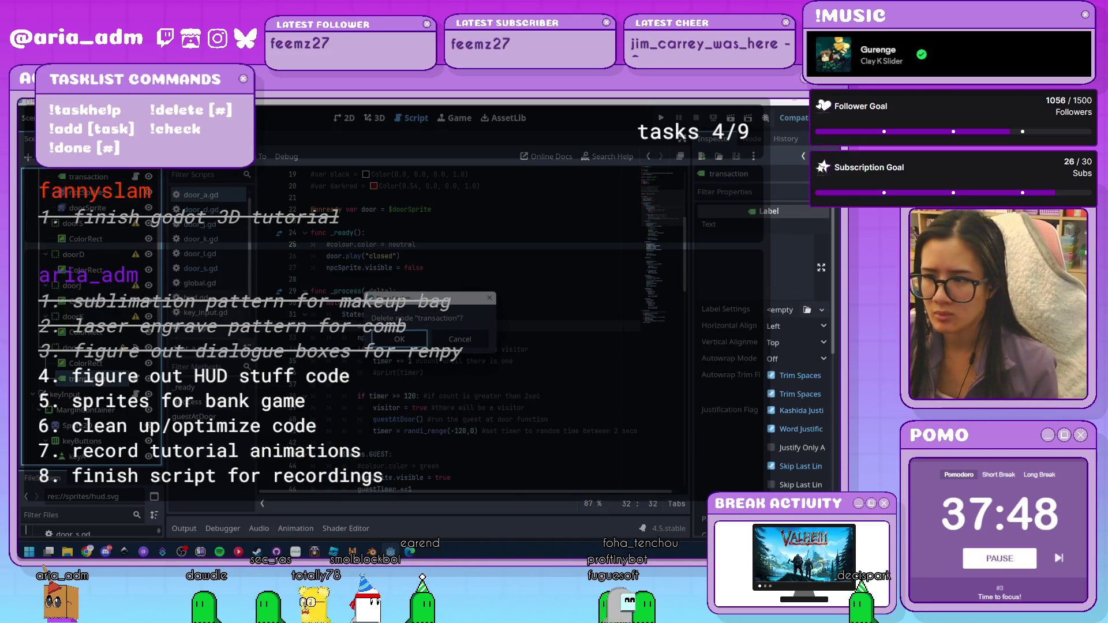
key("Return")
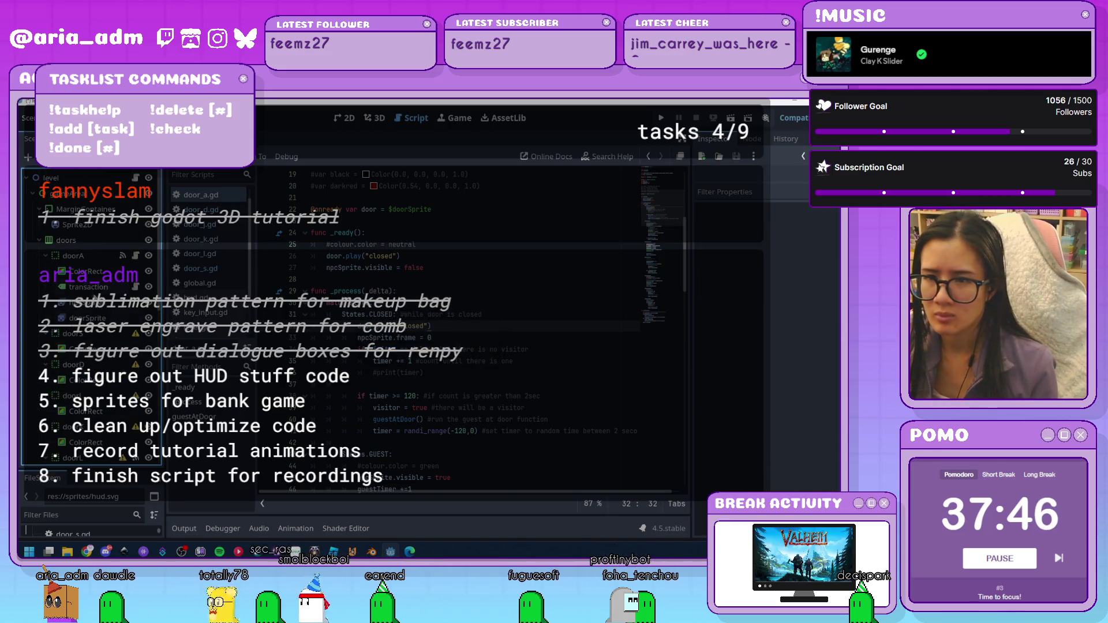
left_click(93, 291, "shift")
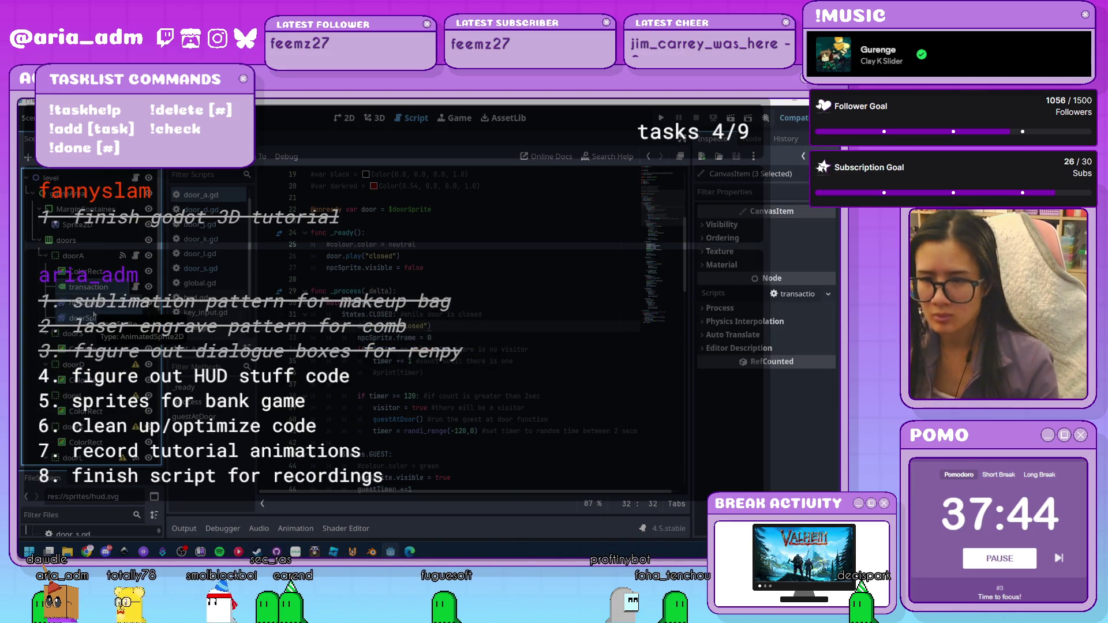
scroll(85, 336, "down", 2)
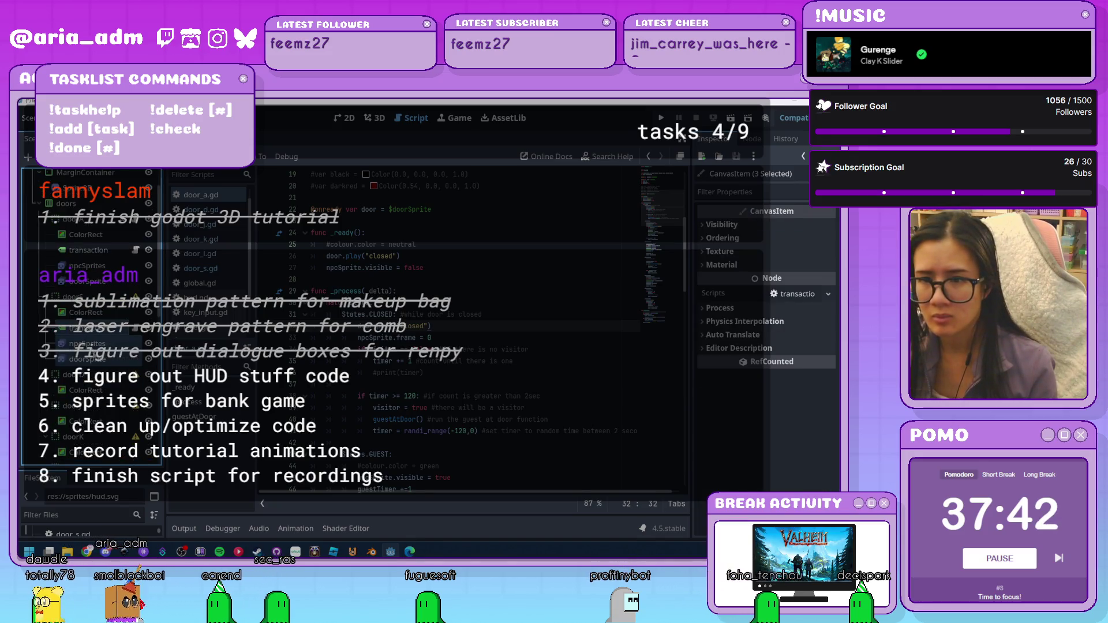
scroll(77, 386, "down", 5)
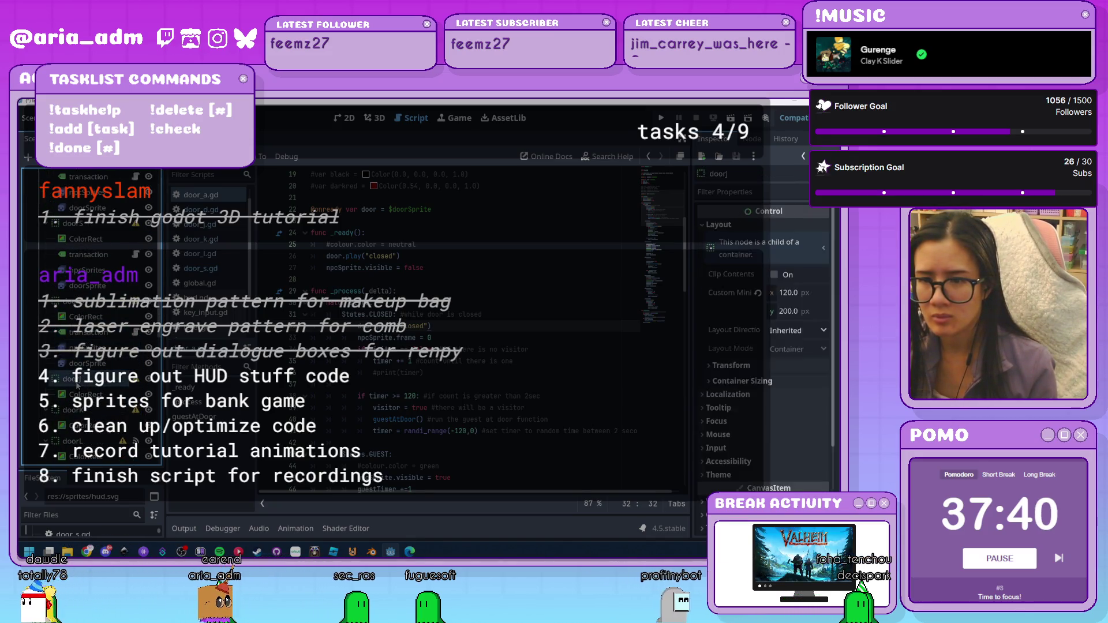
scroll(76, 386, "down", 5)
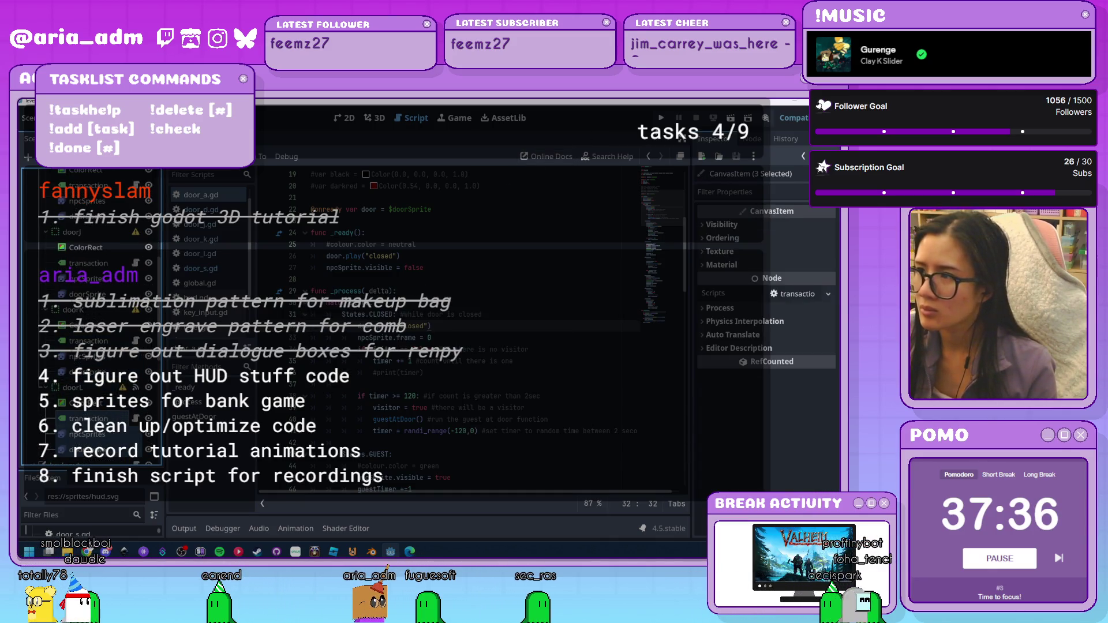
Test-run the bank game with F5, close it, and start attaching a script to doorS
key("F5")
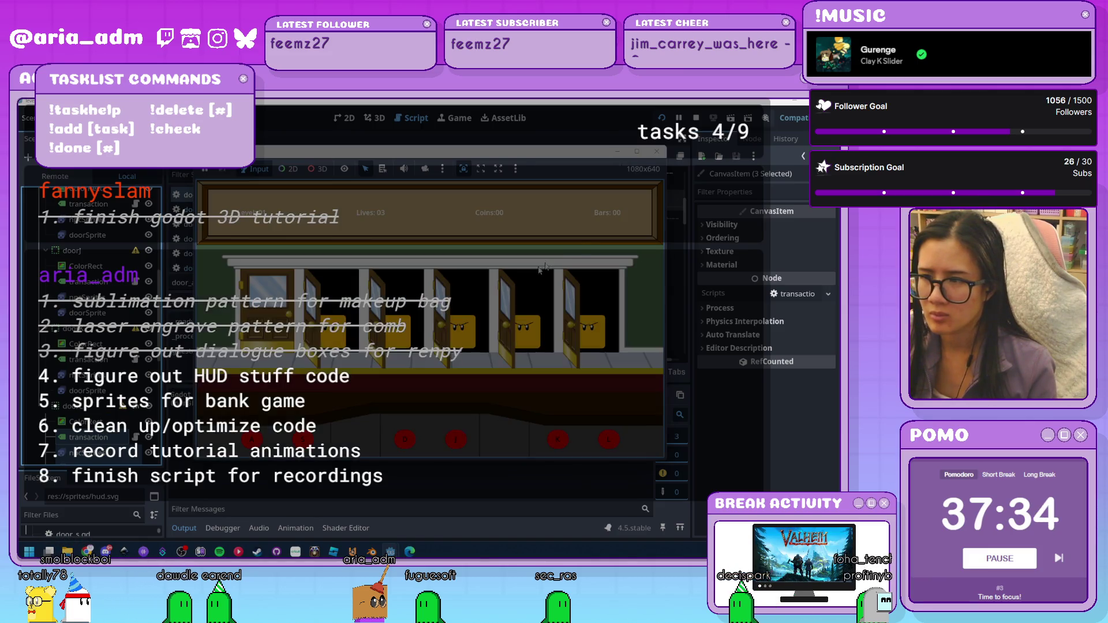
left_click(657, 153)
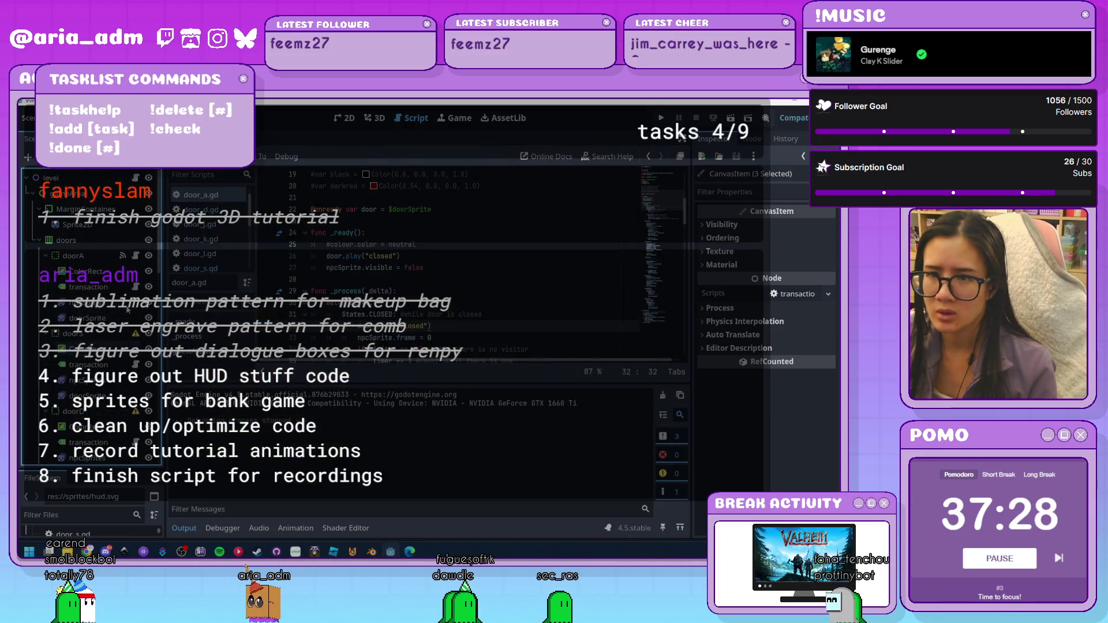
left_click(117, 313)
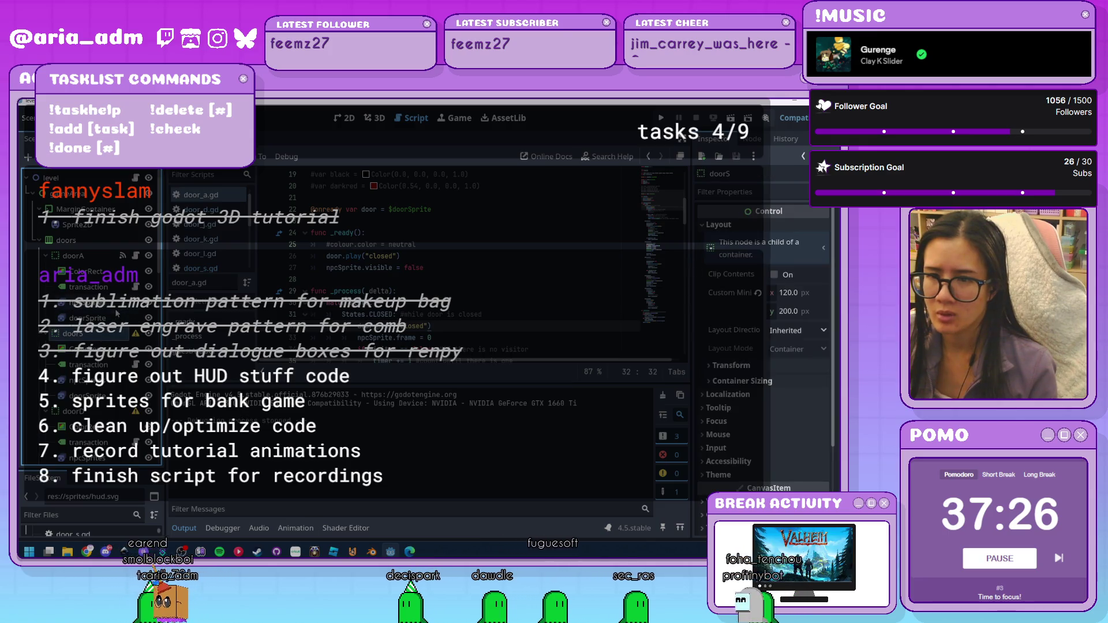
left_click(148, 157)
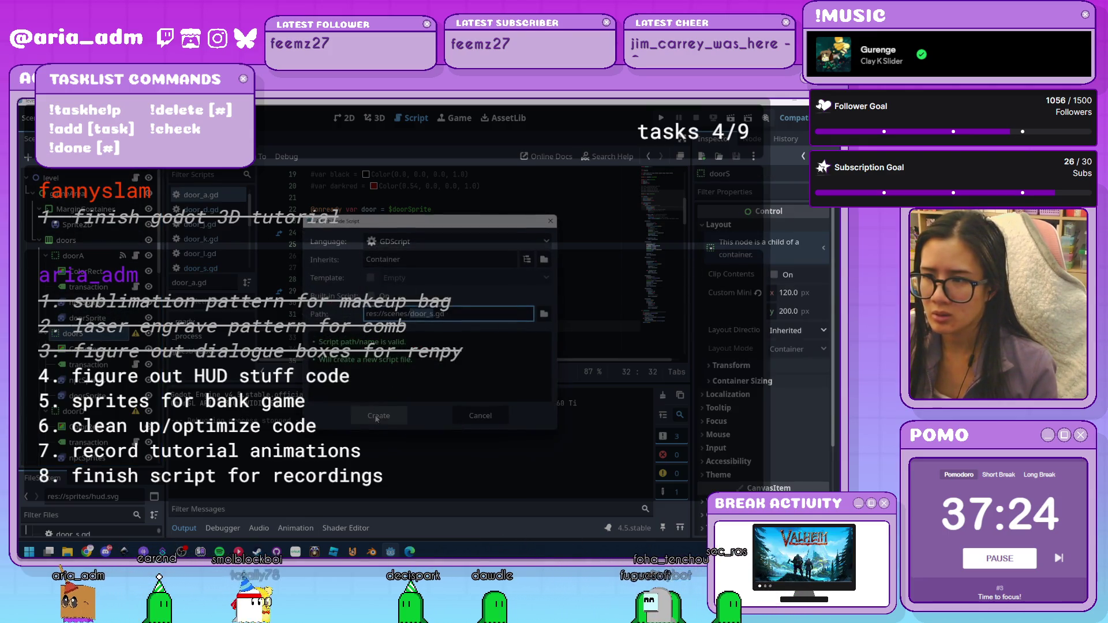
Load the existing scripts/door_s.gd as the doorS node's script
left_click(543, 313)
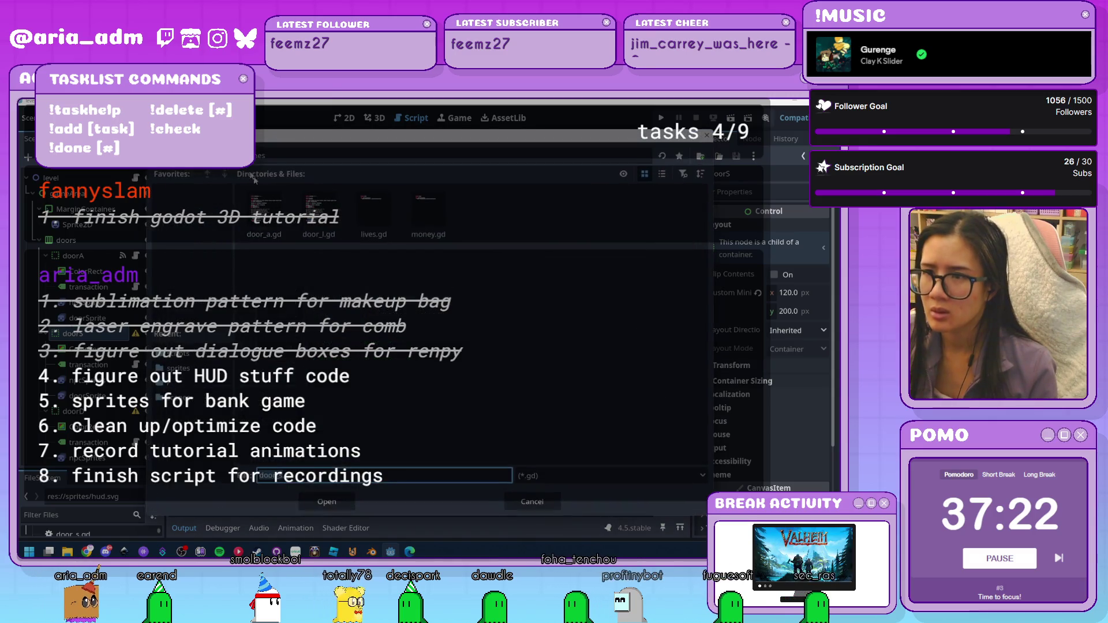
left_click(372, 184)
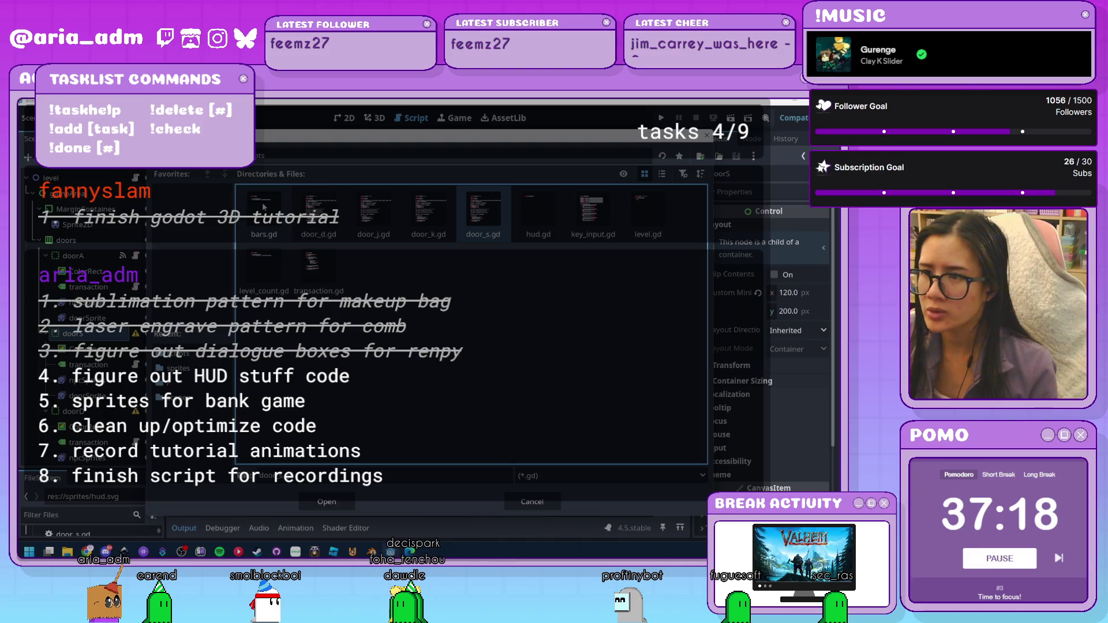
double_click(472, 219)
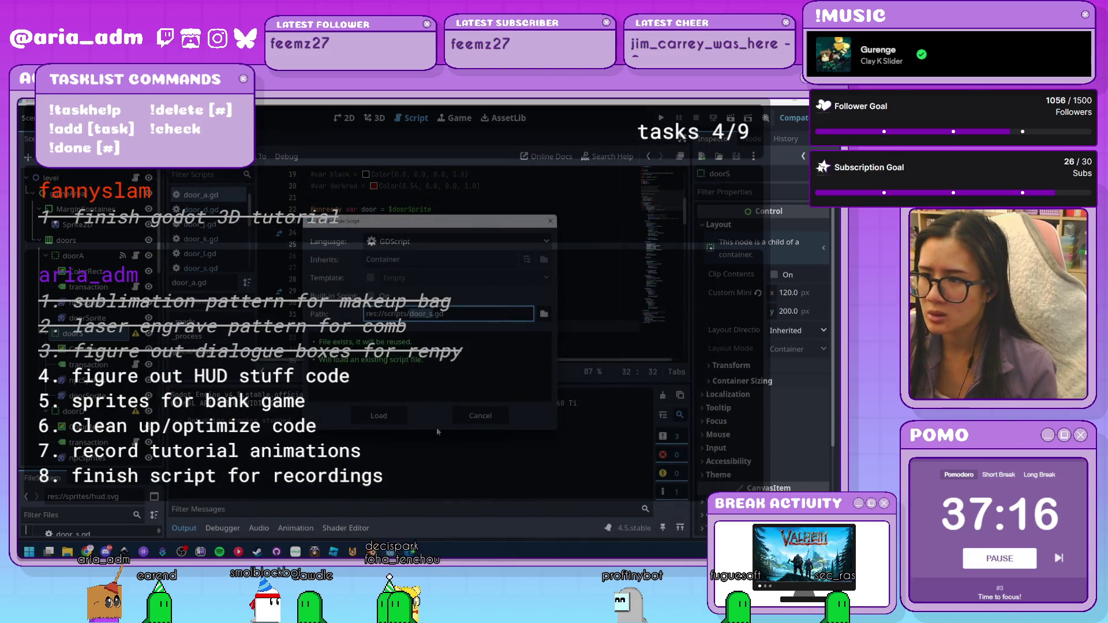
left_click(390, 421)
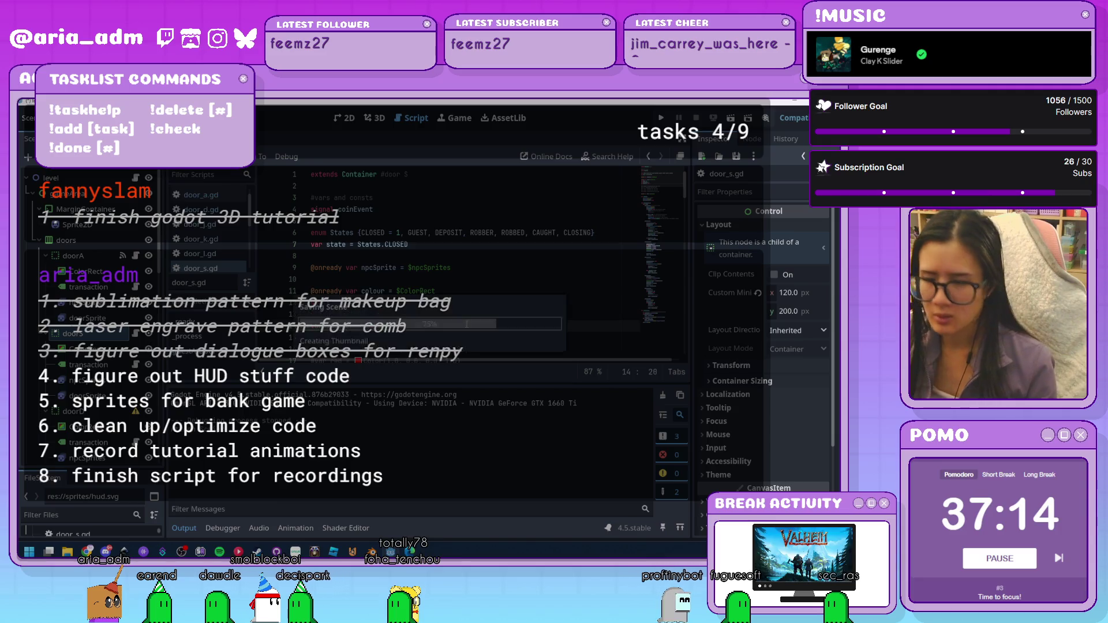
Test-run the bank game with F5, close it, and select the doorD node
key("F5")
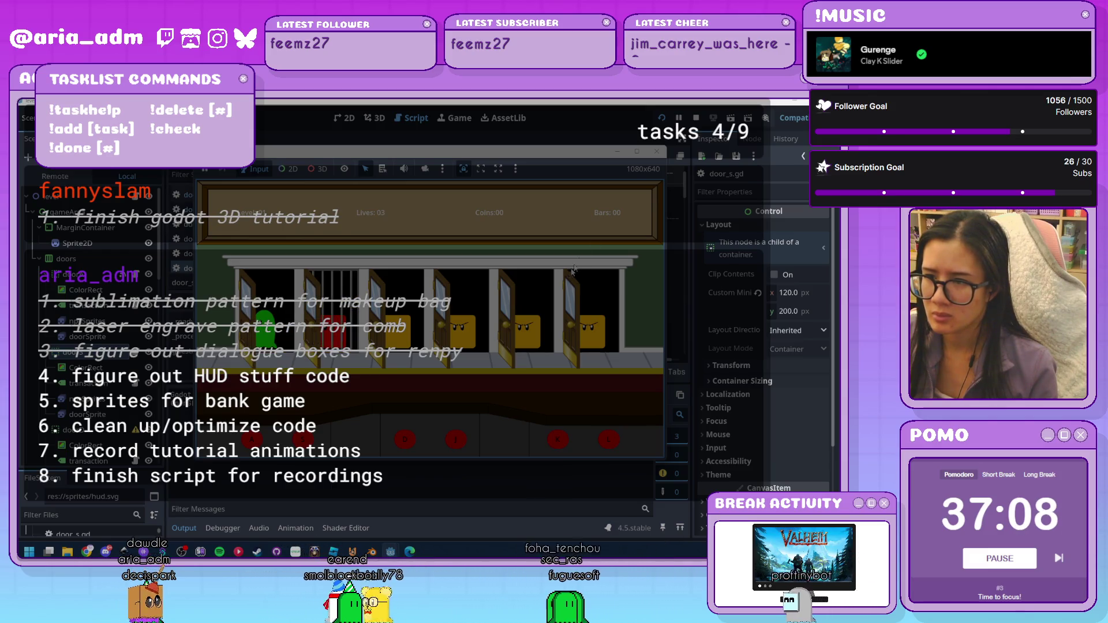
left_click(657, 152)
scroll(120, 345, "down", 2)
left_click(75, 374)
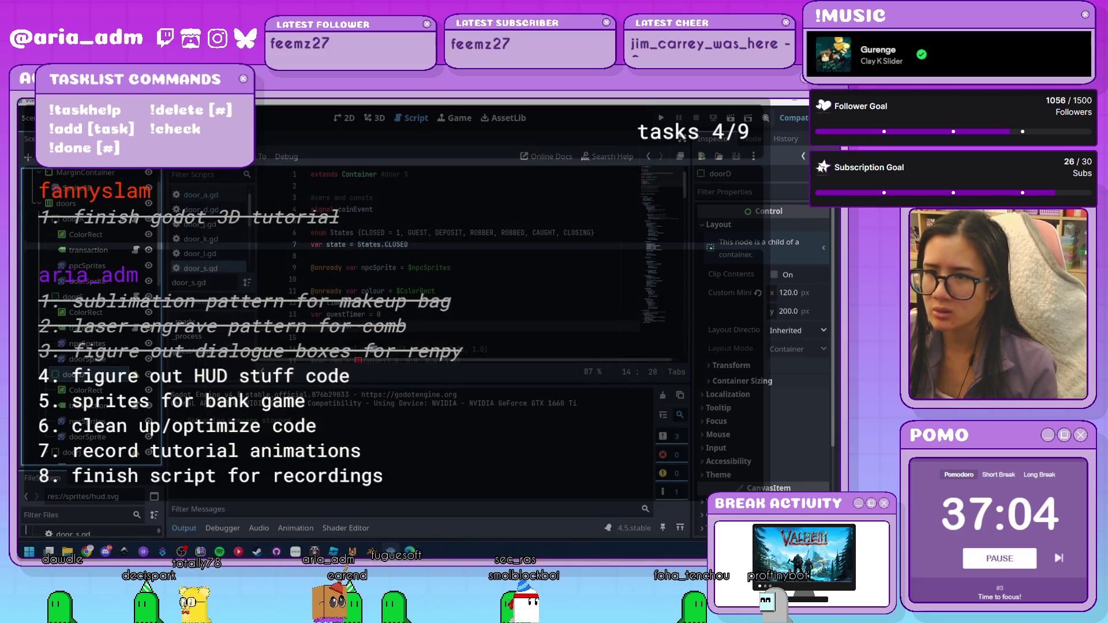
Attach the existing scripts/door_d.gd to the doorD node
left_click(138, 157)
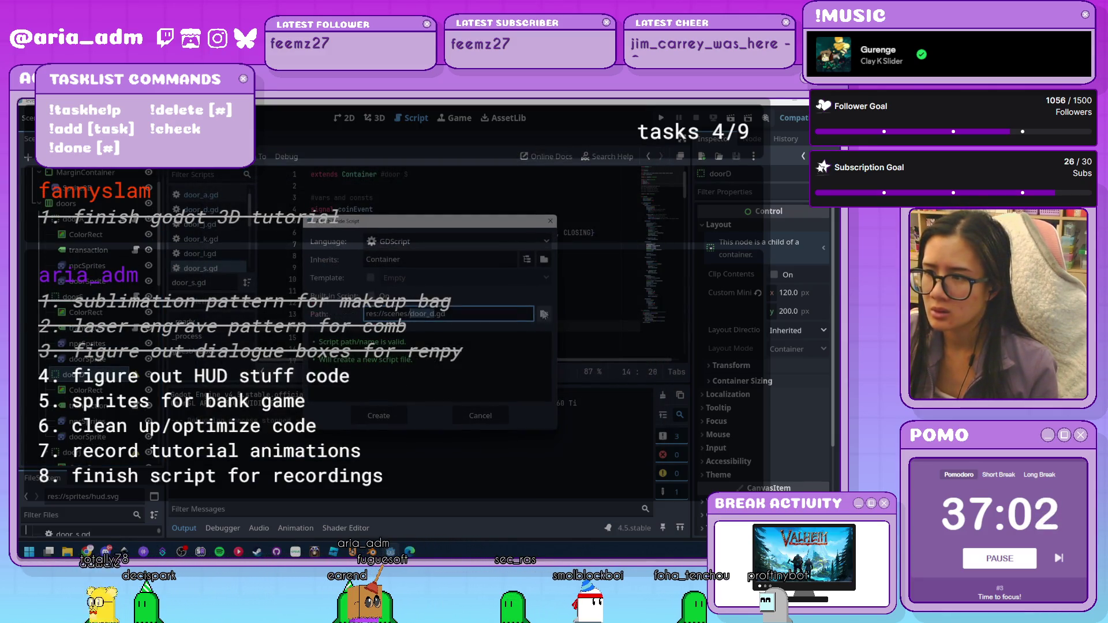
left_click(544, 314)
key("alt+Up")
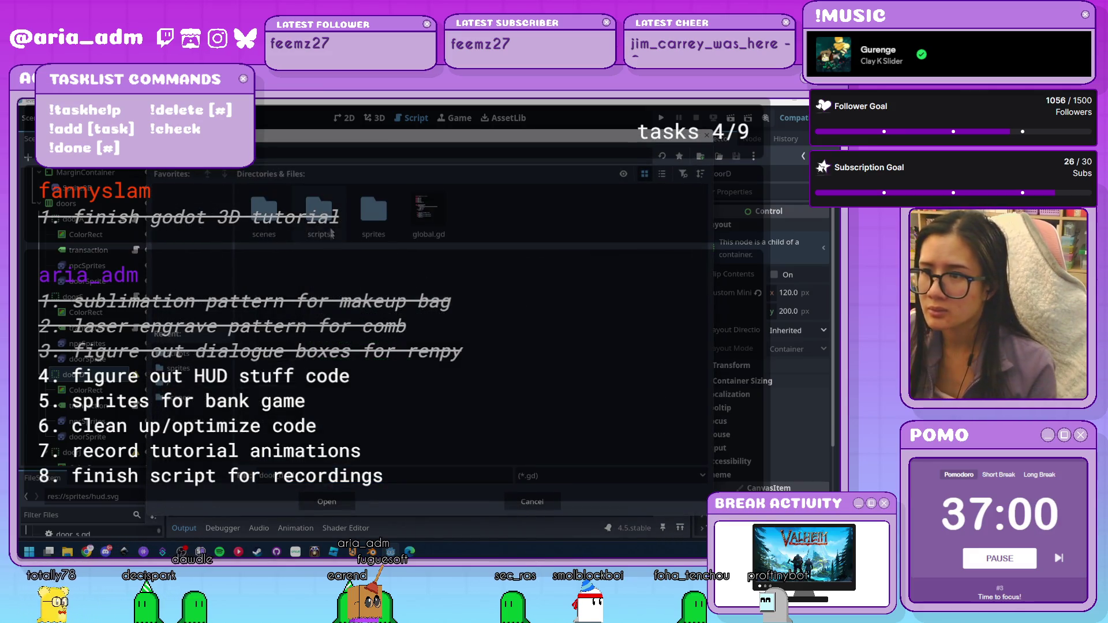
double_click(330, 225)
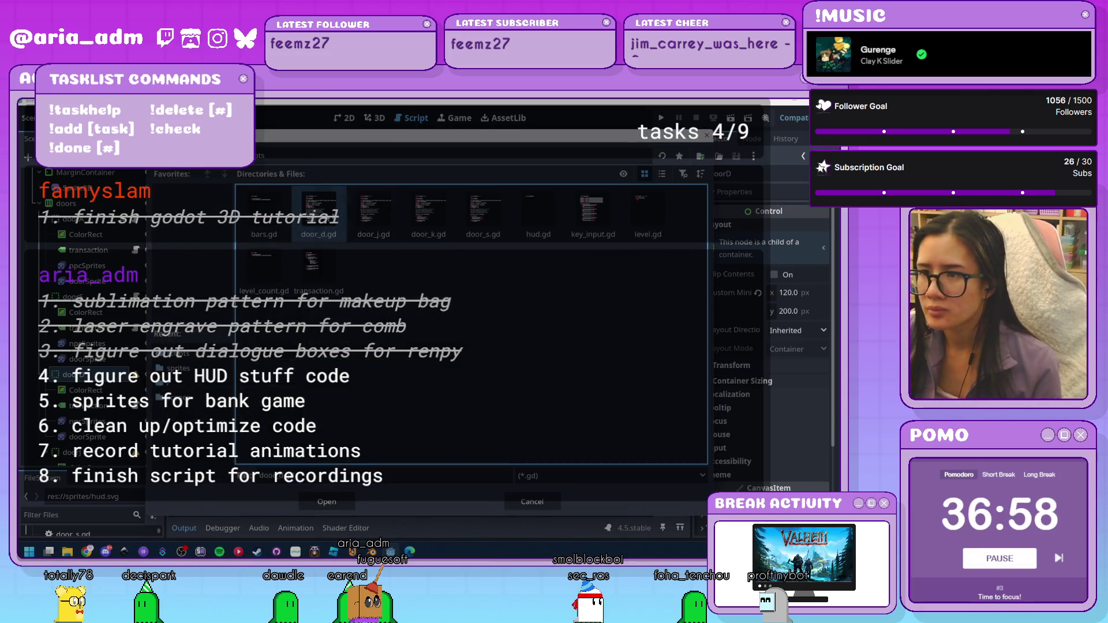
key("Return")
left_click(378, 422)
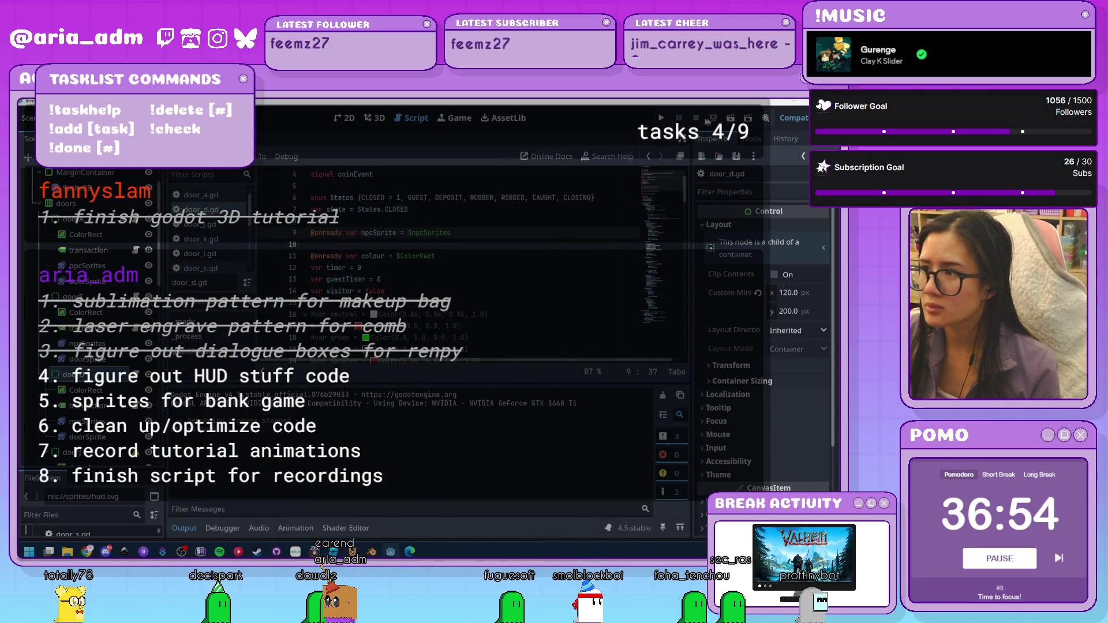
Run the bank game, close it, and select the doorJ node
left_click(661, 118)
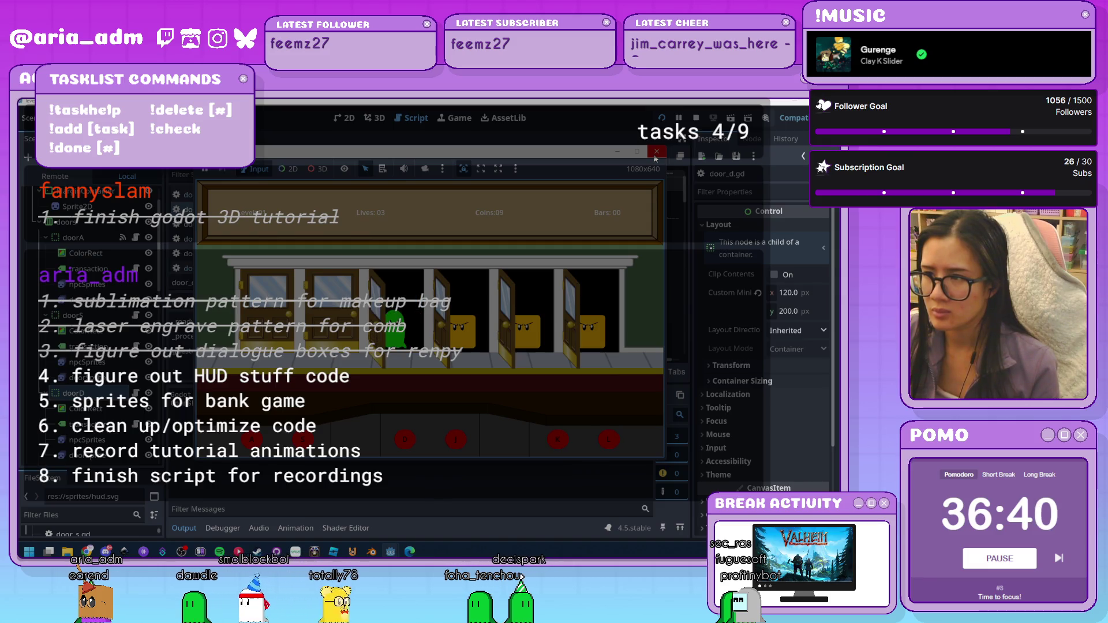
left_click(655, 155)
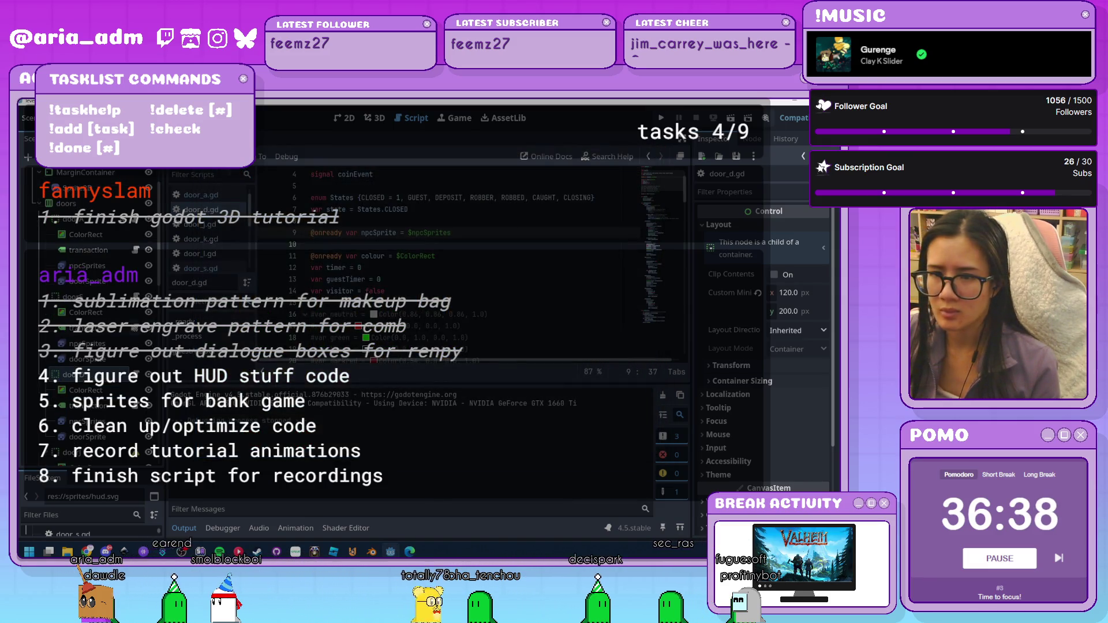
scroll(86, 289, "down", 3)
left_click(72, 342)
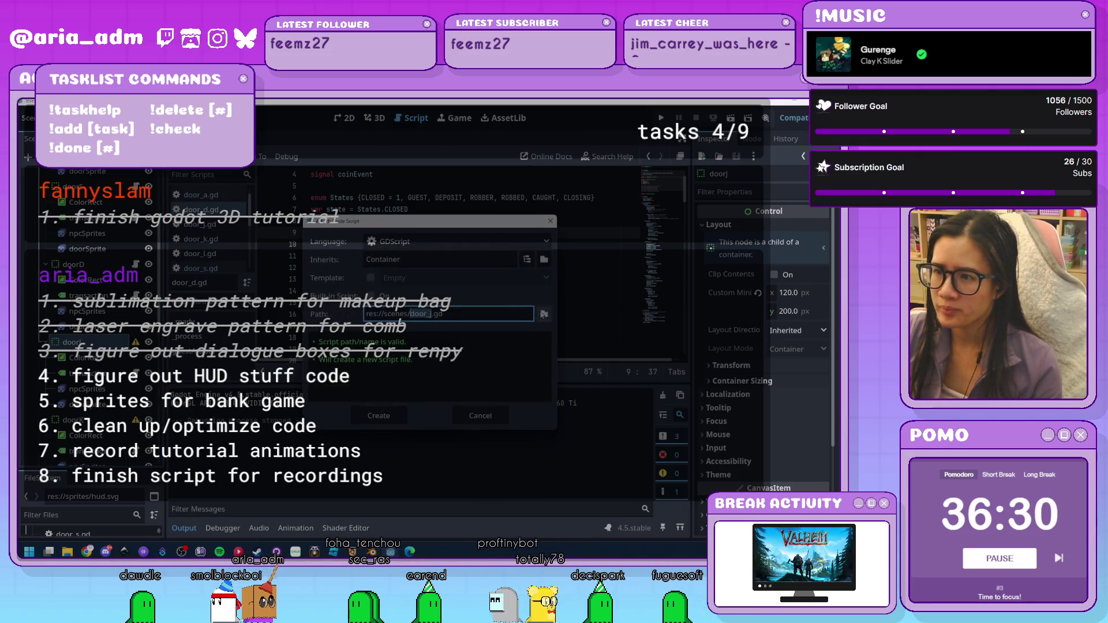
Attach the existing scripts/door_j.gd to doorJ, then run and stop the game
left_click(544, 259)
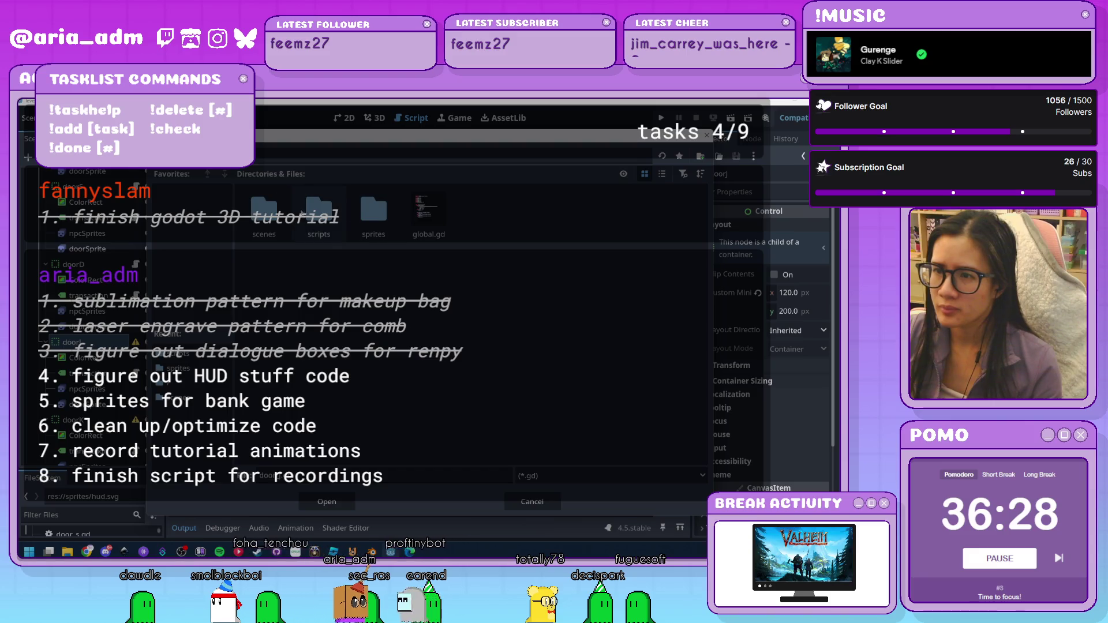
double_click(306, 218)
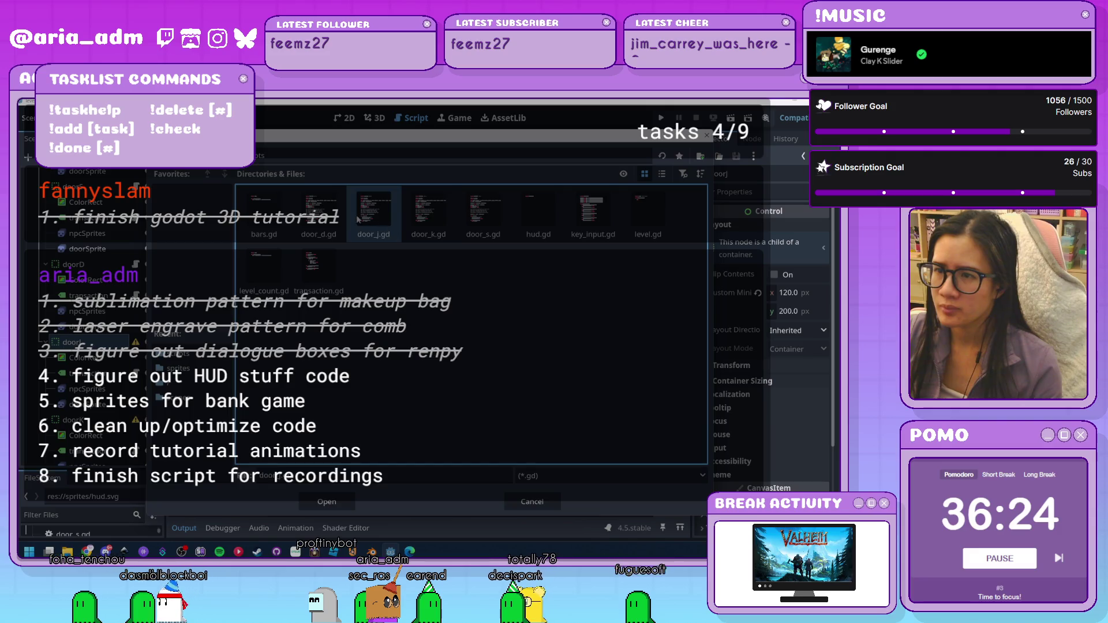
double_click(376, 218)
left_click(379, 416)
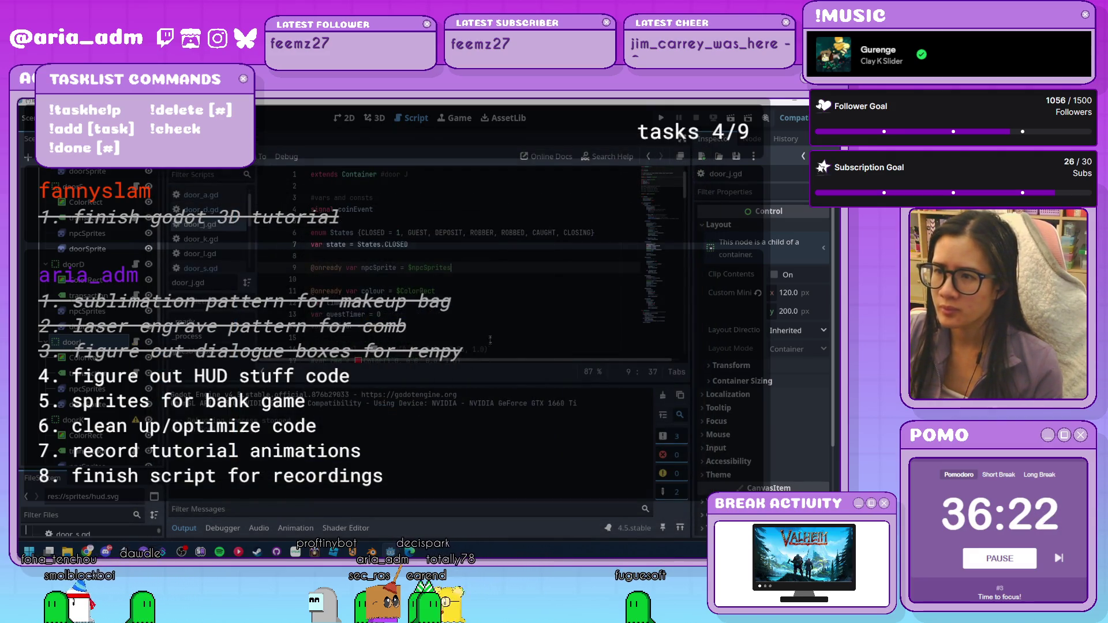
key("F5")
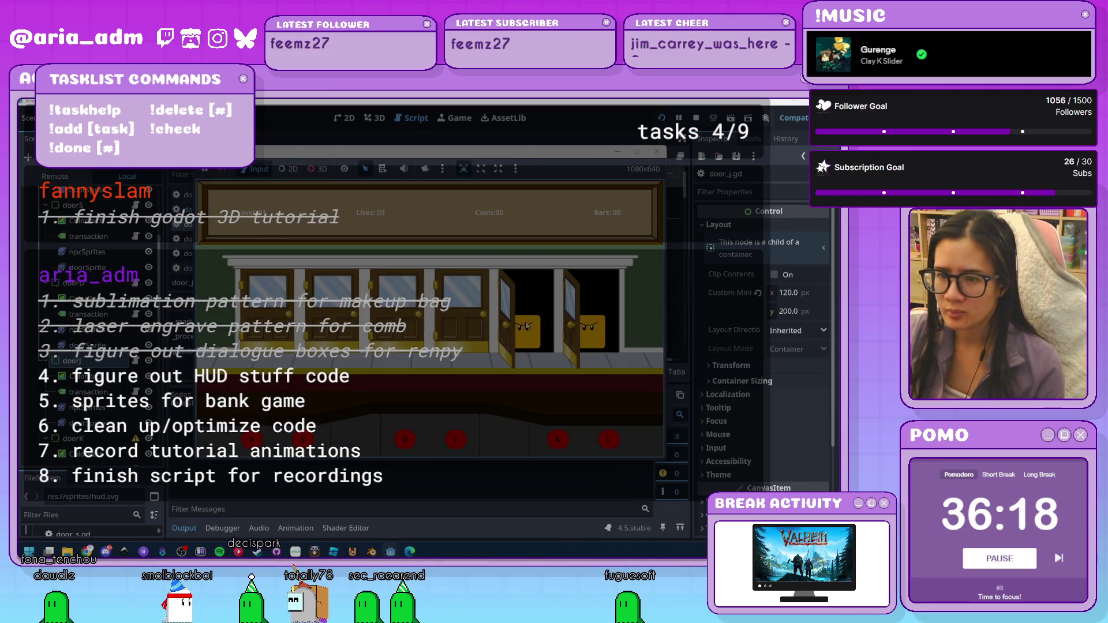
key("F8")
Attach the existing scripts/door_k.gd to doorK, then select the doorL node
left_click(114, 340)
key("ctrl+shift+a")
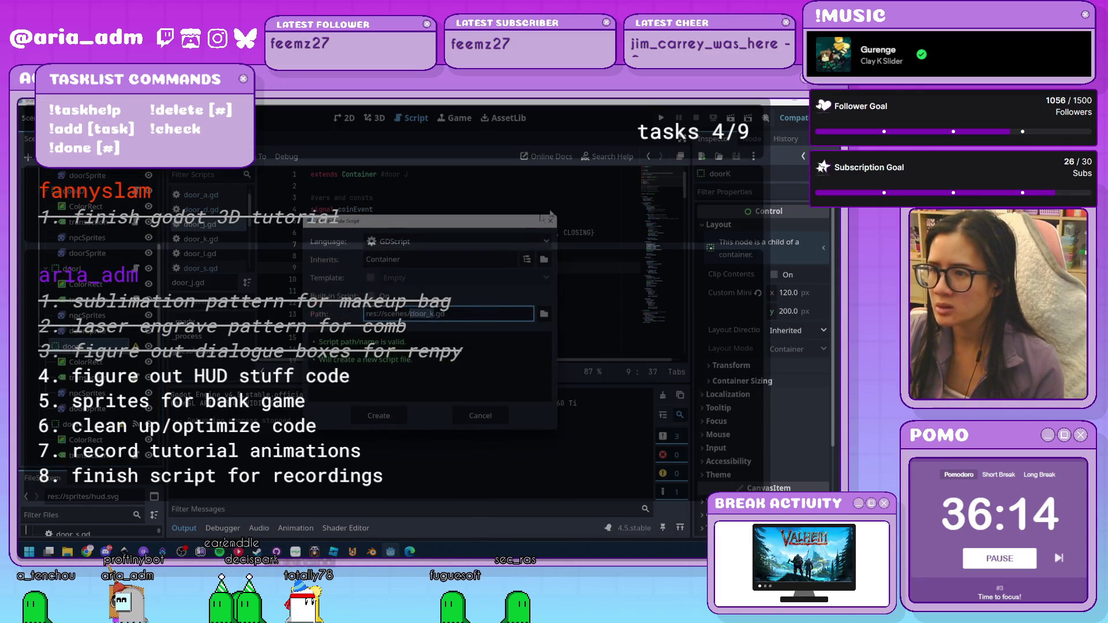
left_click(543, 315)
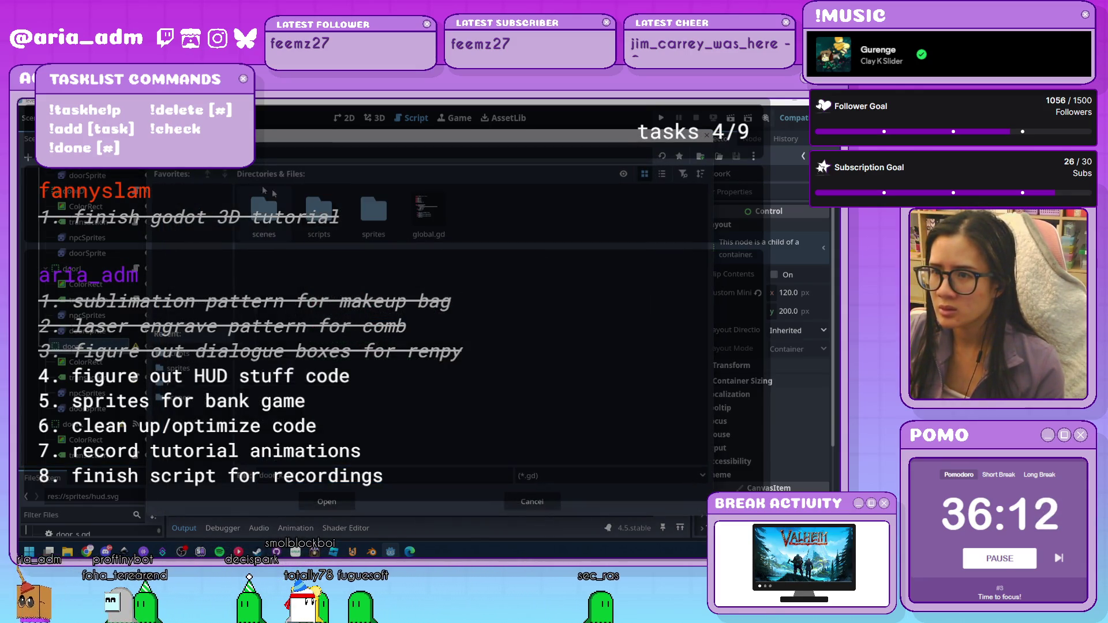
double_click(311, 211)
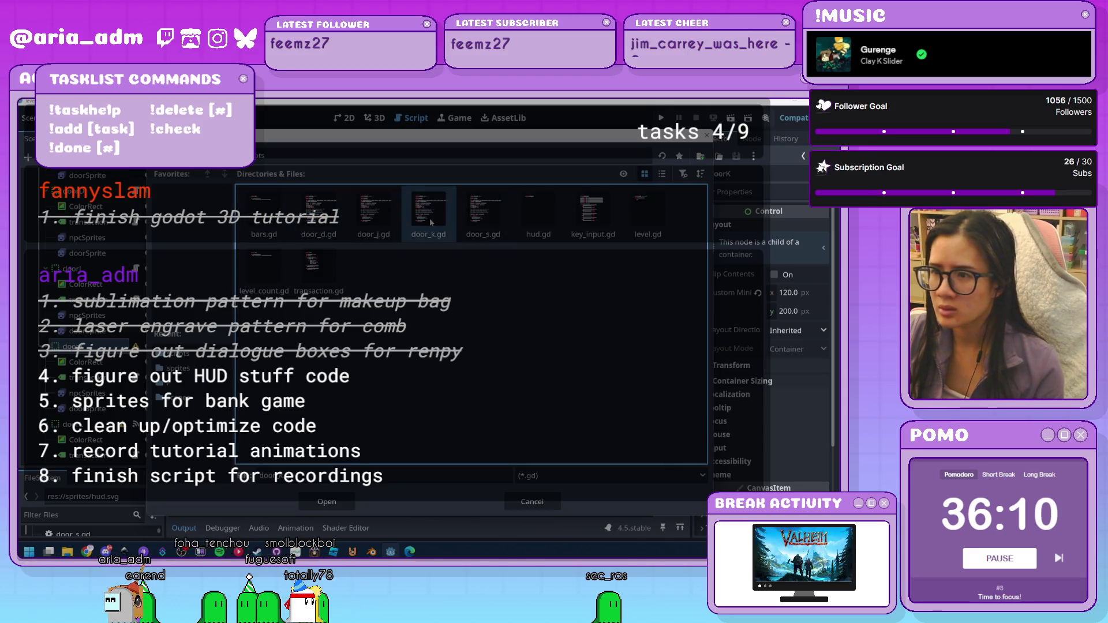
double_click(430, 222)
left_click(392, 422)
scroll(74, 336, "down", 3)
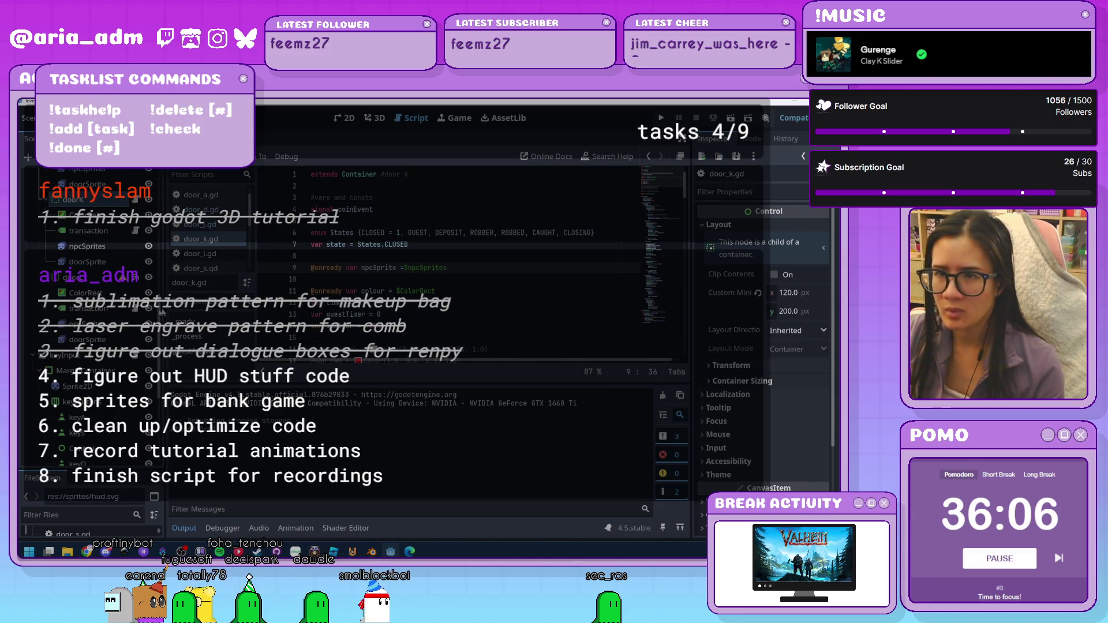
scroll(106, 334, "up", 2)
left_click(118, 316)
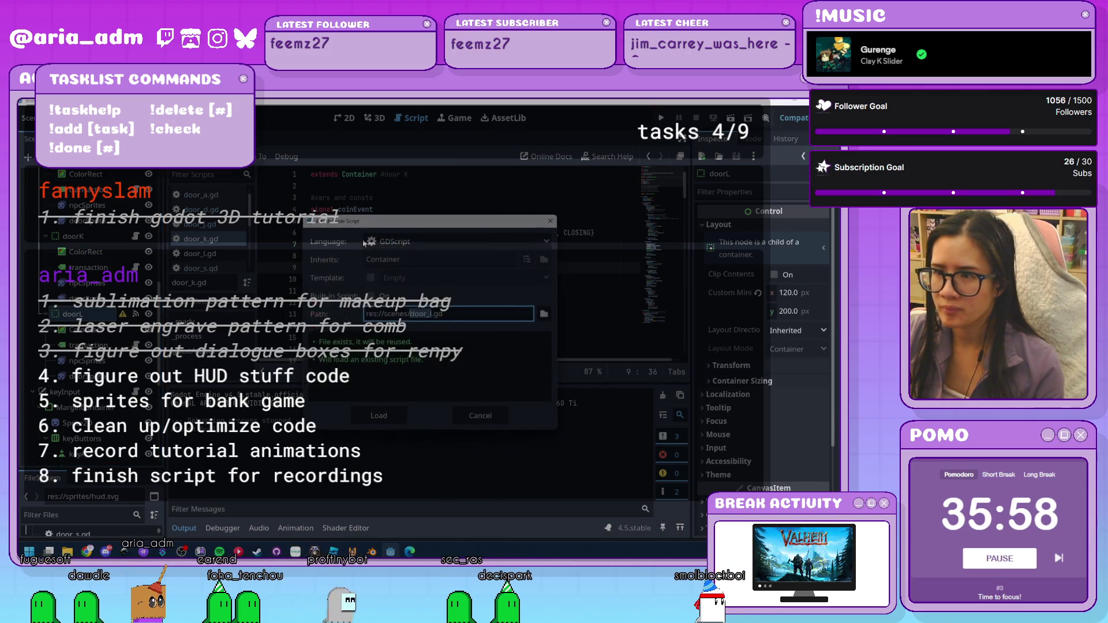
Load door_l.gd onto doorL and launch the bank game from the toolbar
left_click(385, 421)
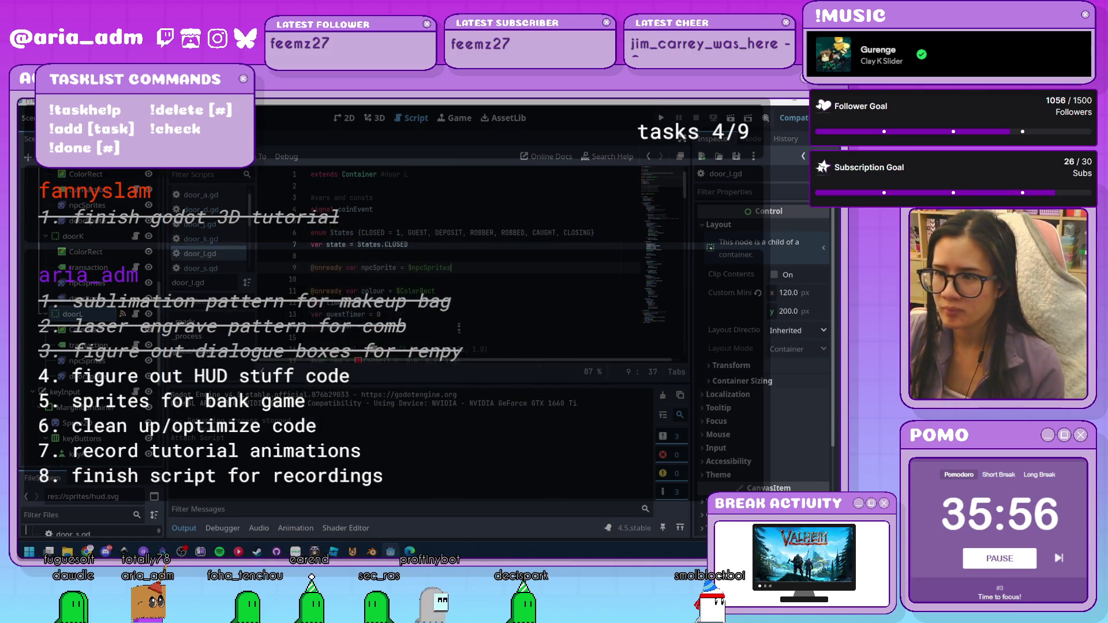
scroll(97, 415, "down", 4)
scroll(87, 323, "up", 4)
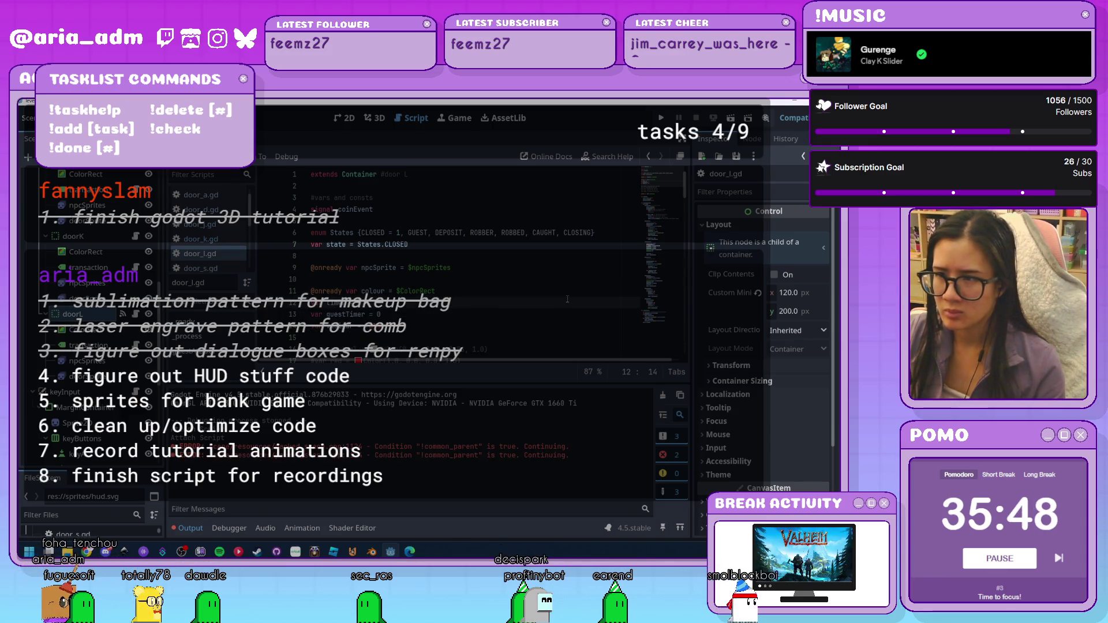
scroll(568, 299, "down", 15)
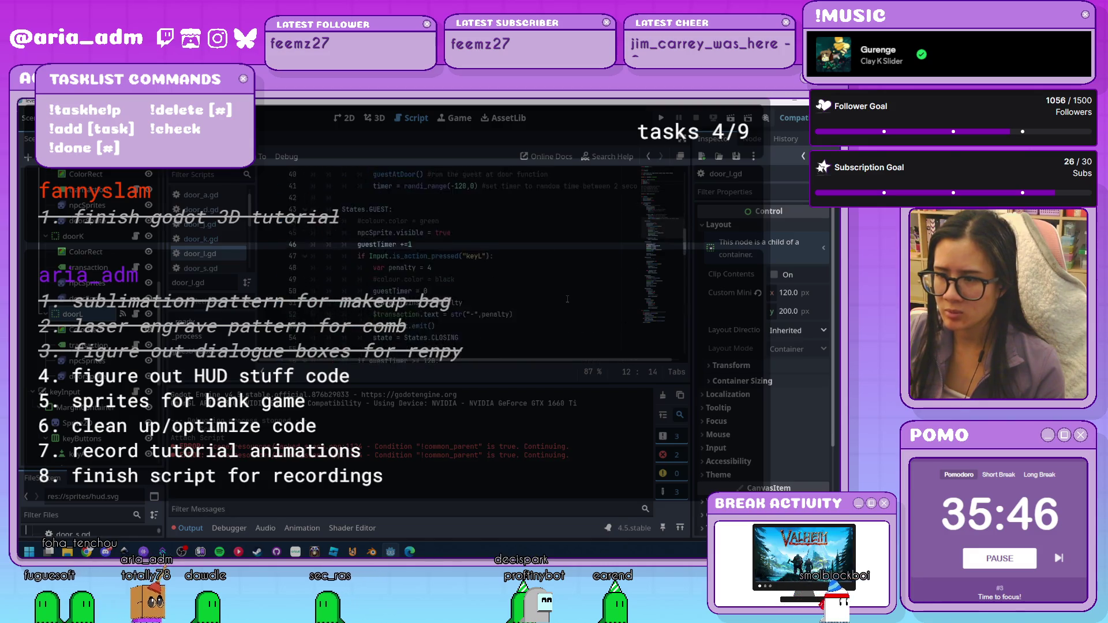
left_click(660, 118)
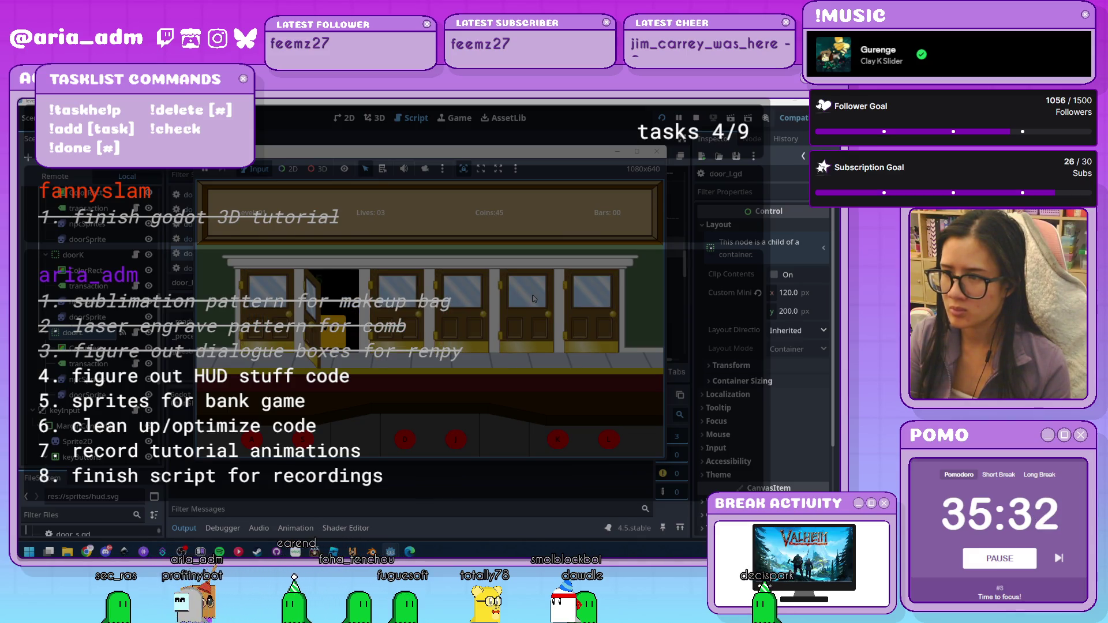
Press L and K in the running game to open those doors, then stop it with F8
key("l")
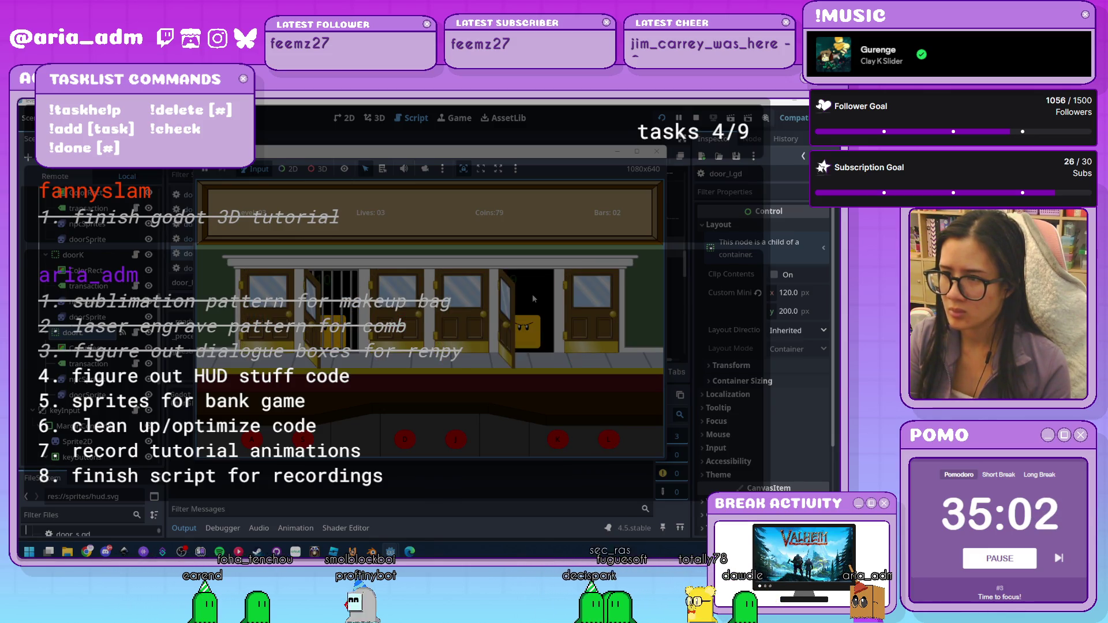
key("k")
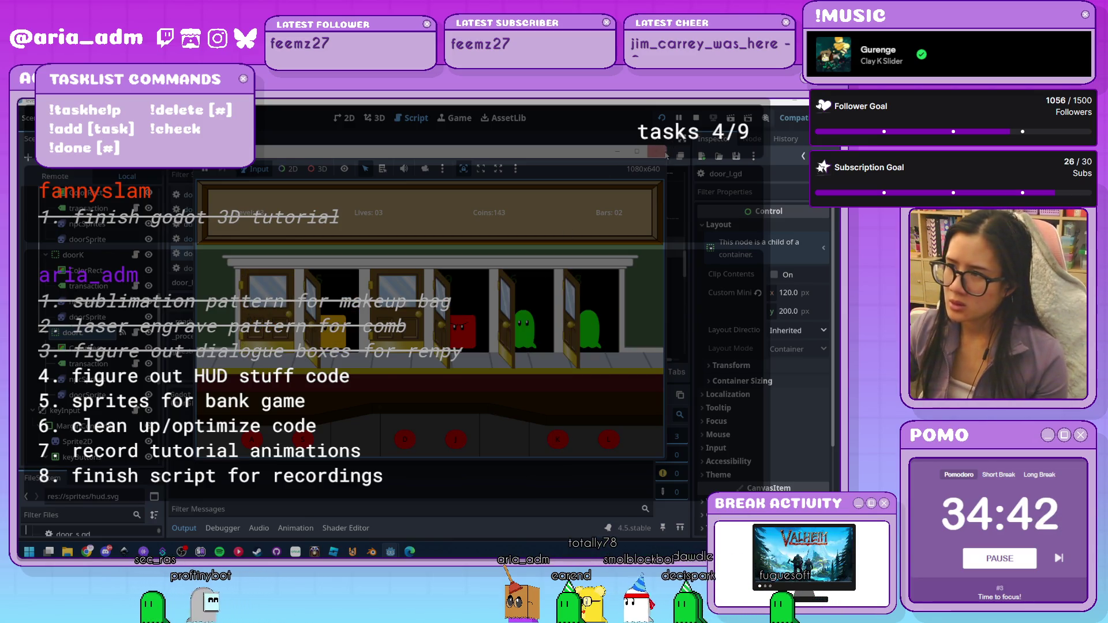
key("F8")
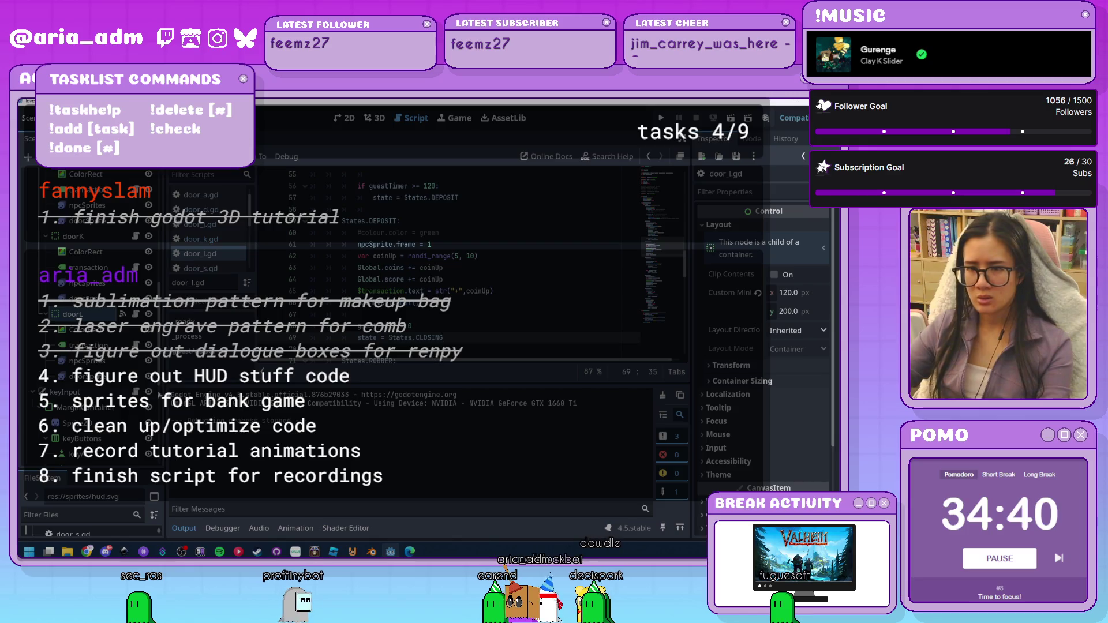
View doorL's signals, then connect doorK's coinEvent to _on_coin_event
scroll(88, 362, "down", 2)
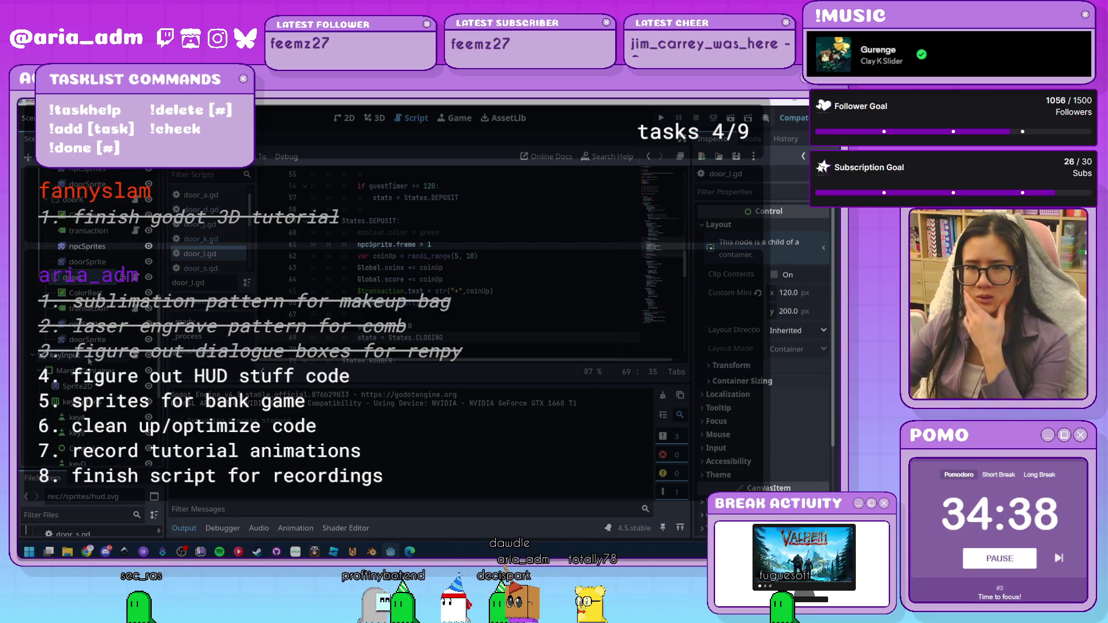
scroll(89, 362, "up", 2)
left_click(86, 345)
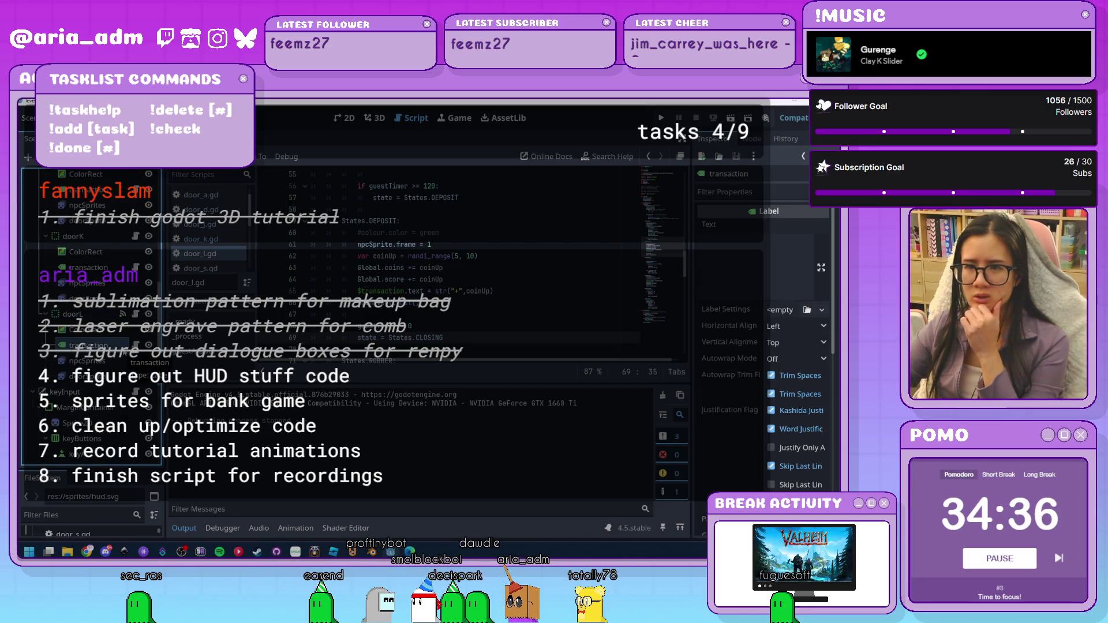
scroll(119, 358, "up", 3)
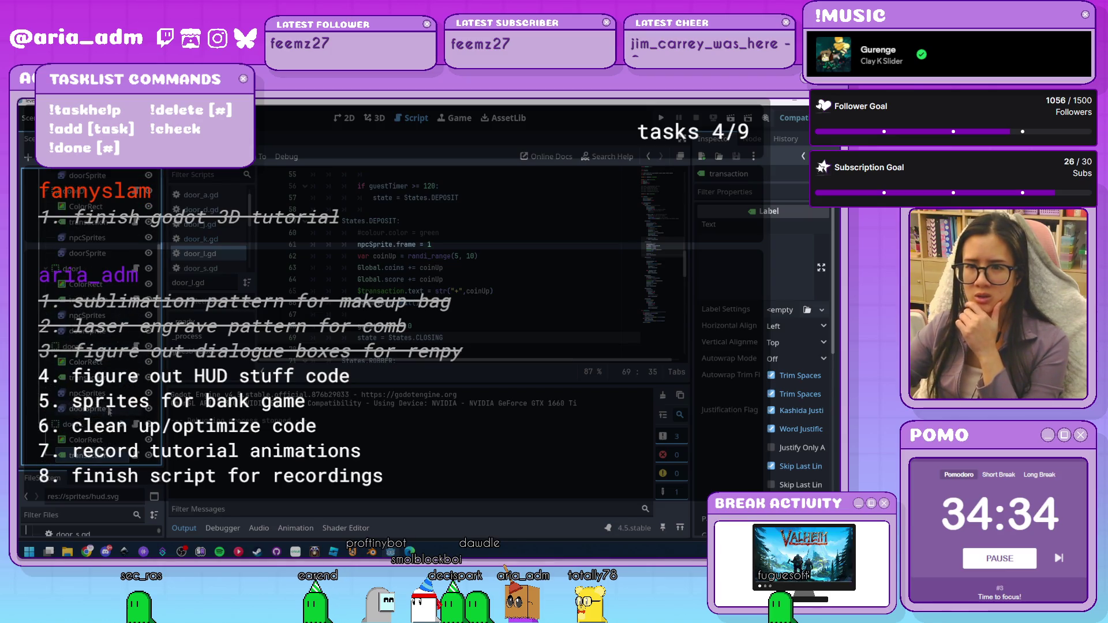
left_click(74, 269)
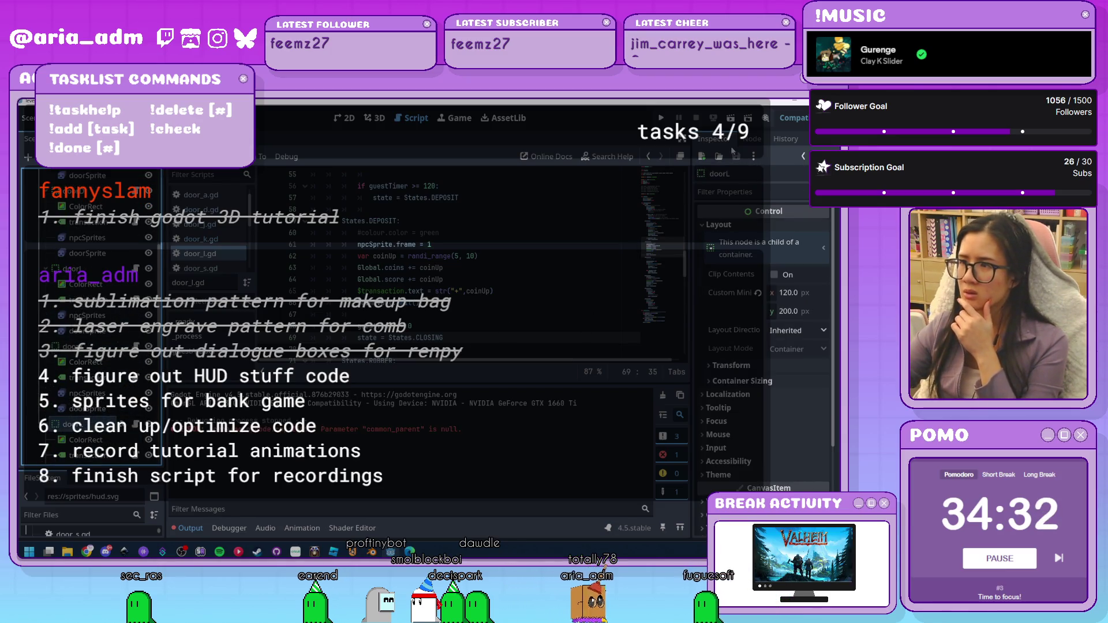
left_click(752, 140)
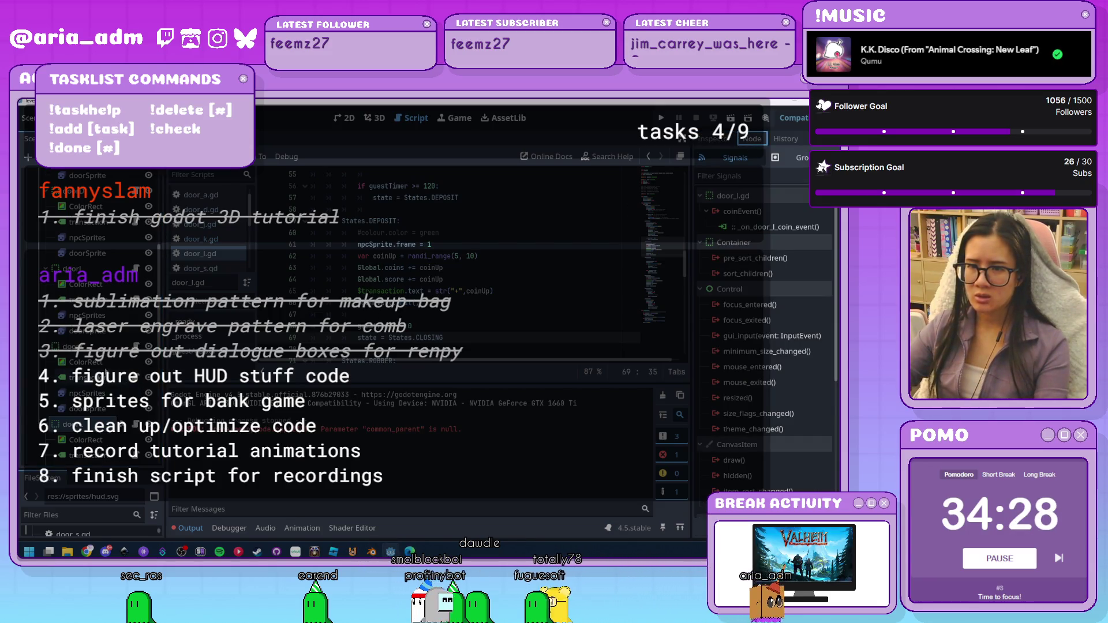
left_click(72, 191)
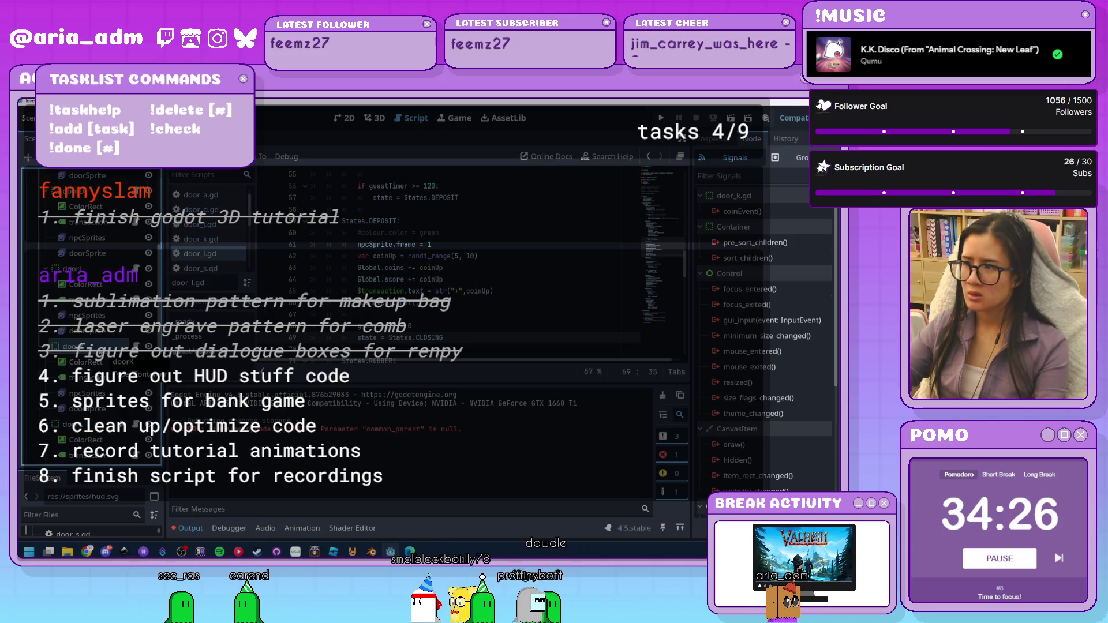
double_click(789, 211)
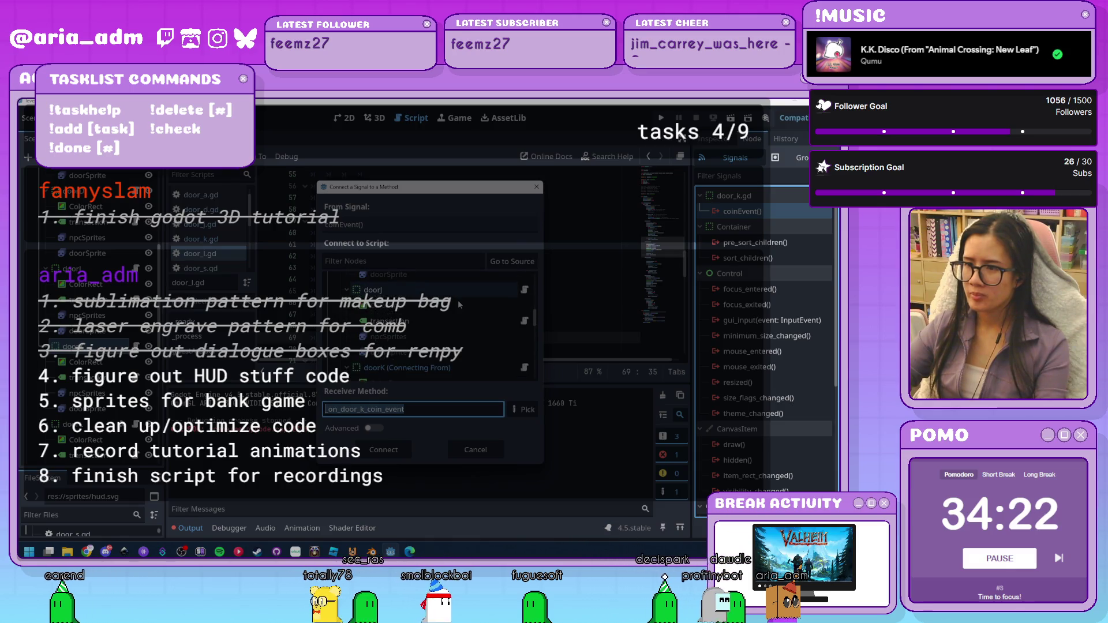
scroll(466, 346, "down", 2)
left_click(466, 354)
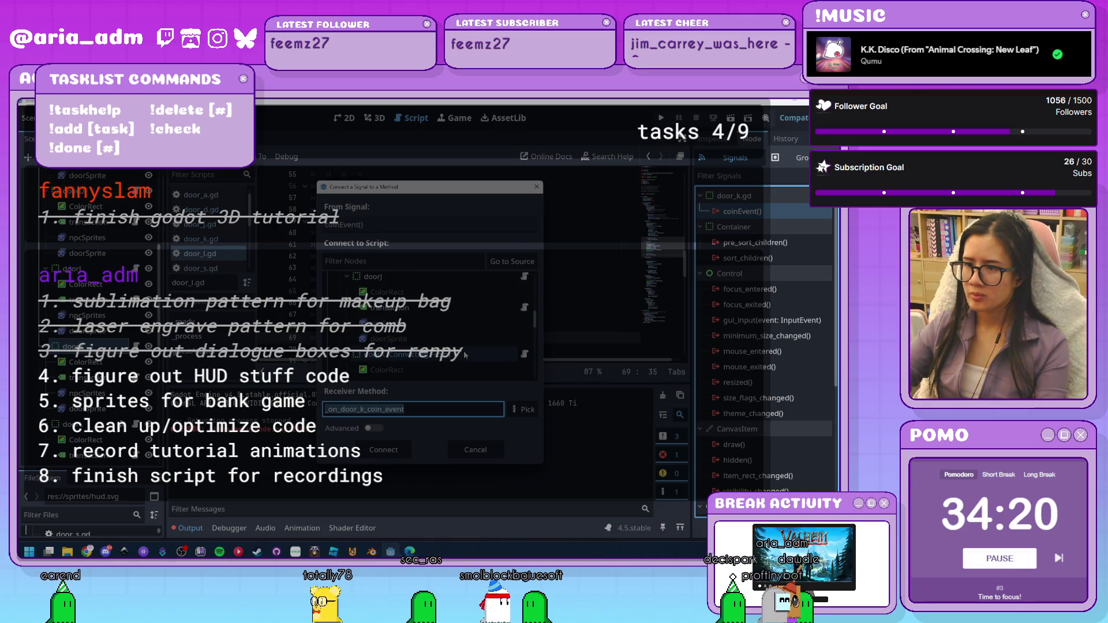
left_click(384, 450)
Connect the coinEvent signals of doorJ and doorD to _on_coin_event
left_click(107, 370)
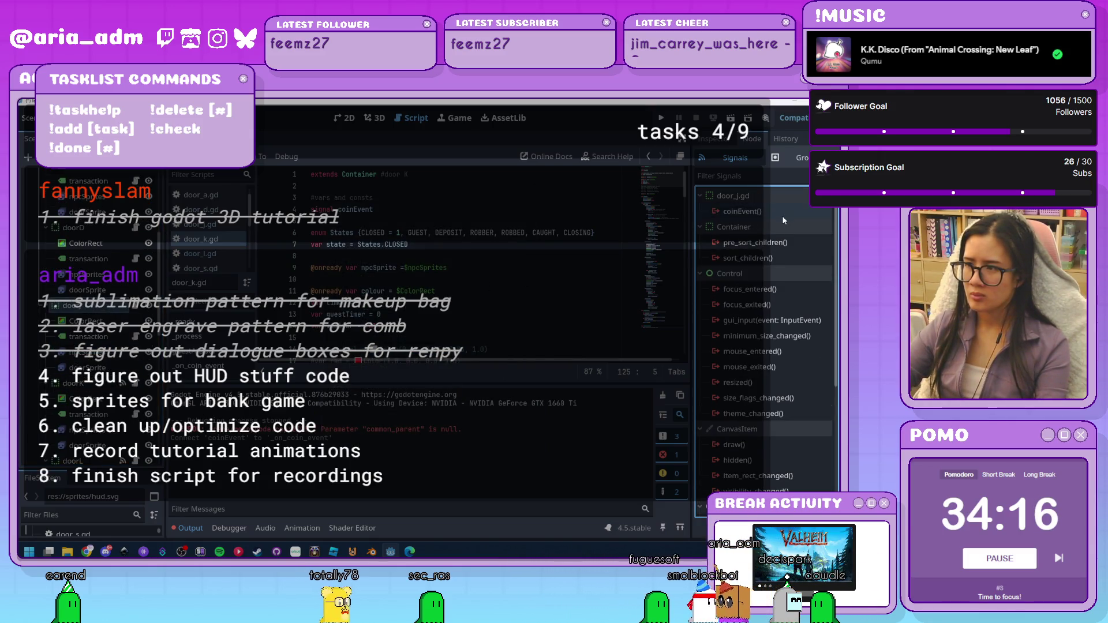
double_click(742, 211)
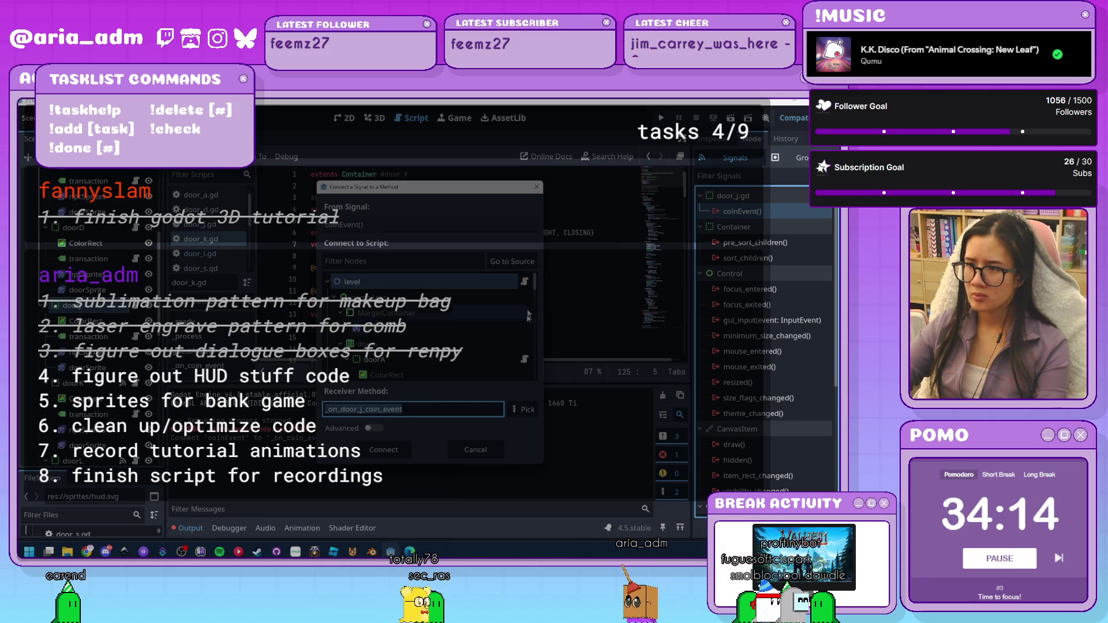
left_click(526, 261)
left_click(388, 449)
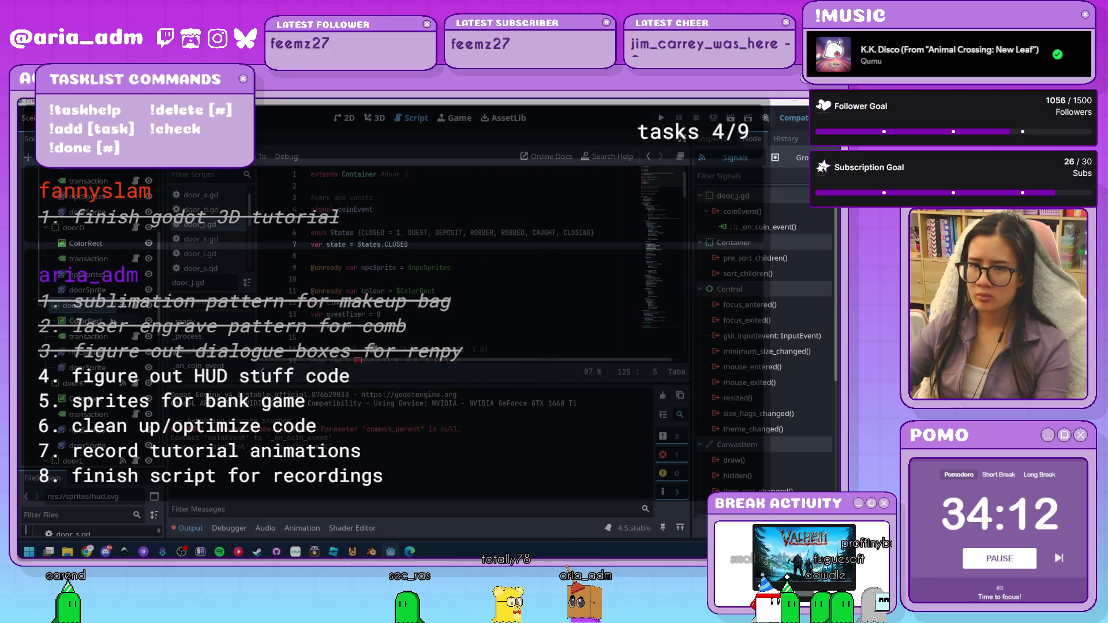
left_click(105, 340)
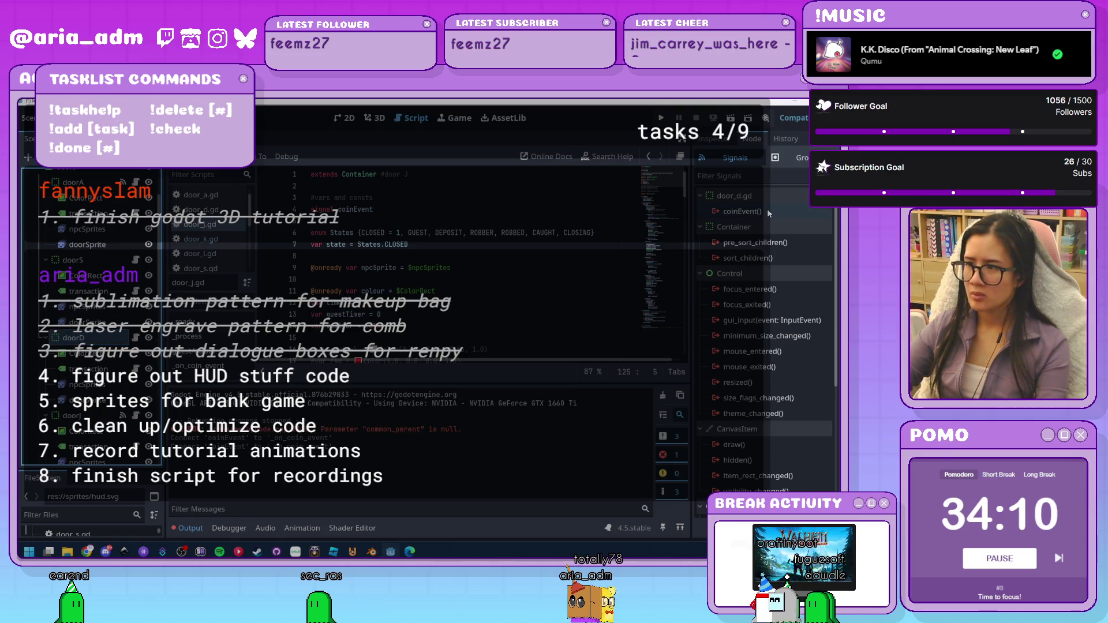
left_click(769, 213)
double_click(797, 213)
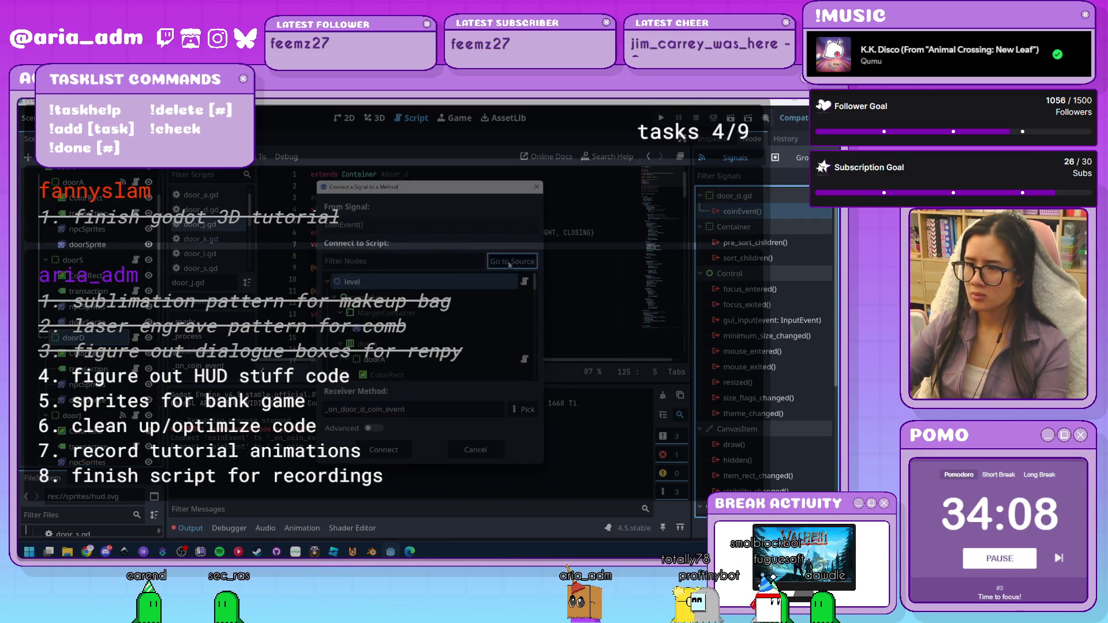
left_click(398, 449)
Connect doorS's coinEvent signal to _on_coin_event, then select doorL
scroll(99, 363, "up", 3)
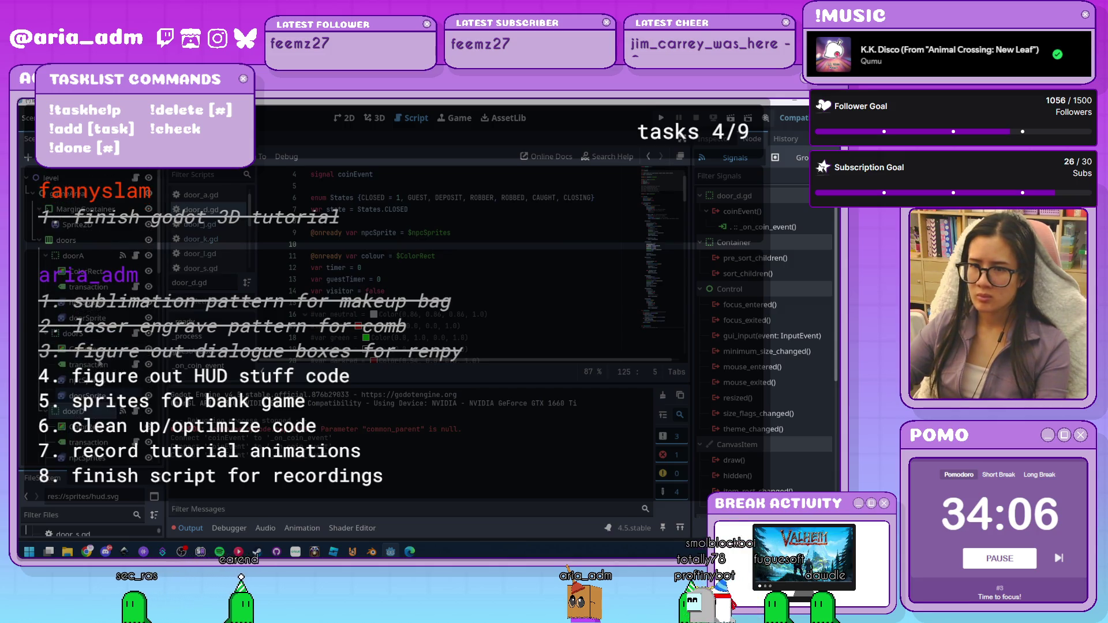
double_click(779, 209)
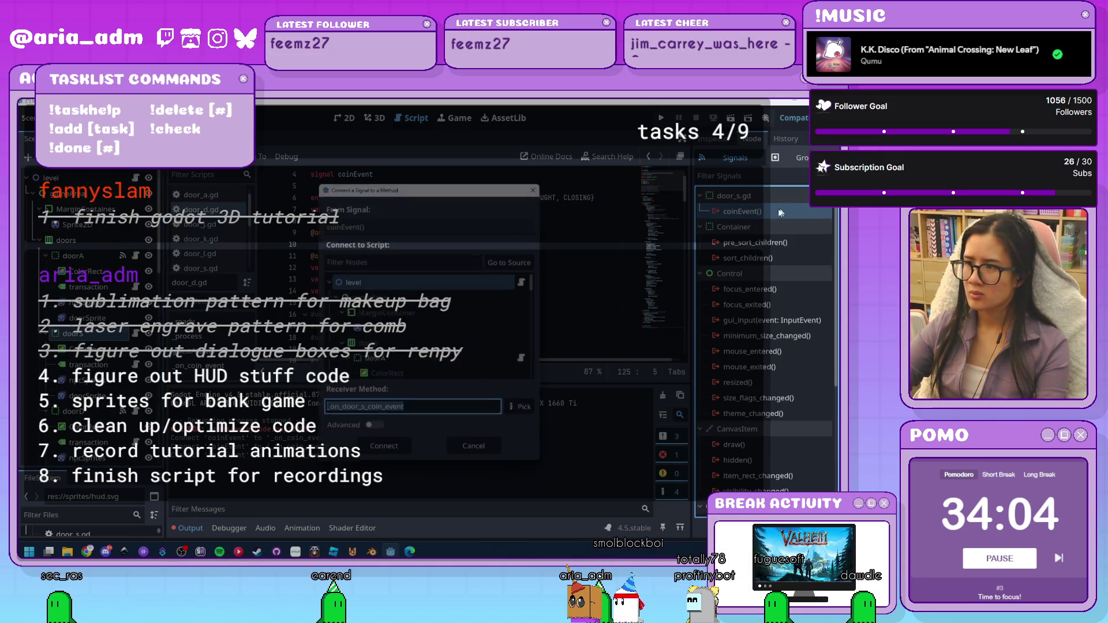
left_click(507, 265)
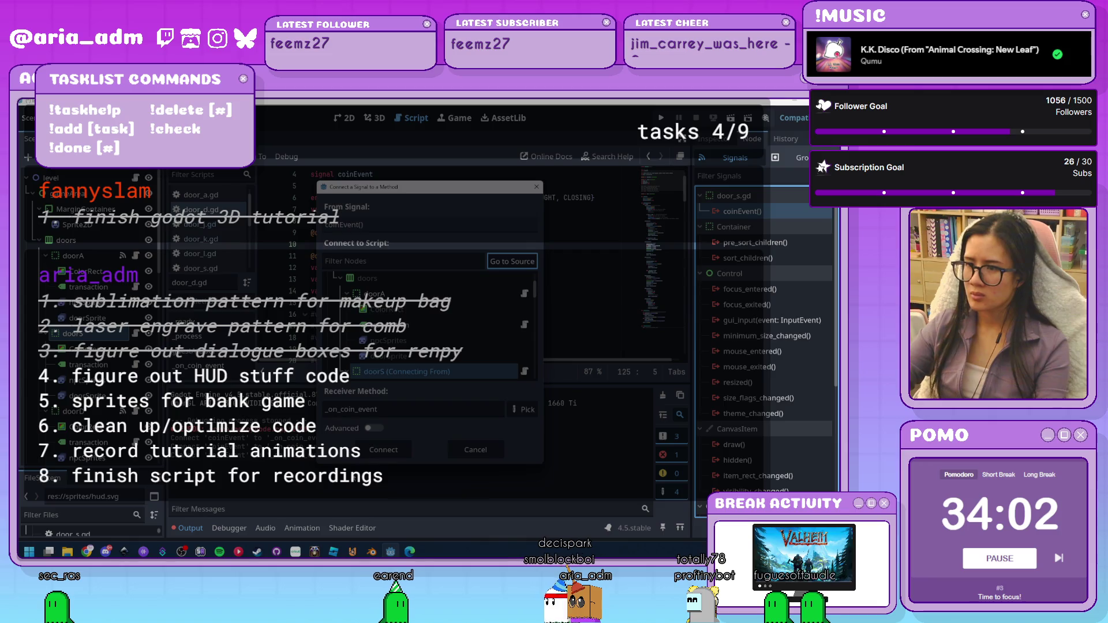
left_click(384, 457)
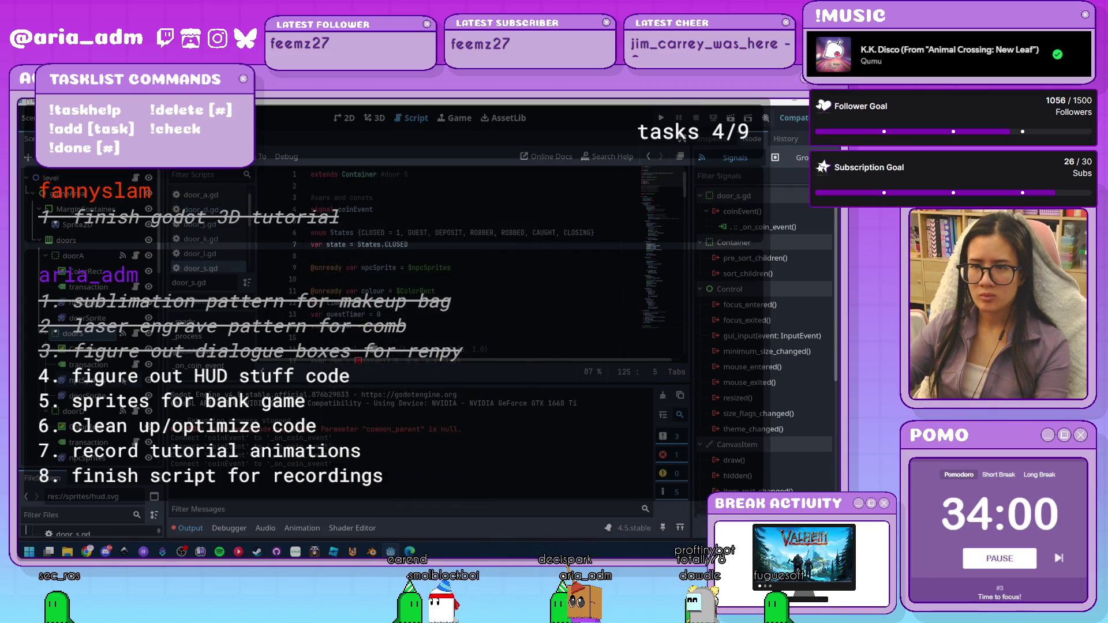
scroll(123, 381, "down", 5)
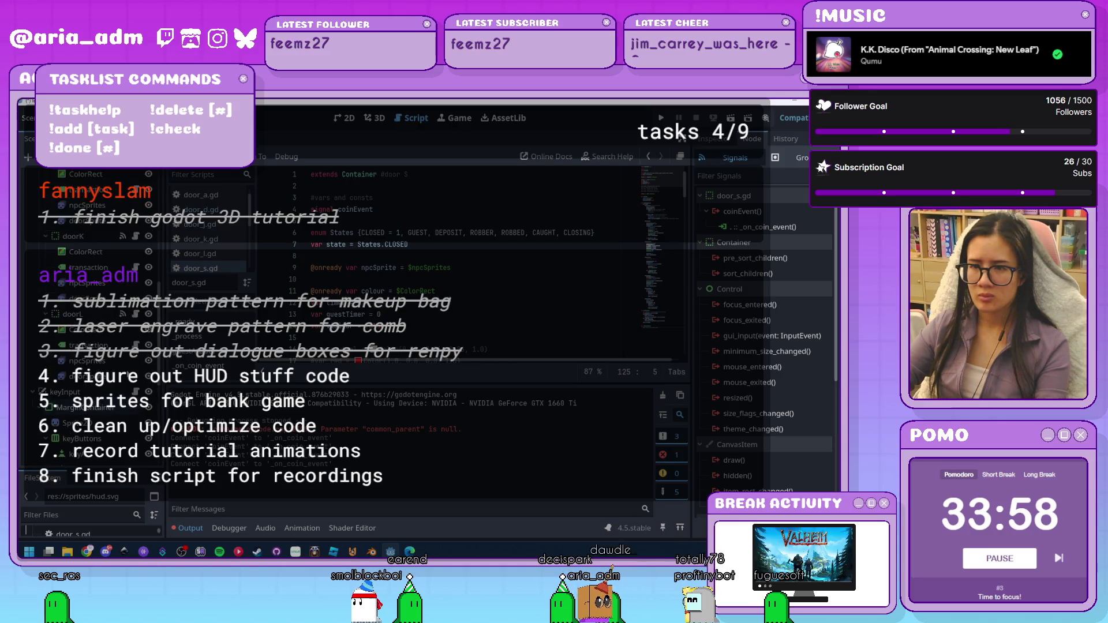
scroll(123, 381, "down", 2)
left_click(98, 279)
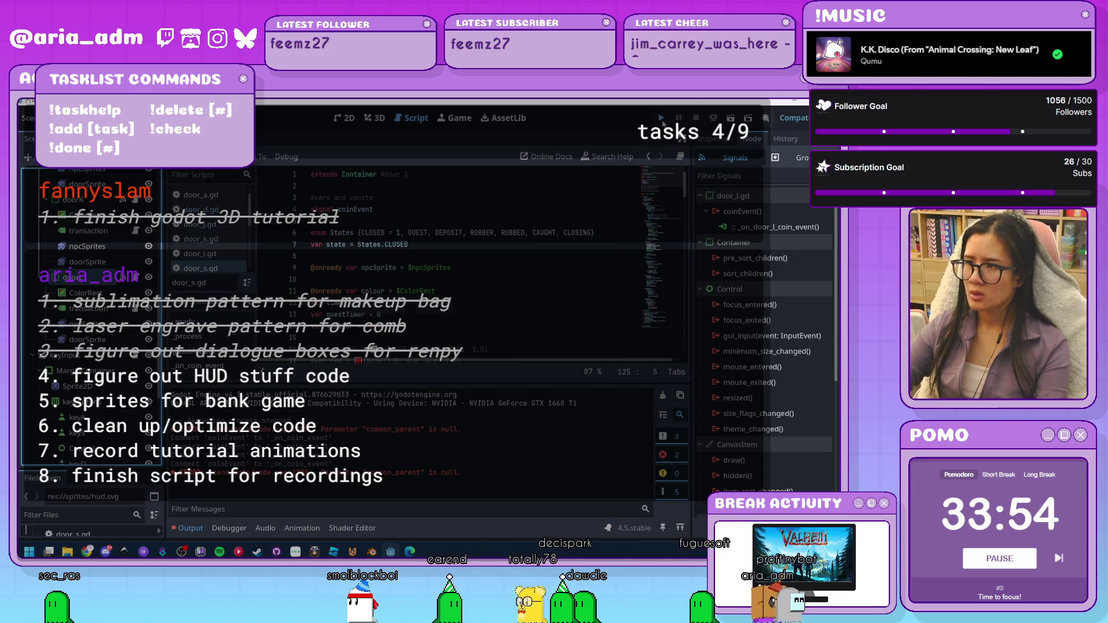
key("F5")
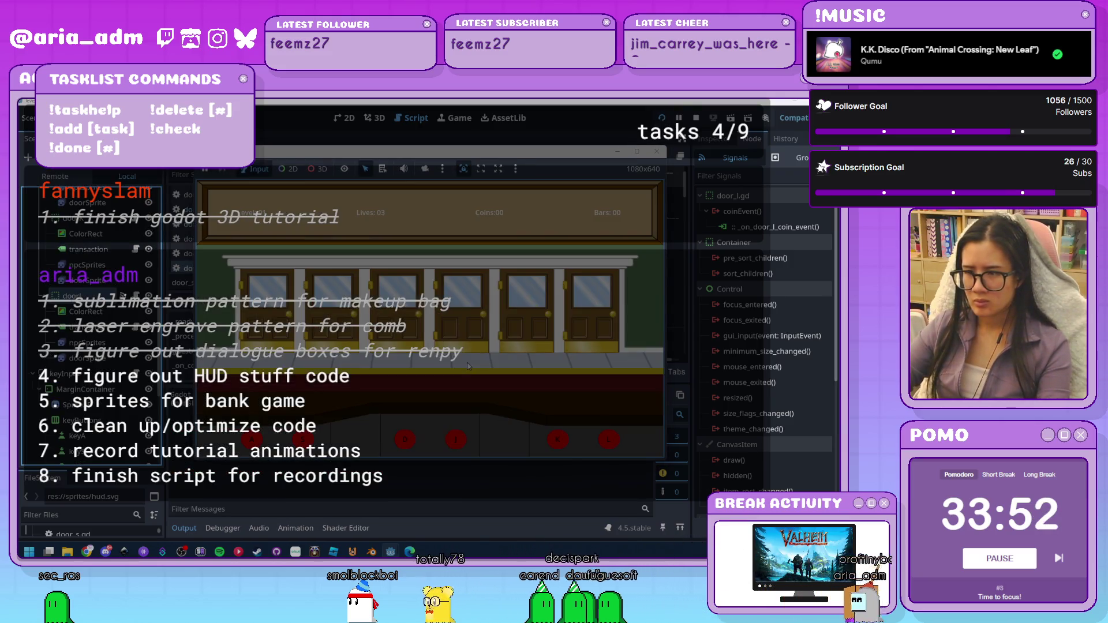
key("j")
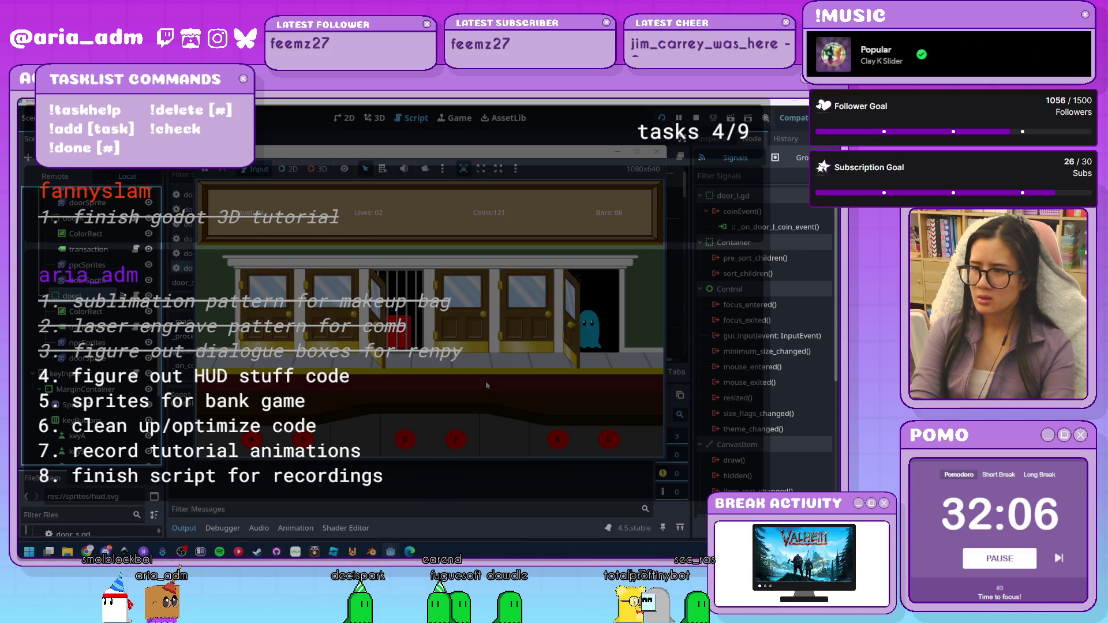
key("F8")
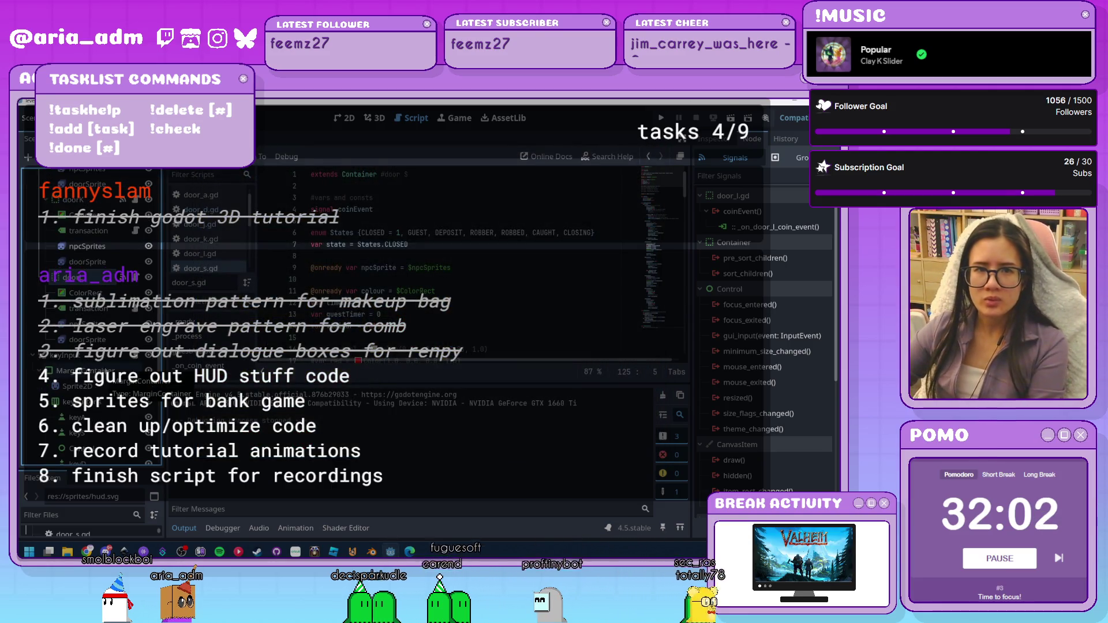
Switch to the 2D view and preview the guest1 and door sprite animation frames
scroll(86, 312, "down", 5)
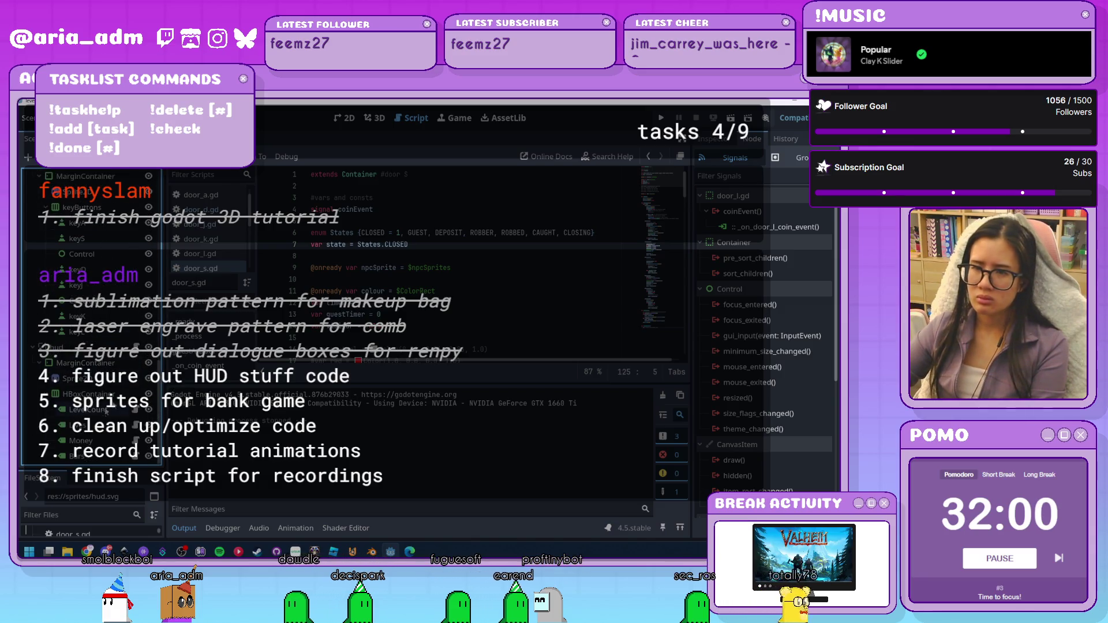
left_click(345, 118)
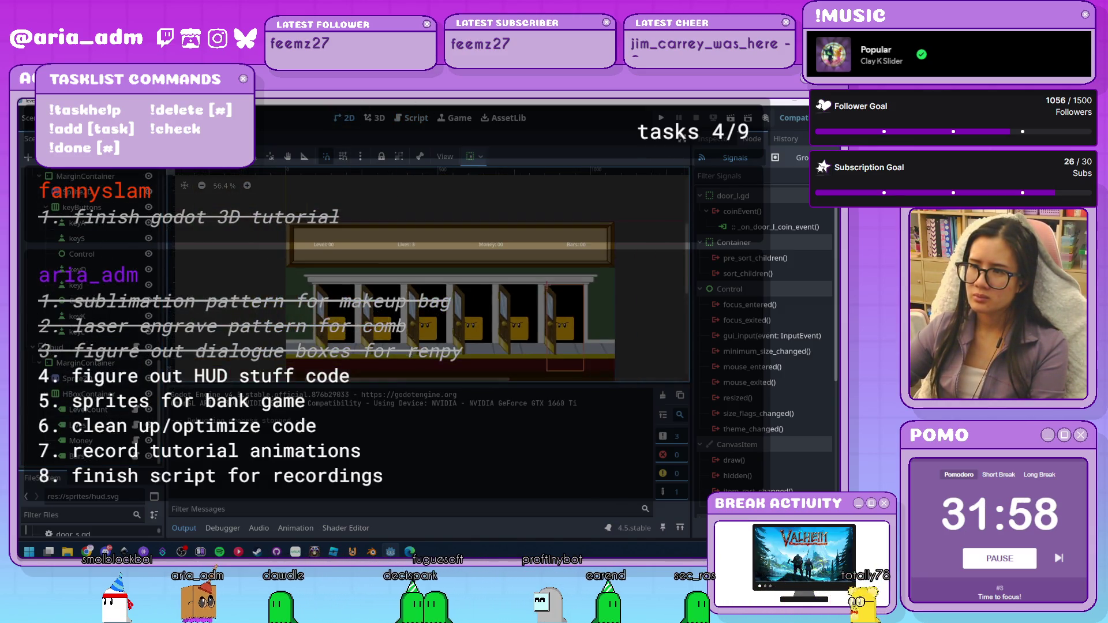
scroll(472, 316, "down", 2)
left_click(604, 332)
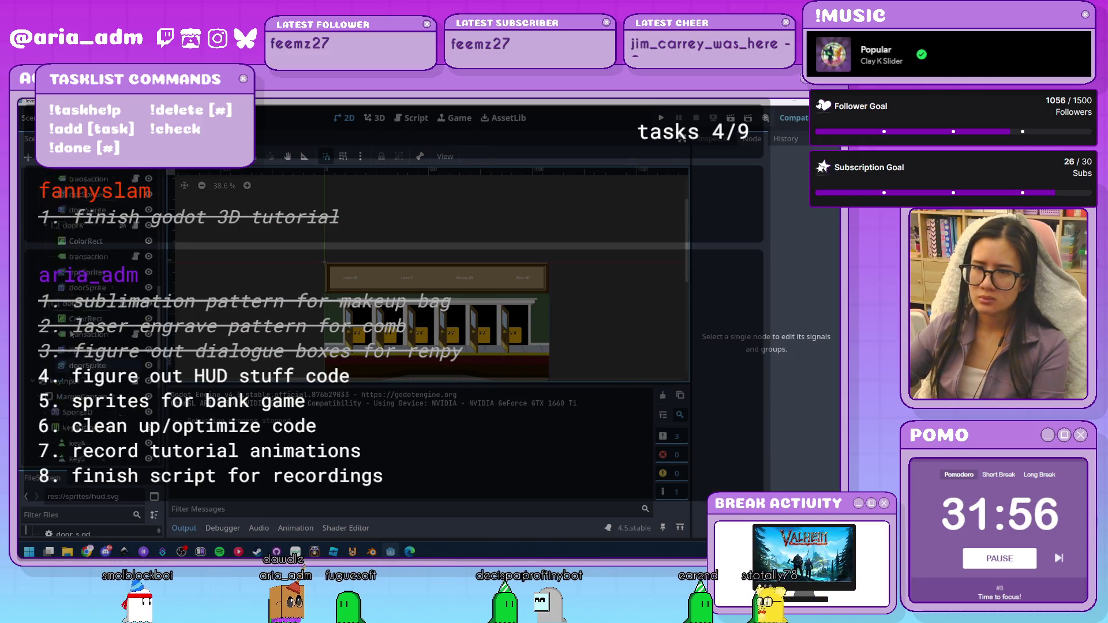
left_click(87, 313)
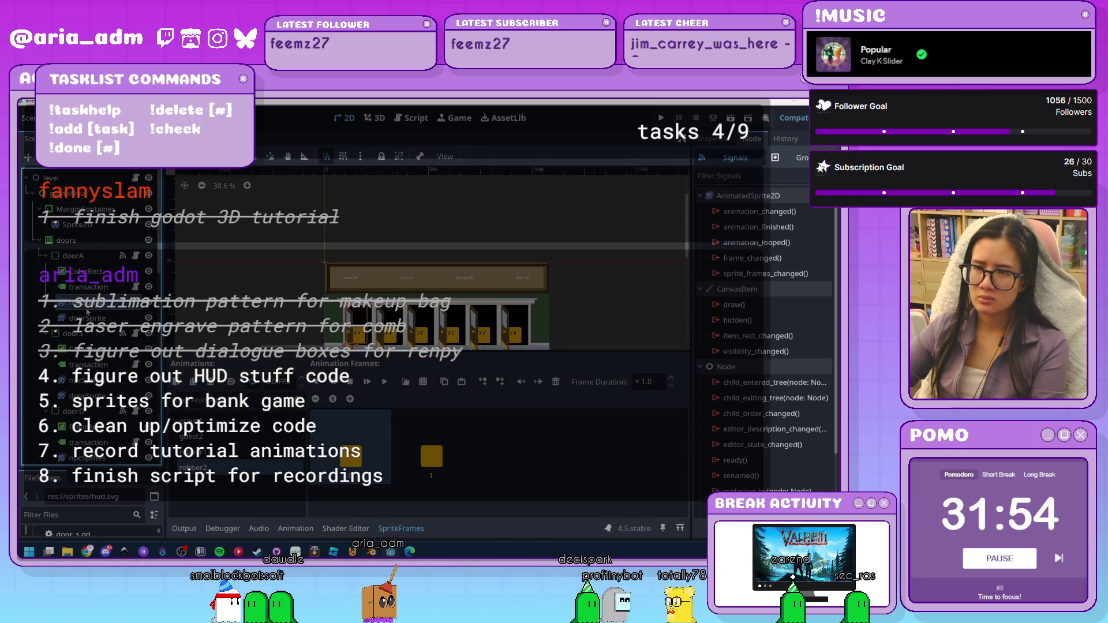
left_click(220, 427)
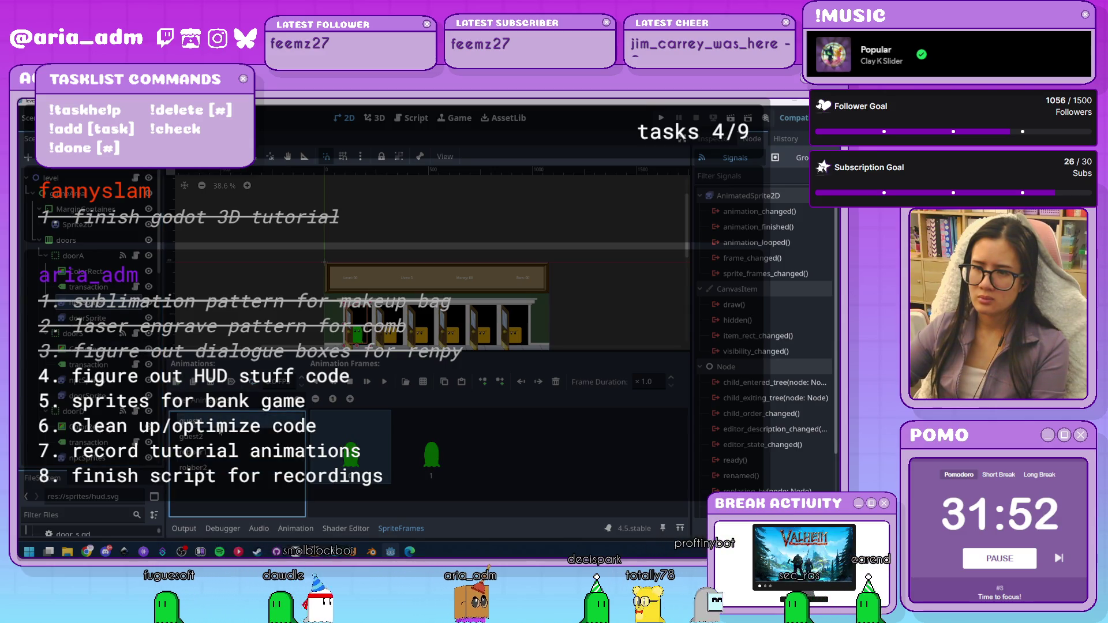
left_click(87, 319)
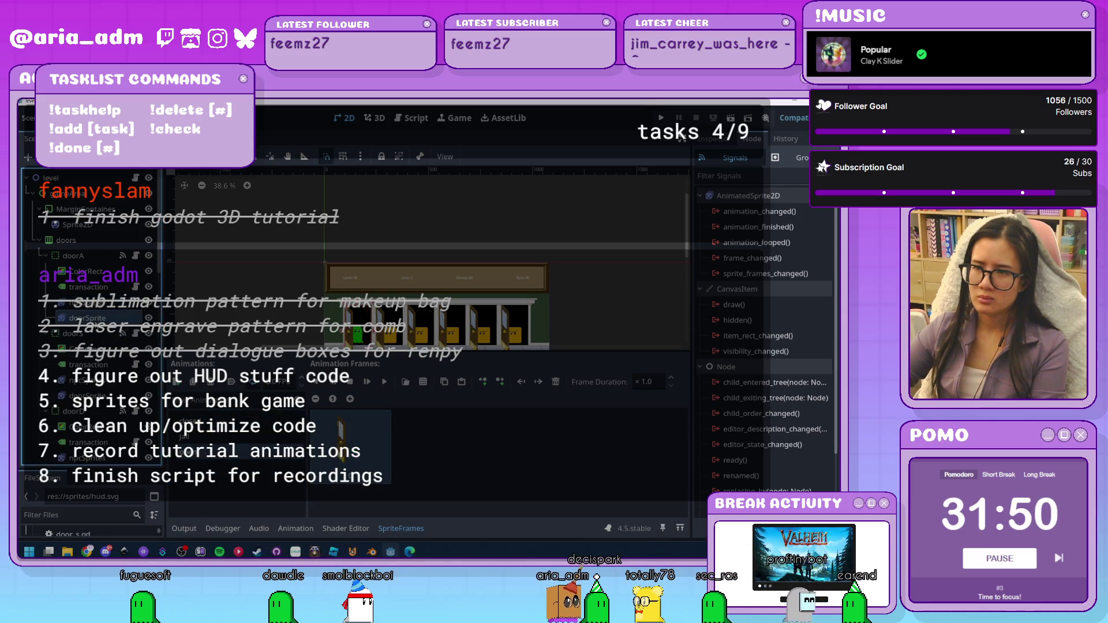
left_click(258, 435)
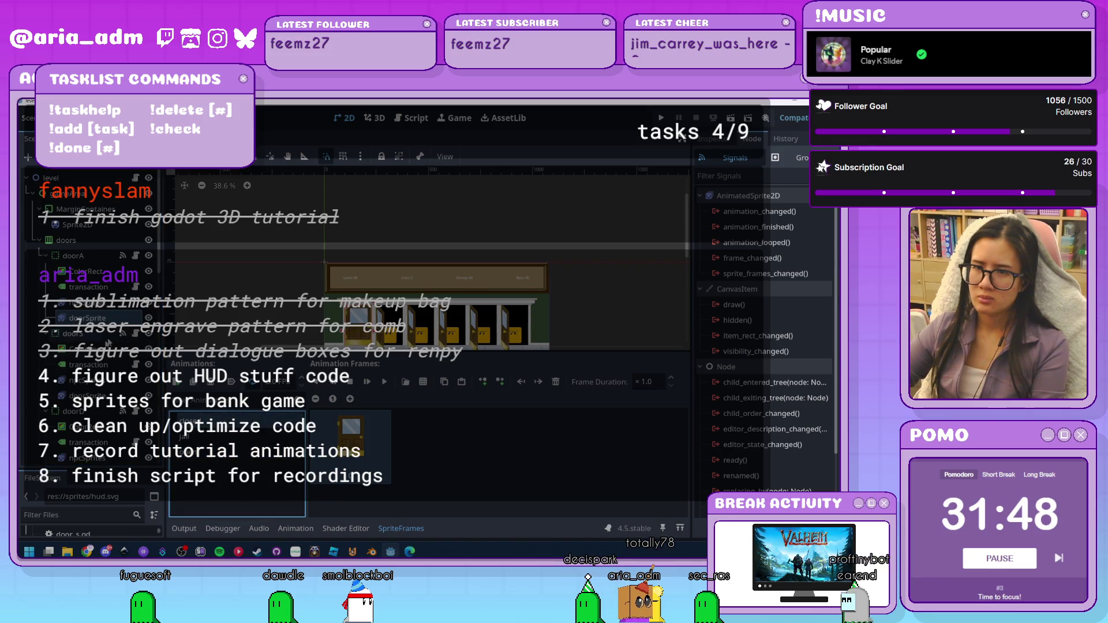
Select another door's sprite node and browse further down the scene tree
left_click(87, 396)
scroll(105, 391, "down", 5)
scroll(105, 391, "down", 2)
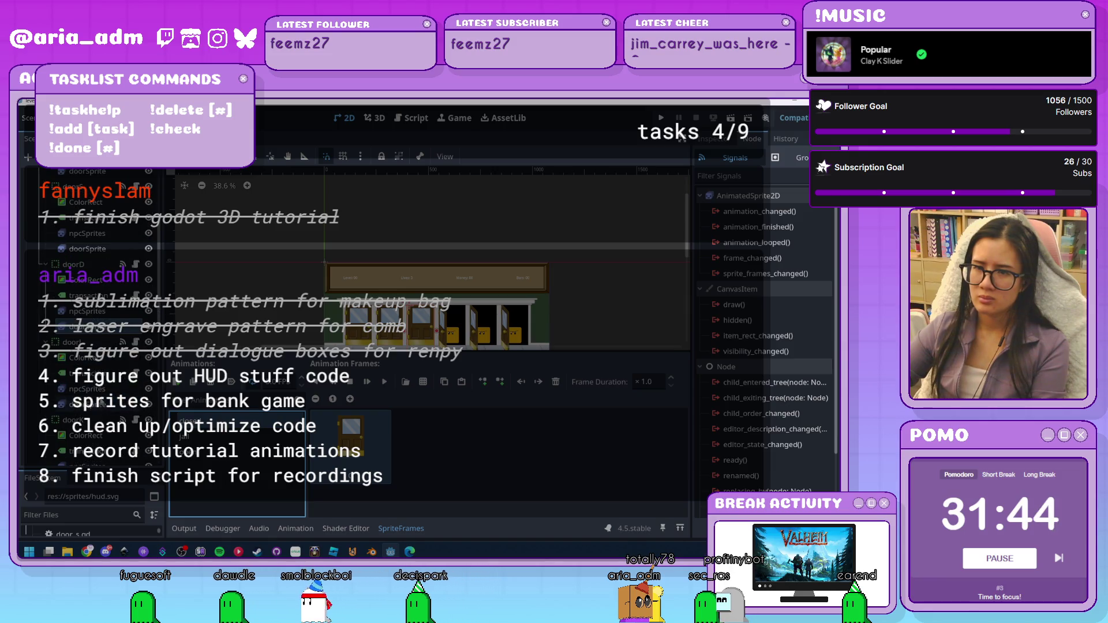
scroll(102, 408, "down", 10)
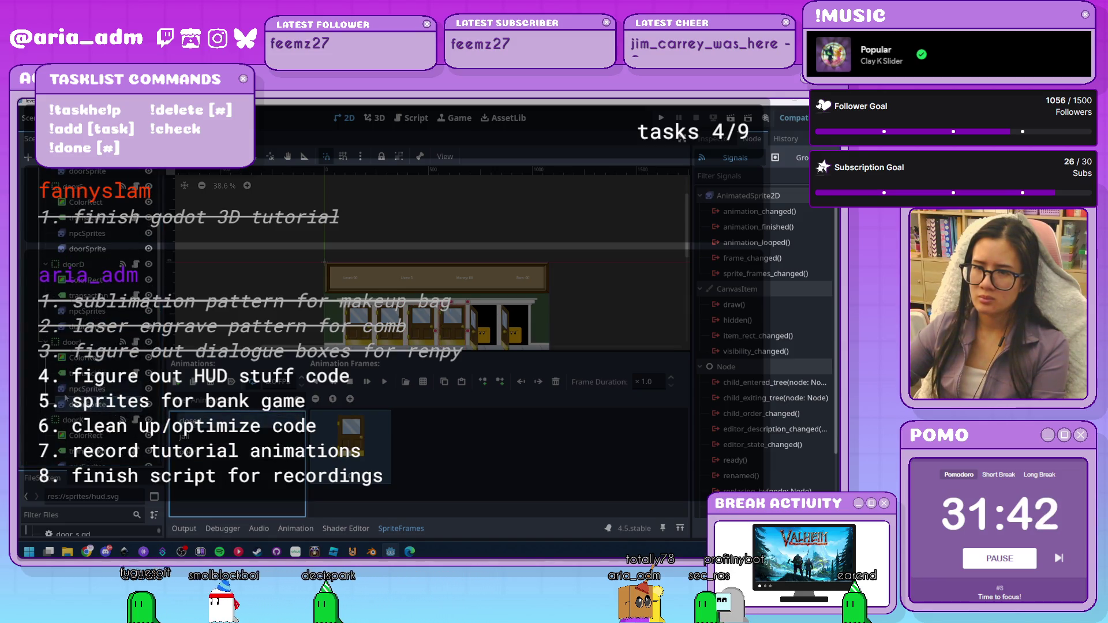
scroll(102, 409, "down", 3)
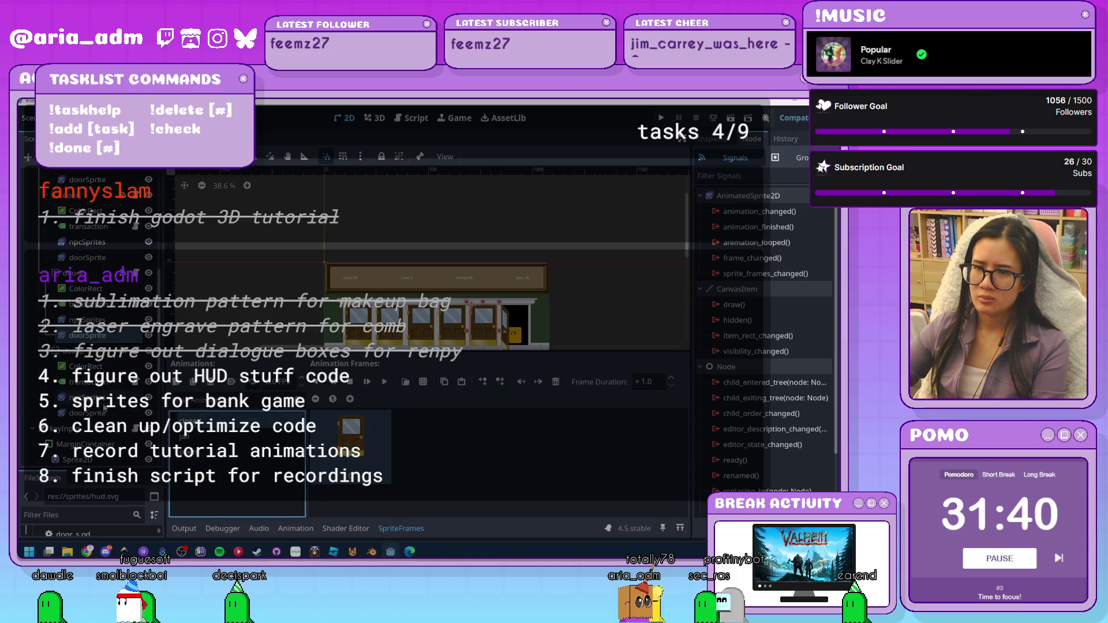
scroll(100, 391, "down", 3)
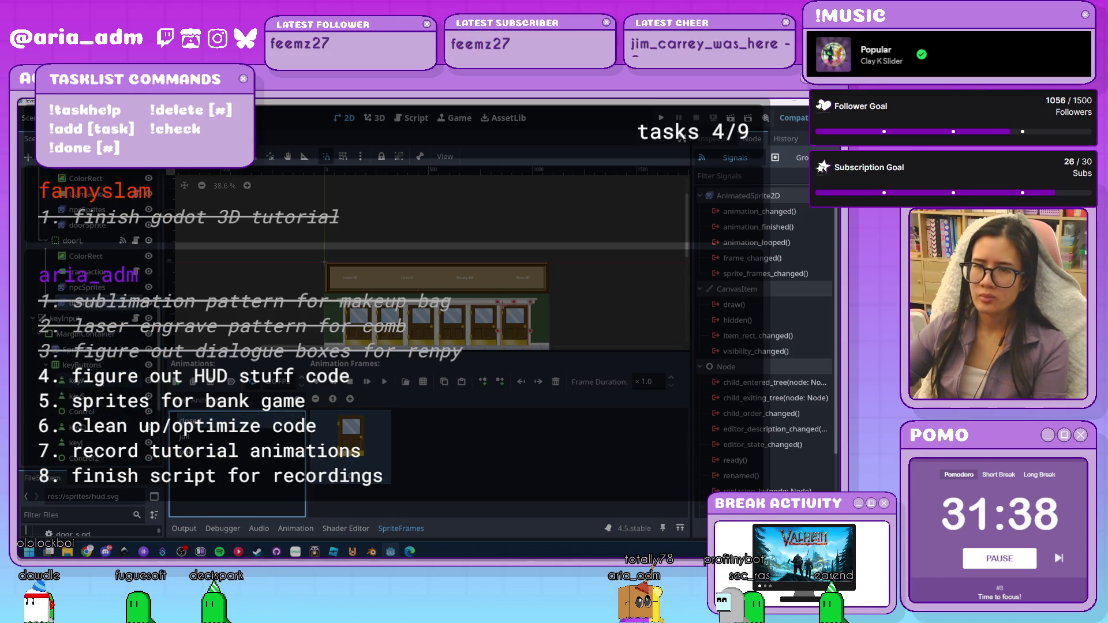
left_click(60, 118)
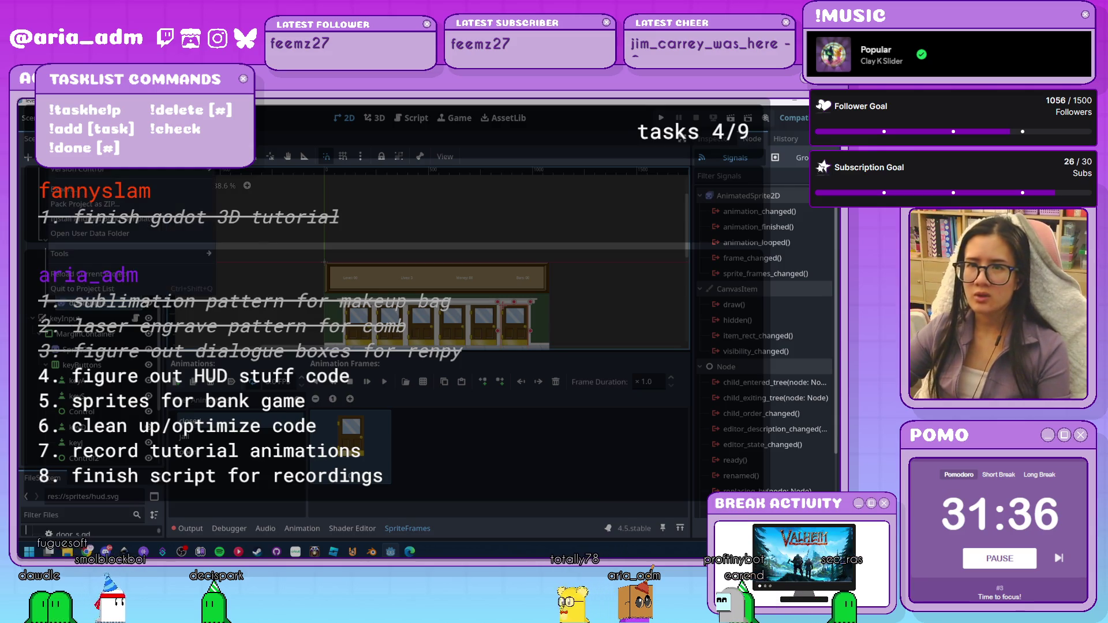
Quit to the project list and reopen the bank project
left_click(159, 276)
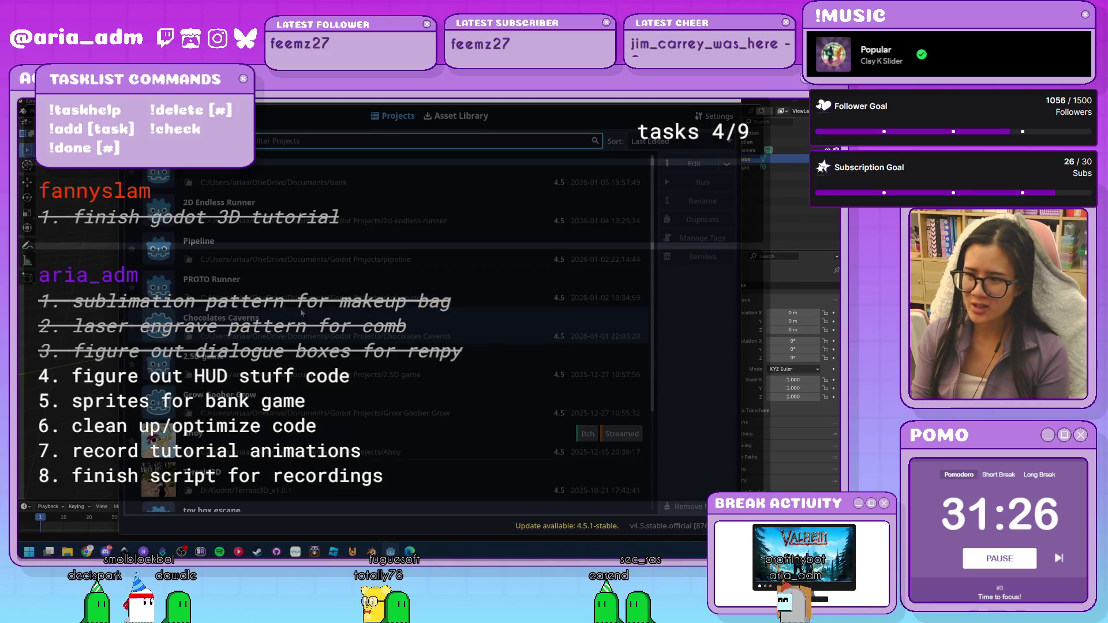
double_click(332, 183)
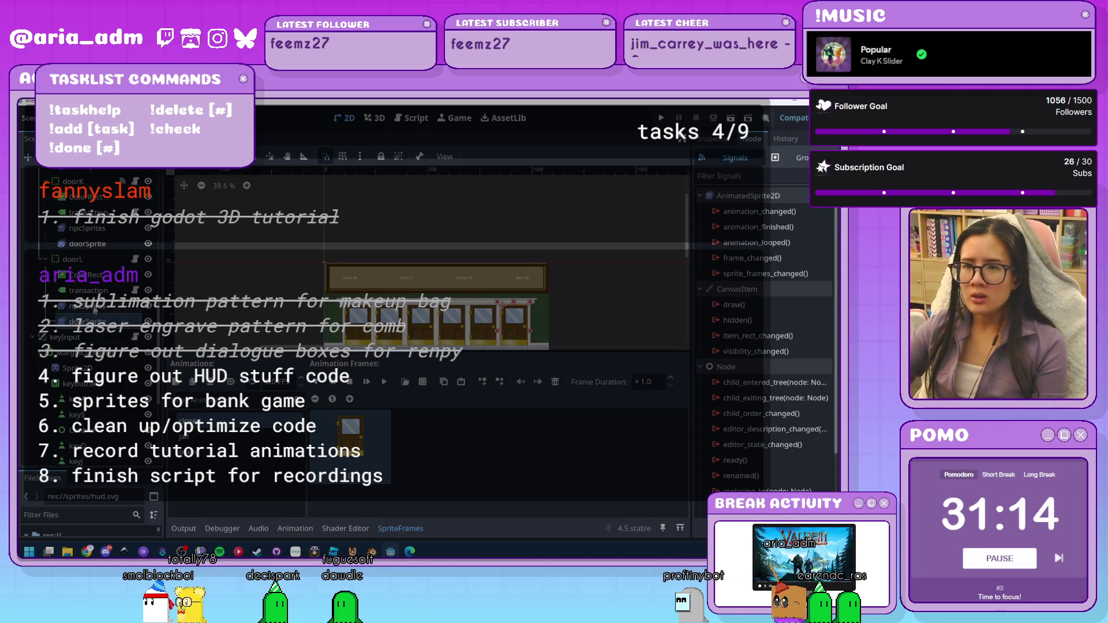
scroll(96, 310, "down", 5)
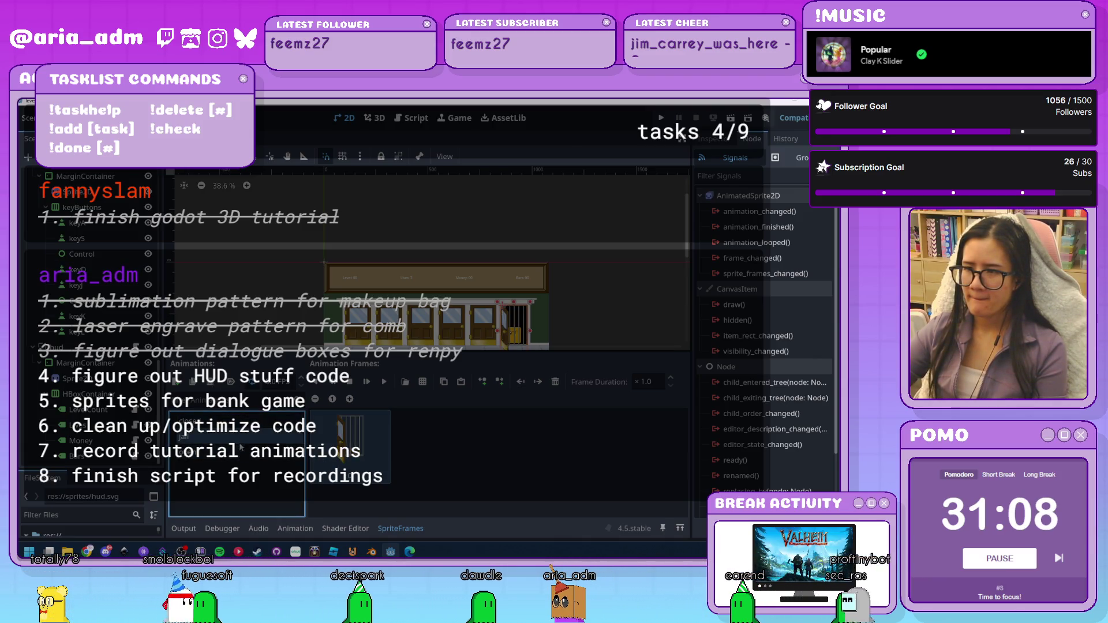
scroll(264, 305, "down", 3)
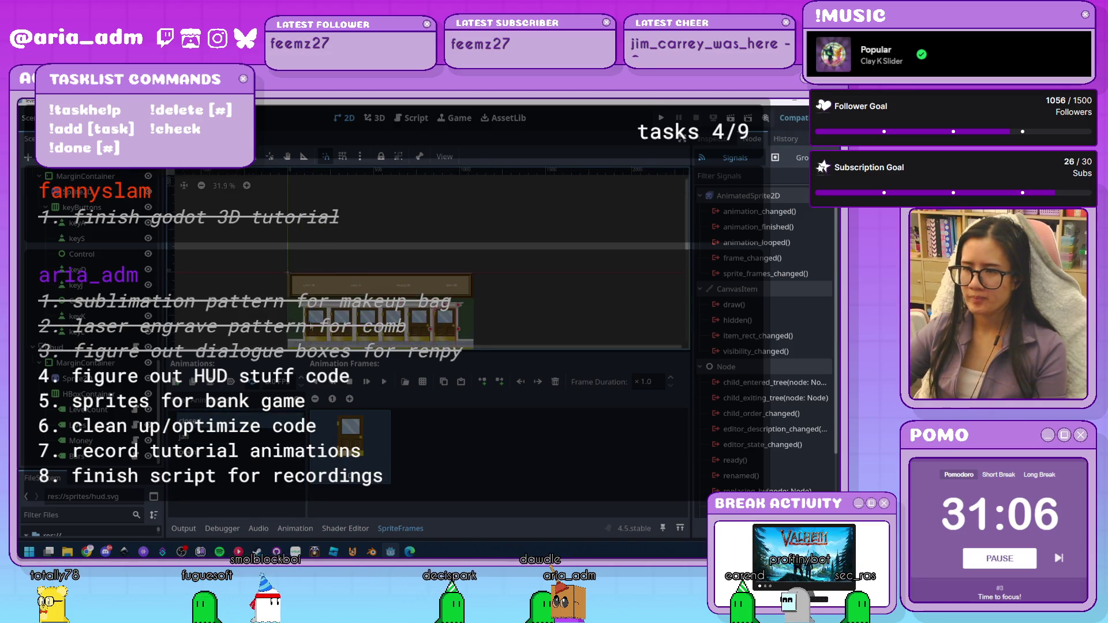
scroll(307, 358, "up", 4)
scroll(533, 295, "up", 1)
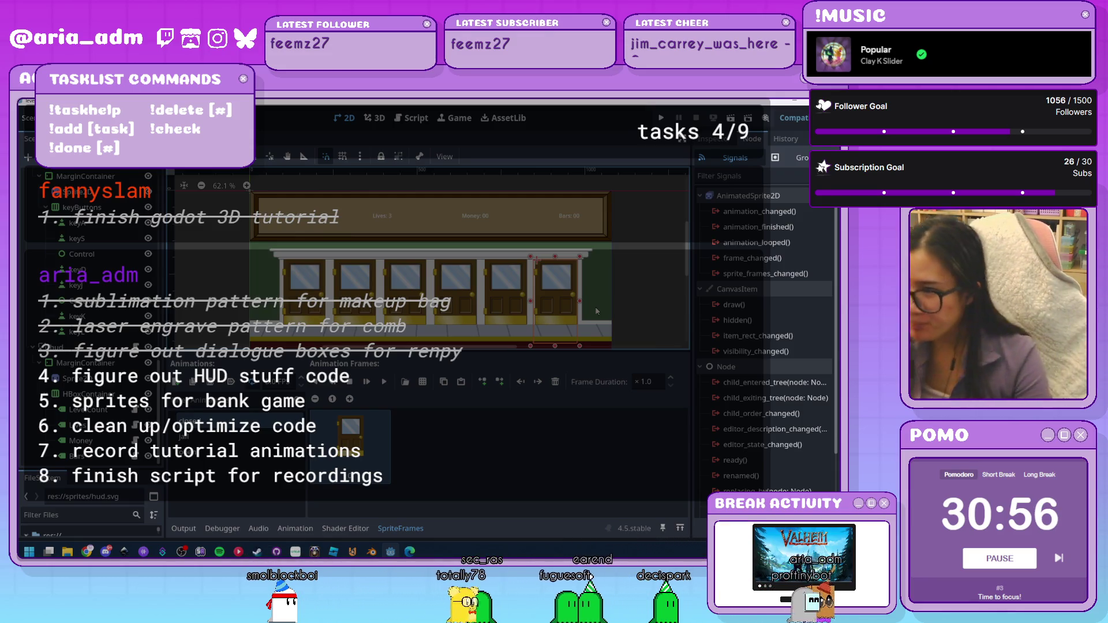
scroll(514, 287, "down", 2)
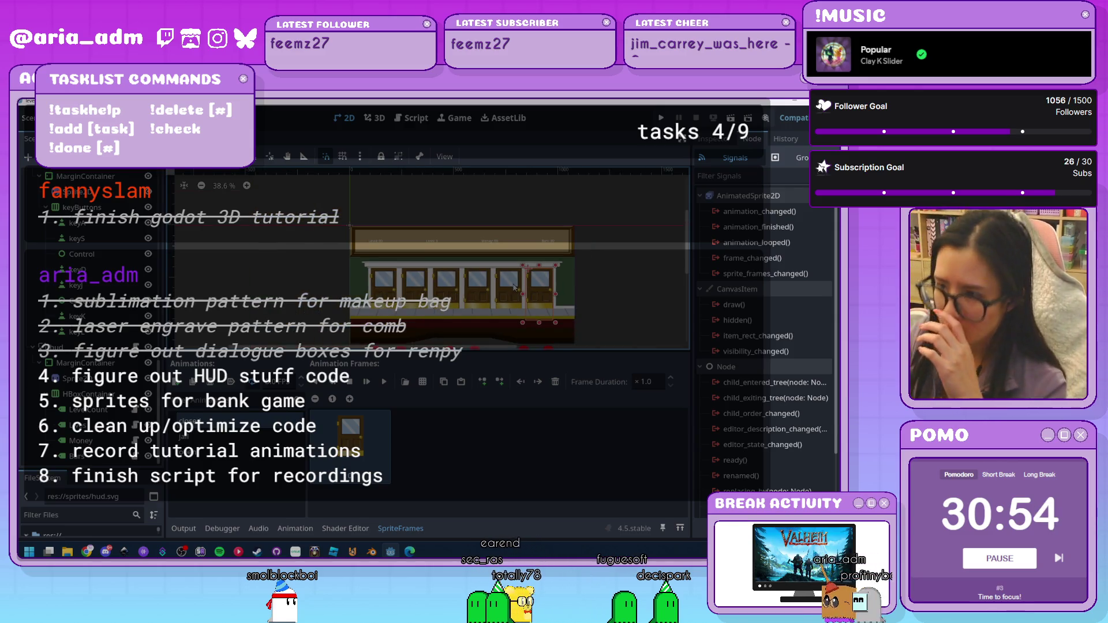
scroll(514, 288, "up", 2)
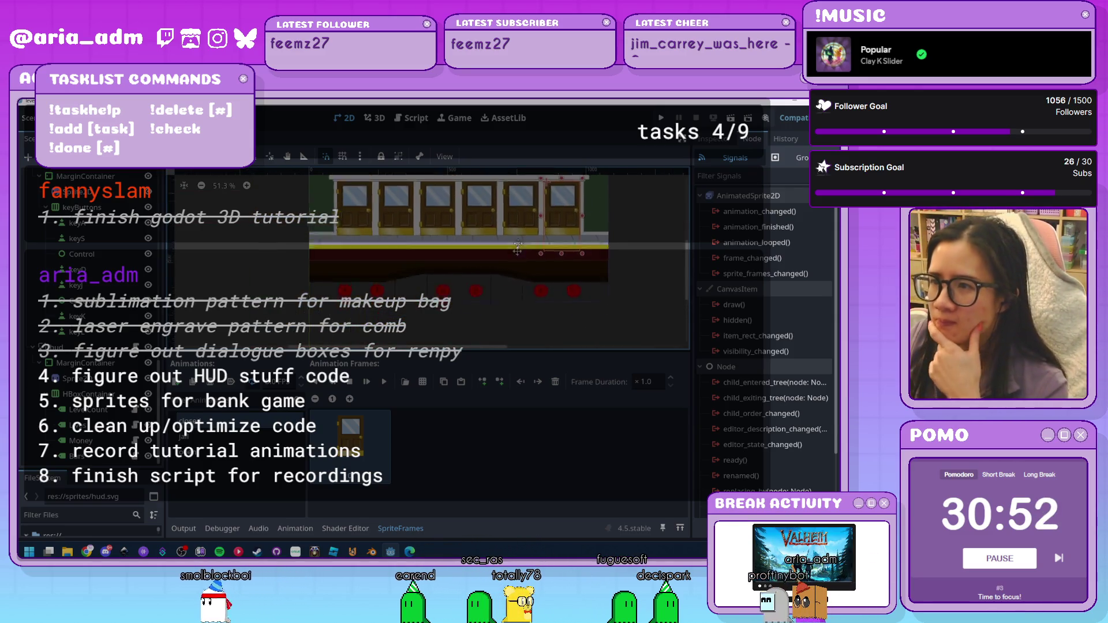
scroll(518, 248, "up", 1)
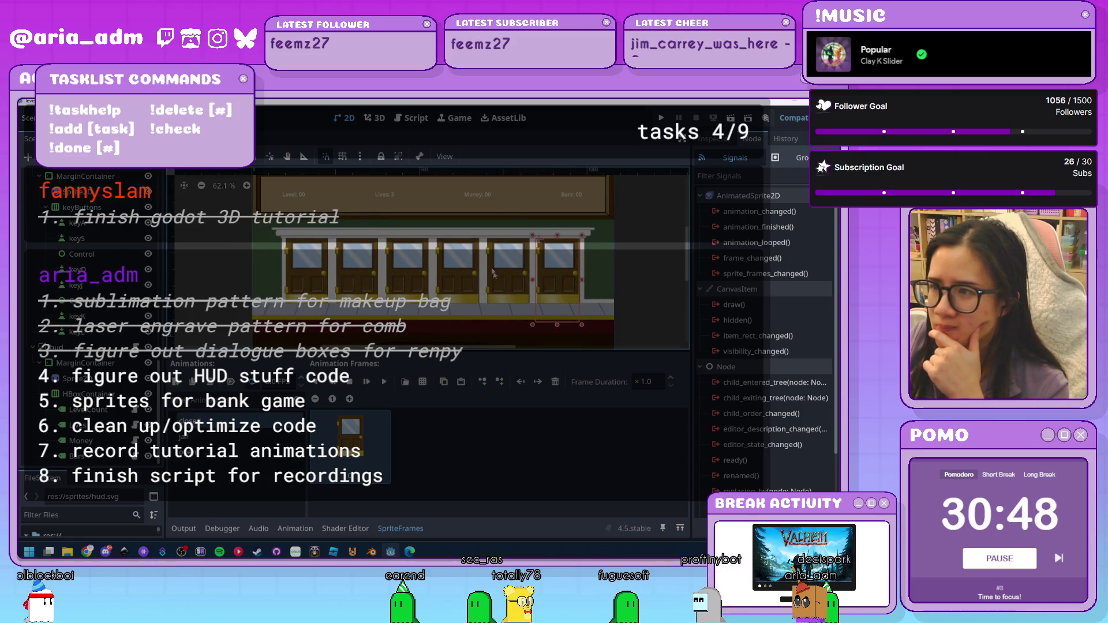
left_click_drag(494, 273, 512, 291)
scroll(513, 295, "up", 2)
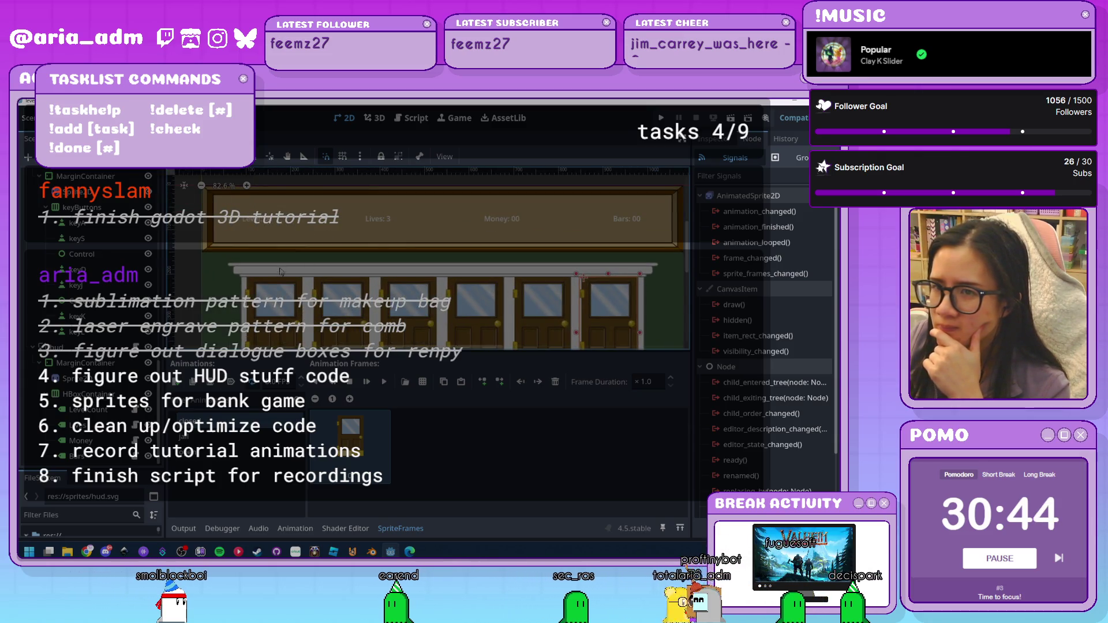
scroll(62, 227, "up", 2)
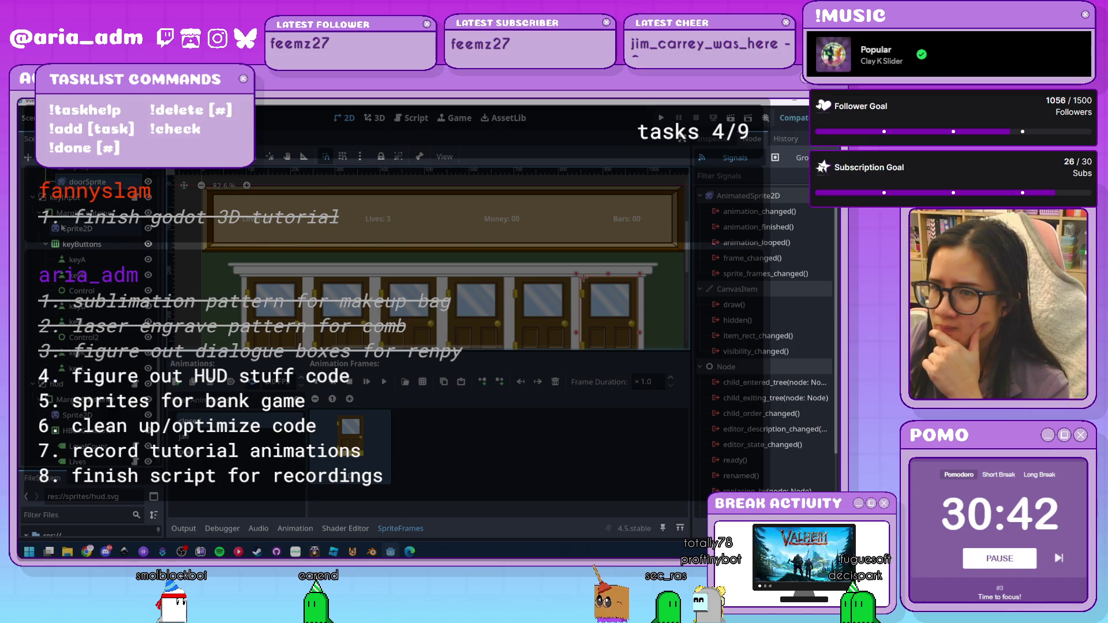
scroll(88, 245, "down", 2)
scroll(369, 294, "down", 2)
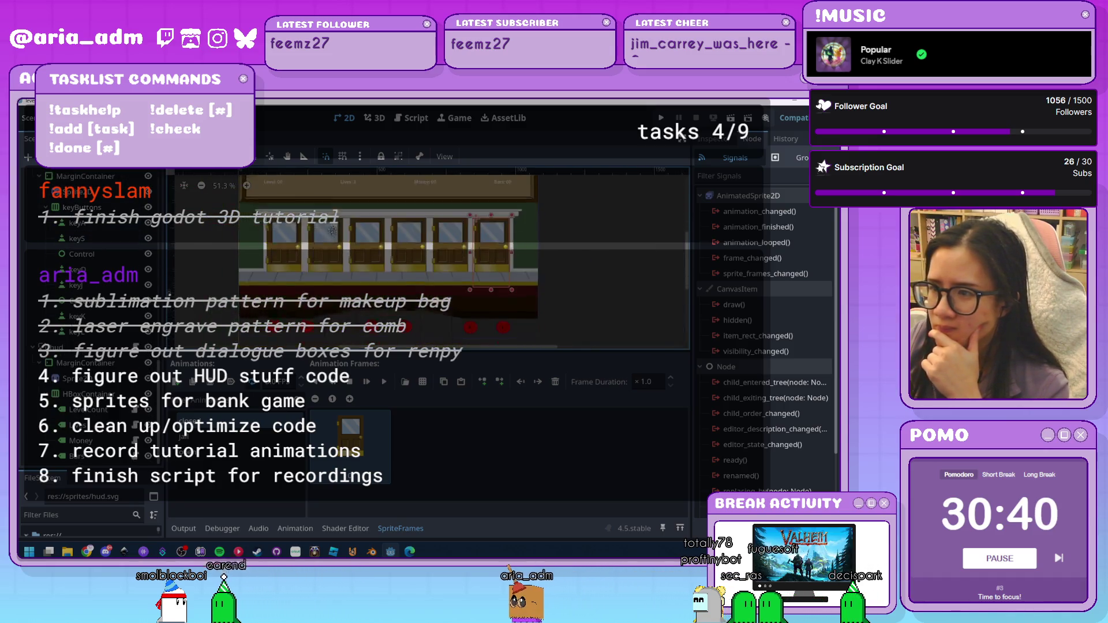
scroll(372, 300, "up", 1)
scroll(377, 310, "up", 3)
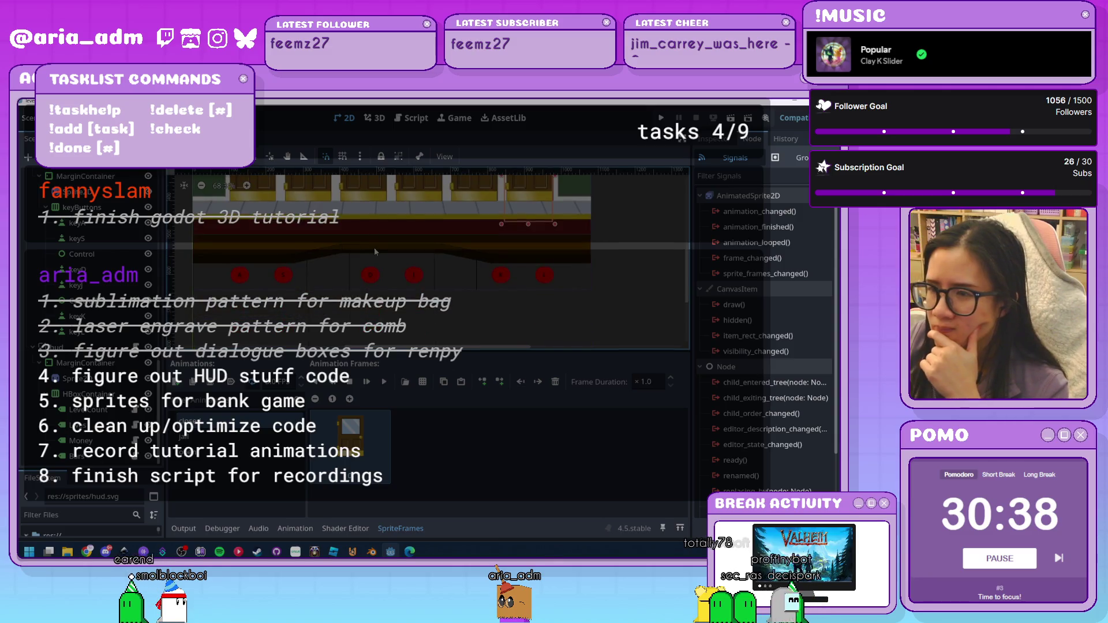
left_click_drag(377, 309, 374, 251)
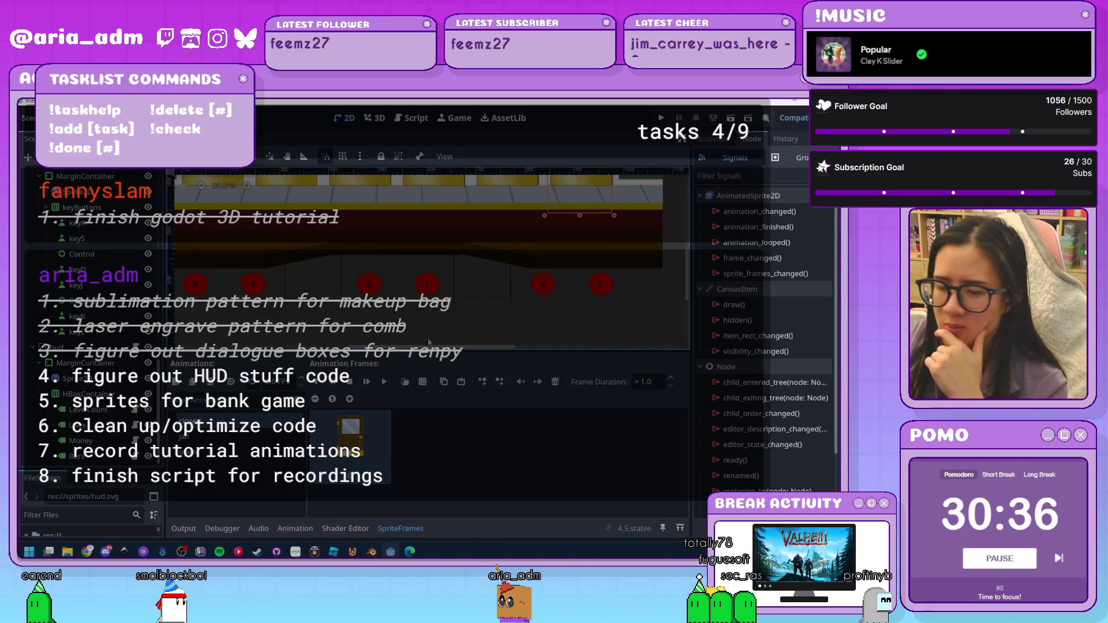
mouse_move(123, 551)
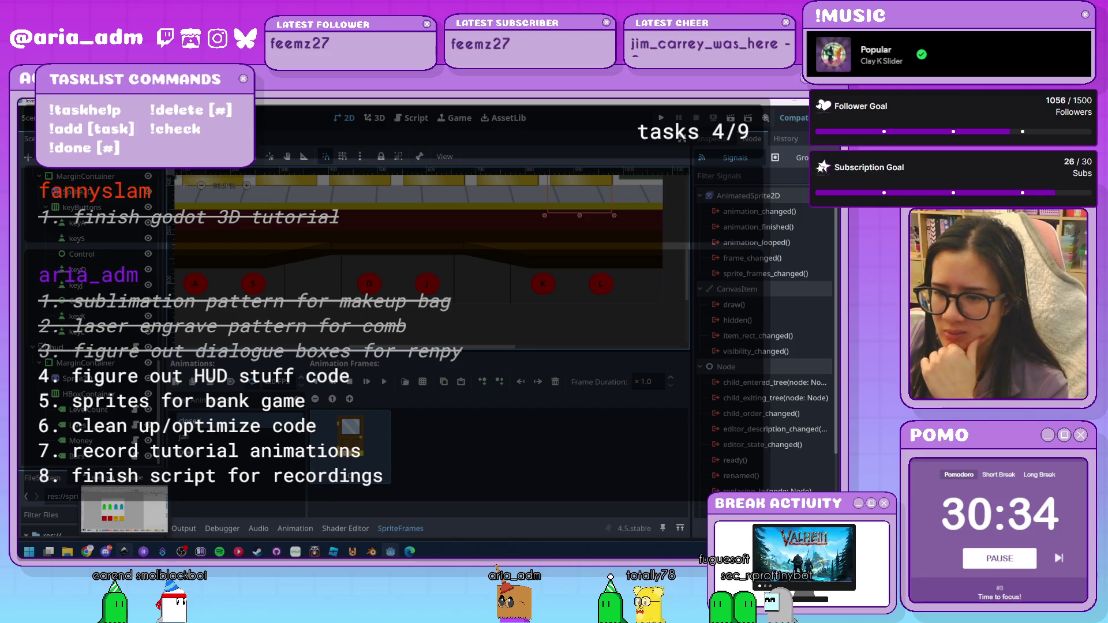
In Inkscape, create a new blank document via File > New, then return to Godot
left_click(163, 492)
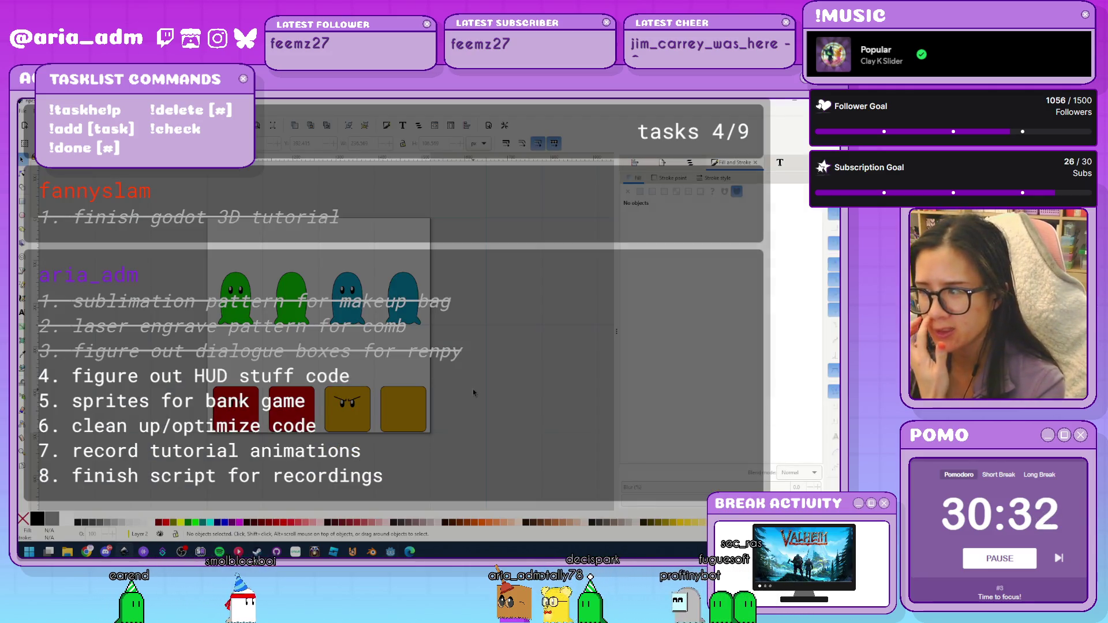
left_click(23, 110)
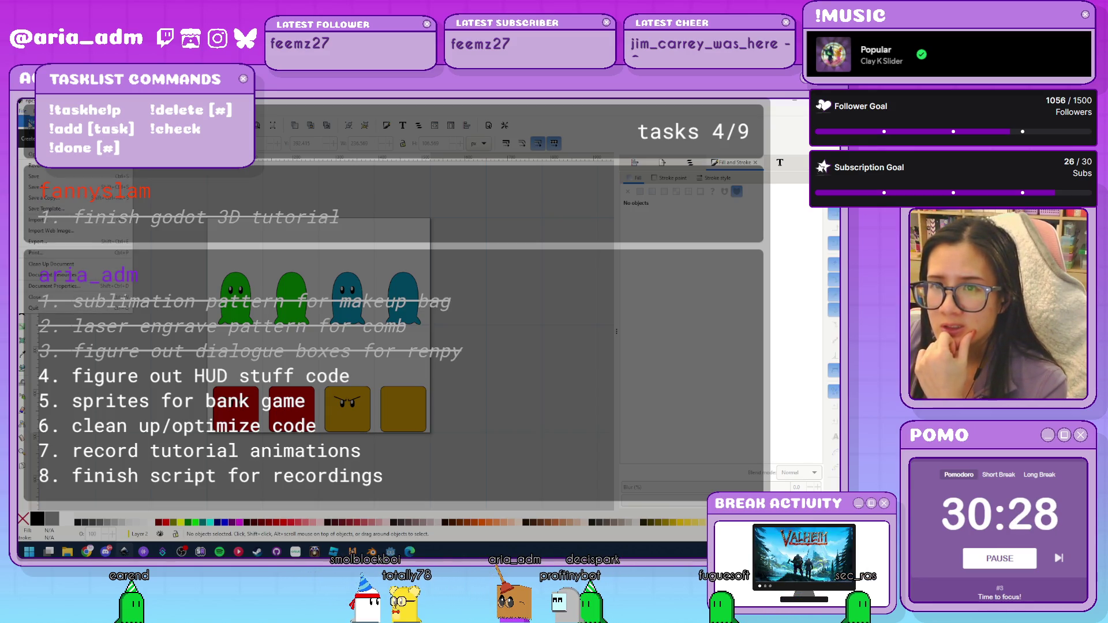
left_click(30, 123)
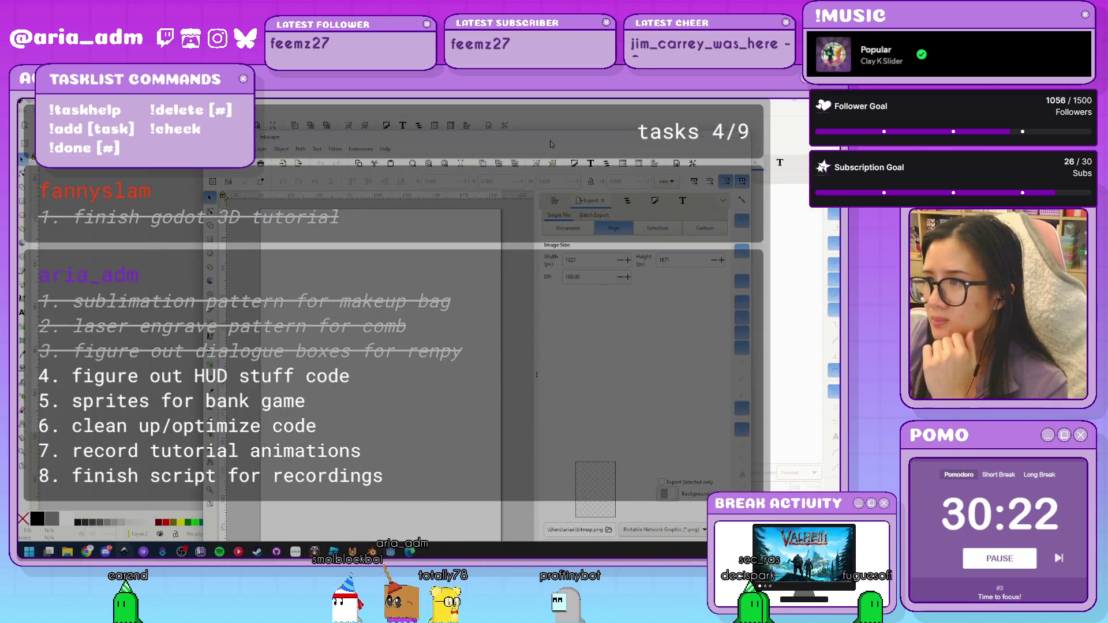
key("alt+Tab")
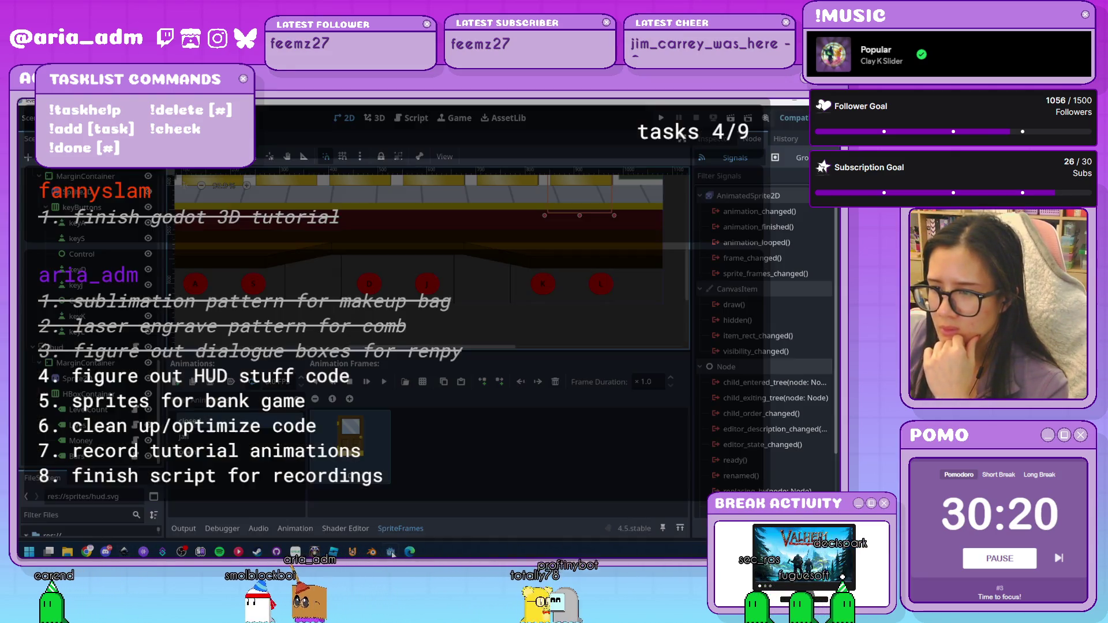
Read keyA's Transform Size of 50 × 44 px in the Inspector, then go back to Inkscape
left_click(195, 284)
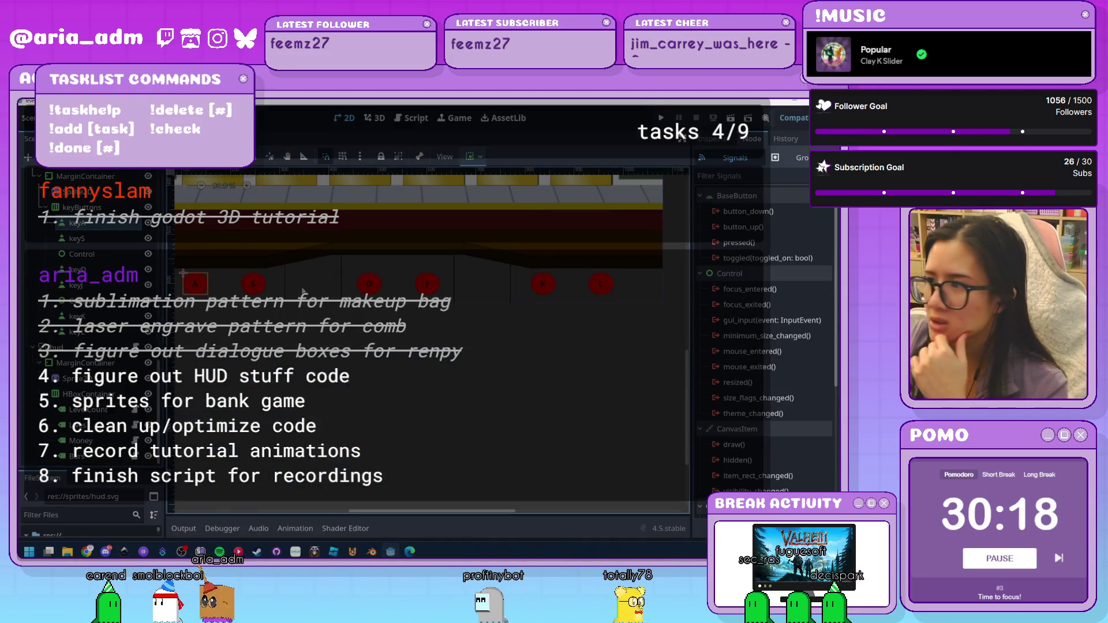
left_click(709, 138)
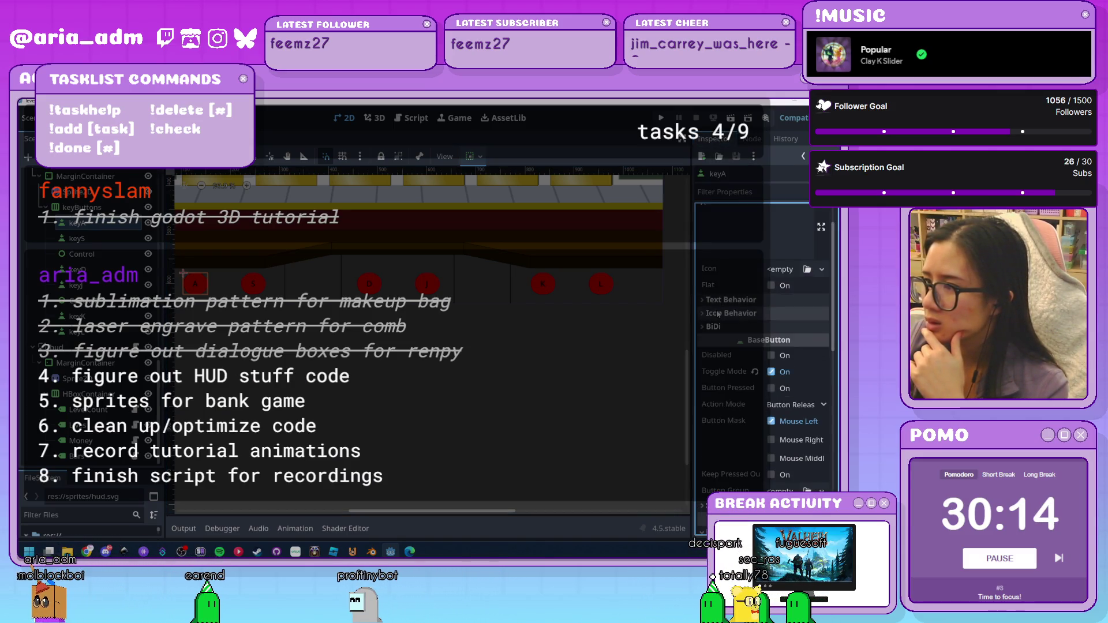
scroll(717, 311, "down", 5)
scroll(719, 314, "down", 5)
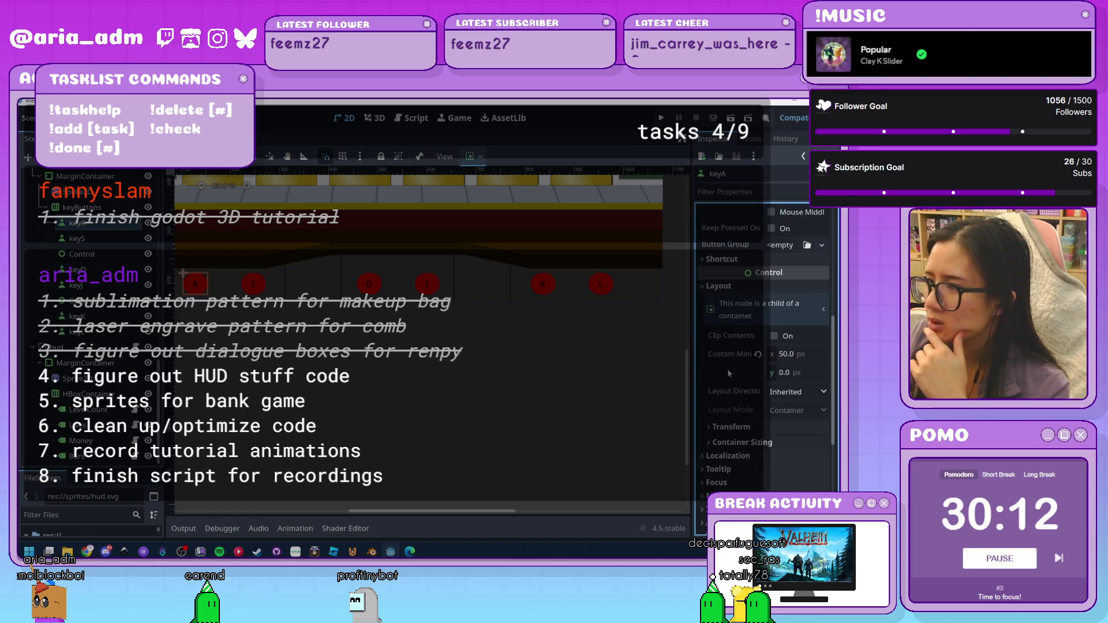
scroll(728, 369, "down", 2)
left_click(729, 386)
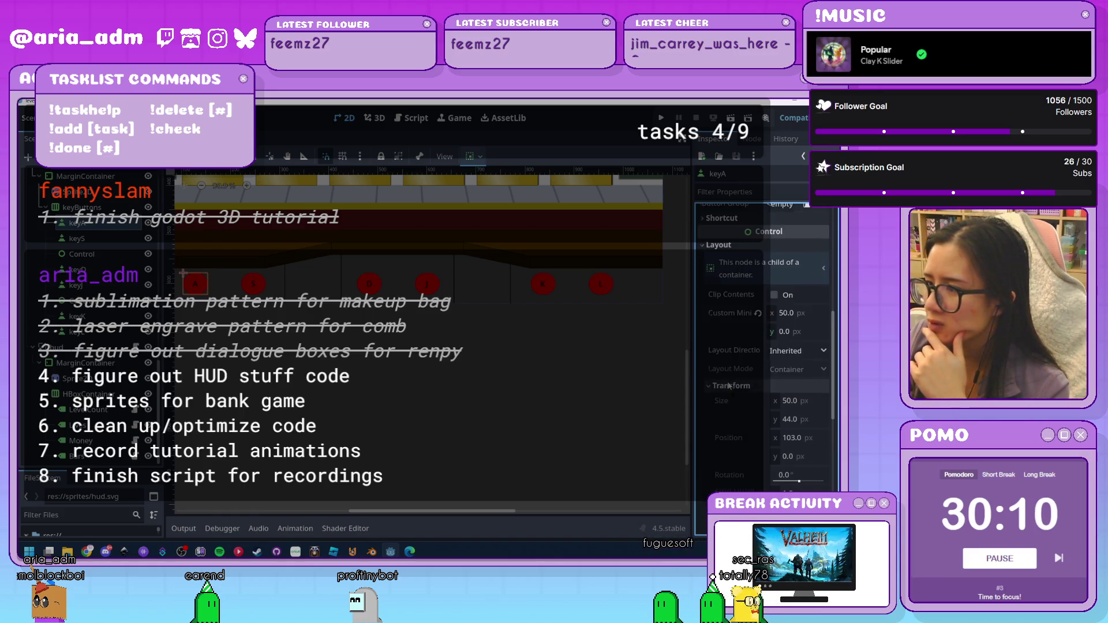
scroll(728, 383, "down", 2)
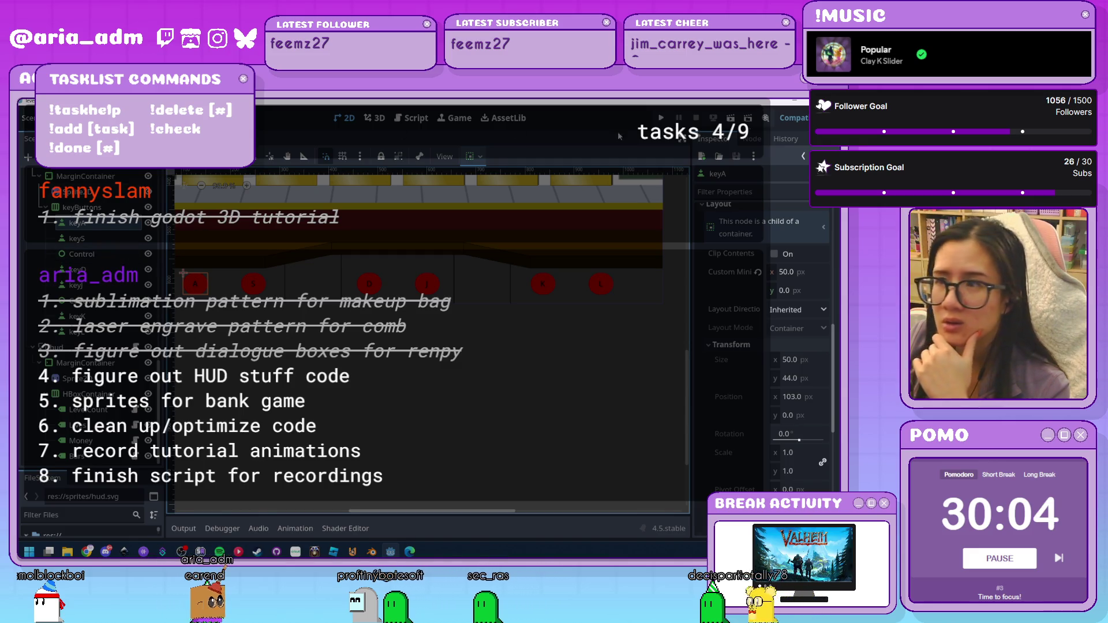
left_click(797, 101)
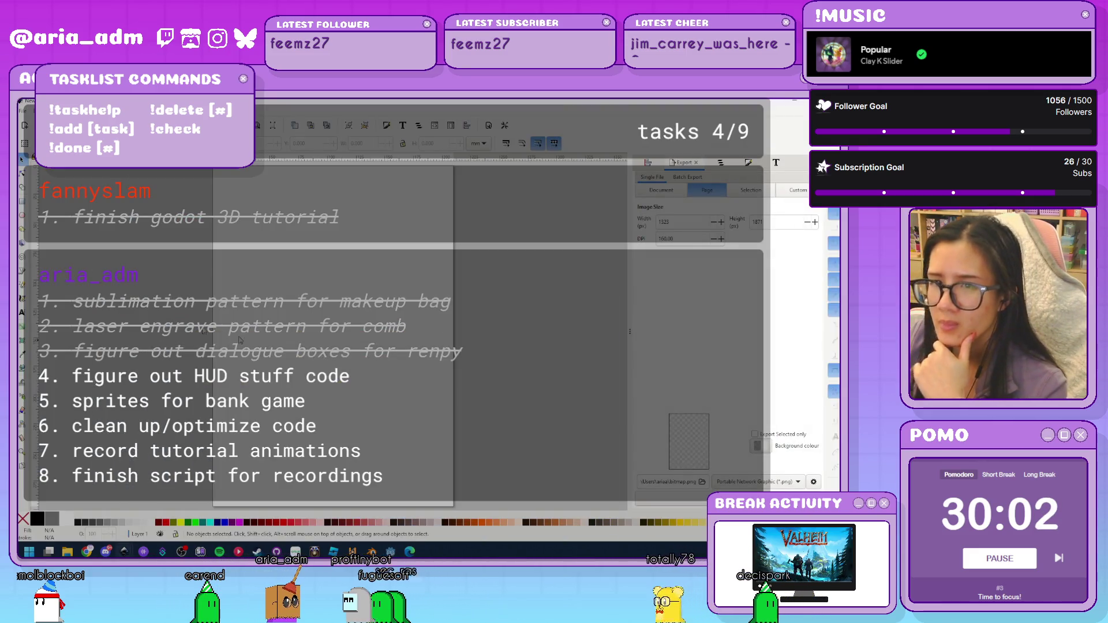
Draw a circle near the top of the page and fill it dark red
left_click(23, 215)
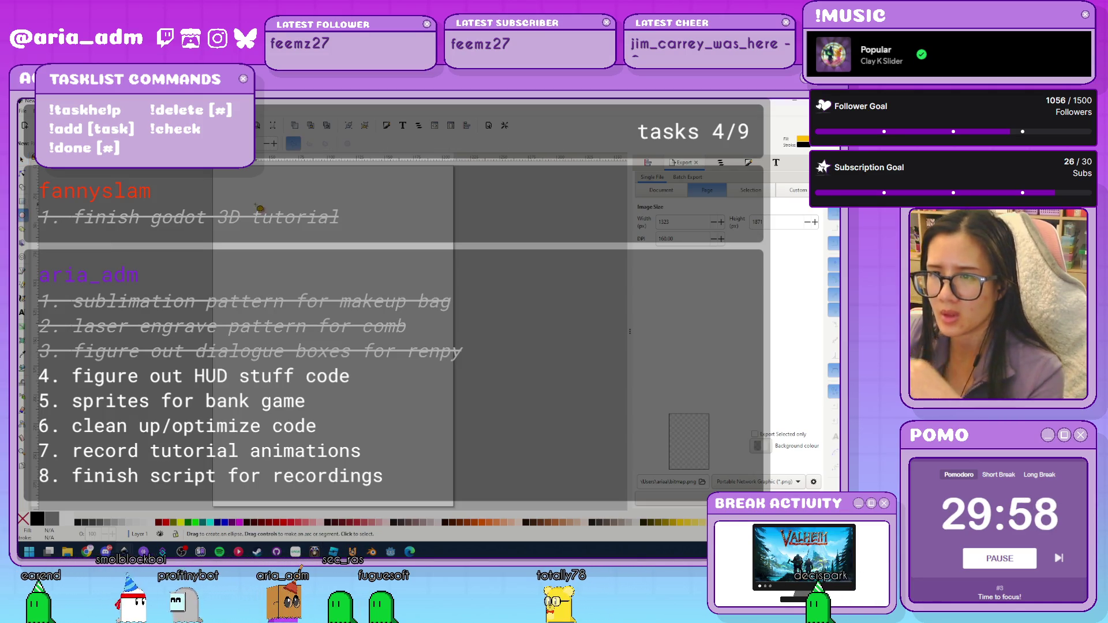
left_click_drag(249, 201, 291, 244)
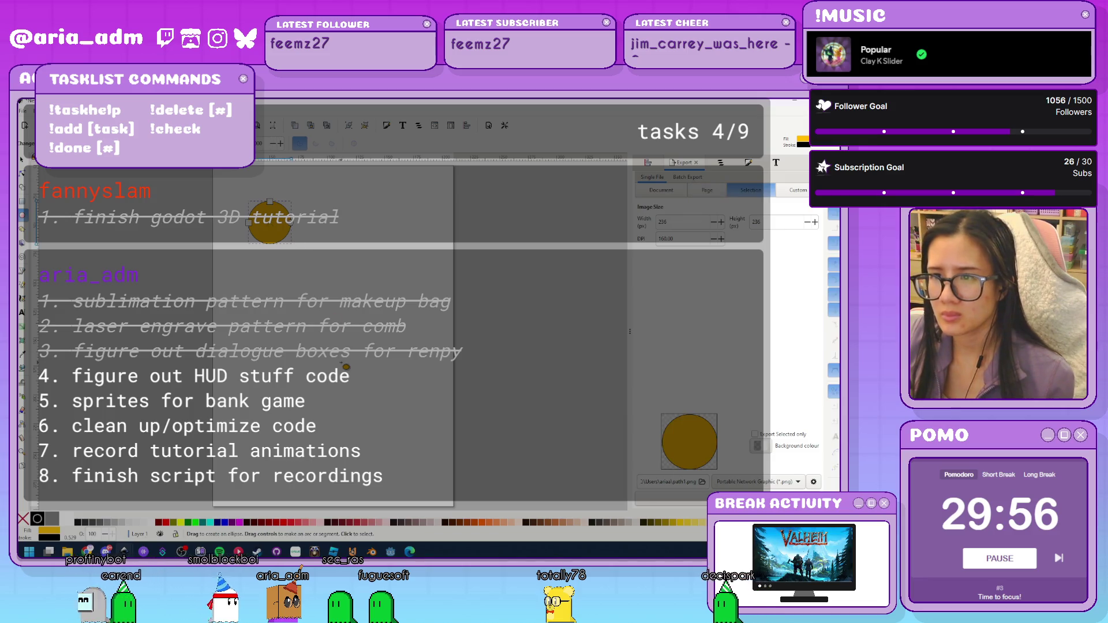
scroll(274, 331, "up", 4)
scroll(274, 330, "up", 3)
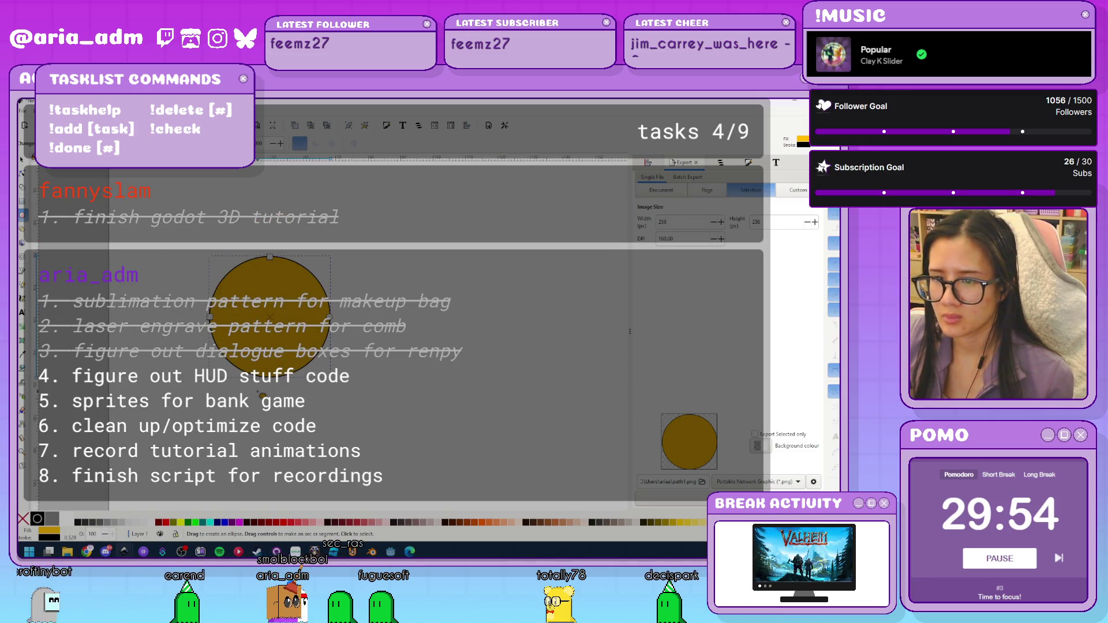
left_click(167, 525)
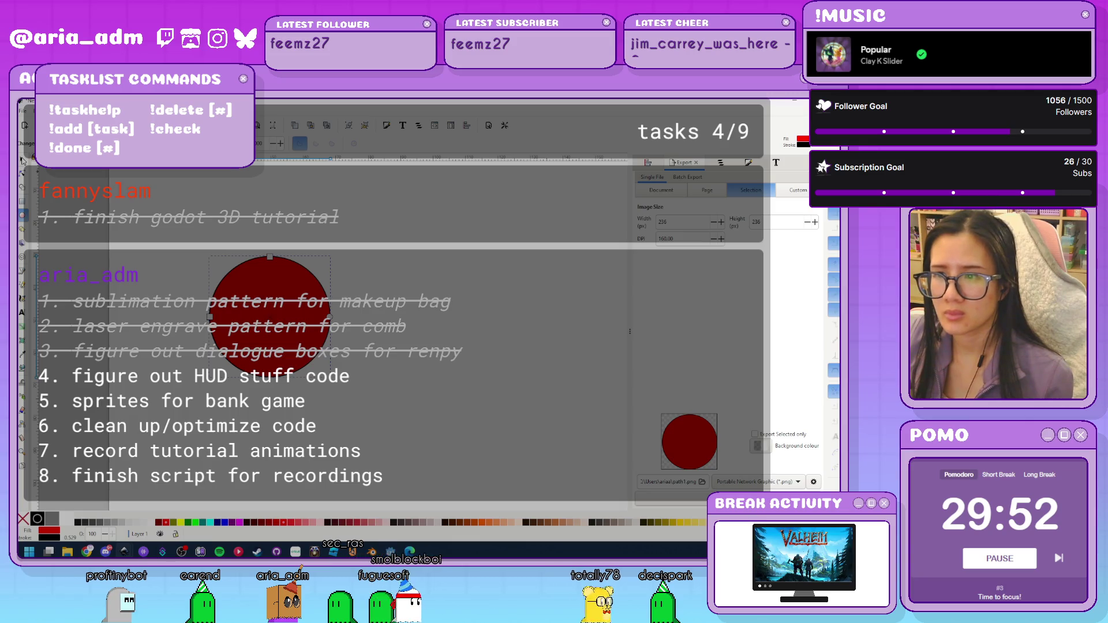
left_click(438, 334)
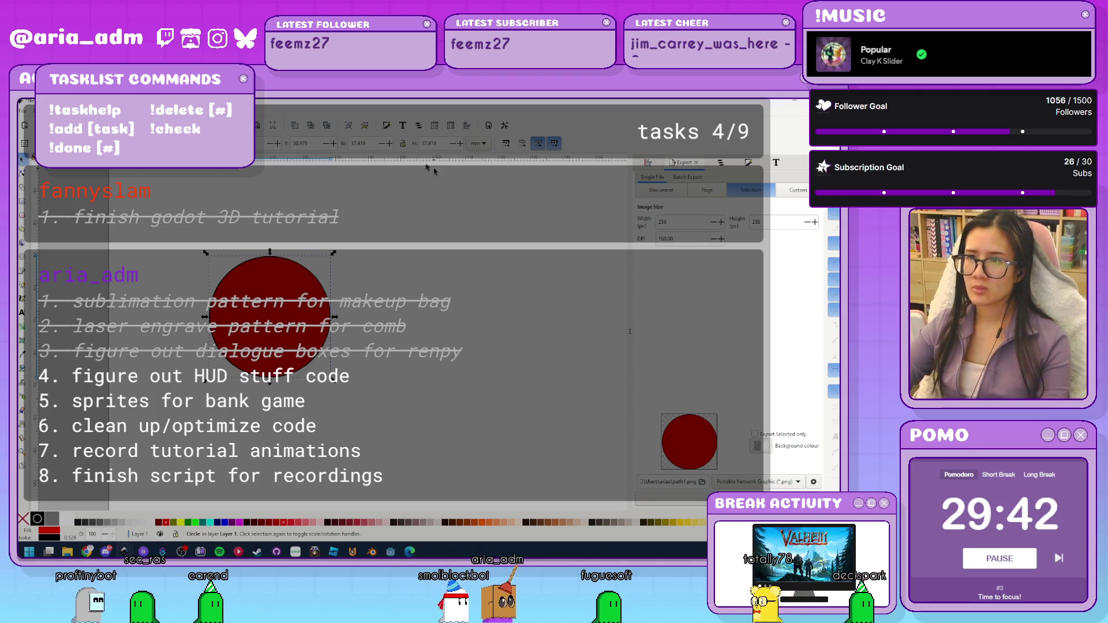
key("Escape")
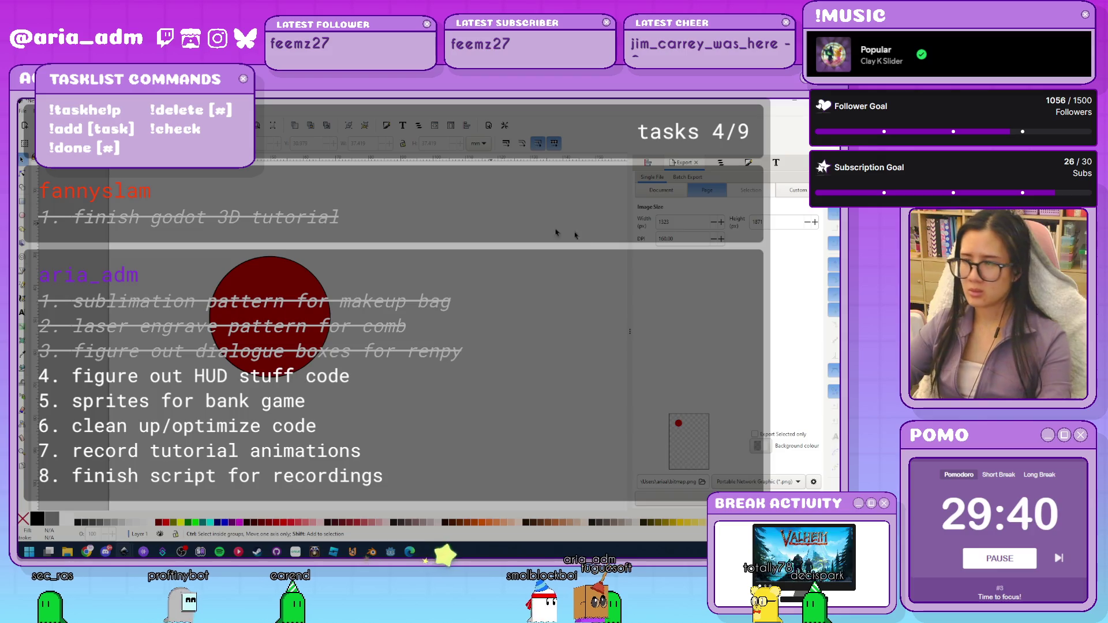
Set the page to px units, scale 1, width 100 and height 600
key("ctrl+shift+d")
left_click(505, 255)
left_click(544, 290)
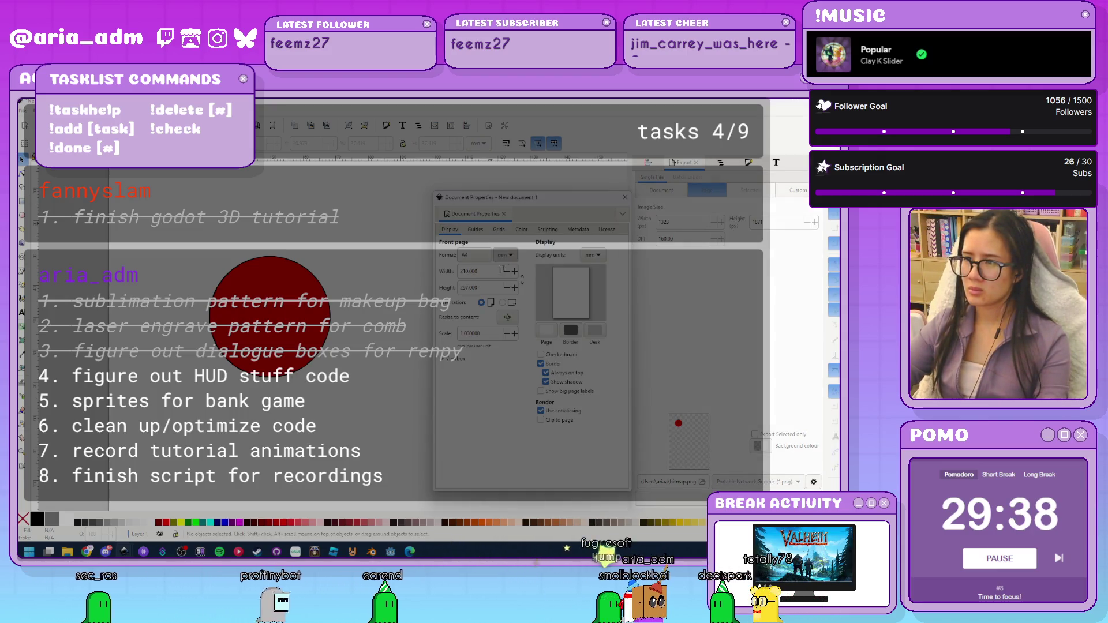
triple_click(489, 334)
type("1")
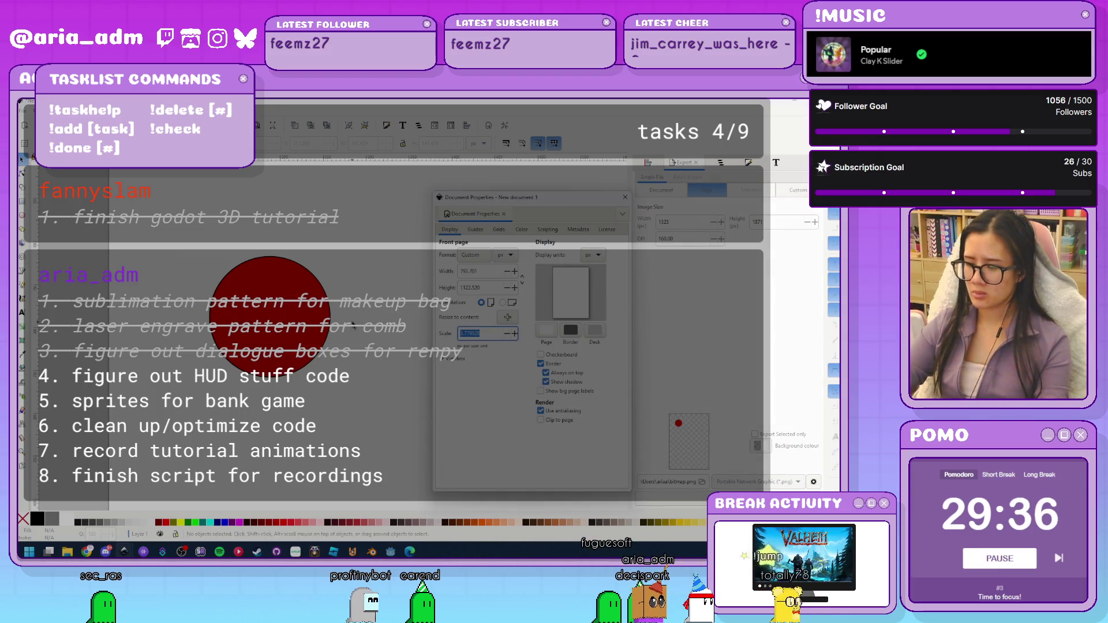
key("Return")
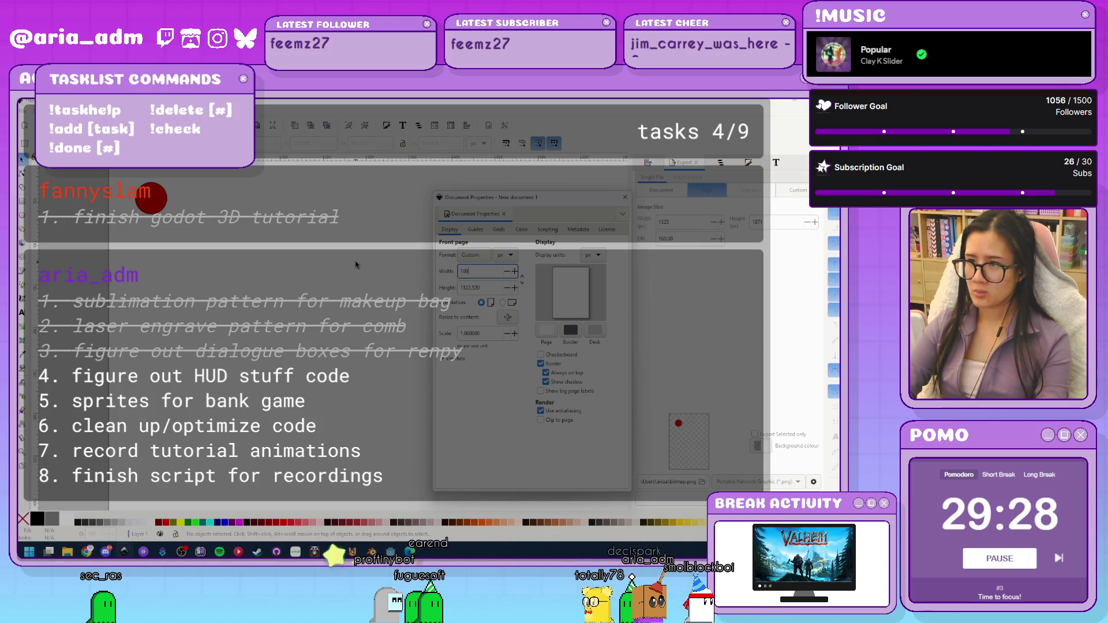
key("Tab")
type("600")
key("Return")
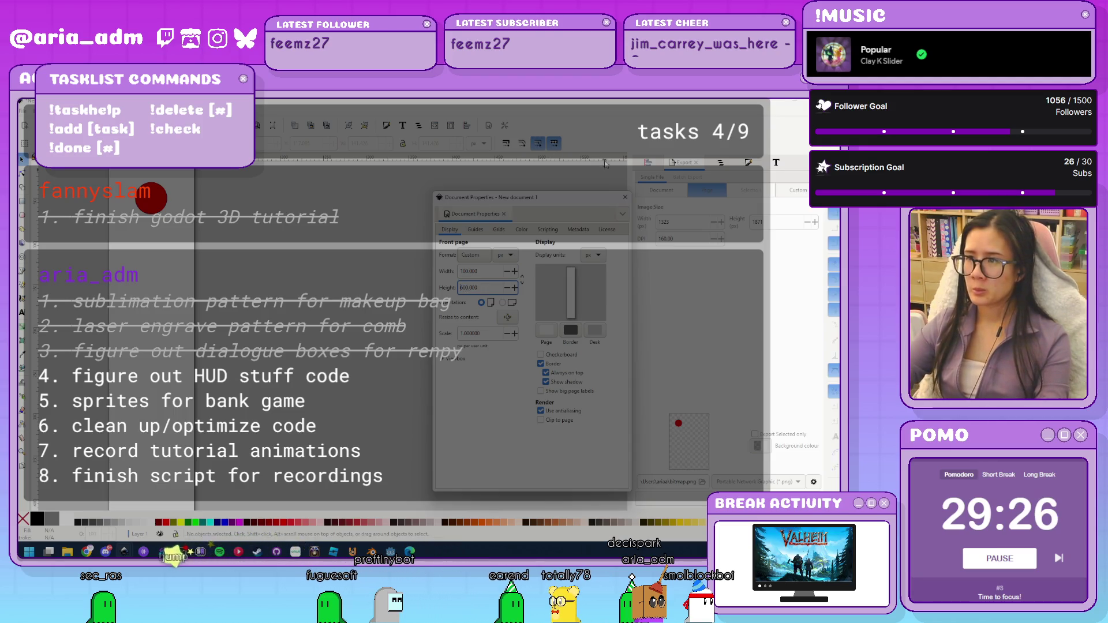
left_click(625, 198)
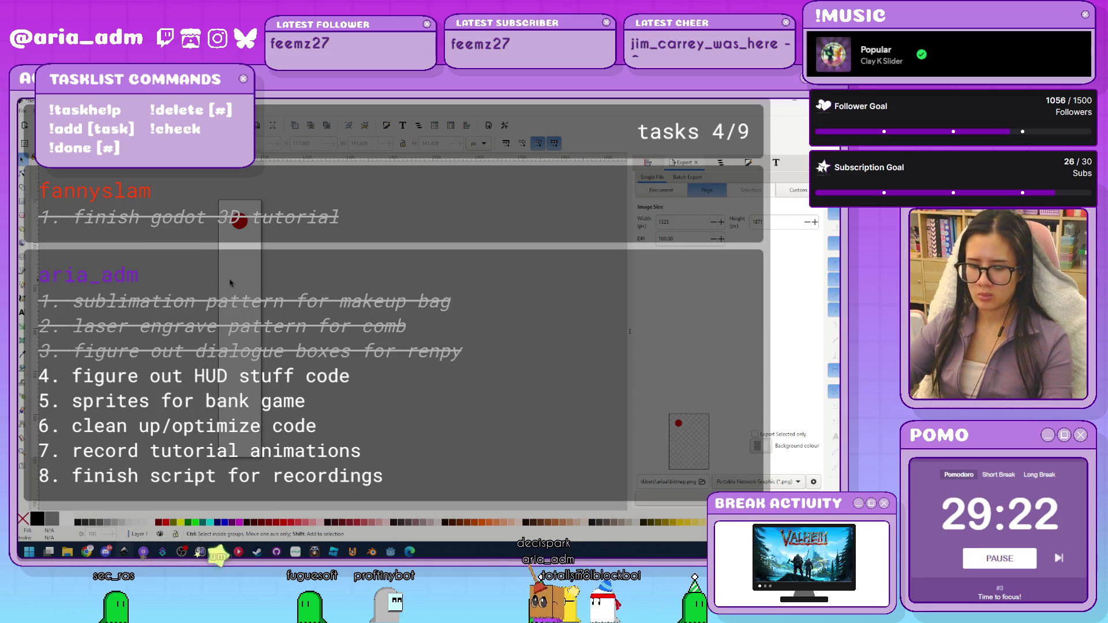
Add a rectangular grid to the document
key("ctrl+shift+d")
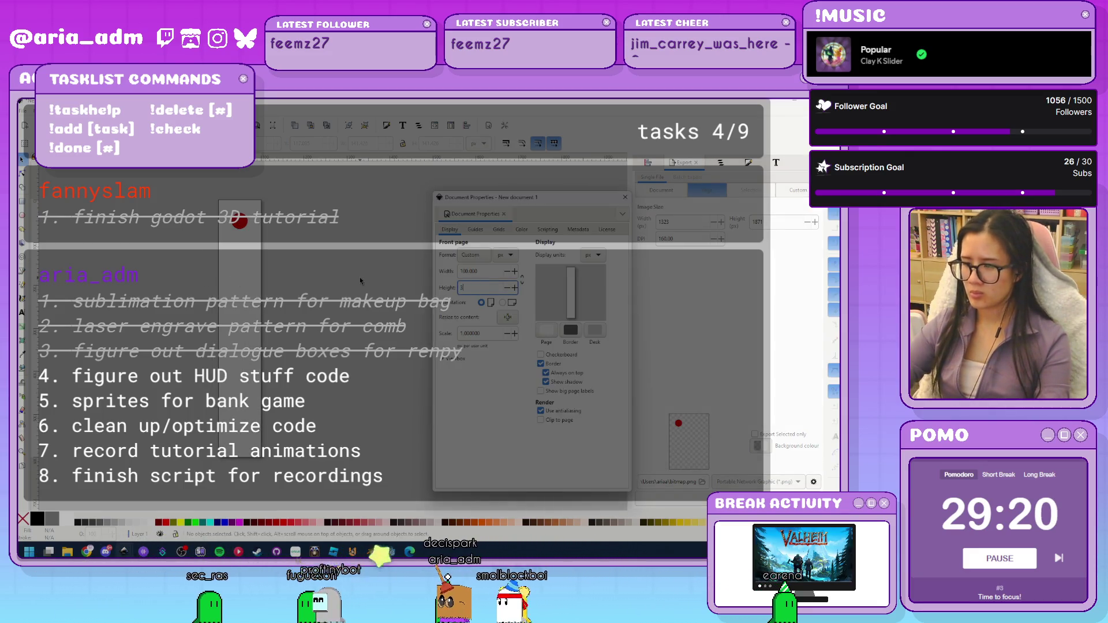
left_click(499, 229)
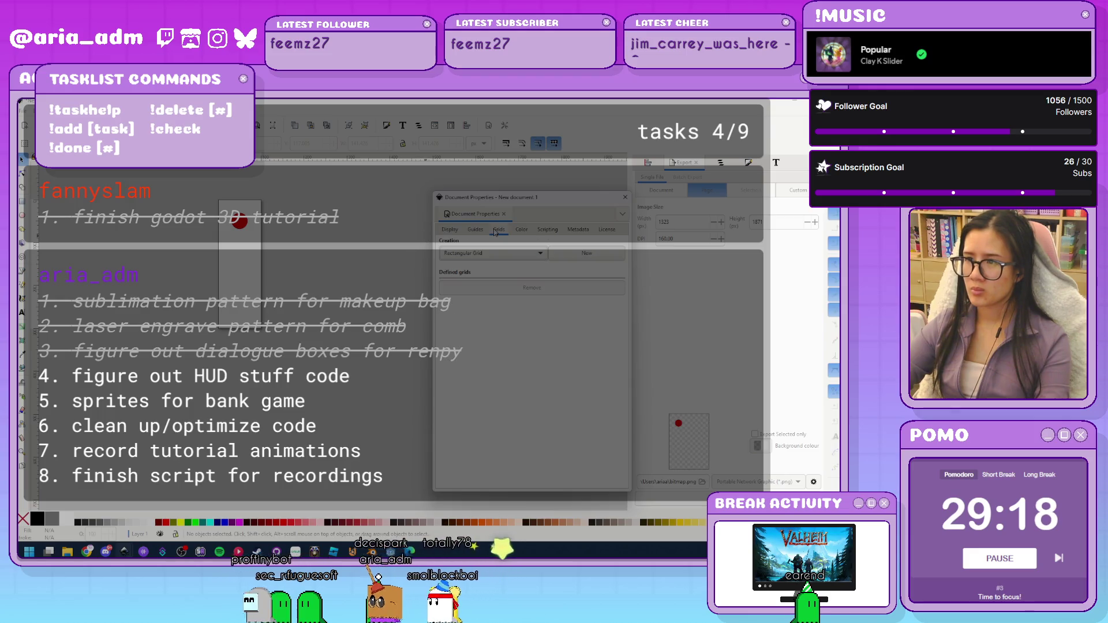
left_click(527, 257)
left_click(528, 255)
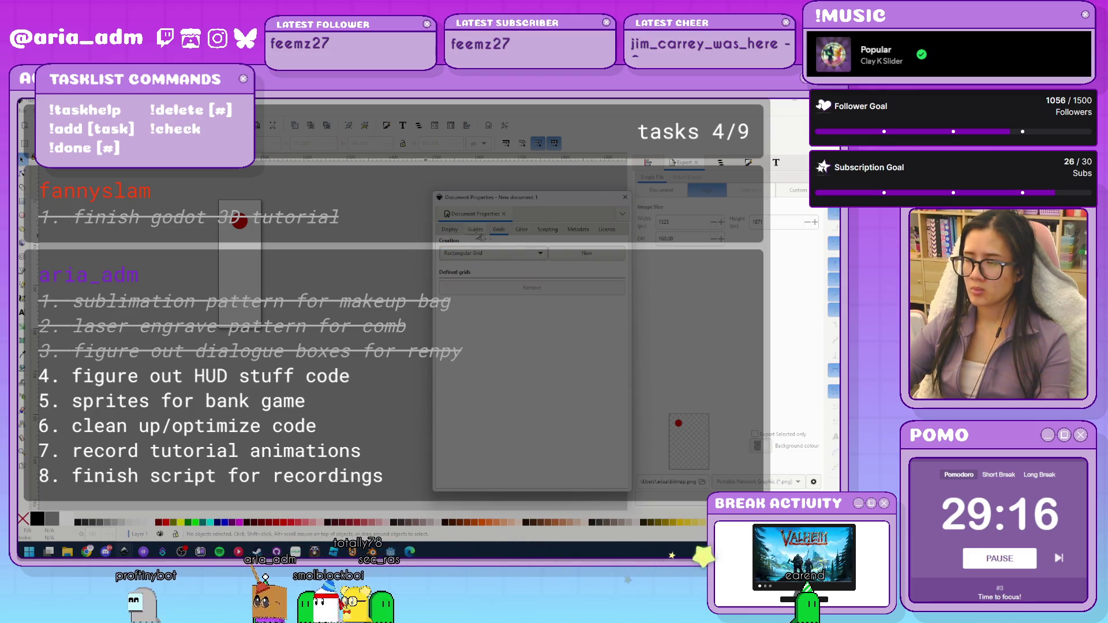
left_click(609, 257)
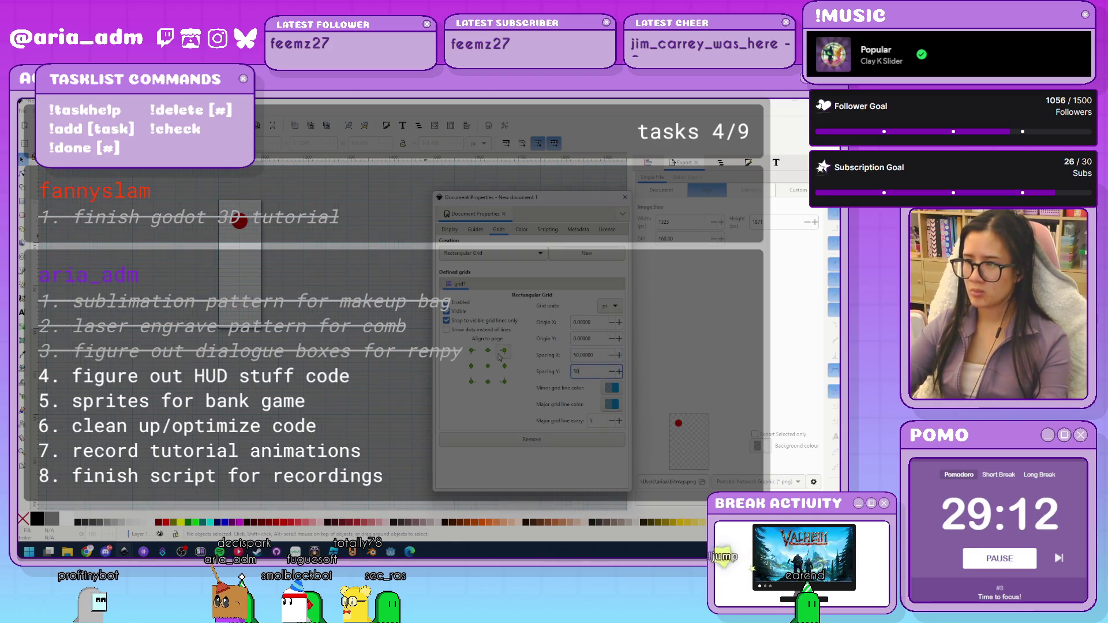
left_click(625, 197)
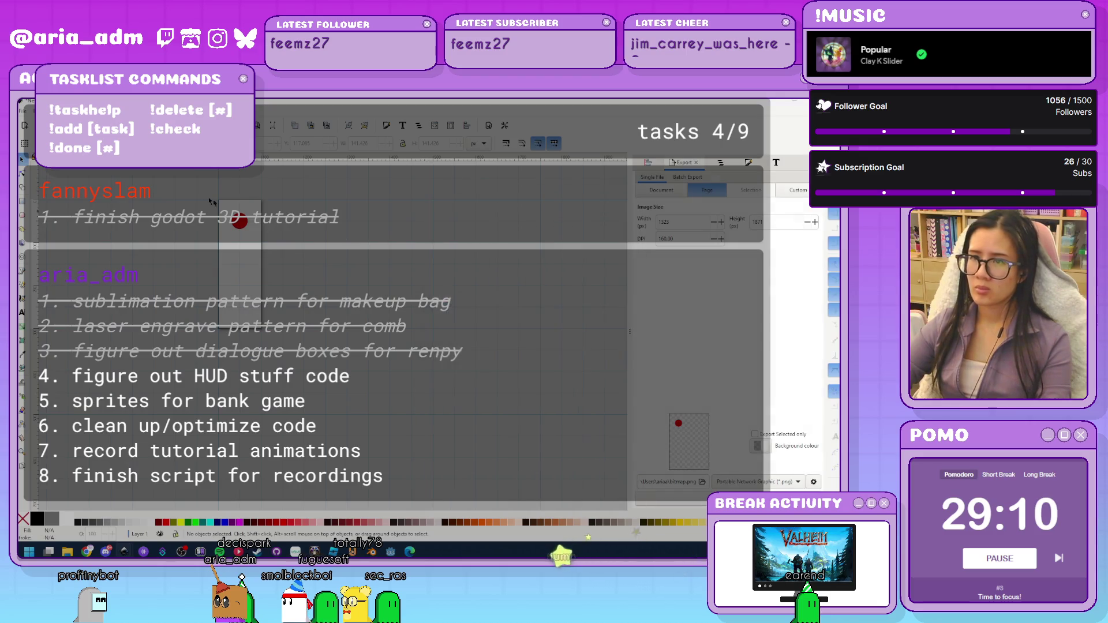
Move the red circle toward the top-left and set its width to 50
key("5")
mouse_move(253, 261)
left_mouse_down()
mouse_move(173, 212)
mouse_move(194, 223)
left_mouse_up()
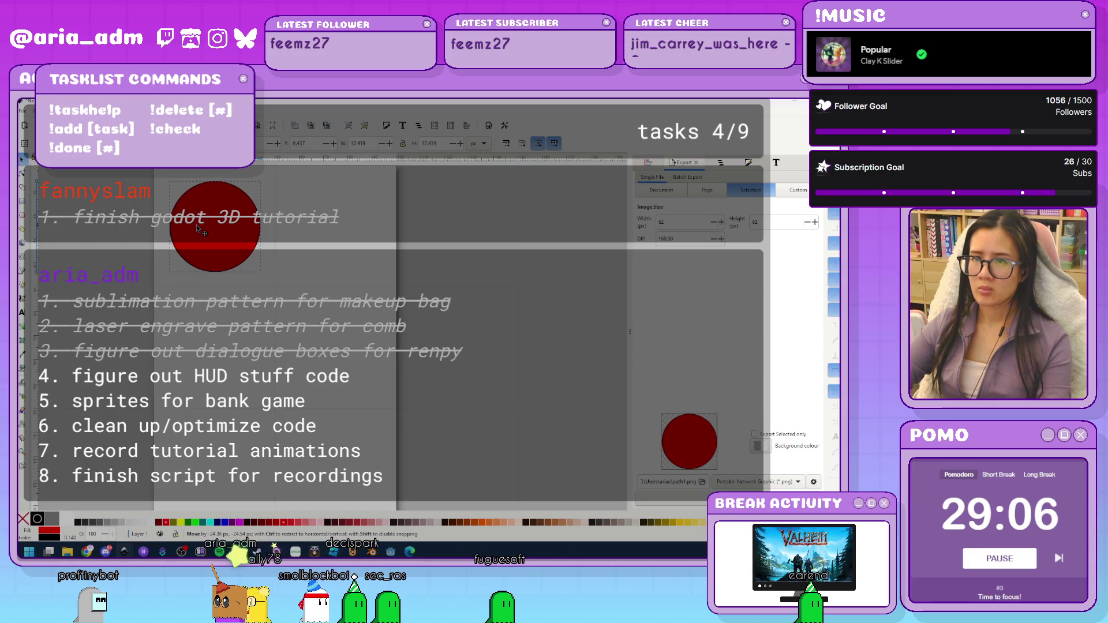
scroll(196, 227, "up", 3)
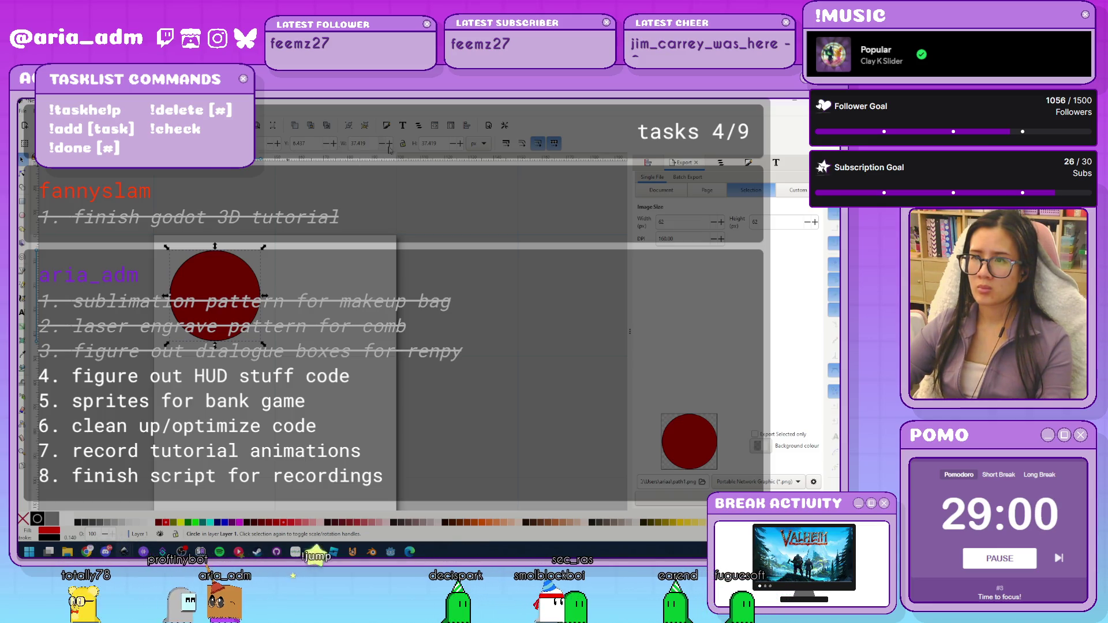
double_click(363, 143)
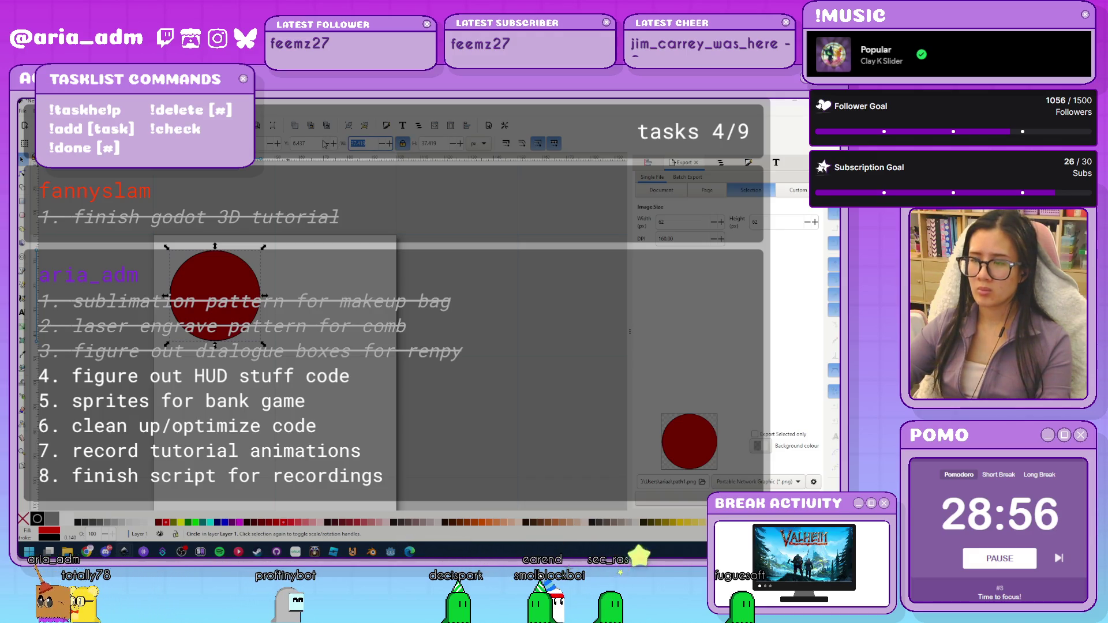
type("50")
key("Return")
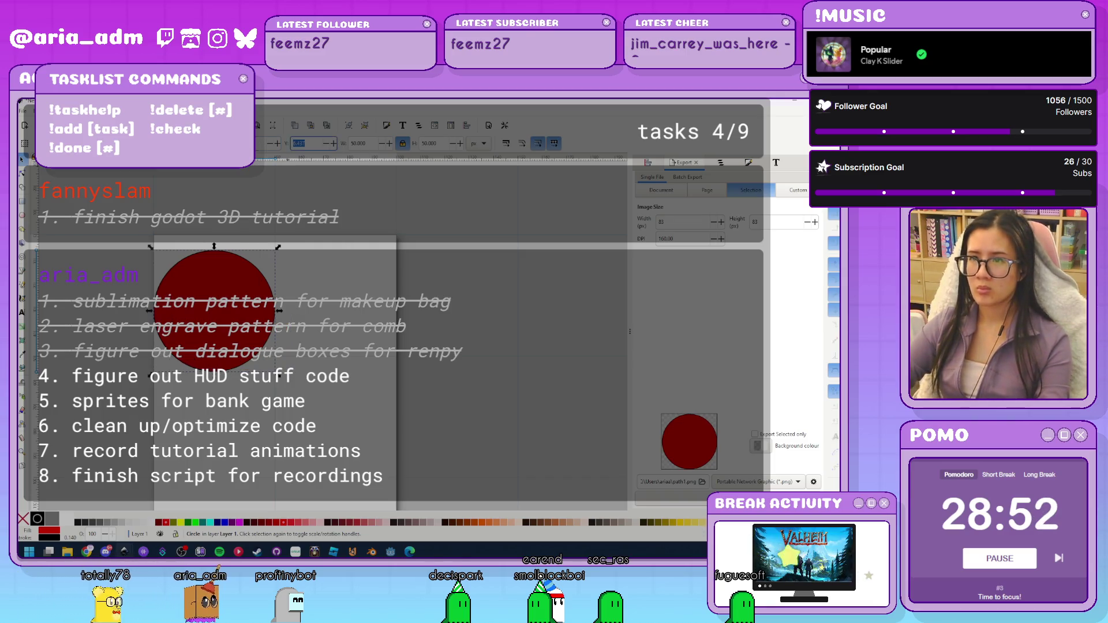
Snap the circle into the page's top-left corner and shrink it to about 95%
left_click_drag(220, 309, 205, 295)
scroll(205, 295, "up", 1)
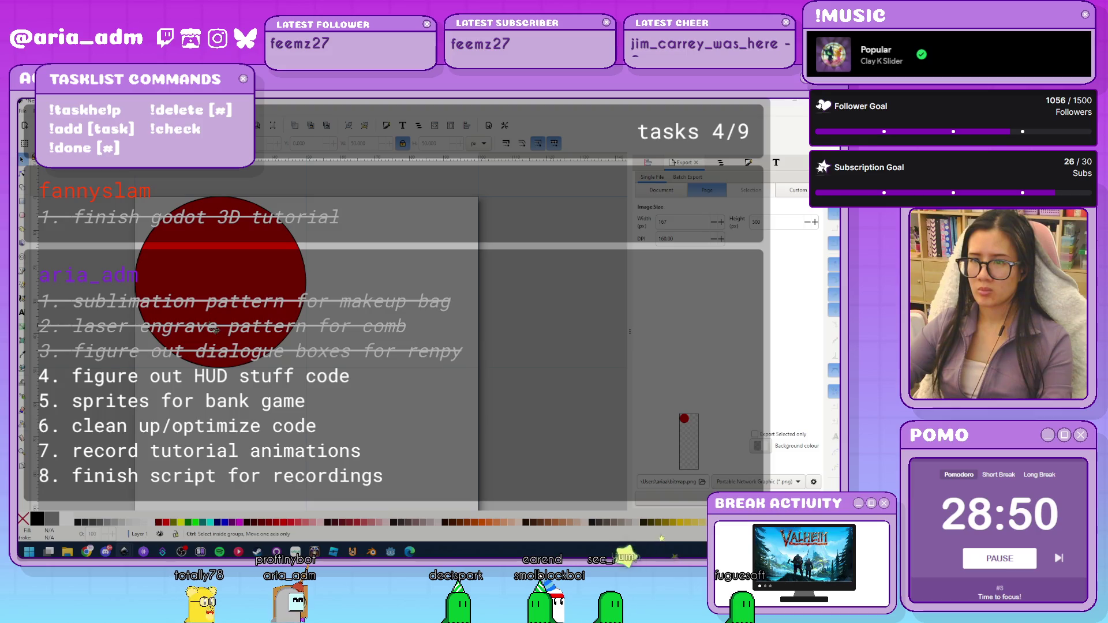
scroll(249, 361, "up", 2)
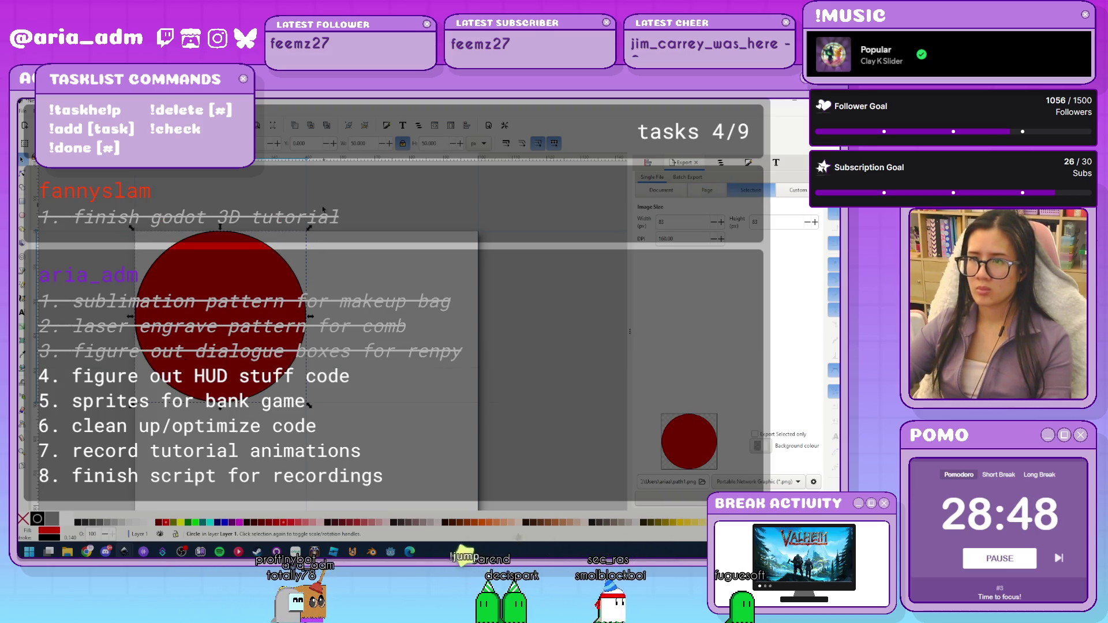
left_click_drag(310, 229, 331, 239)
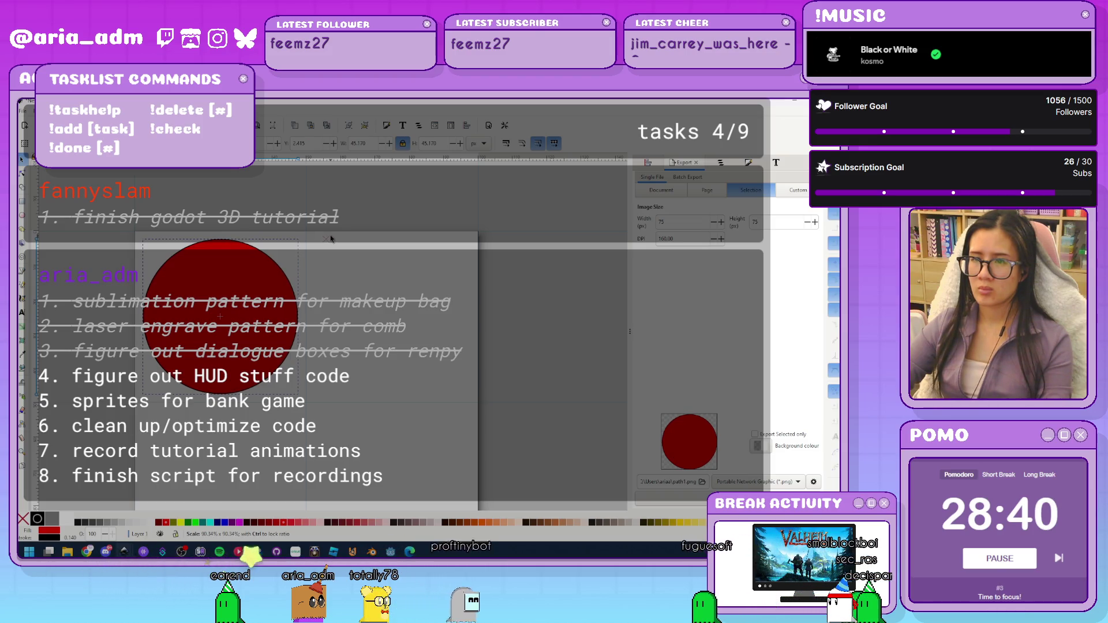
key("Escape")
scroll(236, 339, "up", 1)
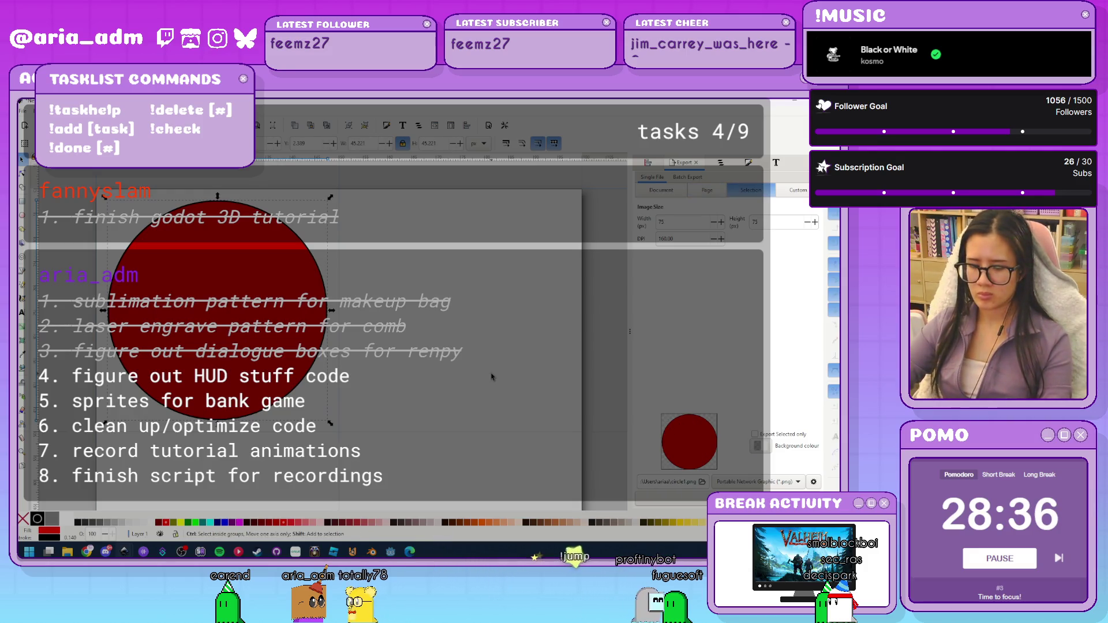
Switch the circle's fill to a radial gradient with one fully opaque white stop
left_click(748, 163)
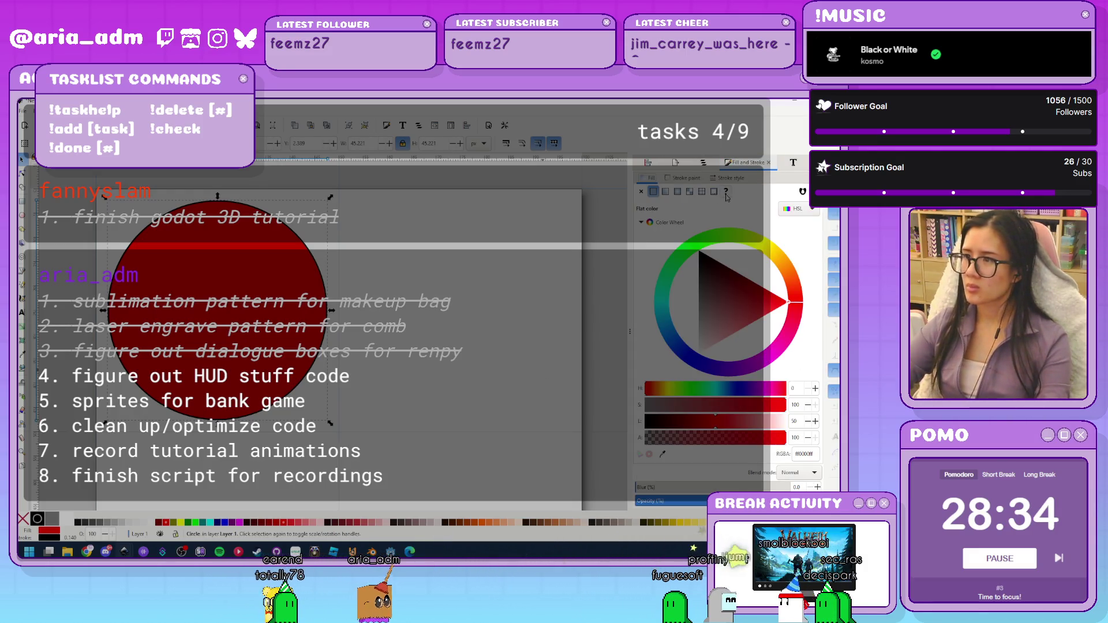
left_click(677, 192)
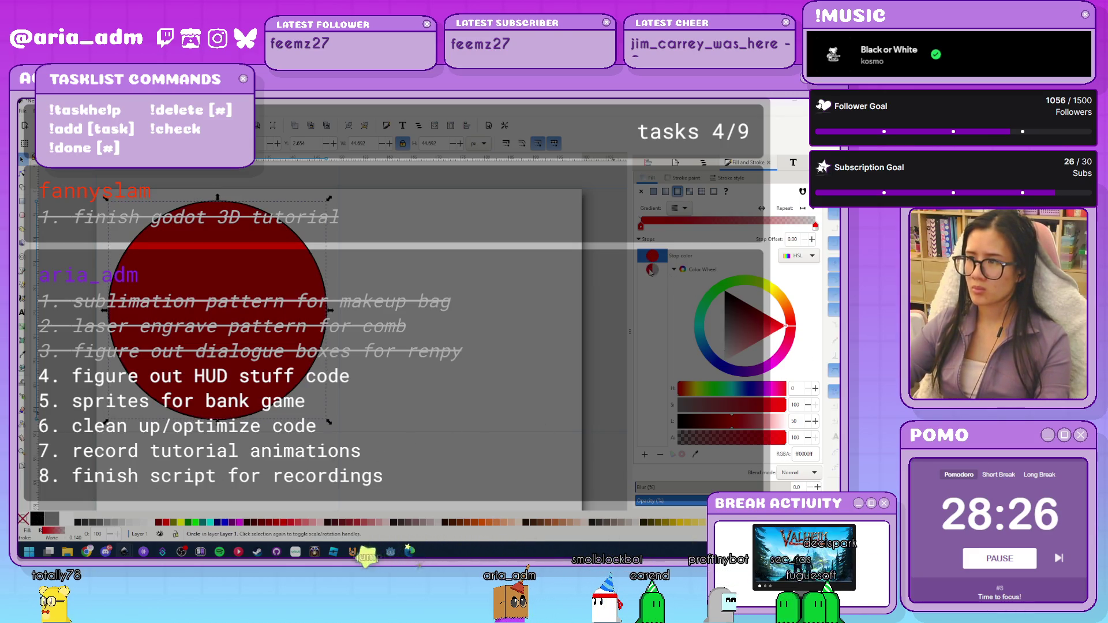
left_click_drag(719, 434, 785, 437)
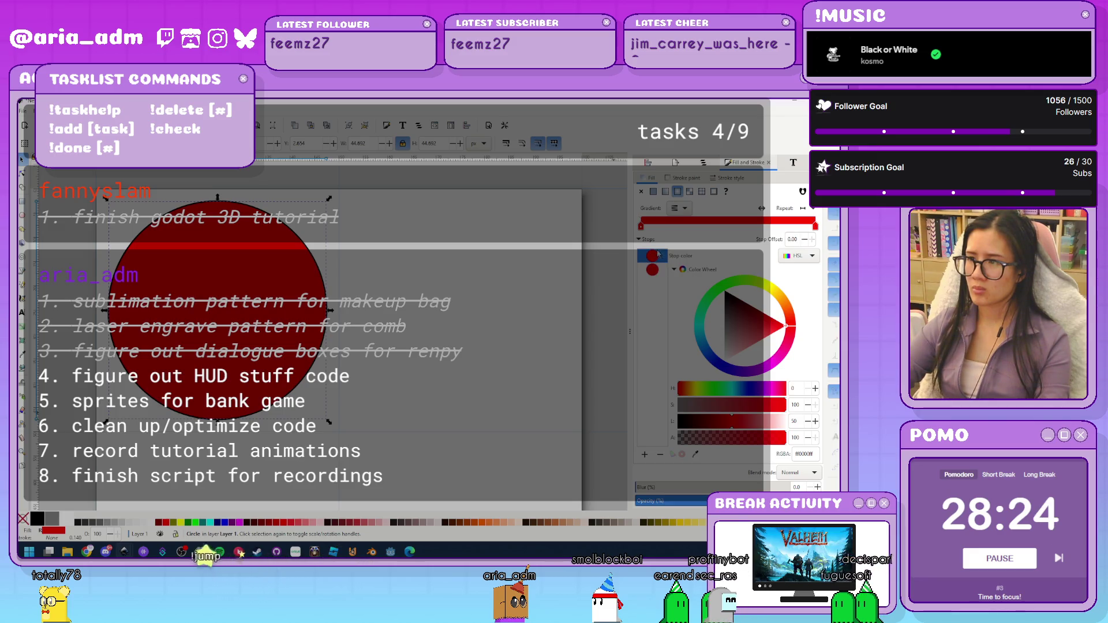
left_click_drag(748, 319, 725, 360)
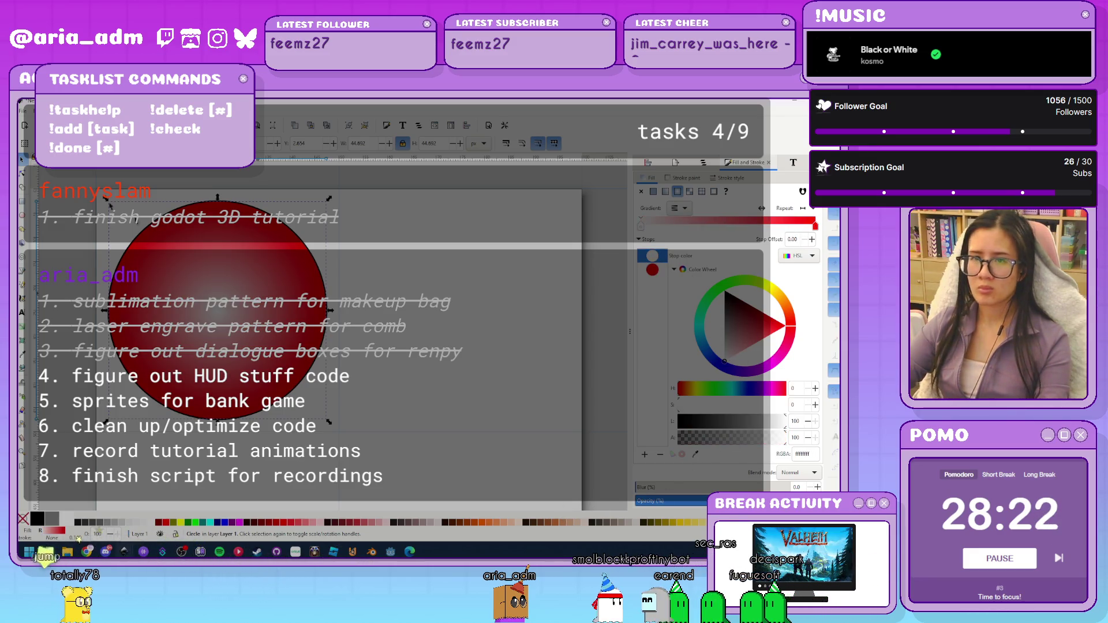
Move the gradient highlight to the upper left and stretch its radius downward
left_click(22, 174)
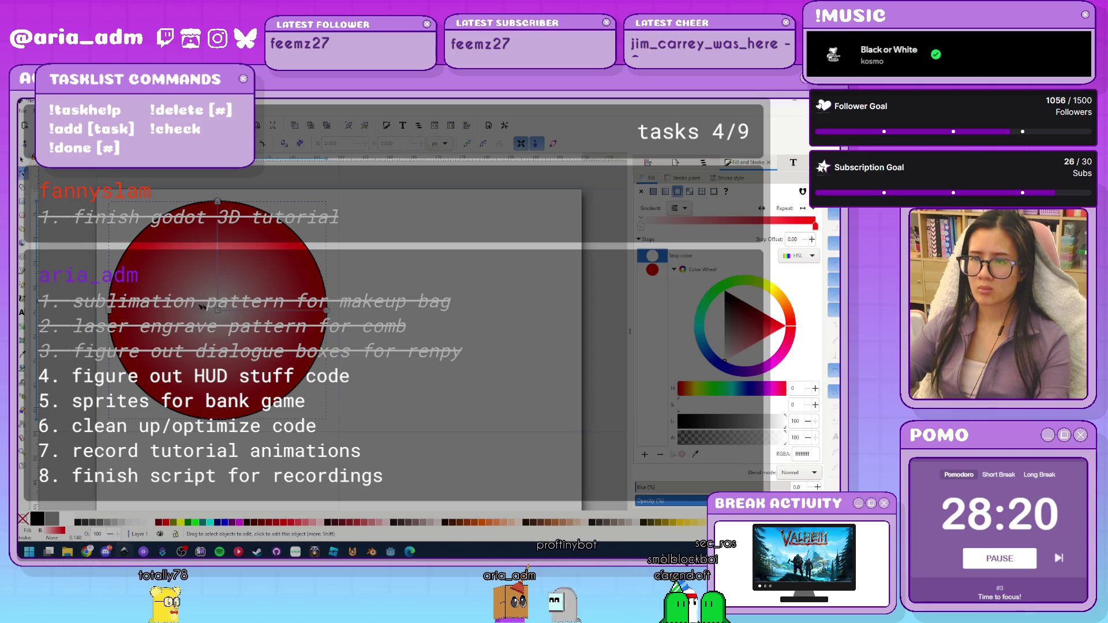
left_click_drag(218, 310, 155, 257)
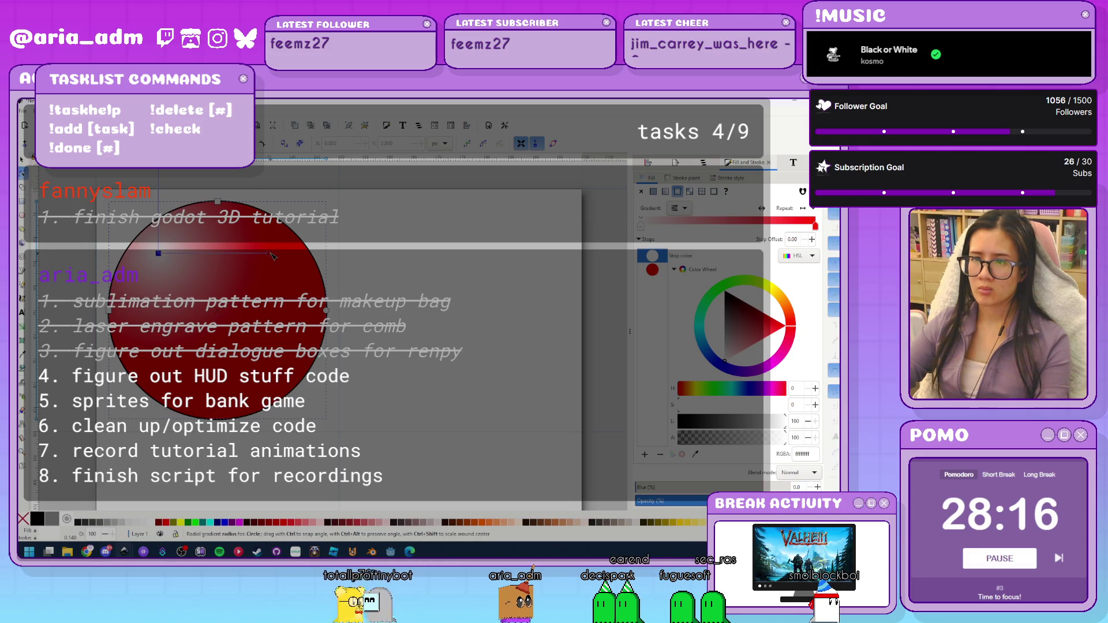
left_click_drag(137, 346, 142, 420)
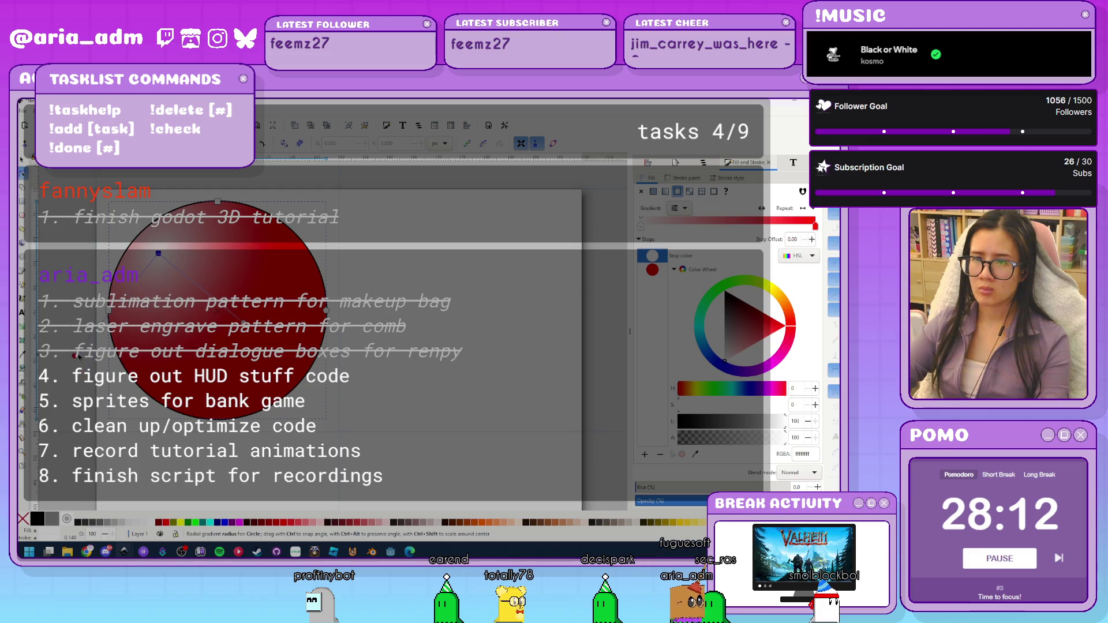
left_click(60, 367)
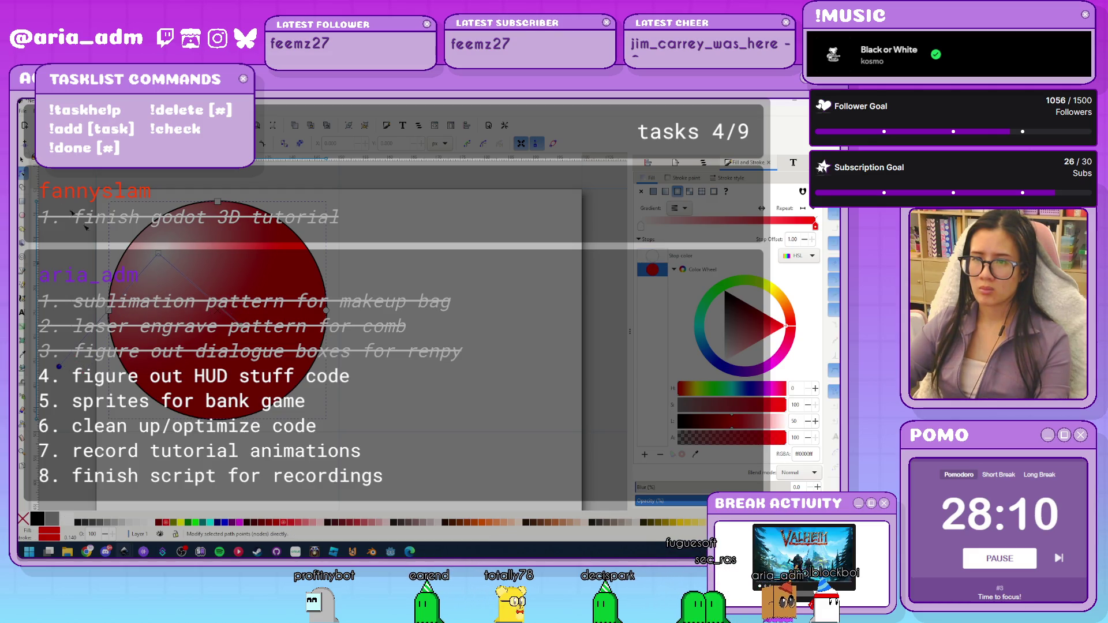
key("Escape")
scroll(437, 348, "down", 2)
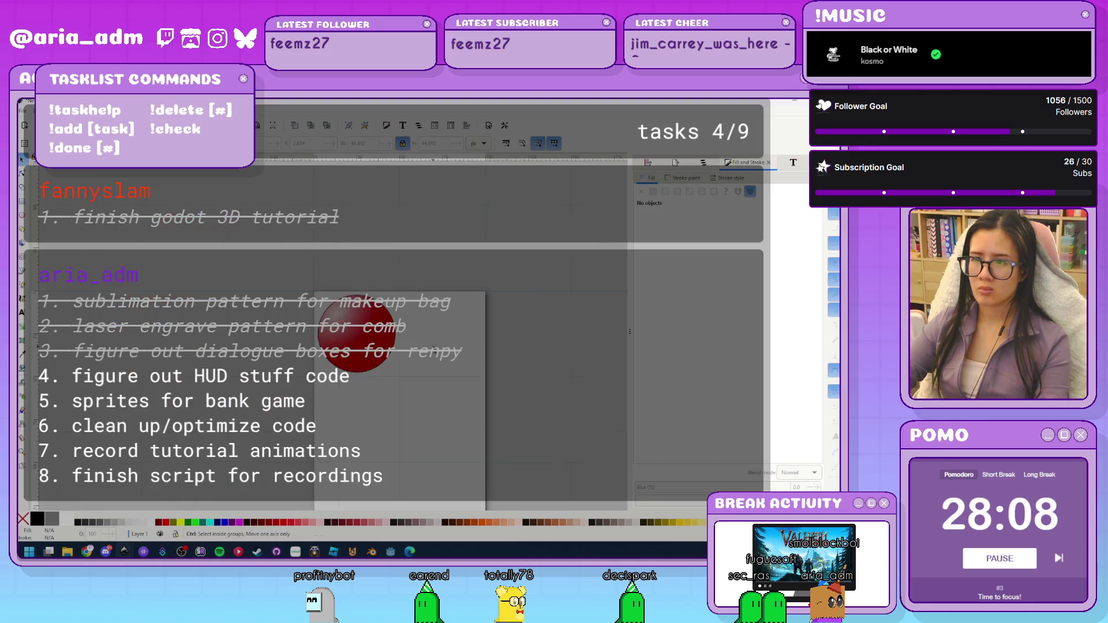
Type the letter A on the red circle and select it with the circle
scroll(407, 355, "up", 1)
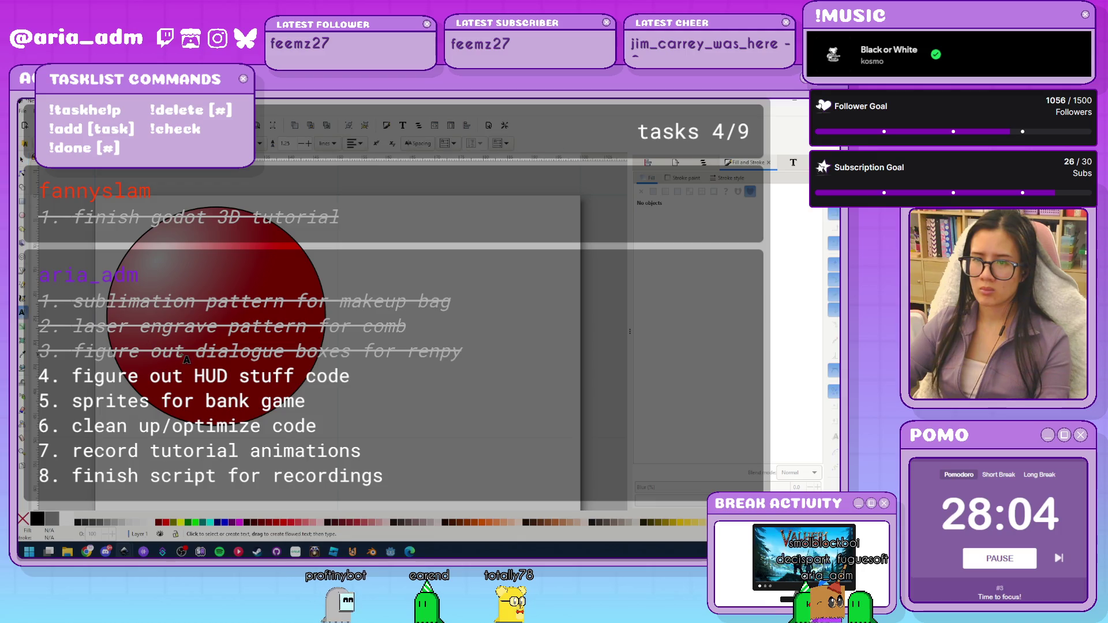
left_click(191, 346)
type("A")
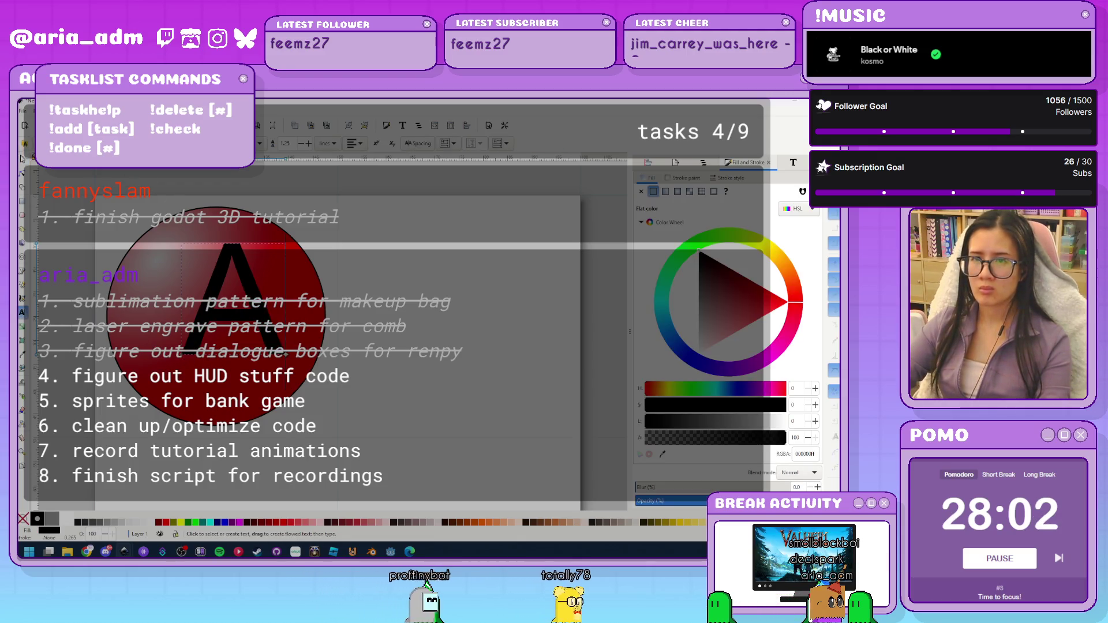
key("Escape")
key("s")
key("ctrl+a")
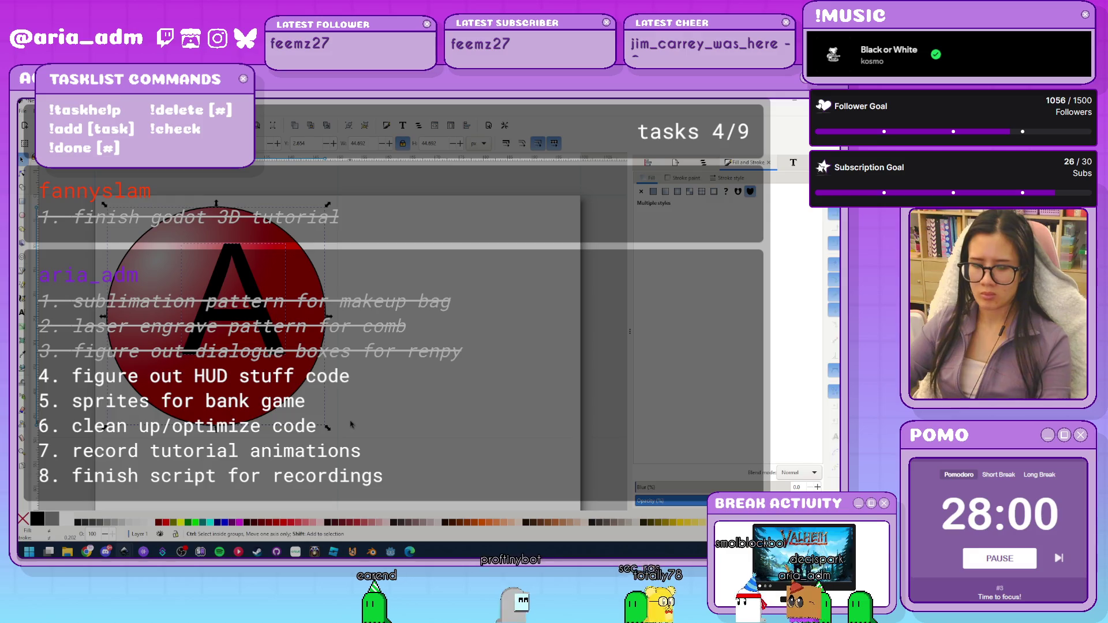
key("ctrl+shift+a")
key("Escape")
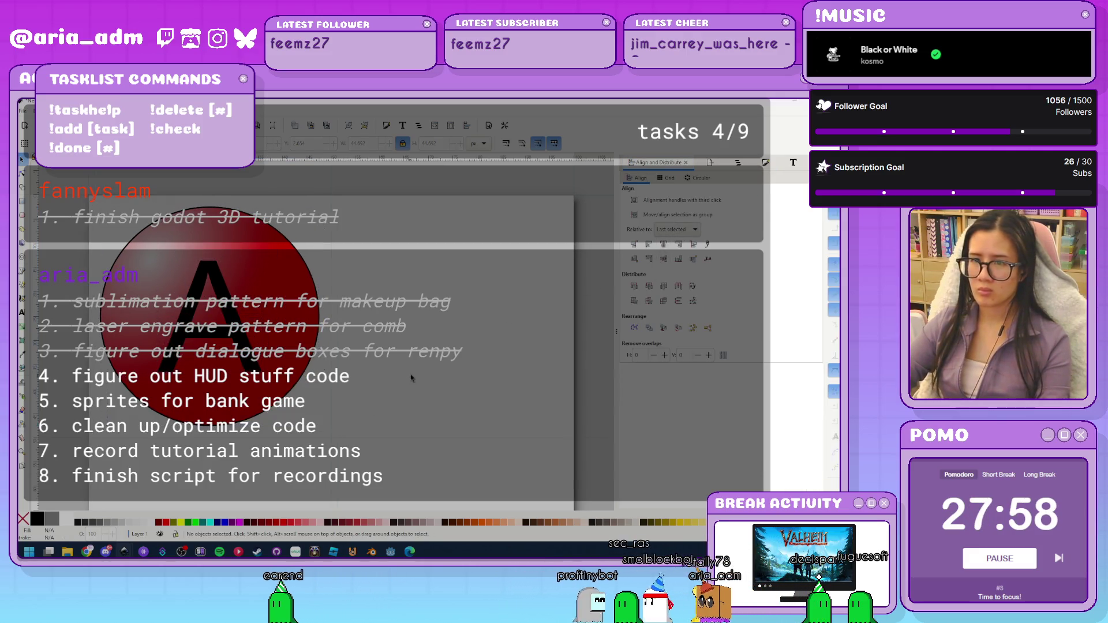
key("ctrl+Up")
key("ctrl+Up")
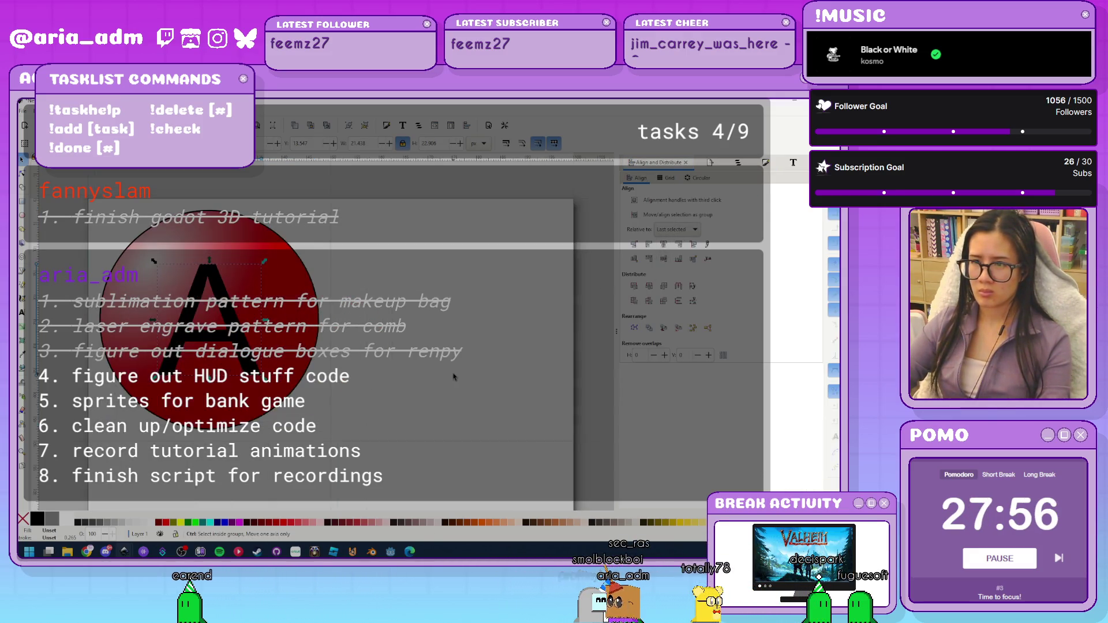
Try several fonts for the letter A and settle on Book Antiqua
key("ctrl+shift+f")
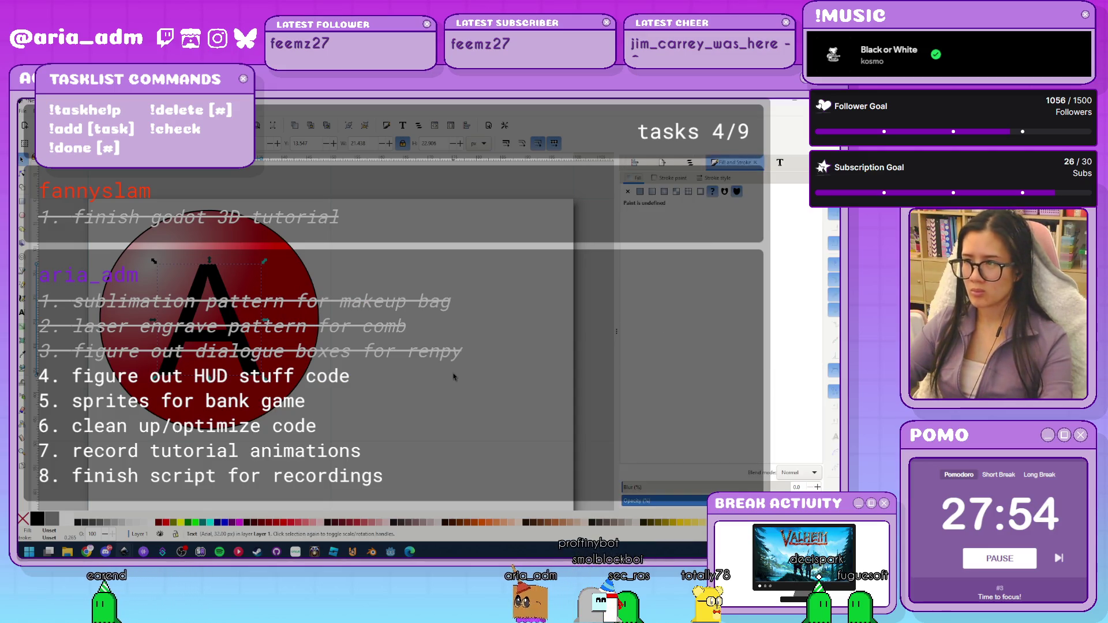
key("ctrl+shift+t")
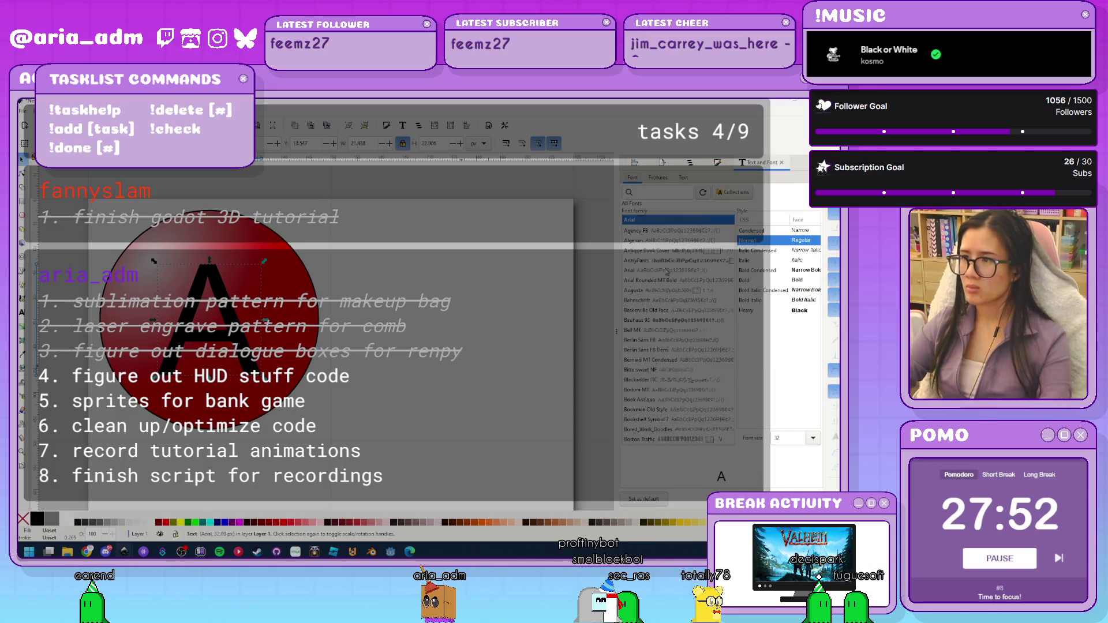
left_click(678, 233)
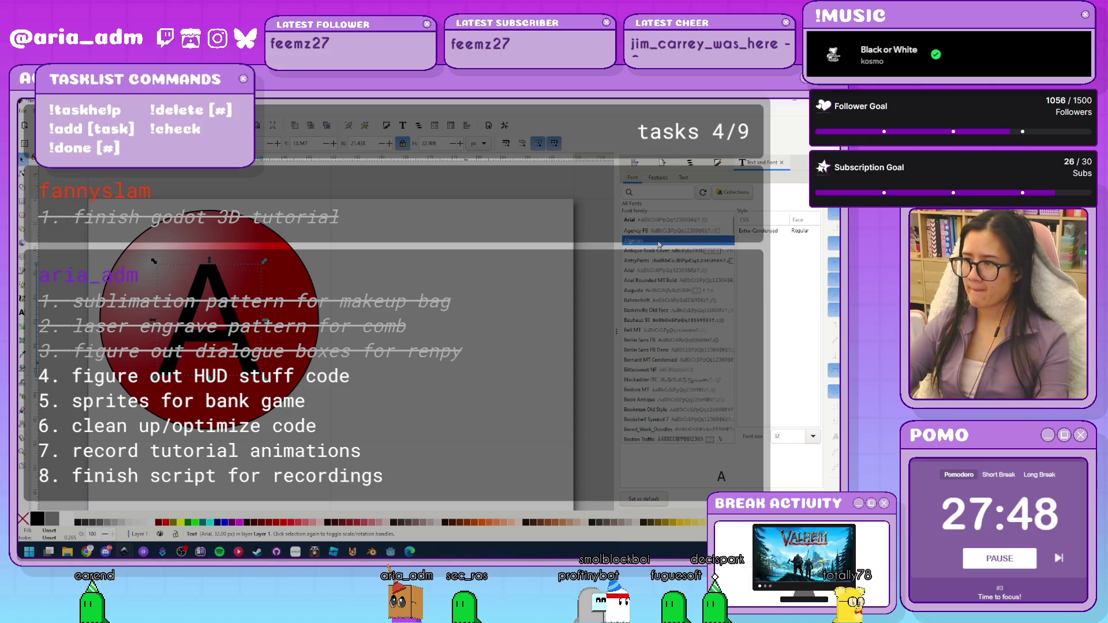
left_click(659, 249)
key("Down")
key("Down")
key("Down")
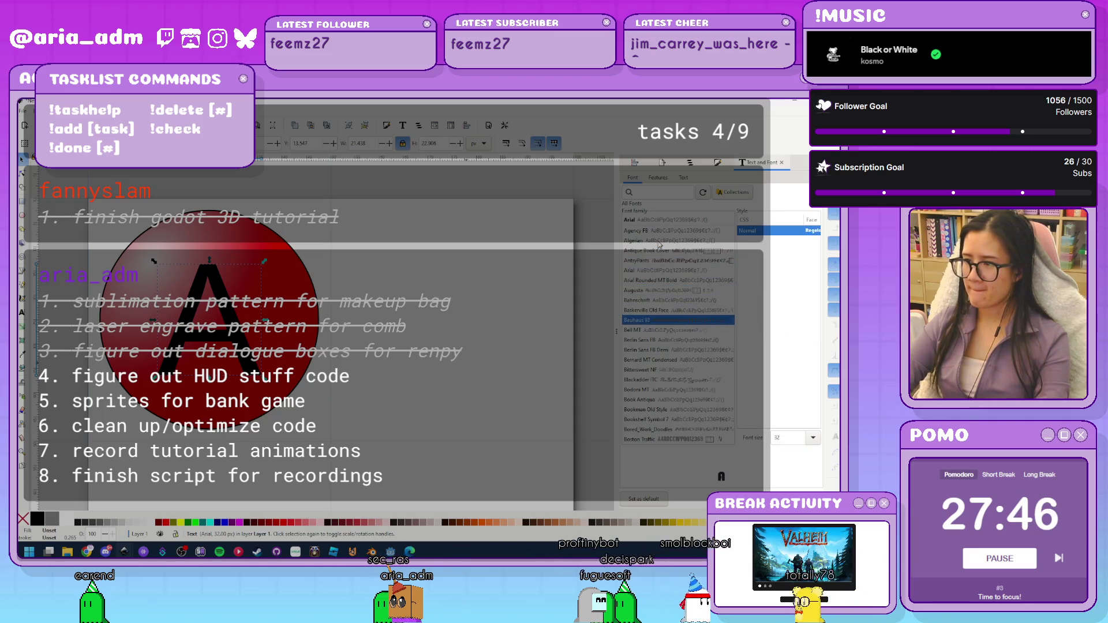
key("Up")
key("Up")
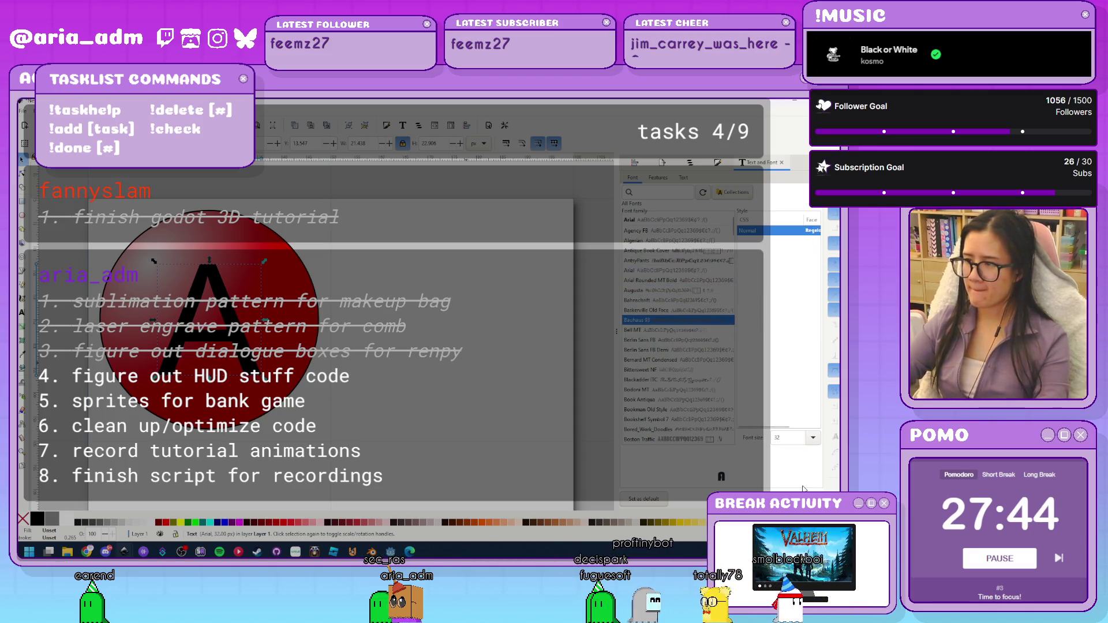
scroll(716, 315, "down", 1)
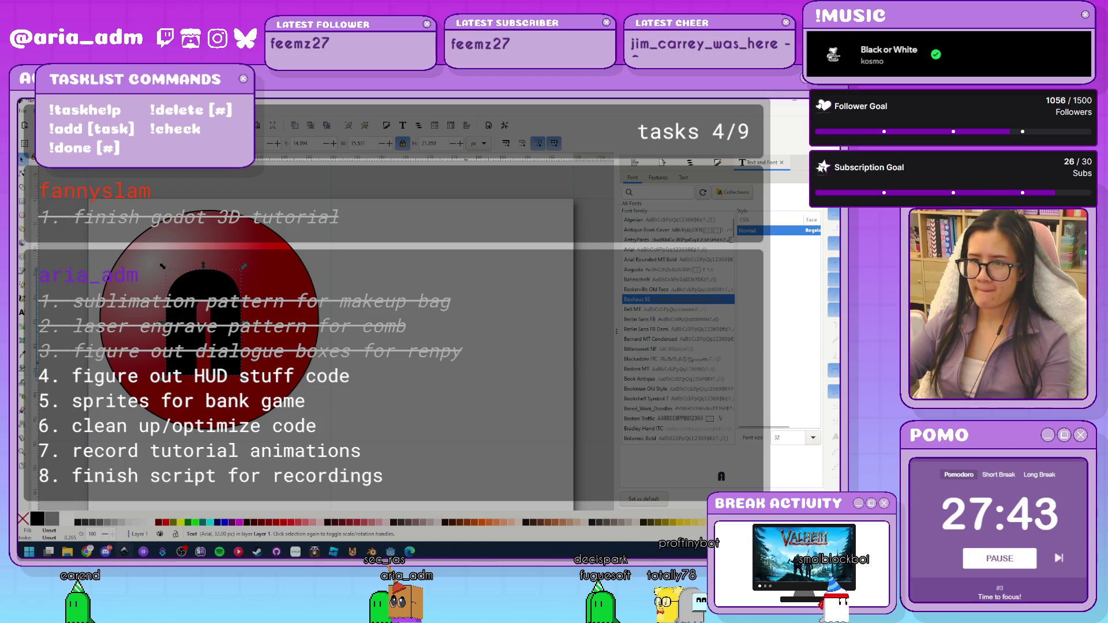
left_click(657, 311)
key("Down")
key("Down")
key("Down")
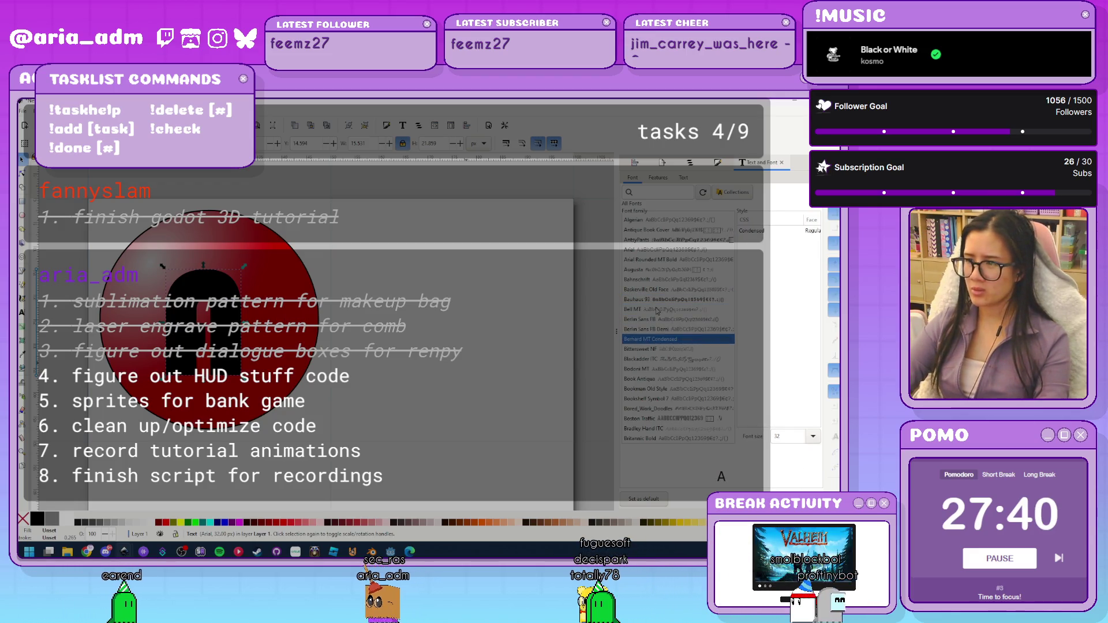
key("Down")
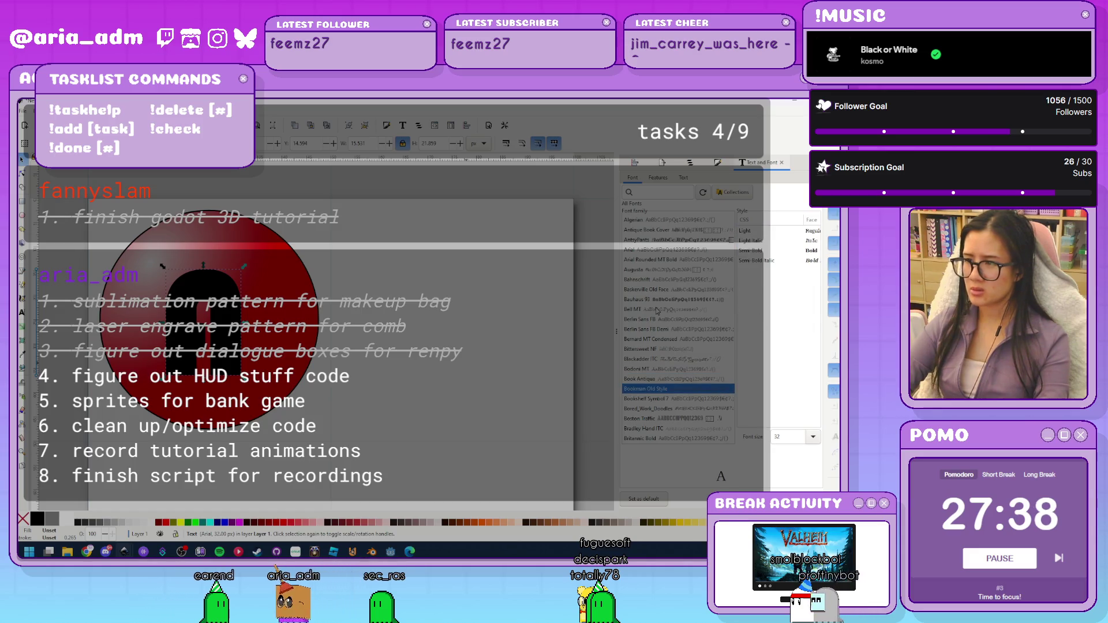
key("Up")
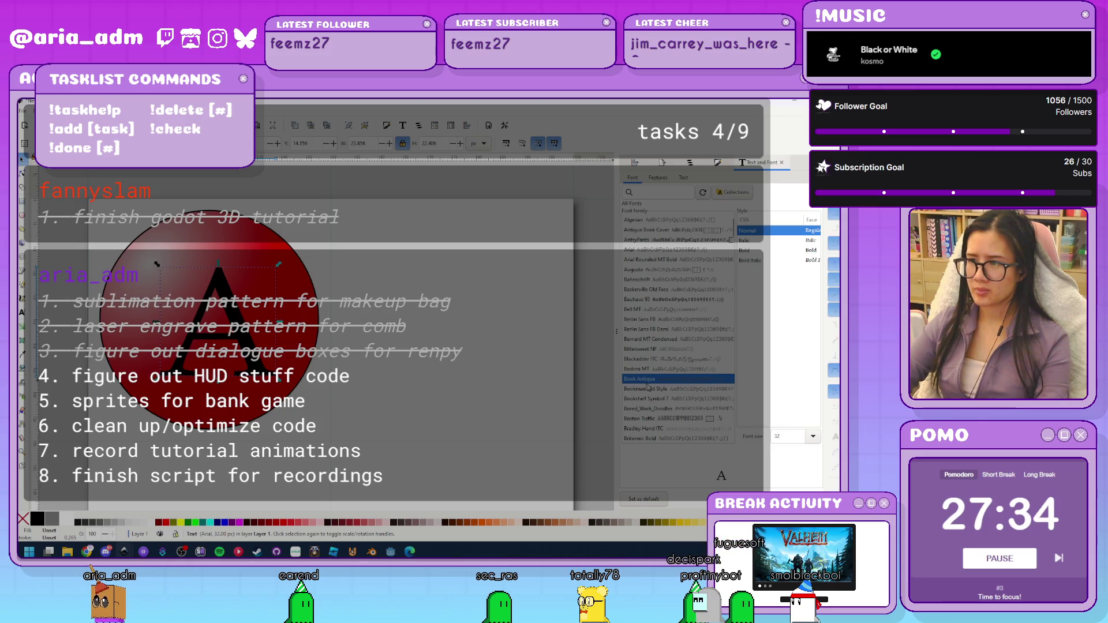
key("Down")
key("Down")
key("Down")
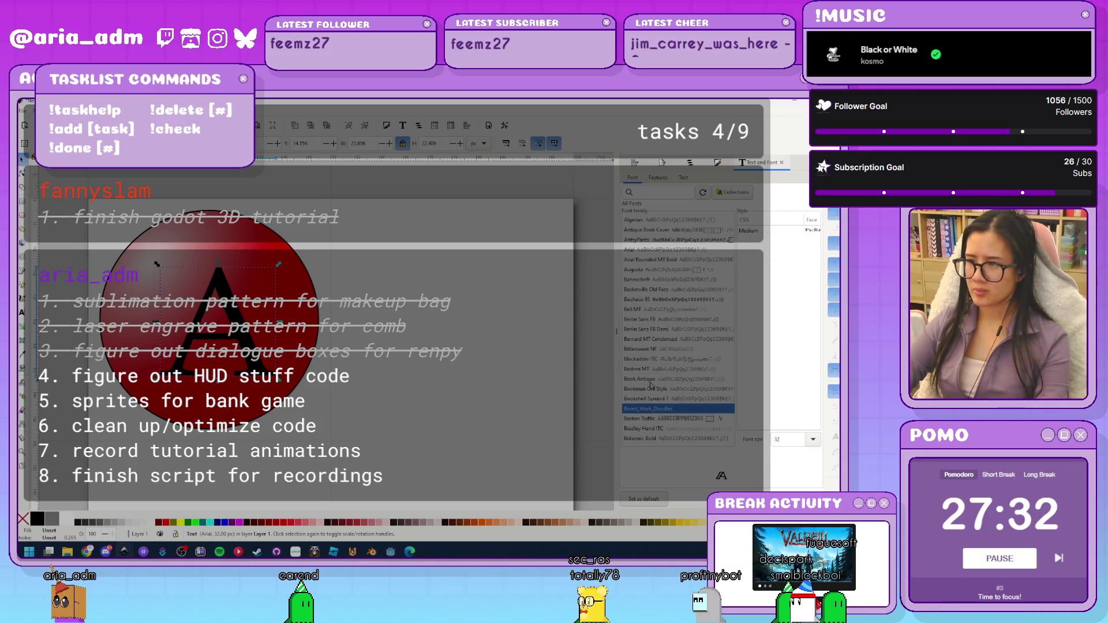
left_click(240, 341)
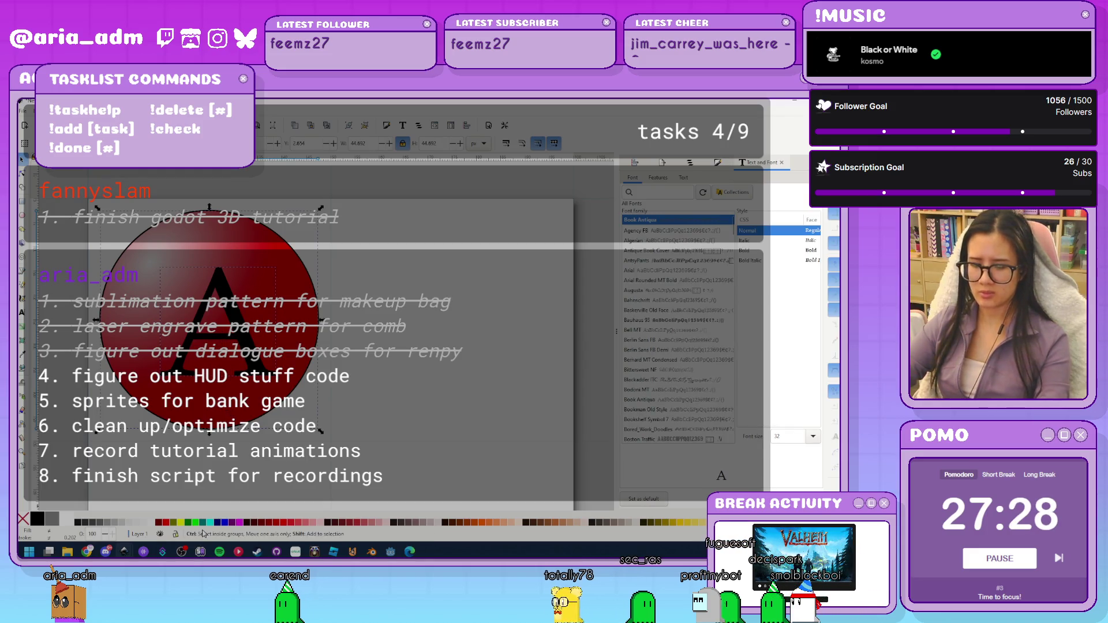
key("ctrl+shift+a")
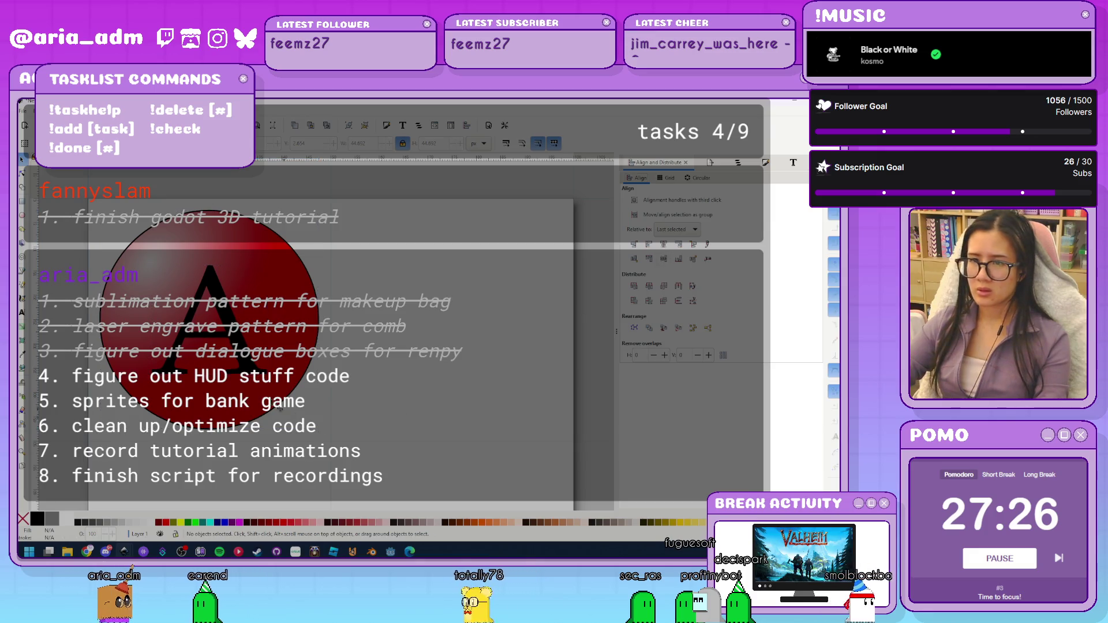
Fill the letter A with white
left_click(199, 312)
left_click(67, 526)
scroll(393, 308, "down", 3)
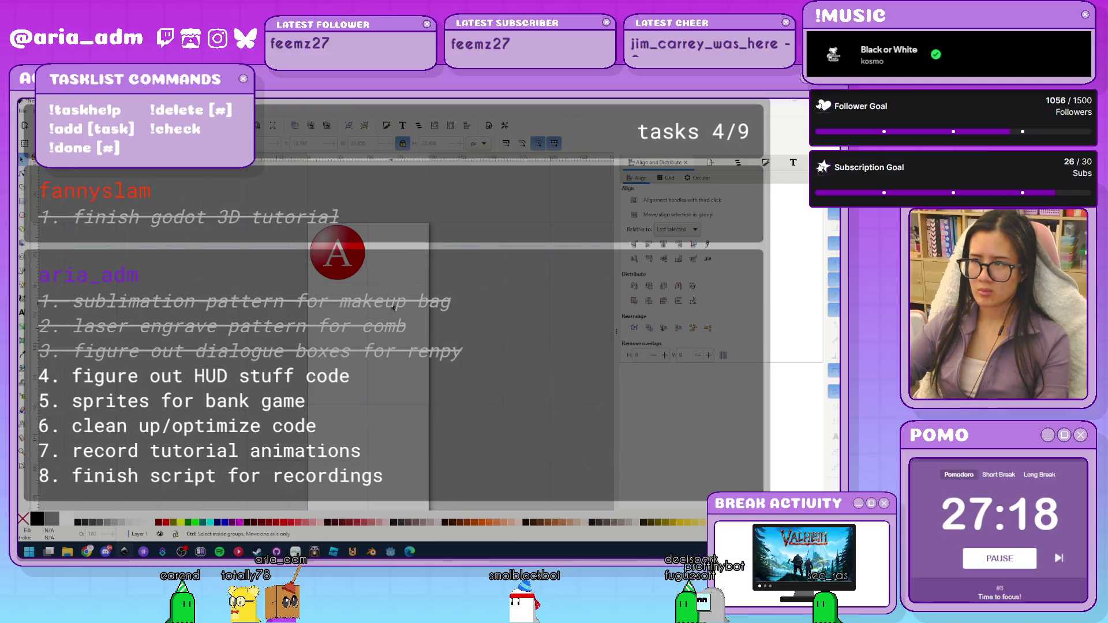
key("Escape")
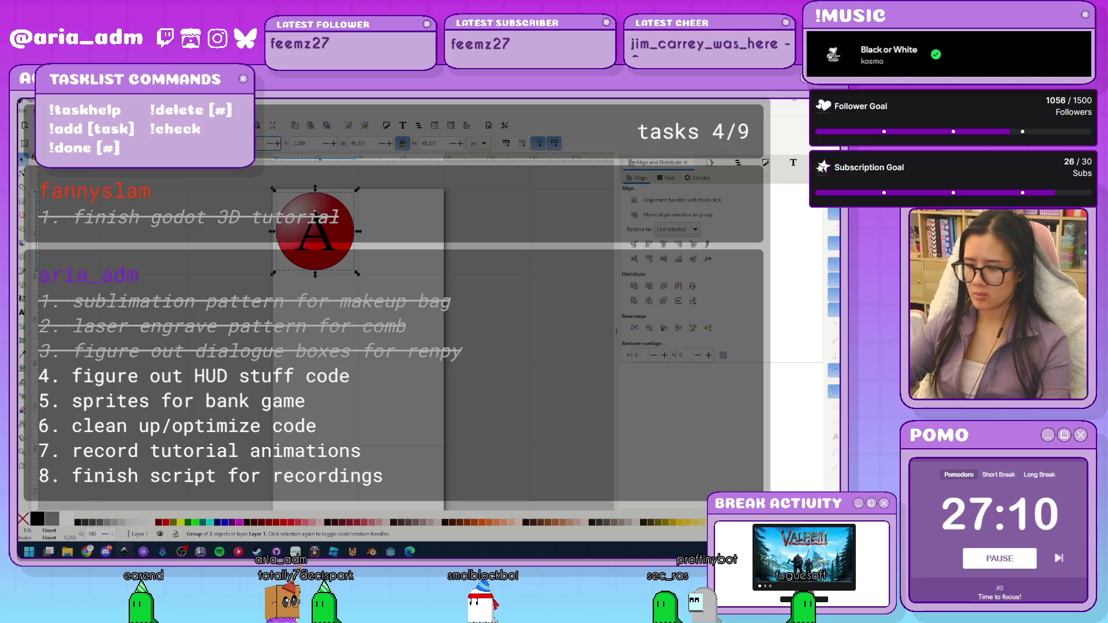
Duplicate the buttons, shifting copies down by 52.389, then 100 twice, to make twelve
key("ctrl+v")
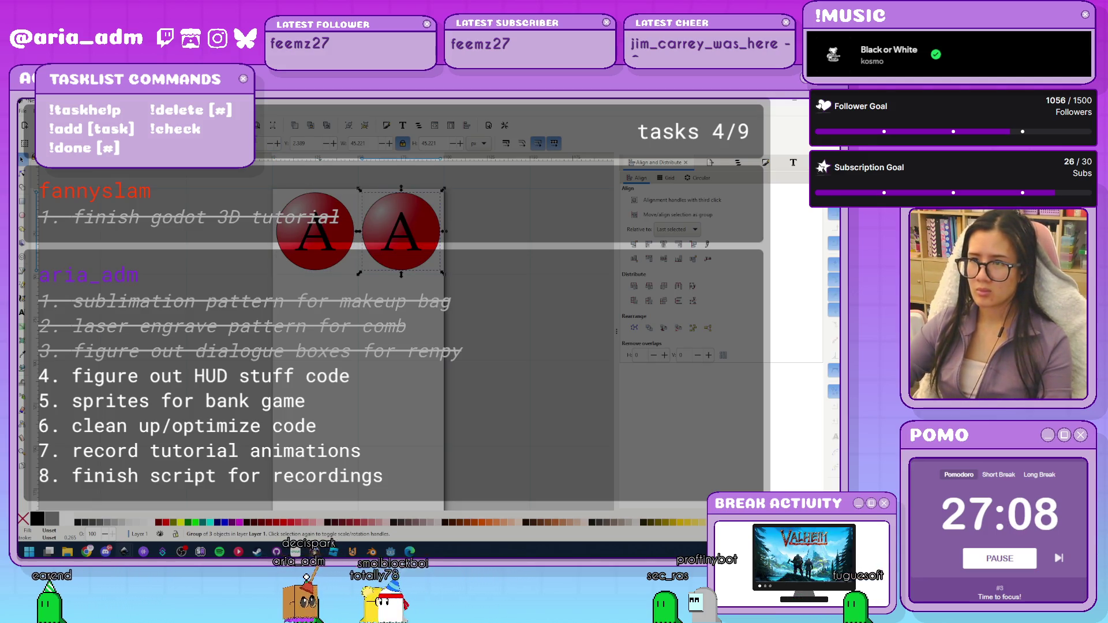
key("ctrl+a")
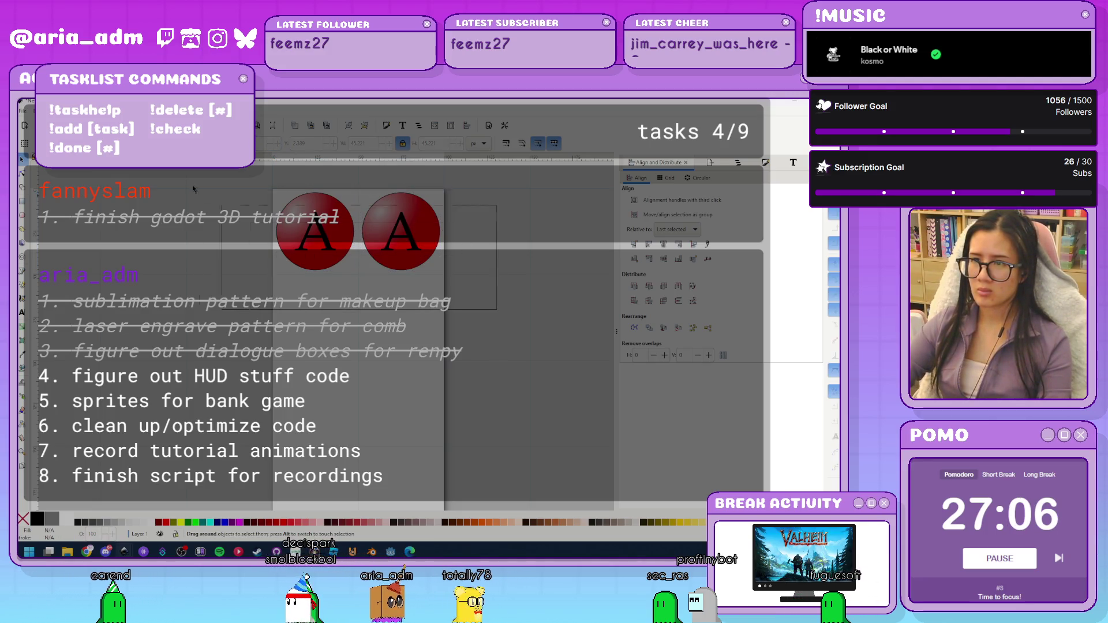
left_click(310, 143)
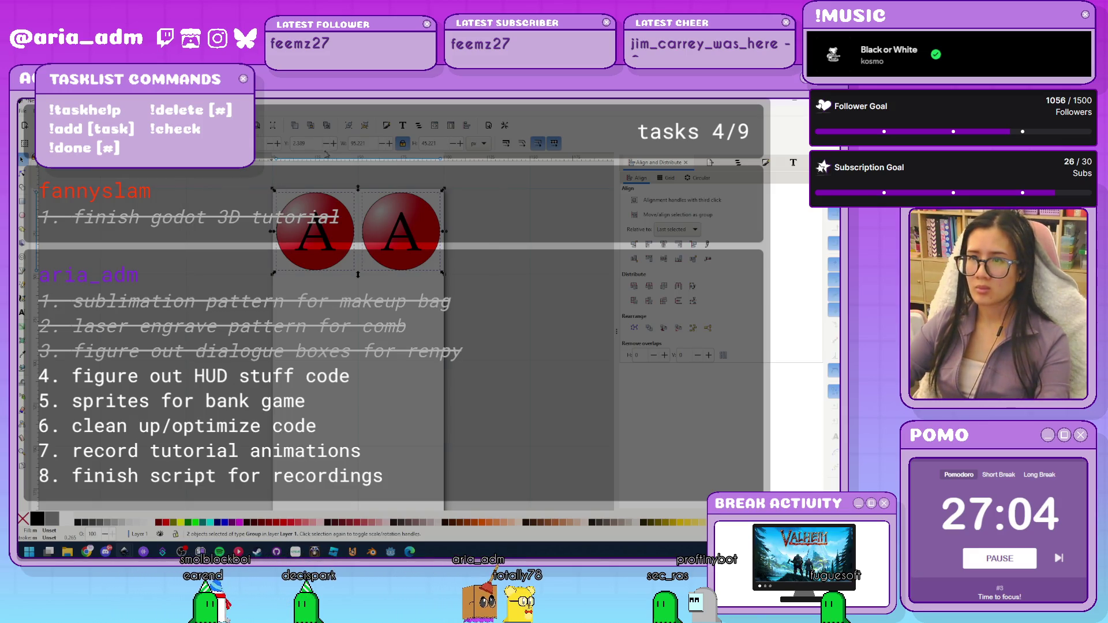
type("52.389")
key("Return")
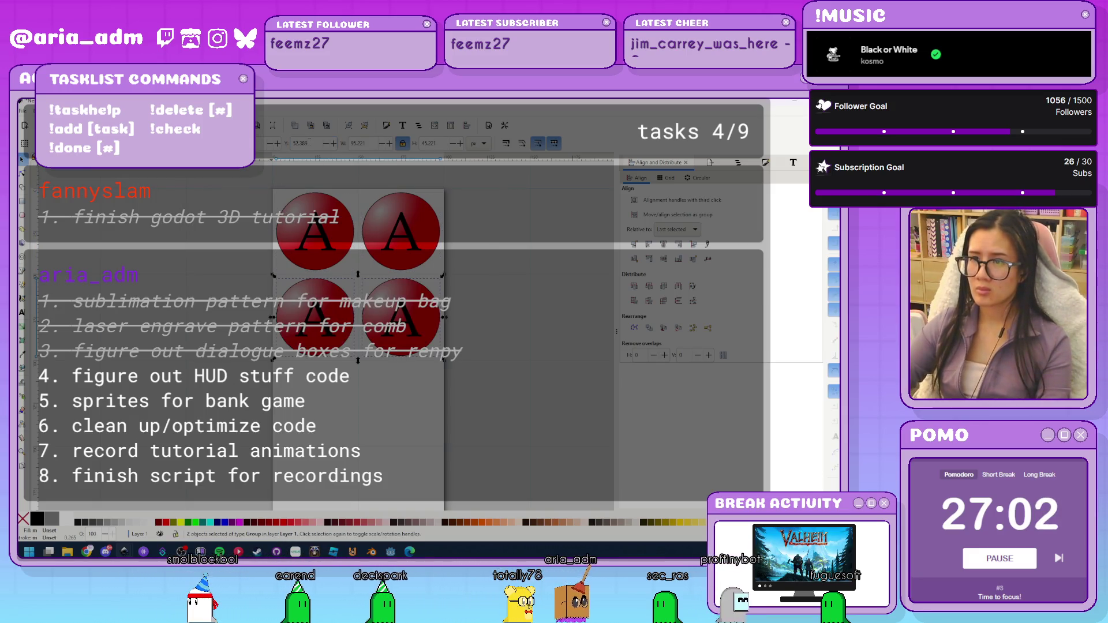
left_click(258, 218)
key("ctrl+a")
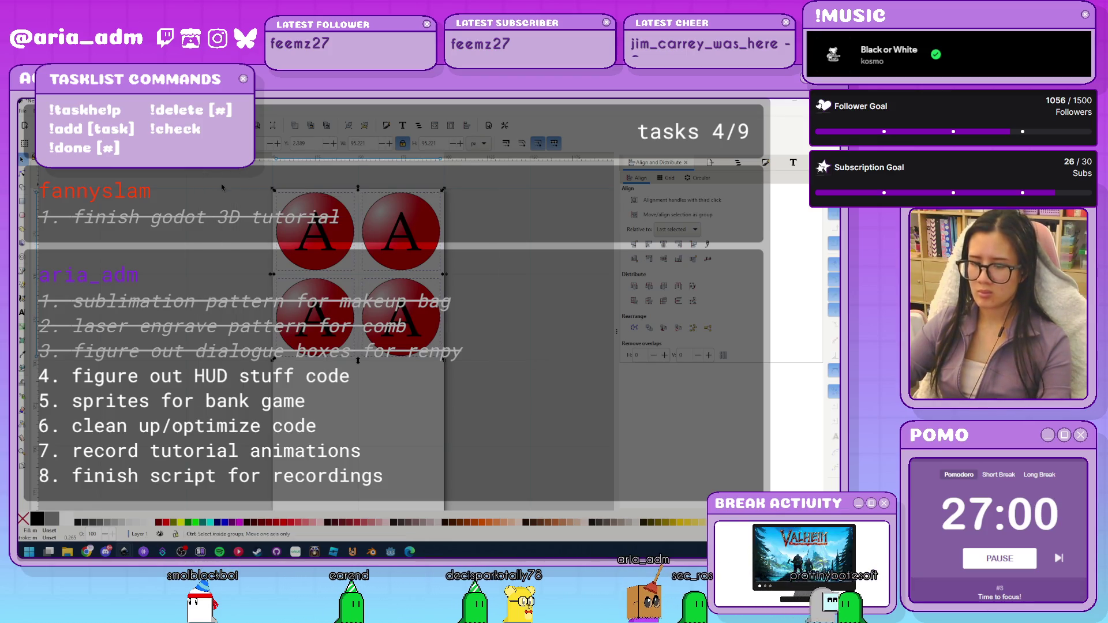
left_click(310, 142)
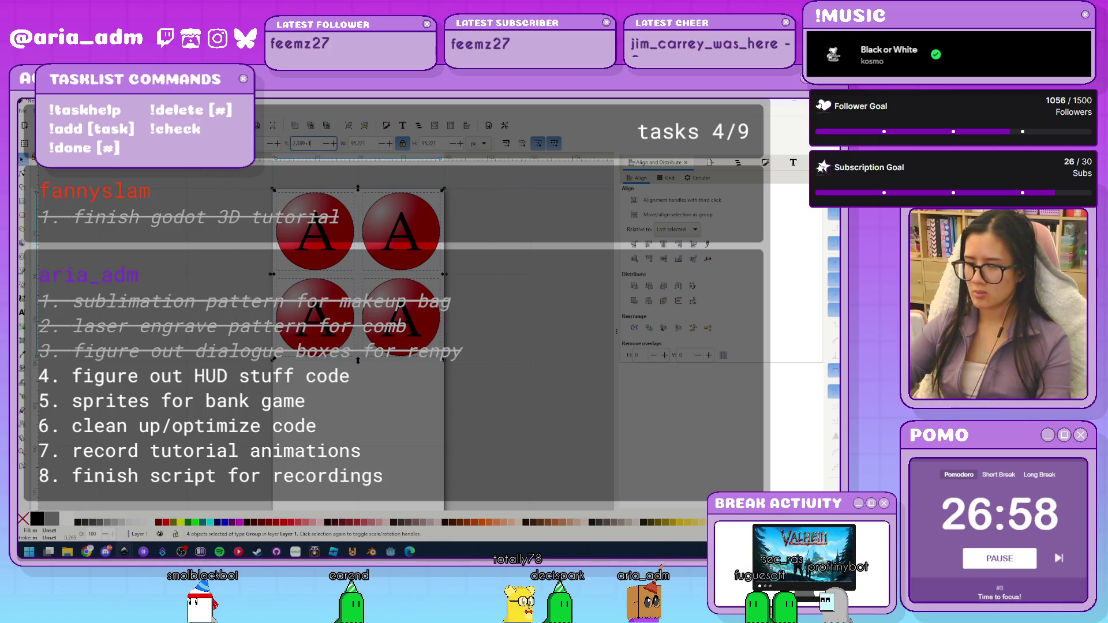
type("00")
key("Return")
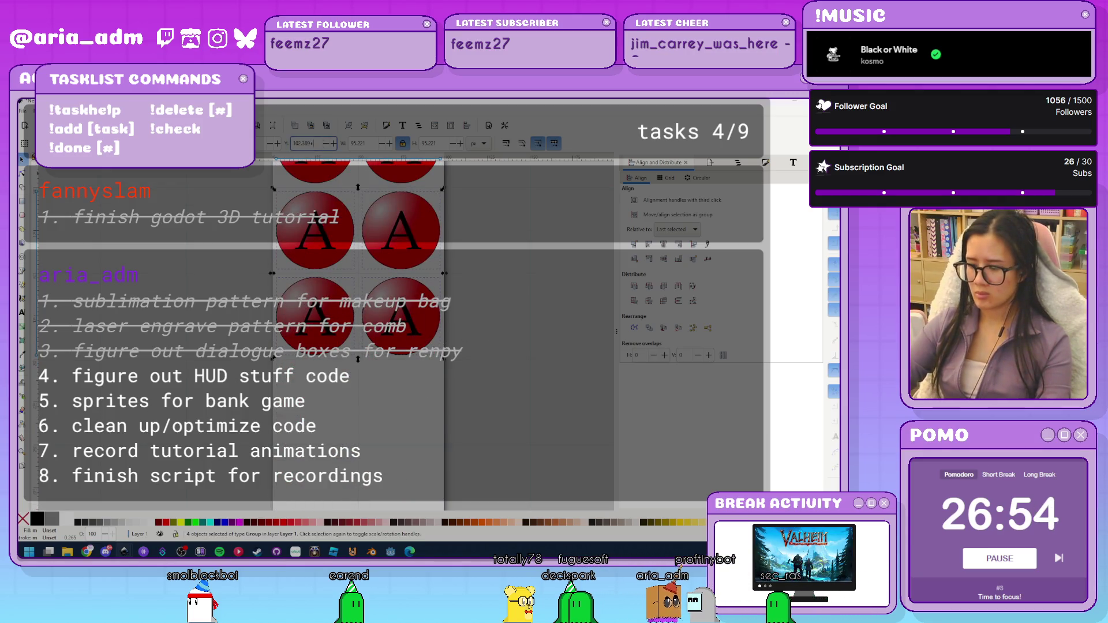
type("00")
key("Return")
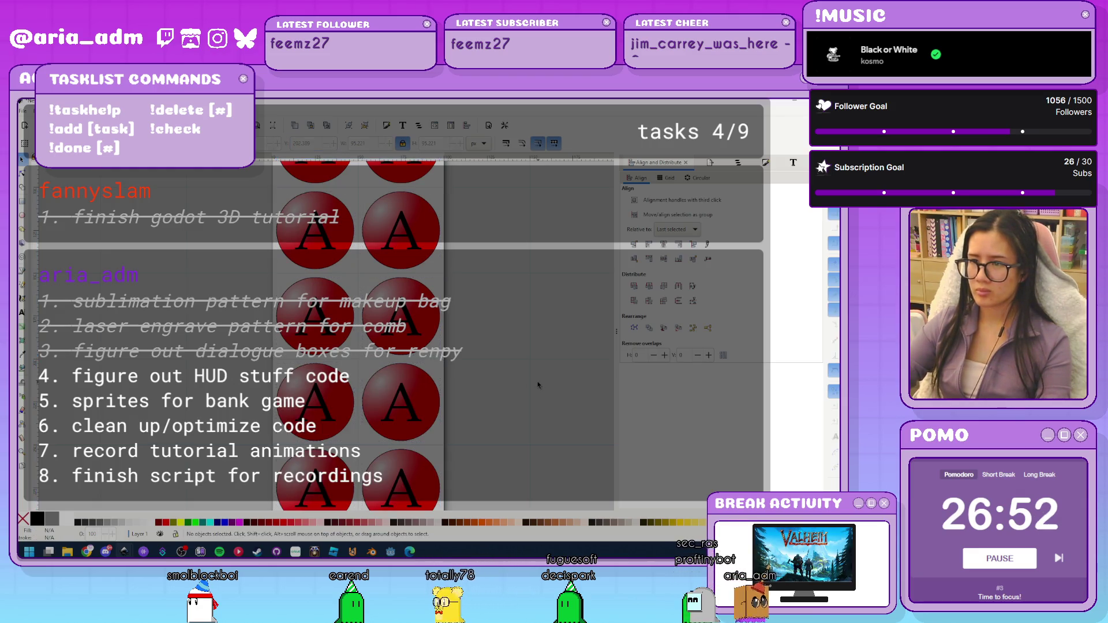
Select all twelve A buttons and ungroup them
scroll(538, 386, "down", 3)
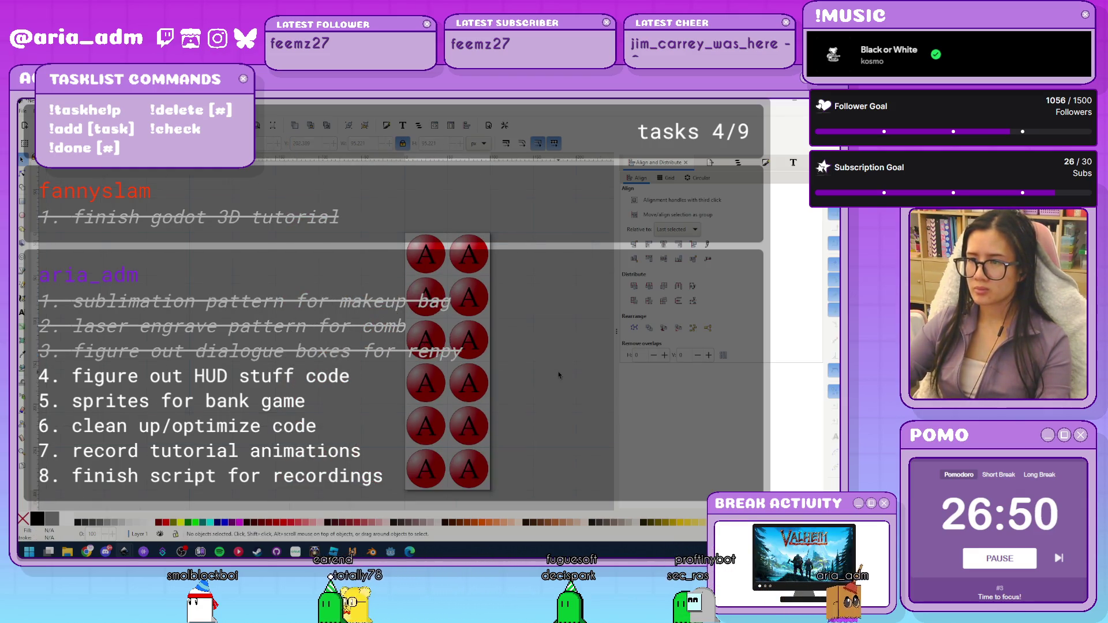
left_click(437, 310)
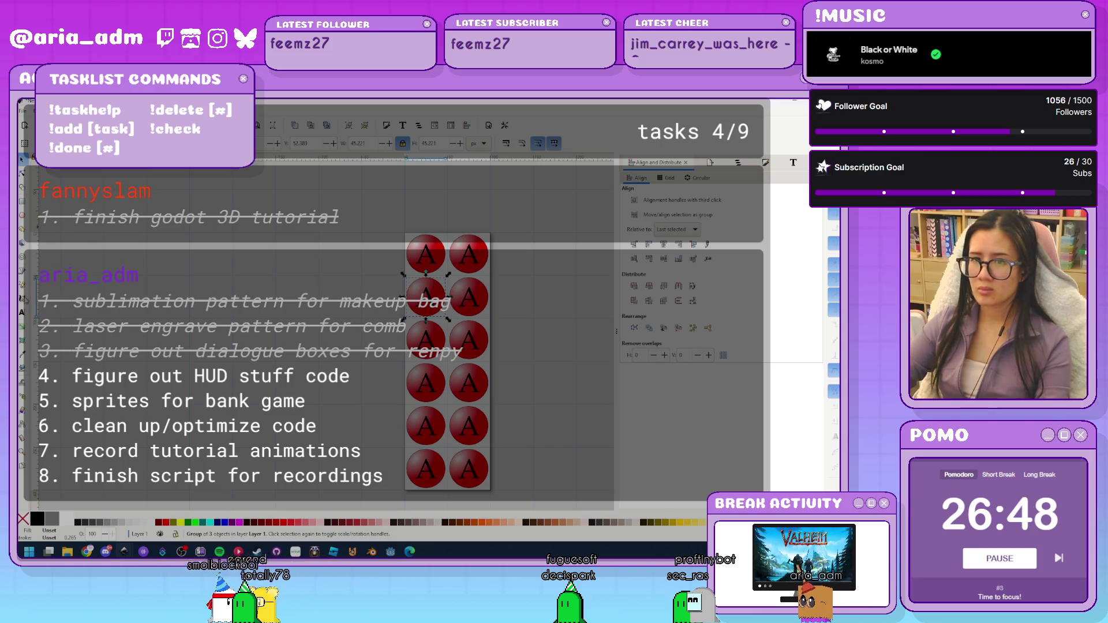
left_click_drag(536, 507, 317, 171)
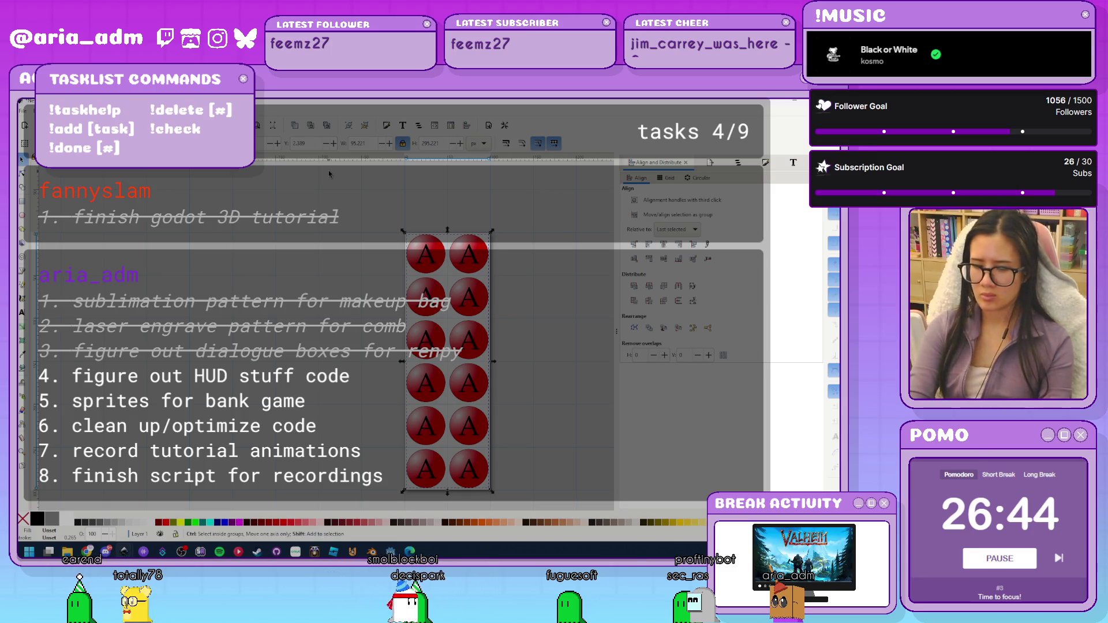
key("ctrl+shift+g")
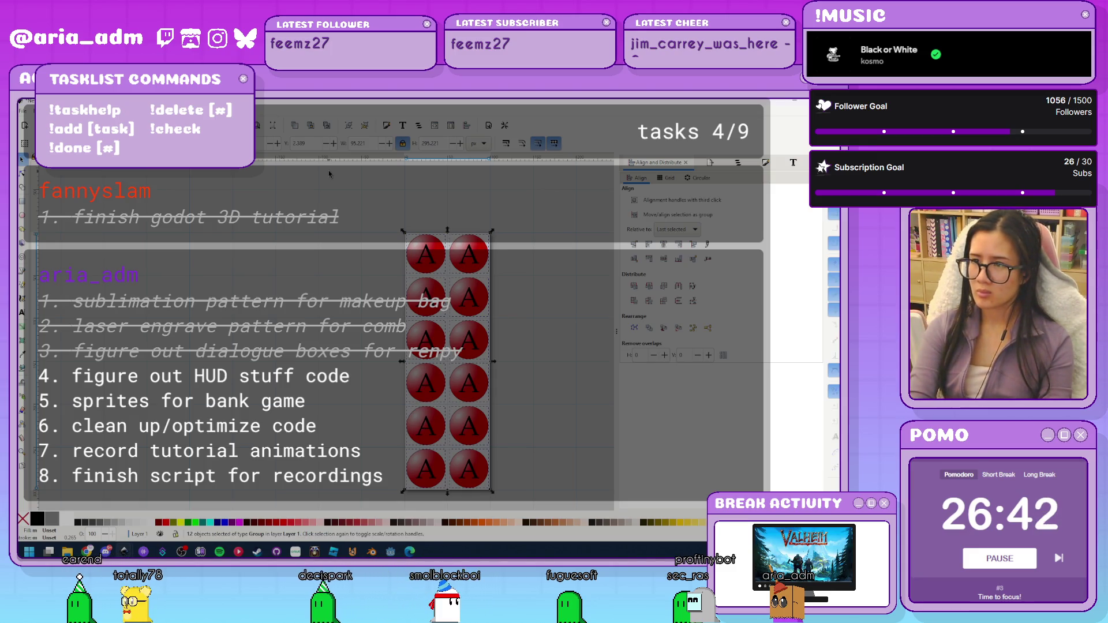
left_click(25, 313)
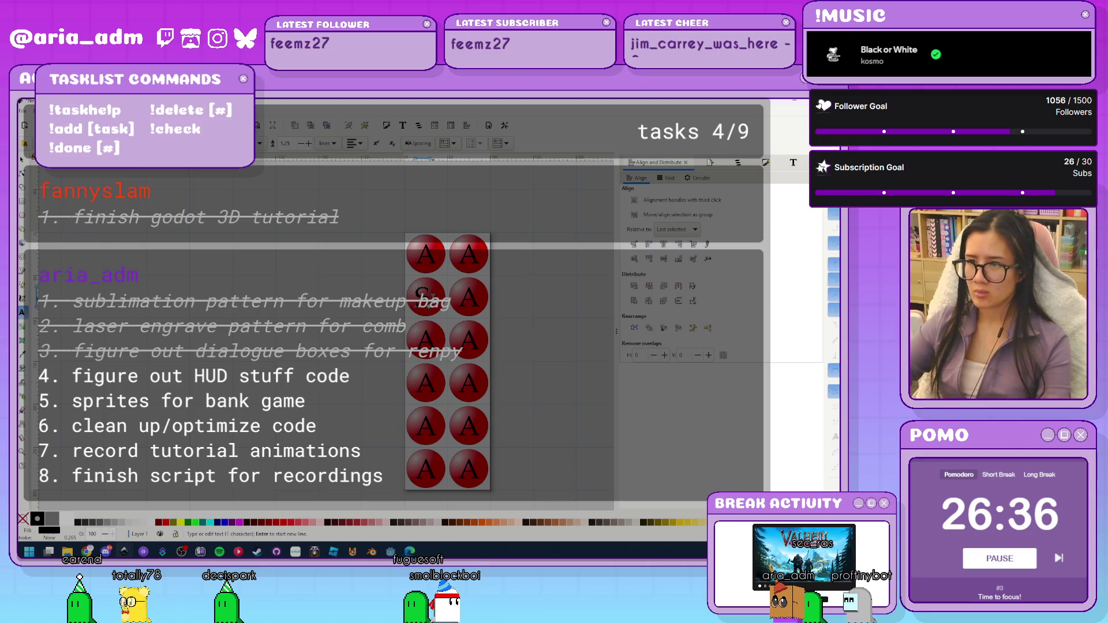
key("F1")
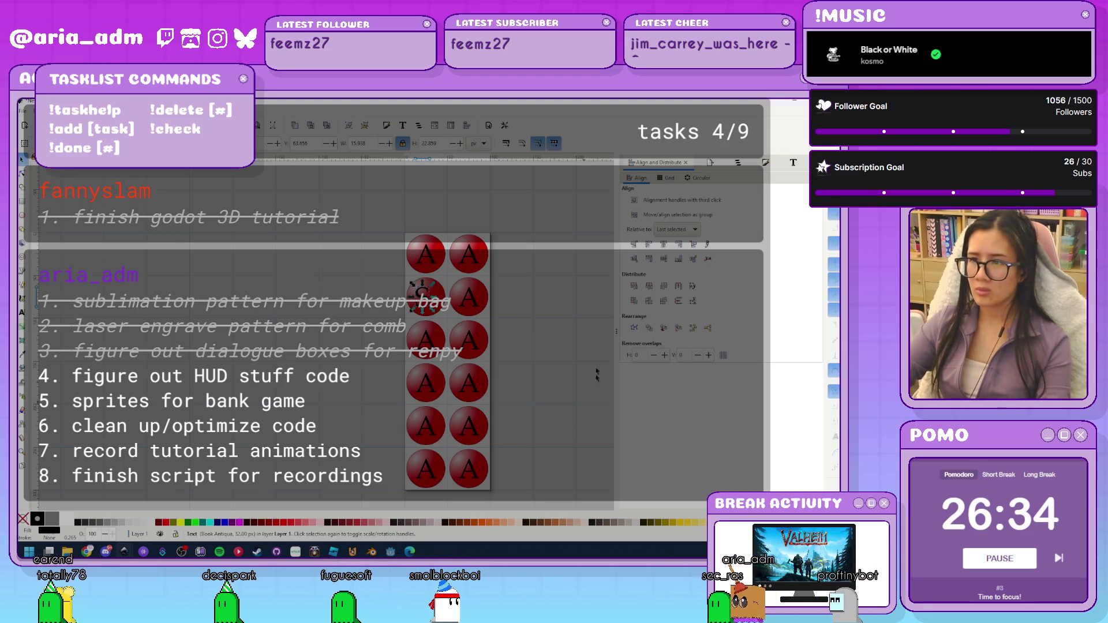
Delete the right column of buttons and change the third letter to D
key("ctrl+a")
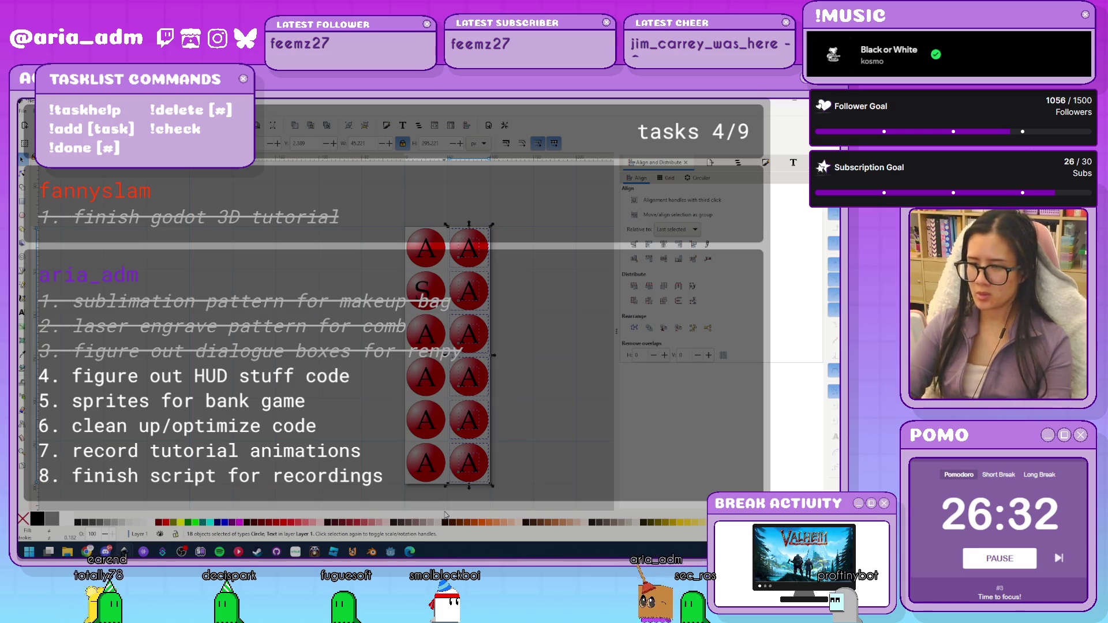
key("Delete")
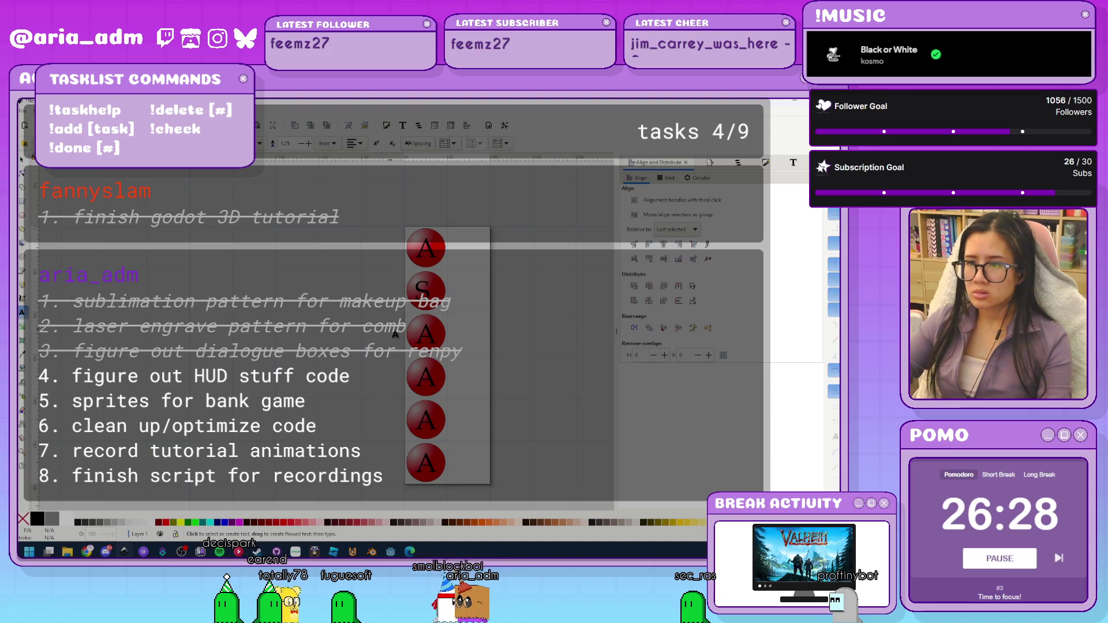
key("t")
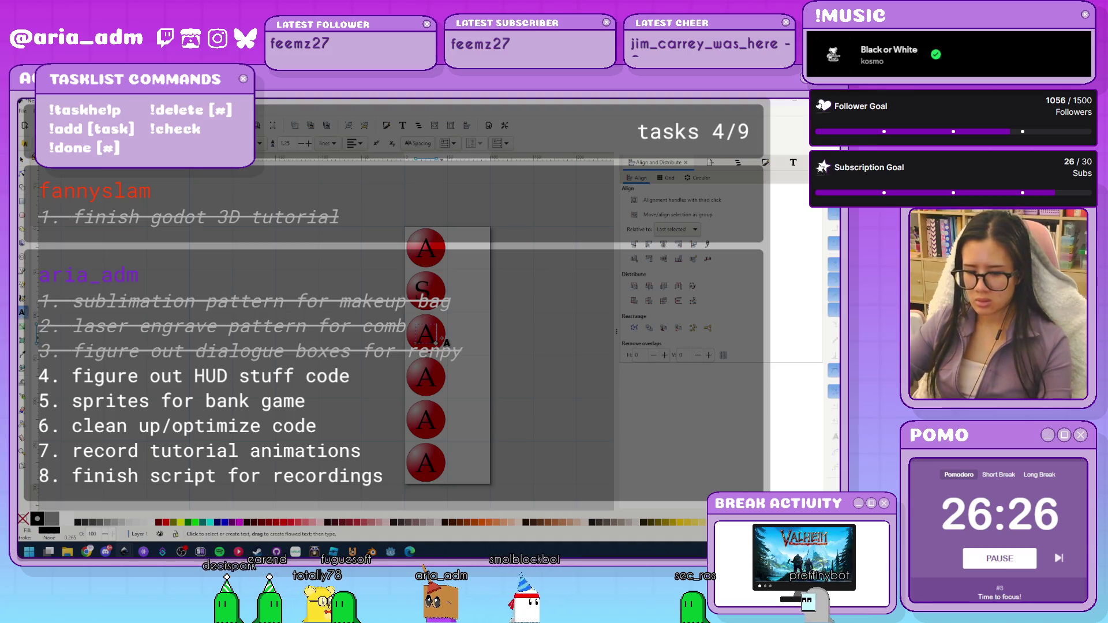
left_click(437, 339)
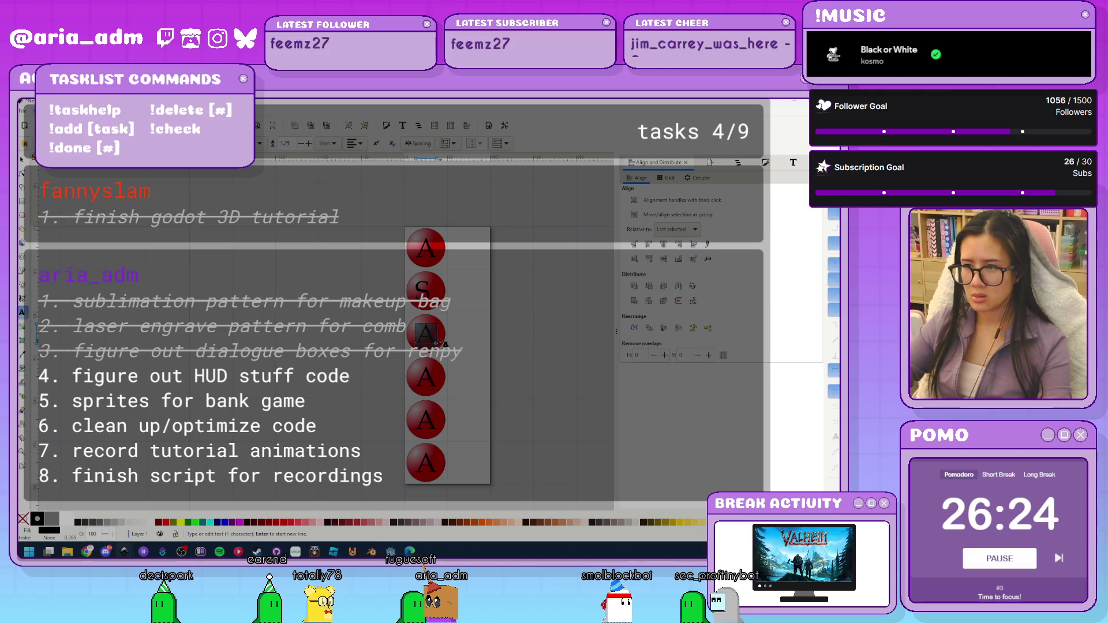
key("BackSpace")
type("D")
Relabel the lower buttons' letters as J and L
left_click(434, 381)
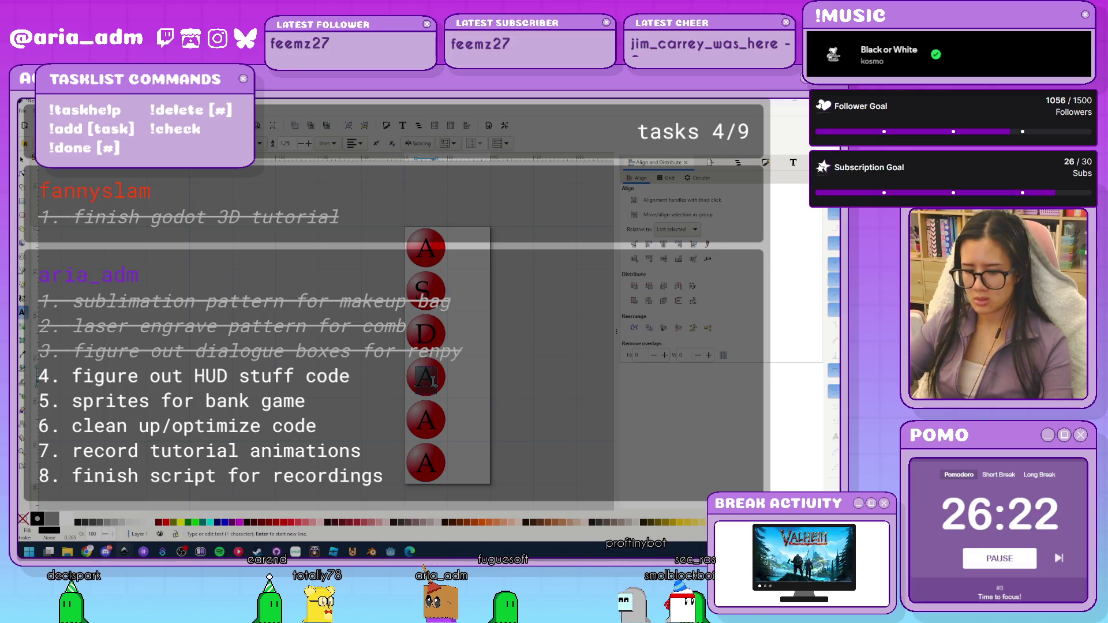
key("BackSpace")
type("J")
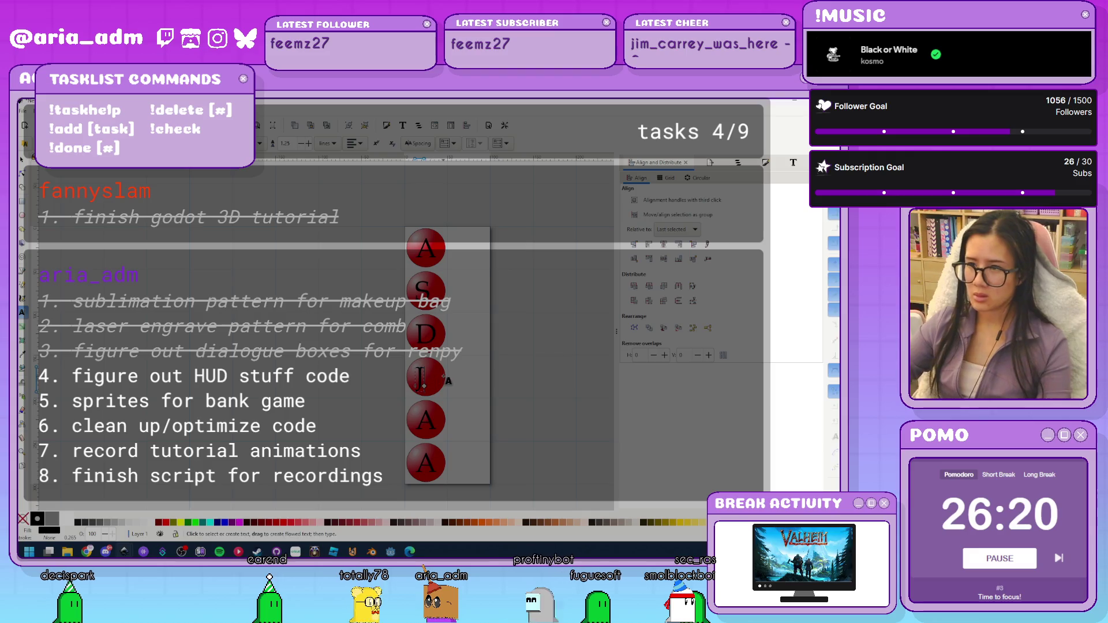
left_click(434, 423)
type("K")
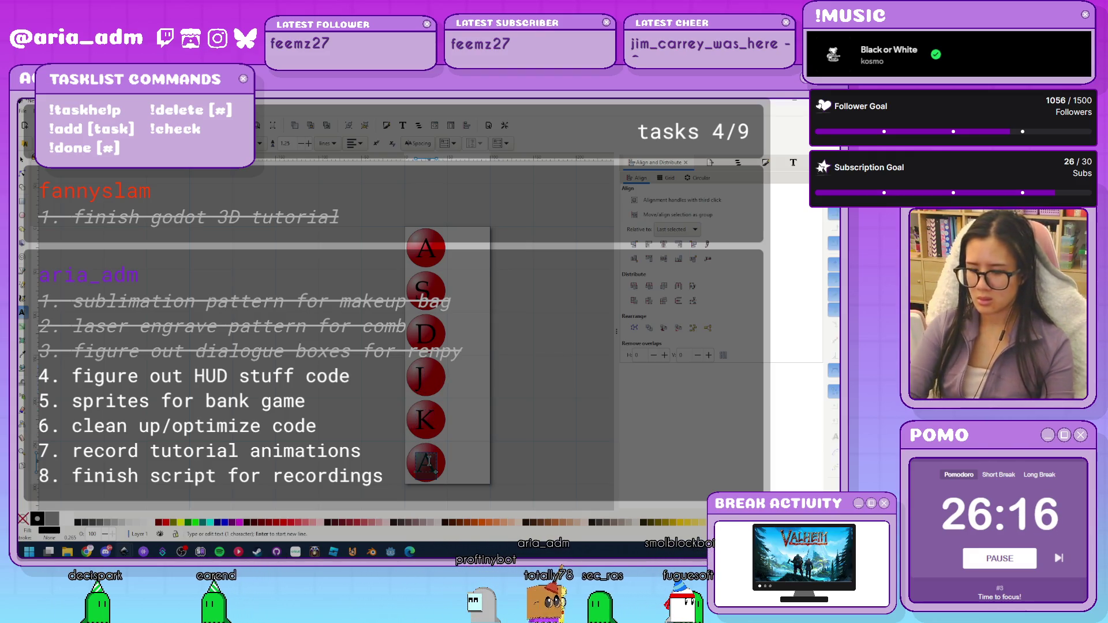
key("BackSpace")
type("L")
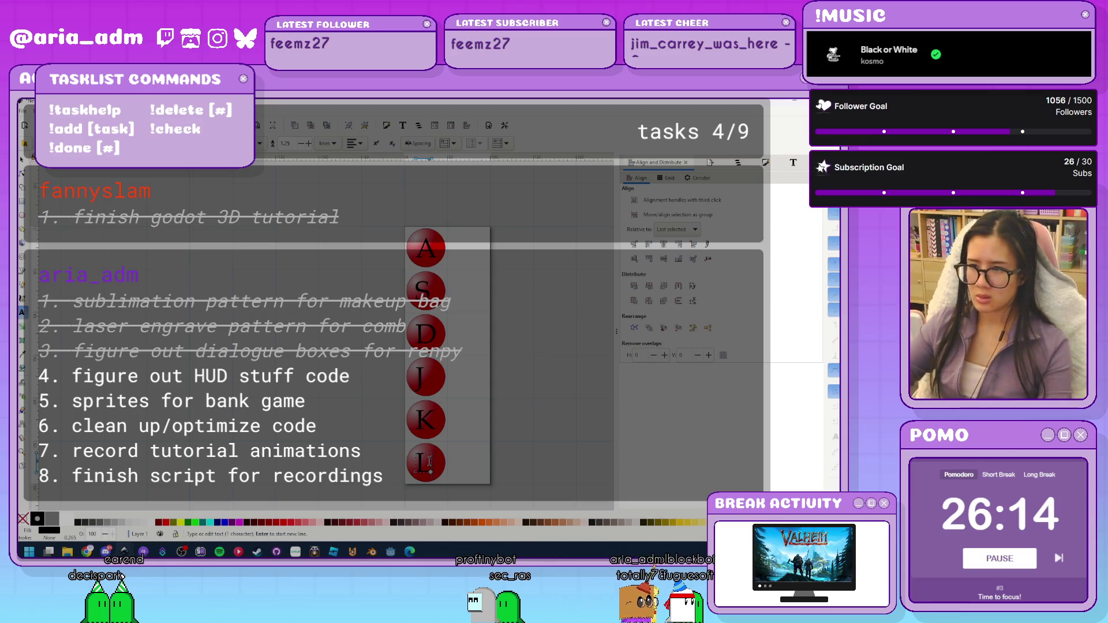
key("F1")
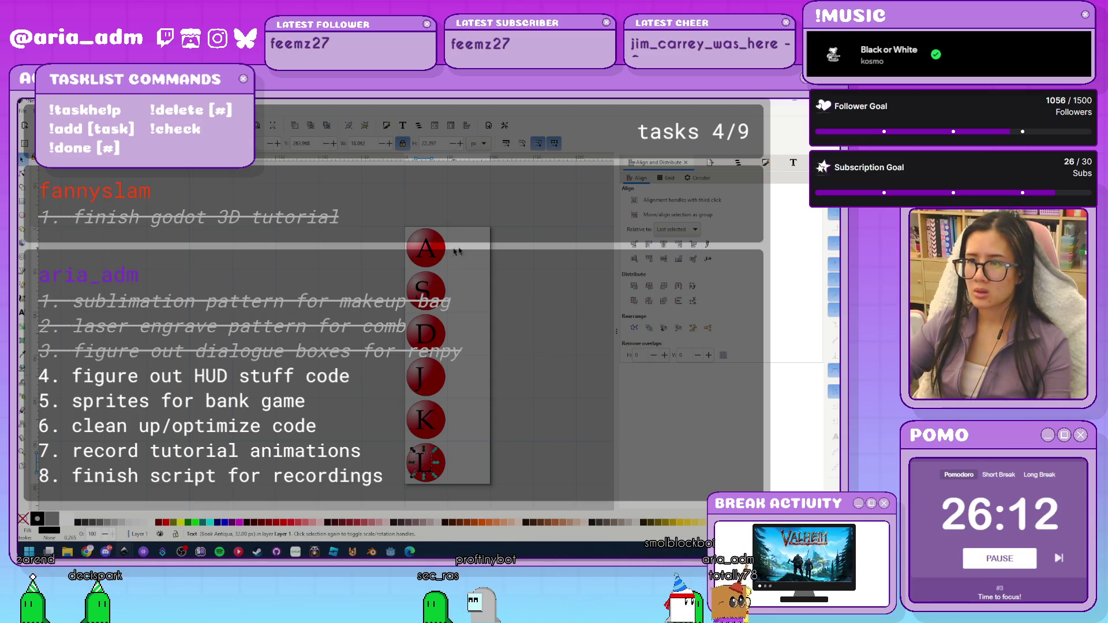
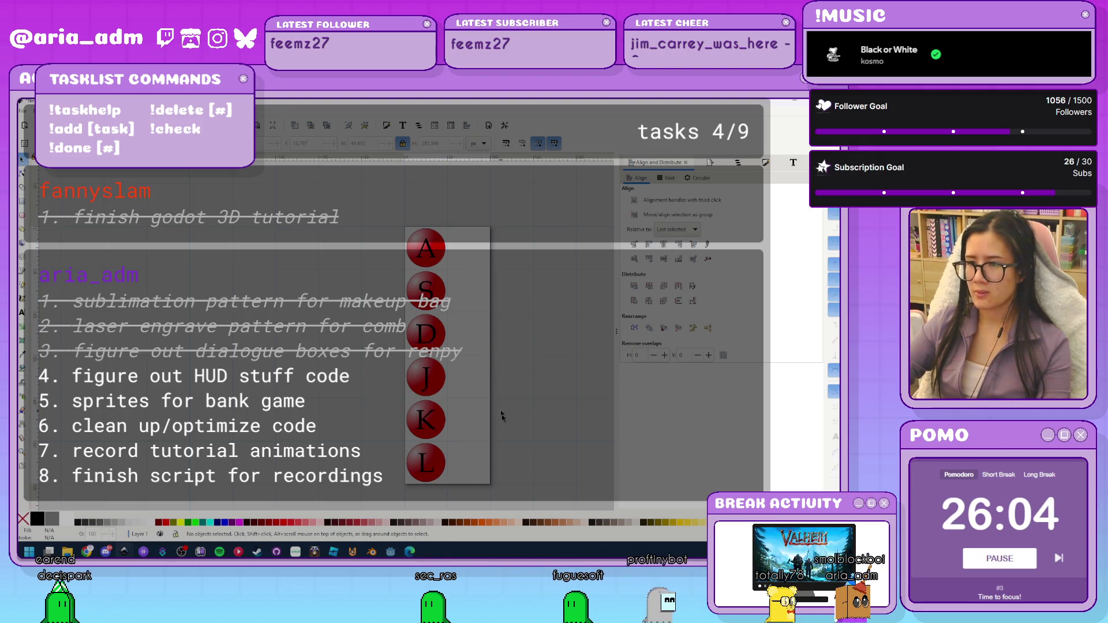
Duplicate the lettered A–L circle column and place the copy beside the original
mouse_move(482, 346)
left_mouse_down()
mouse_move(399, 495)
mouse_move(448, 327)
left_mouse_up()
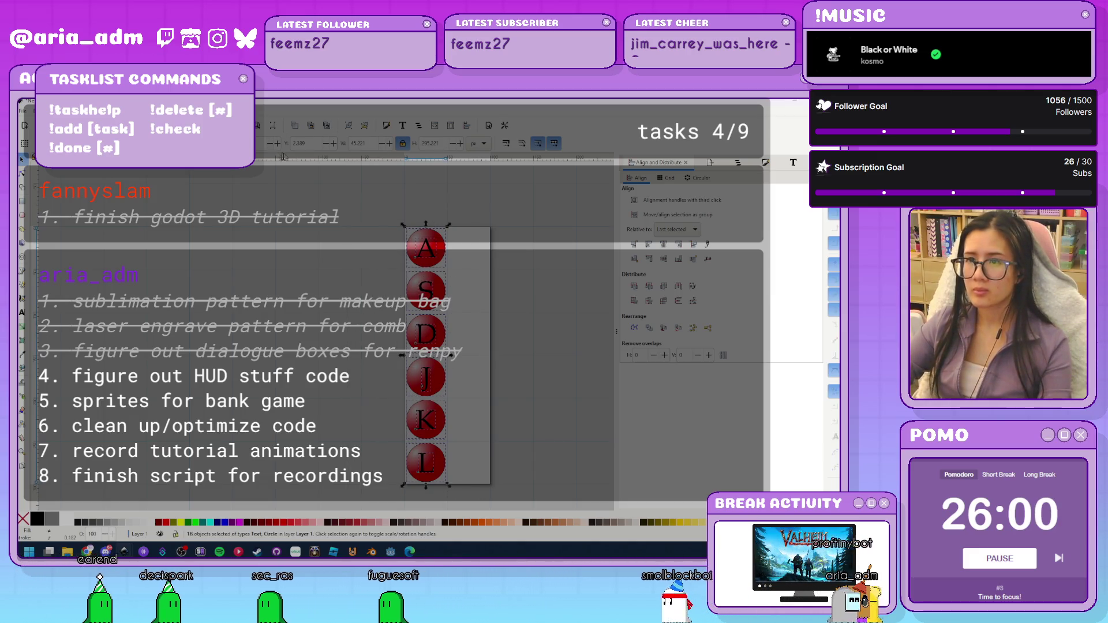
key("ctrl+d")
left_click_drag(426, 376, 468, 375)
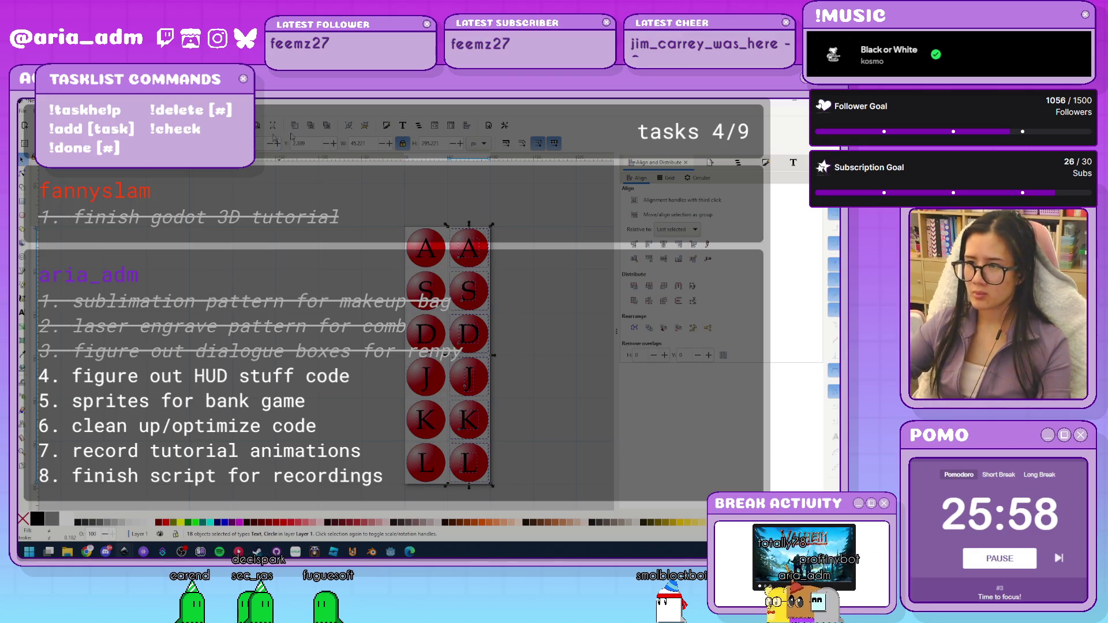
left_click(510, 262)
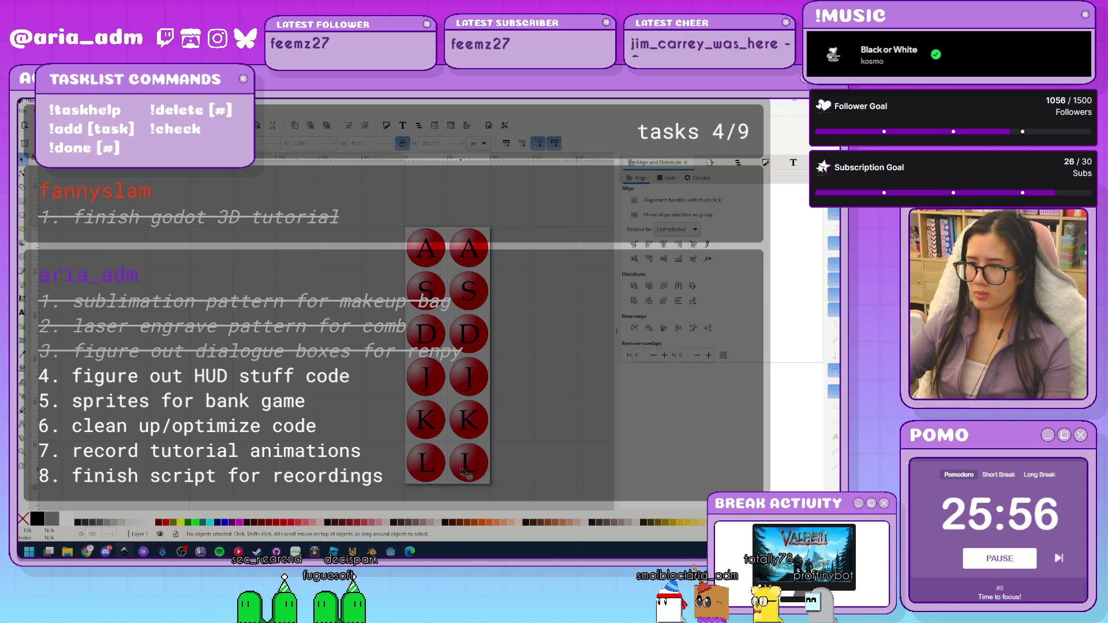
Select the copy's K and L circles and bring up Fill and Stroke
left_click_drag(511, 488, 455, 403)
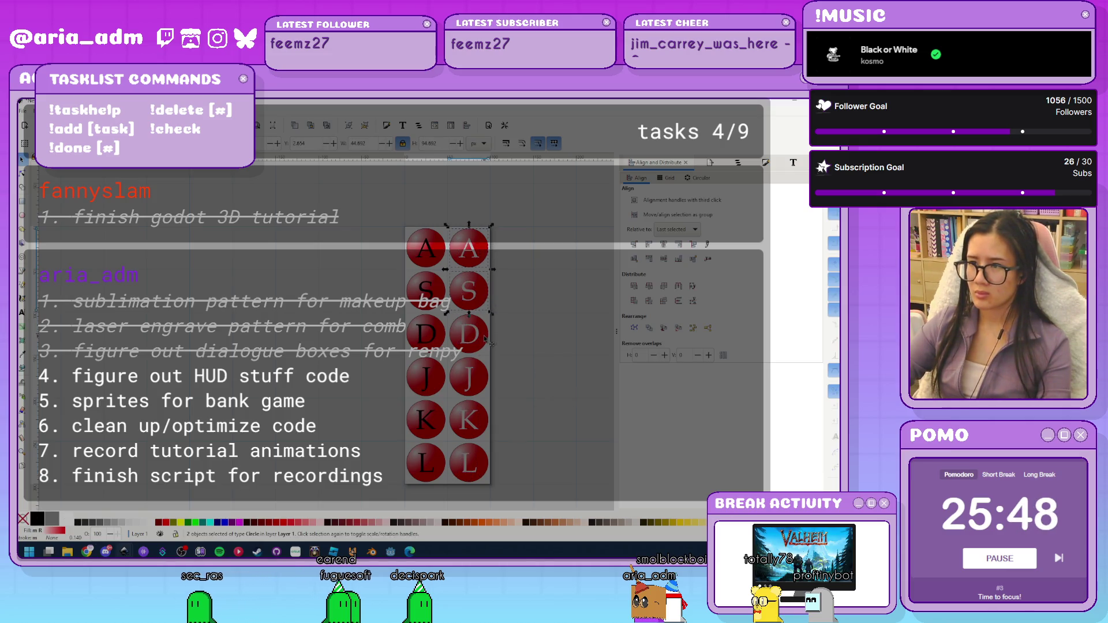
left_click(485, 437, "shift")
left_click(488, 472, "shift")
key("ctrl+shift+f")
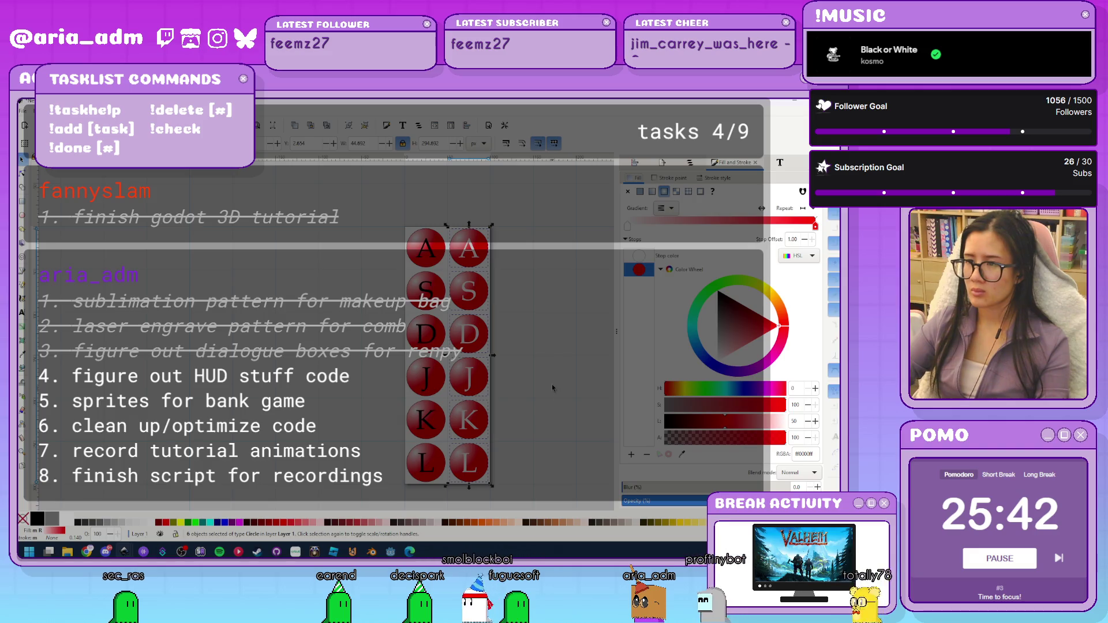
Select the right-hand A, S, J, K and L circles together
left_click(523, 240)
scroll(523, 241, "up", 3, "ctrl")
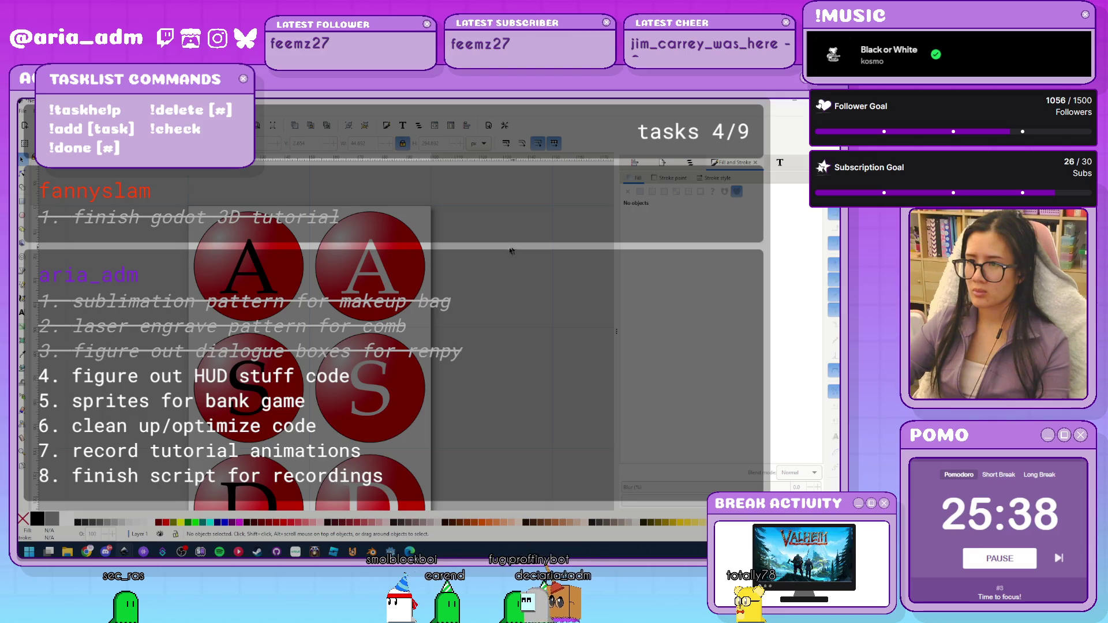
scroll(511, 250, "down", 3)
scroll(487, 254, "down", 3, "ctrl")
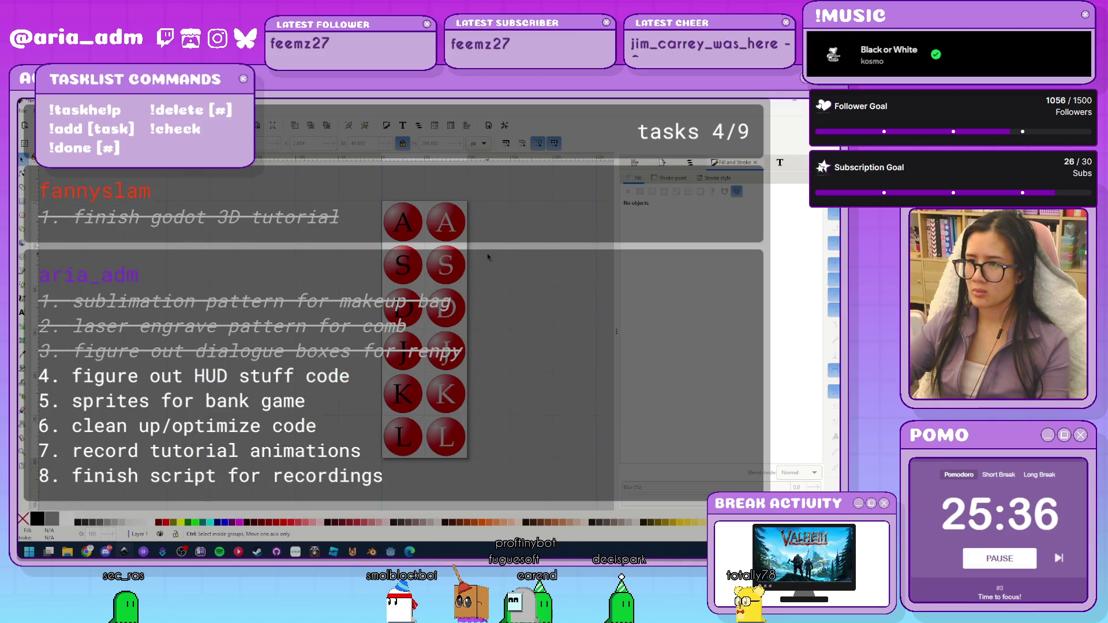
left_click(438, 218)
left_click(515, 273)
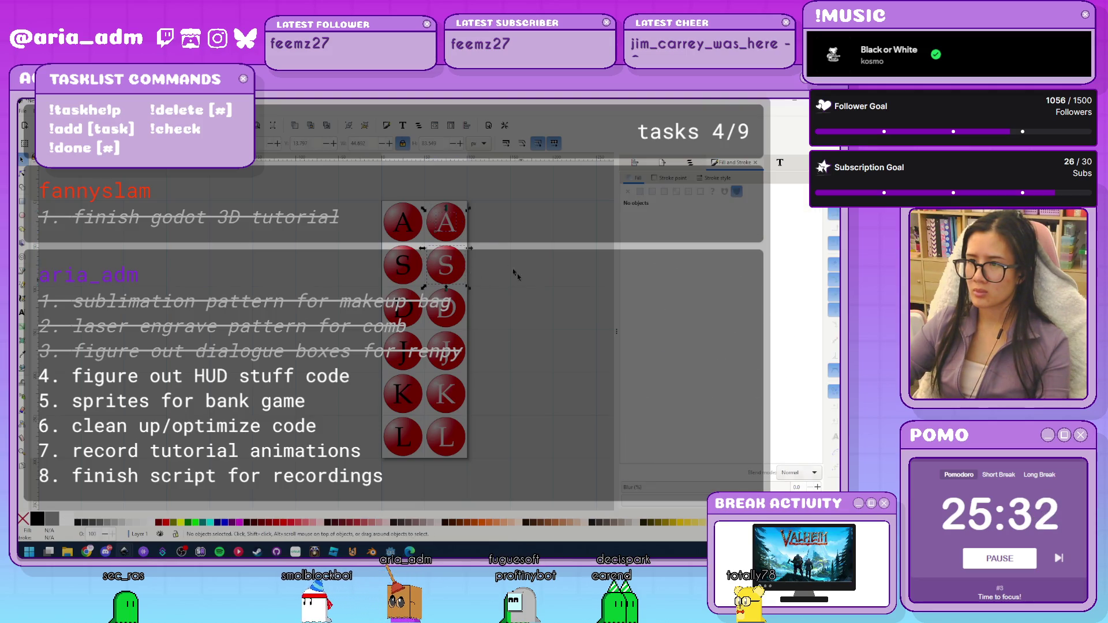
scroll(476, 240, "up", 2, "ctrl")
left_click_drag(392, 191, 506, 345)
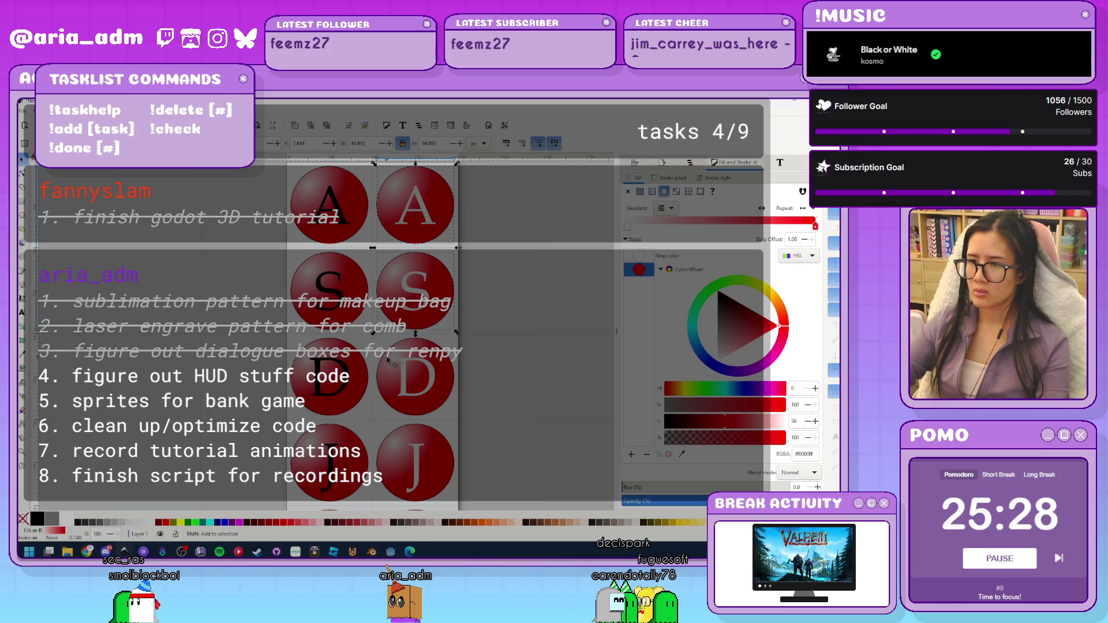
left_click(415, 459, "shift")
scroll(404, 445, "down", 3)
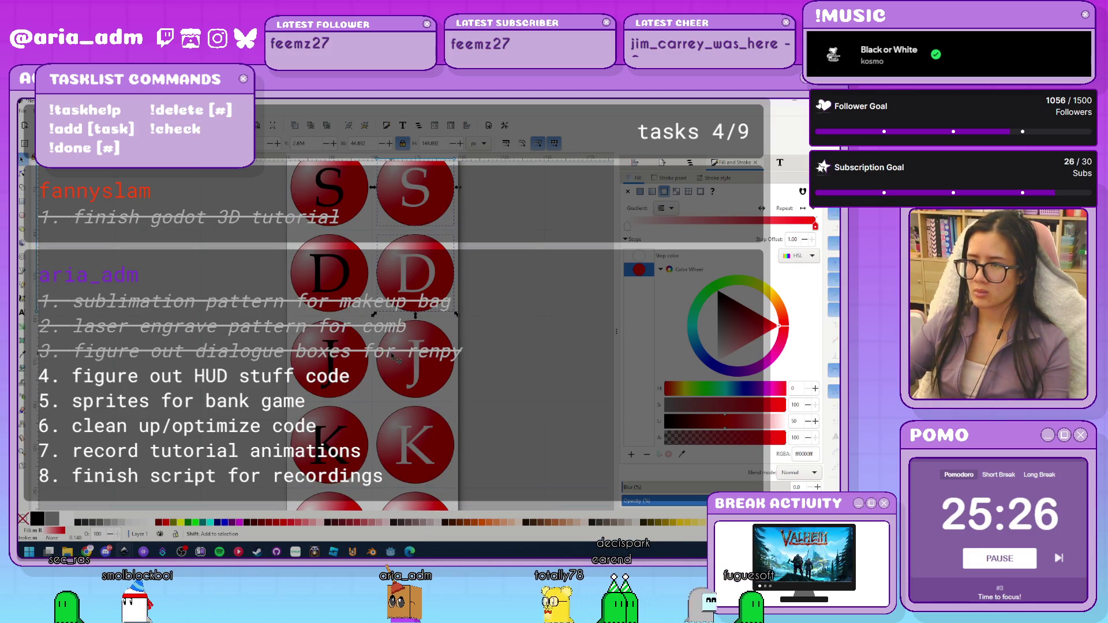
left_click(399, 433, "shift")
scroll(399, 439, "down", 3)
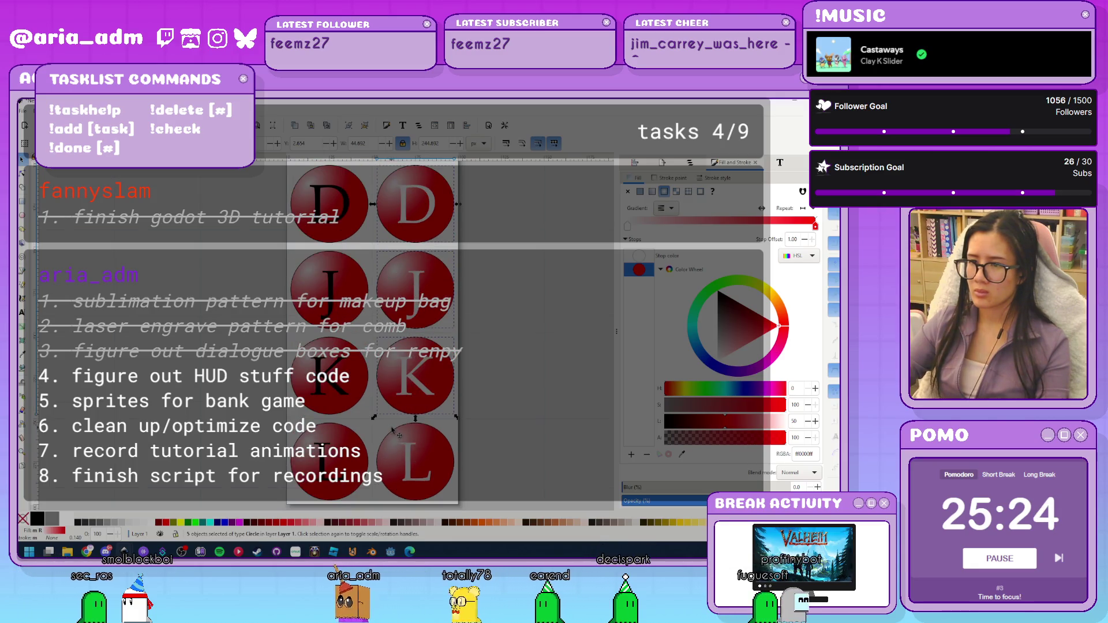
left_click(388, 448, "shift")
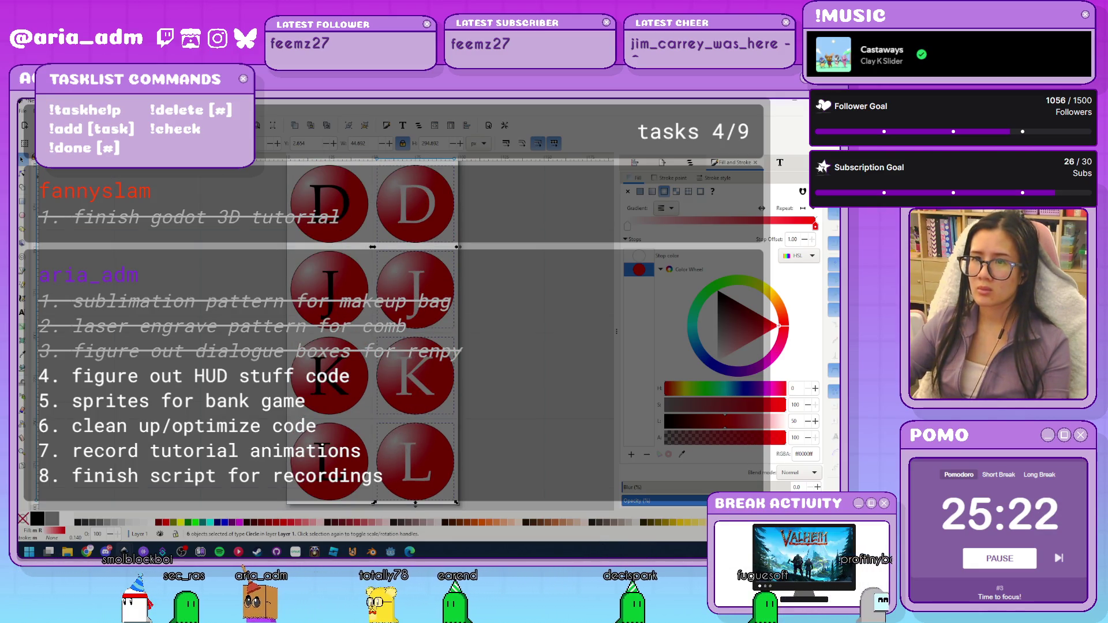
Lighten the red fill of the right-hand A circle in the colour triangle
left_click(524, 407)
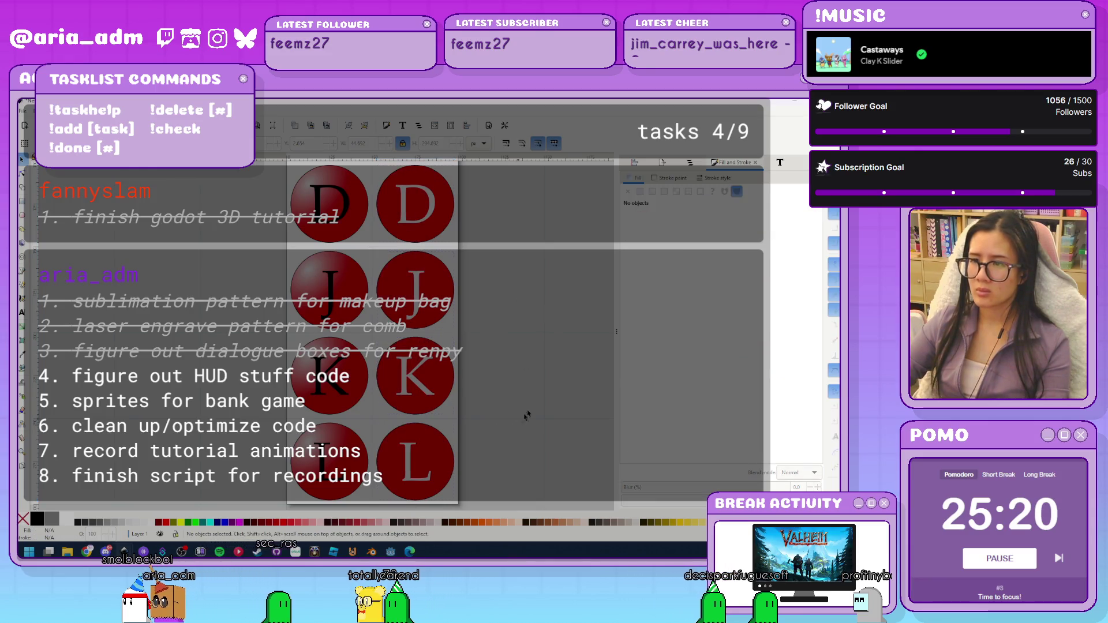
scroll(524, 407, "down", 3)
left_click(494, 272)
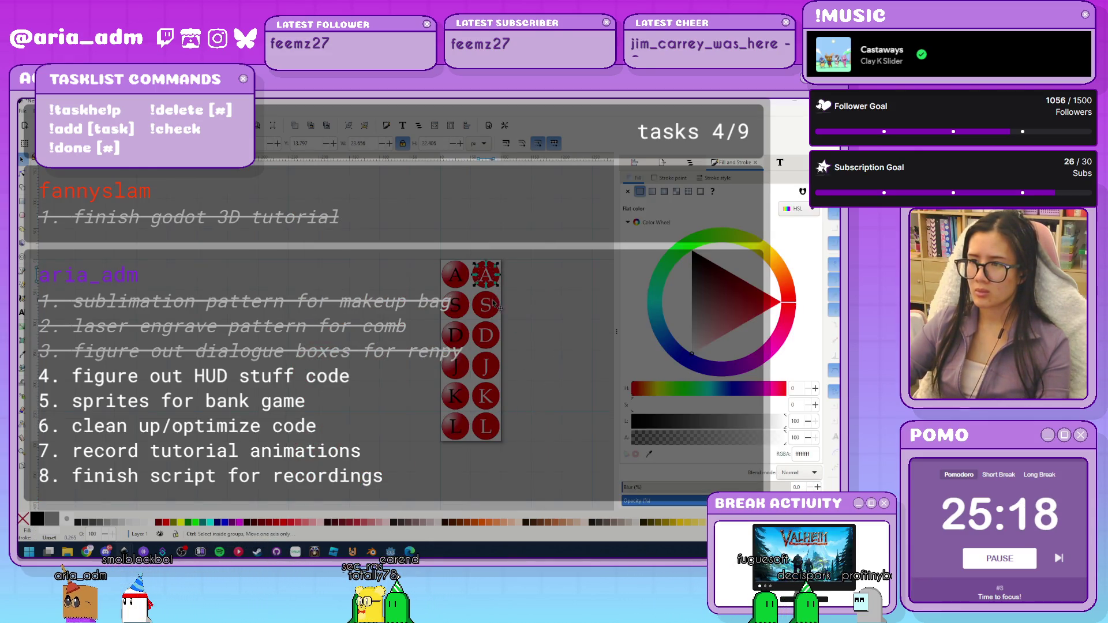
left_click(546, 317)
scroll(534, 300, "up", 1)
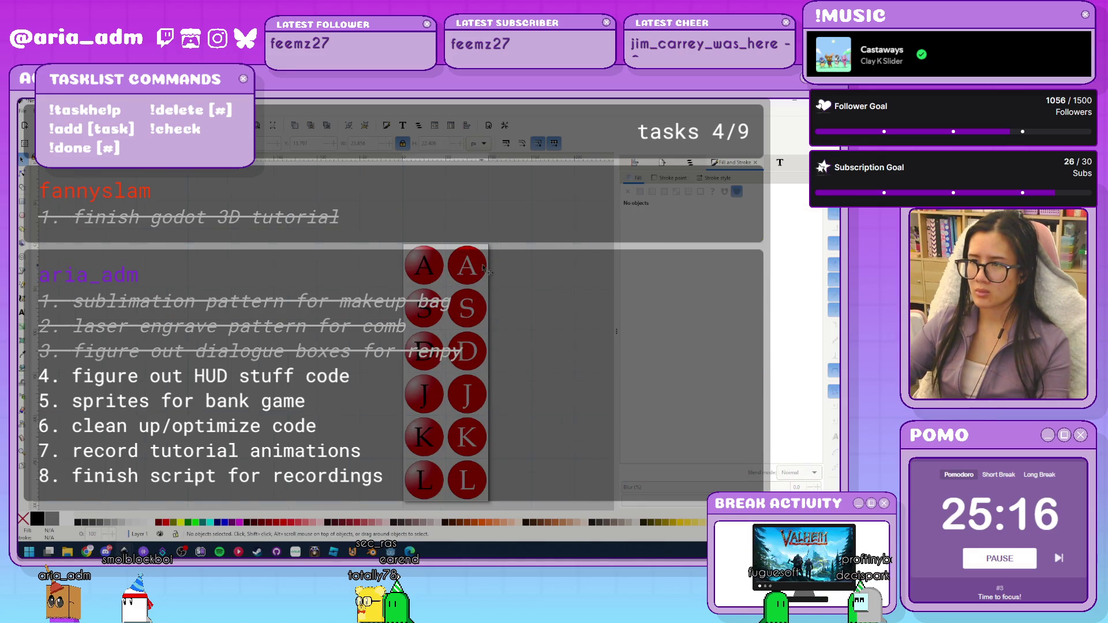
left_click(484, 267)
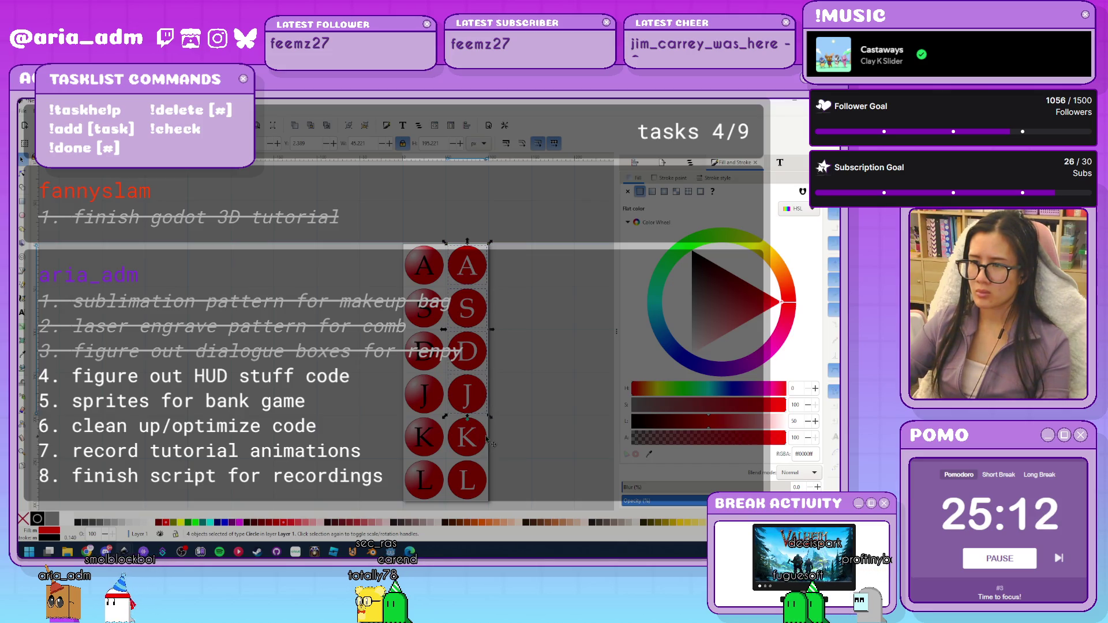
mouse_move(765, 310)
left_mouse_down()
mouse_move(754, 363)
mouse_move(738, 327)
left_mouse_up()
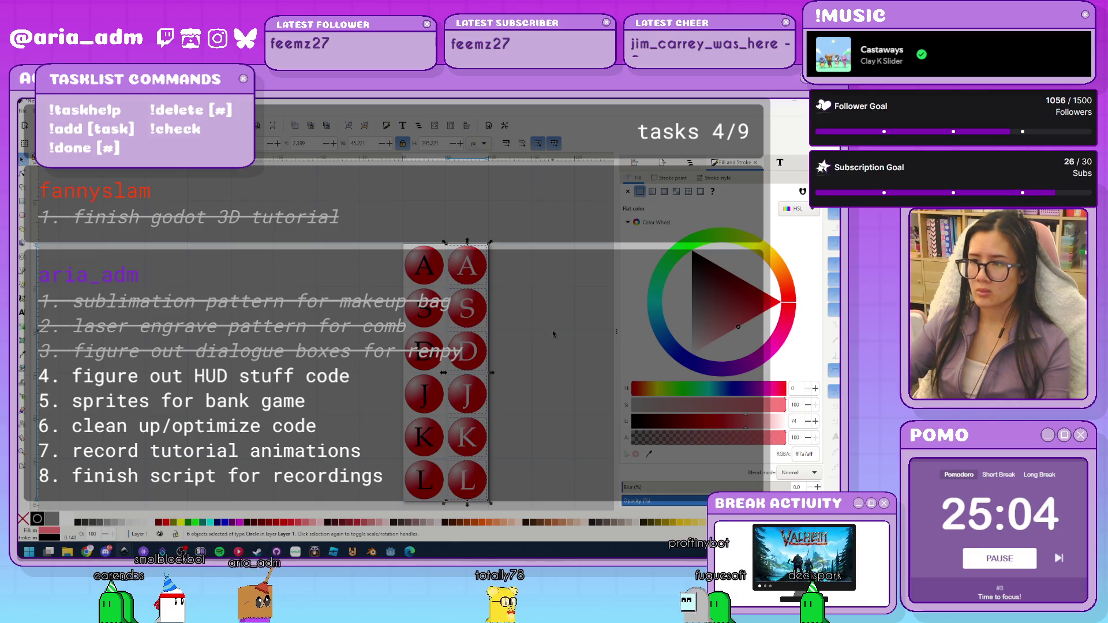
left_click(517, 305)
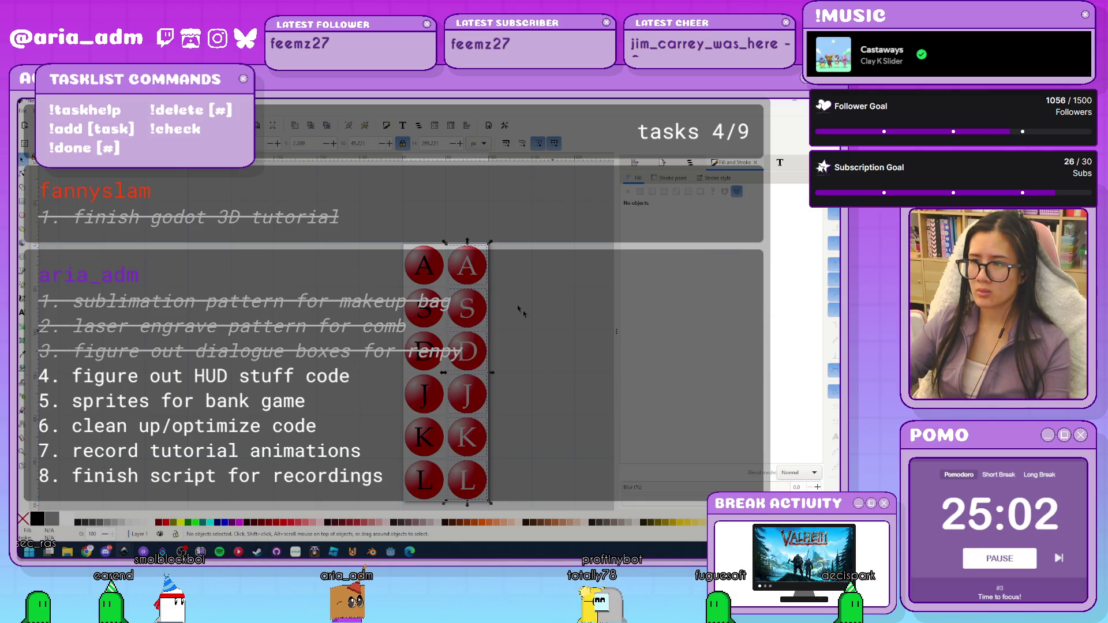
Make the gradient stop of the top-right A circle fully transparent
key("Tab")
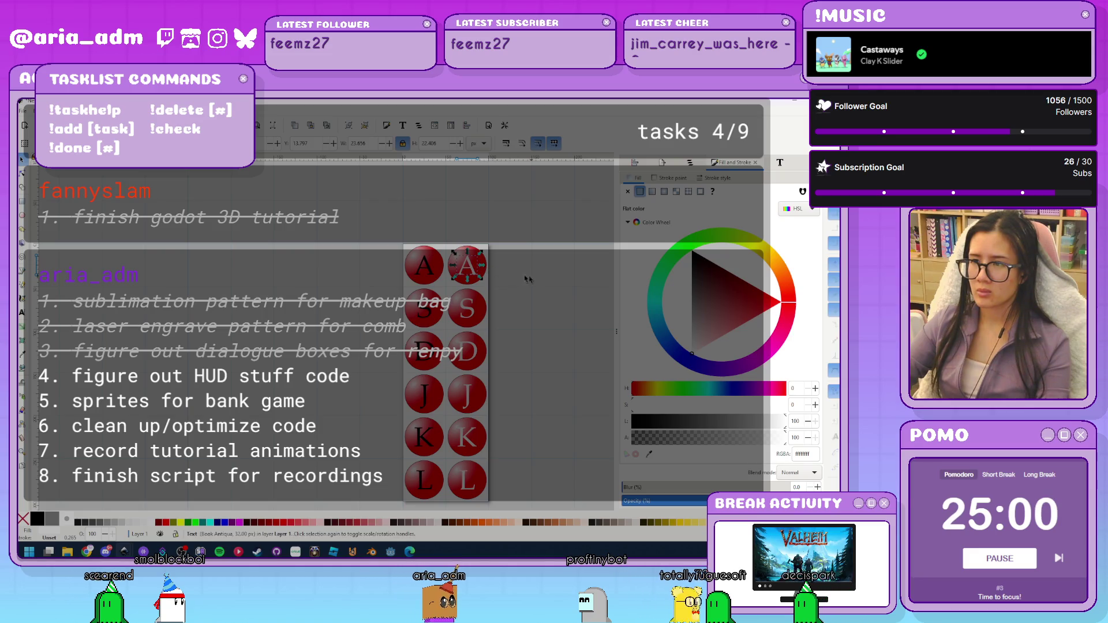
key("shift+Tab")
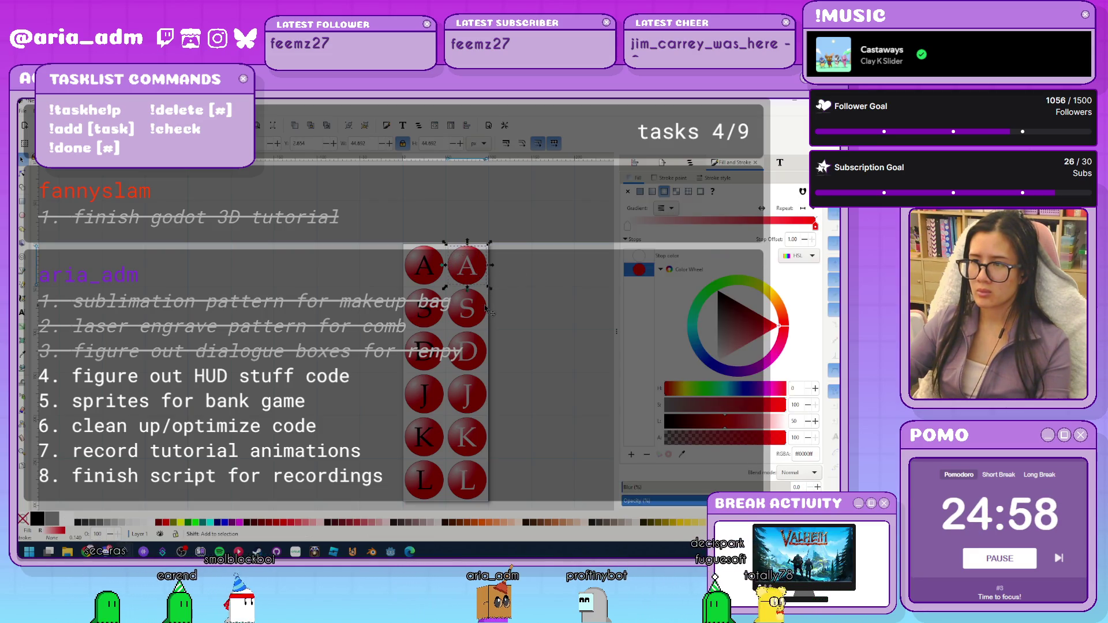
left_click(487, 310, "shift")
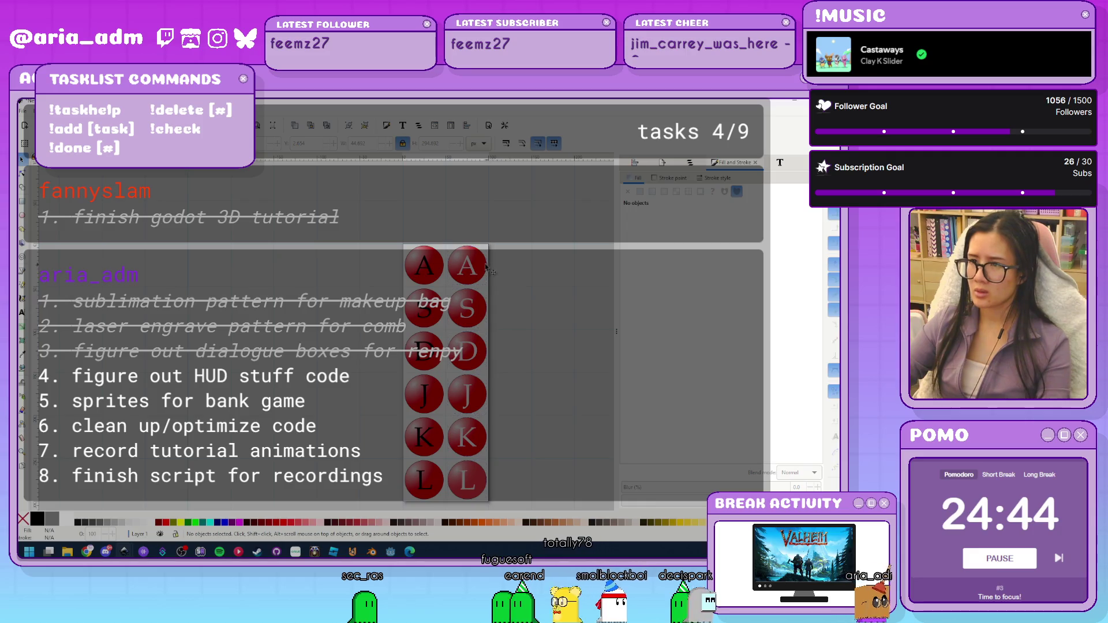
left_click(468, 266)
left_click(666, 437)
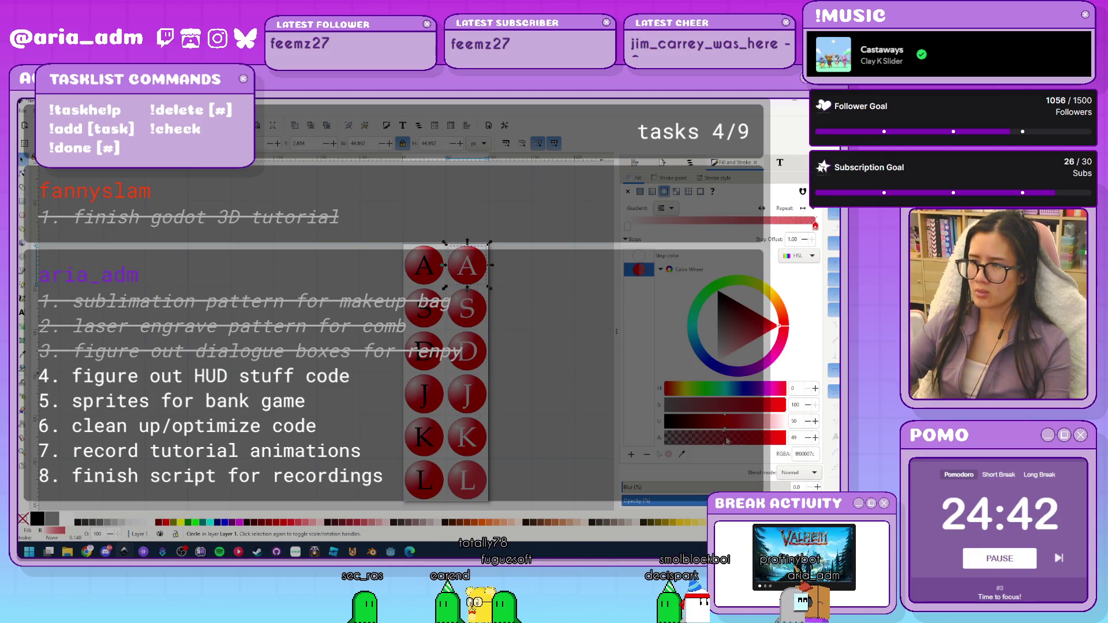
Step through the right-hand D, J and K circles, ending with L selected
key("Tab")
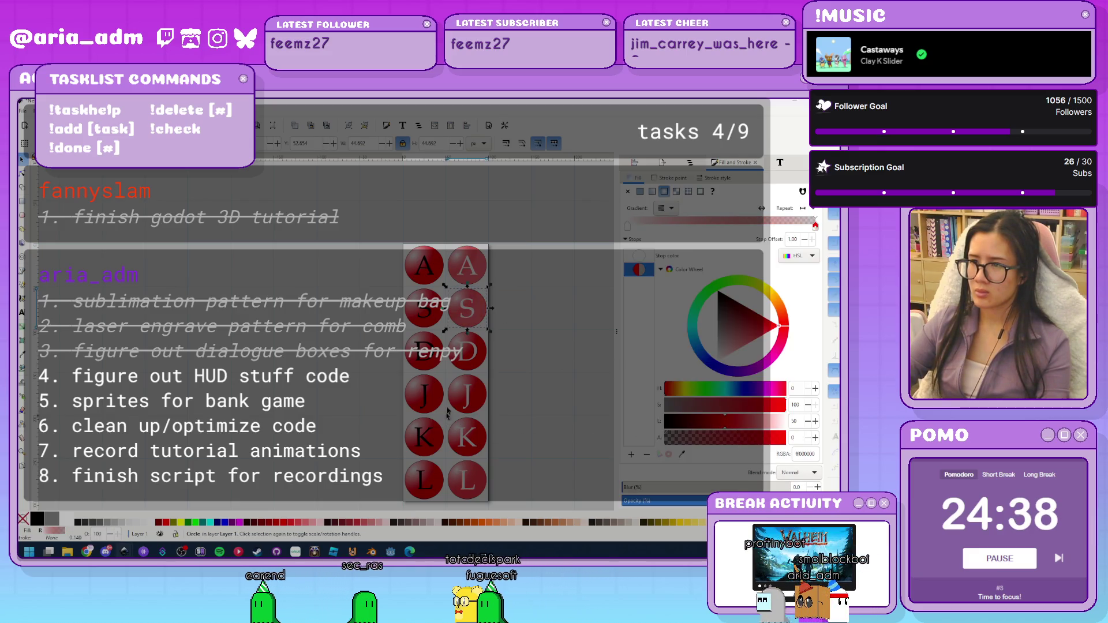
left_click(539, 356)
left_click(487, 359)
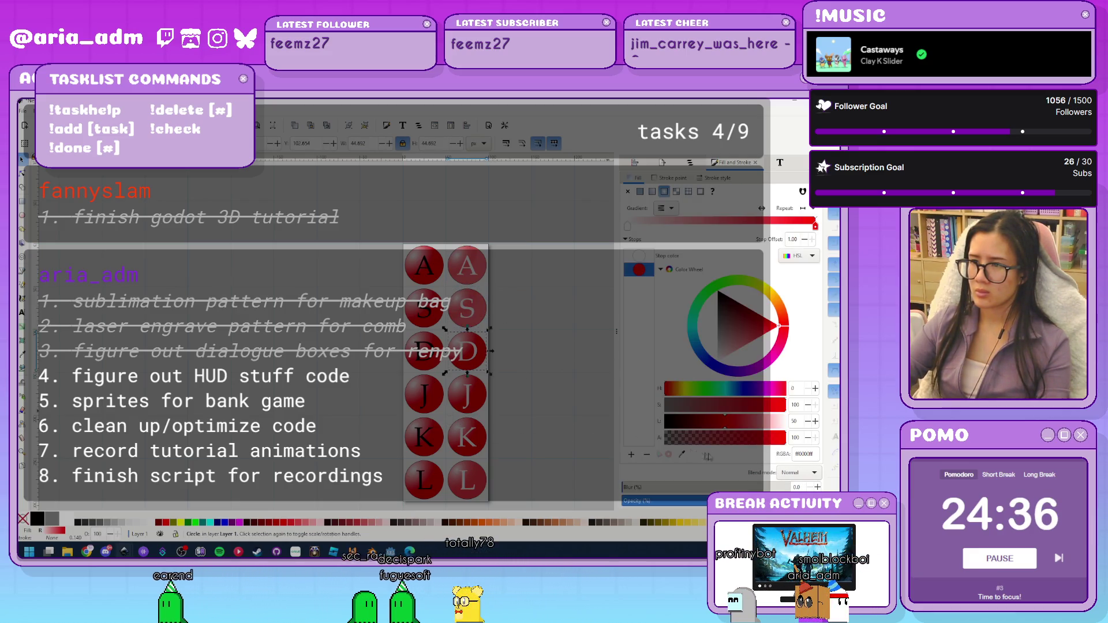
left_click(524, 409)
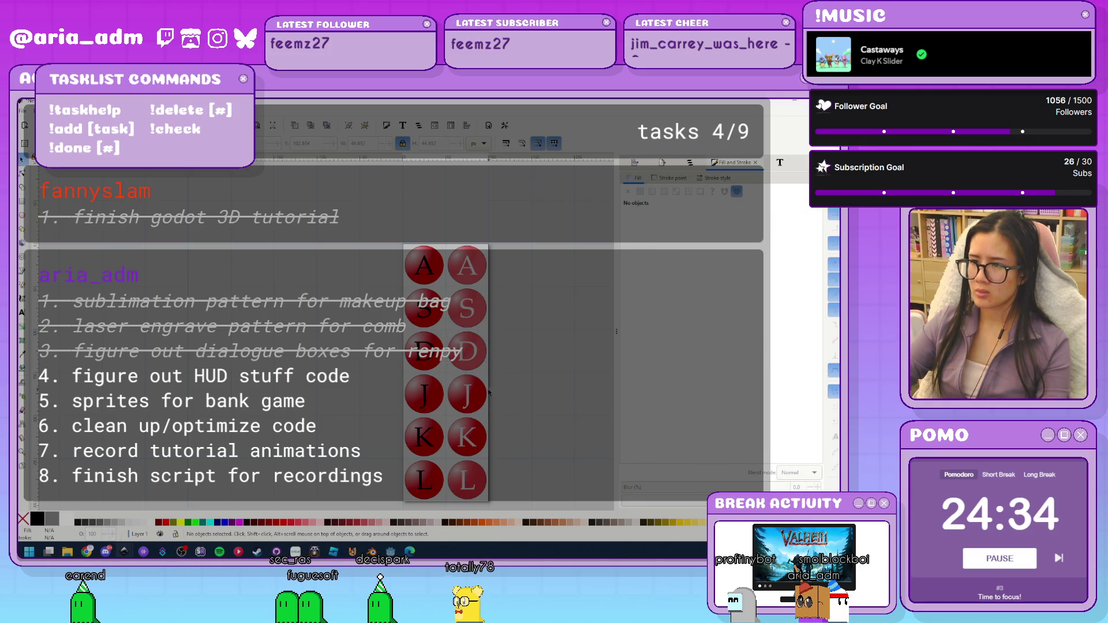
left_click(485, 399)
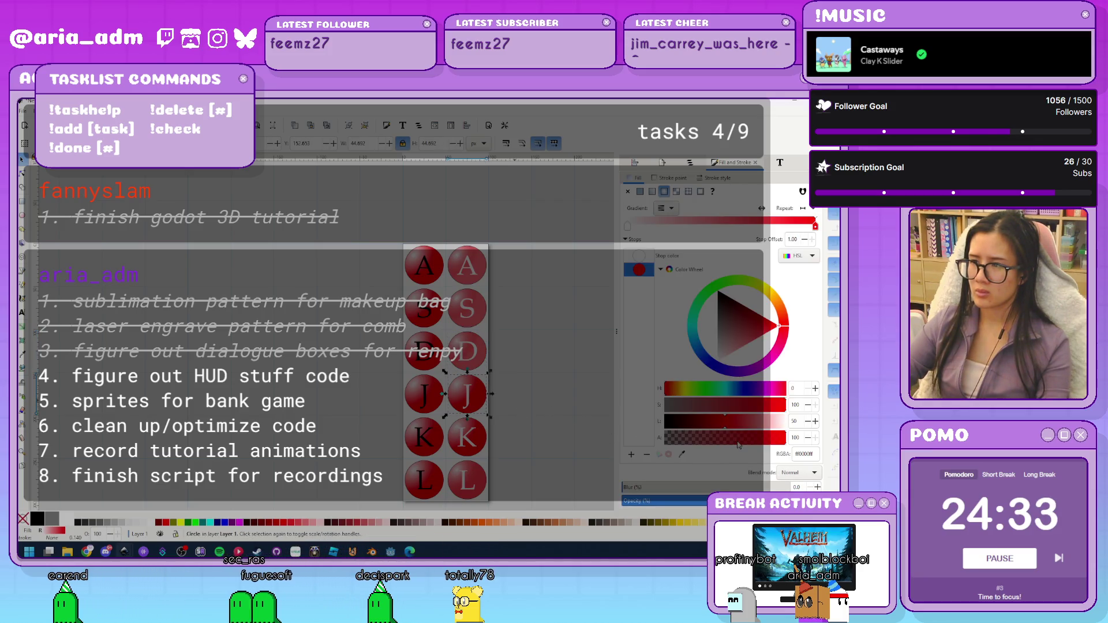
left_click(545, 431)
left_click(486, 443)
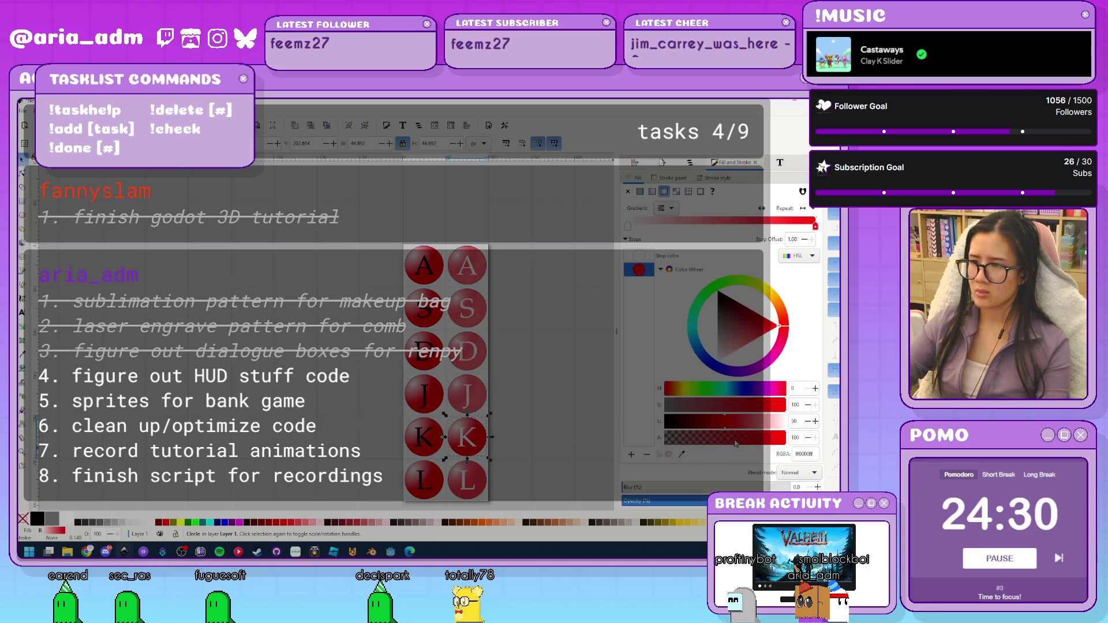
left_click(557, 434)
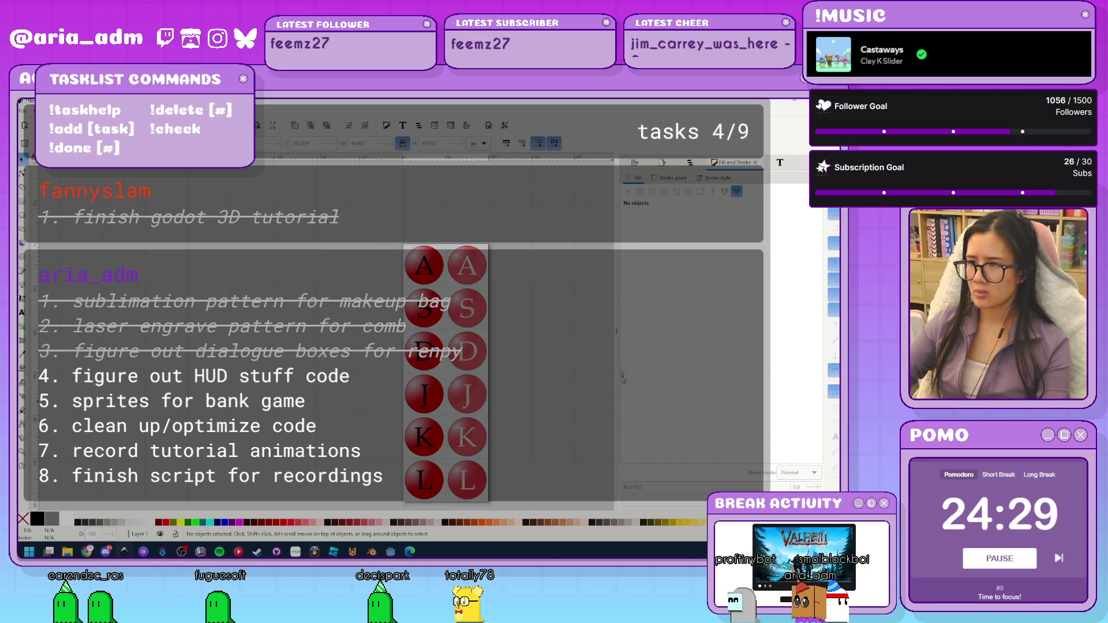
left_click(486, 484)
Tint the right L circle yellow-orange, then select the right A, S and D circles
mouse_move(781, 308)
left_mouse_down()
mouse_move(776, 279)
mouse_move(756, 287)
left_mouse_up()
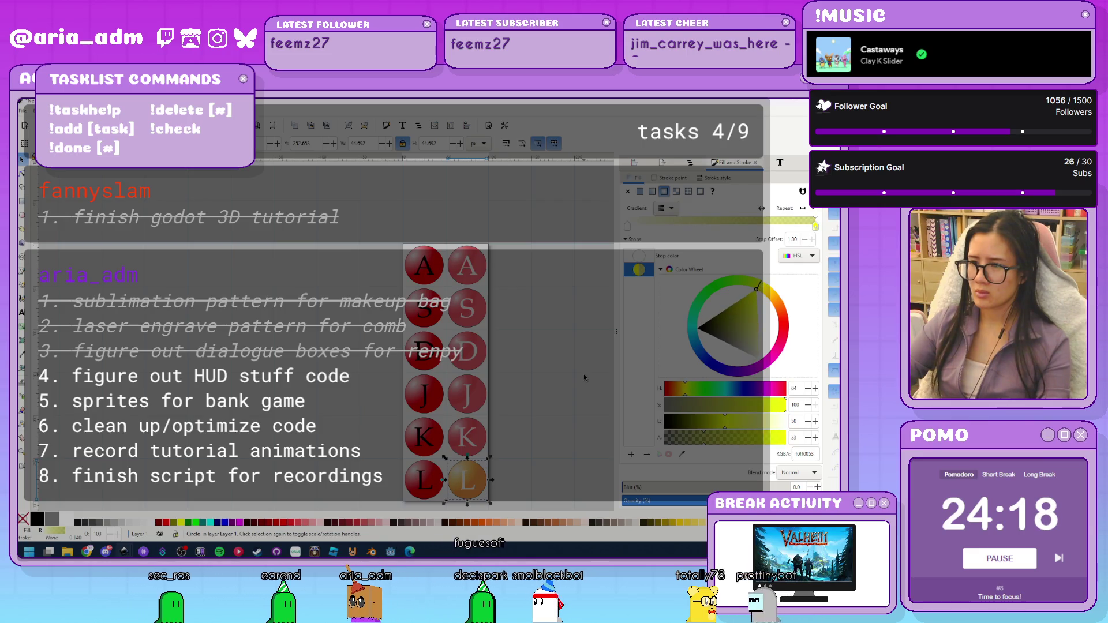
key("Escape")
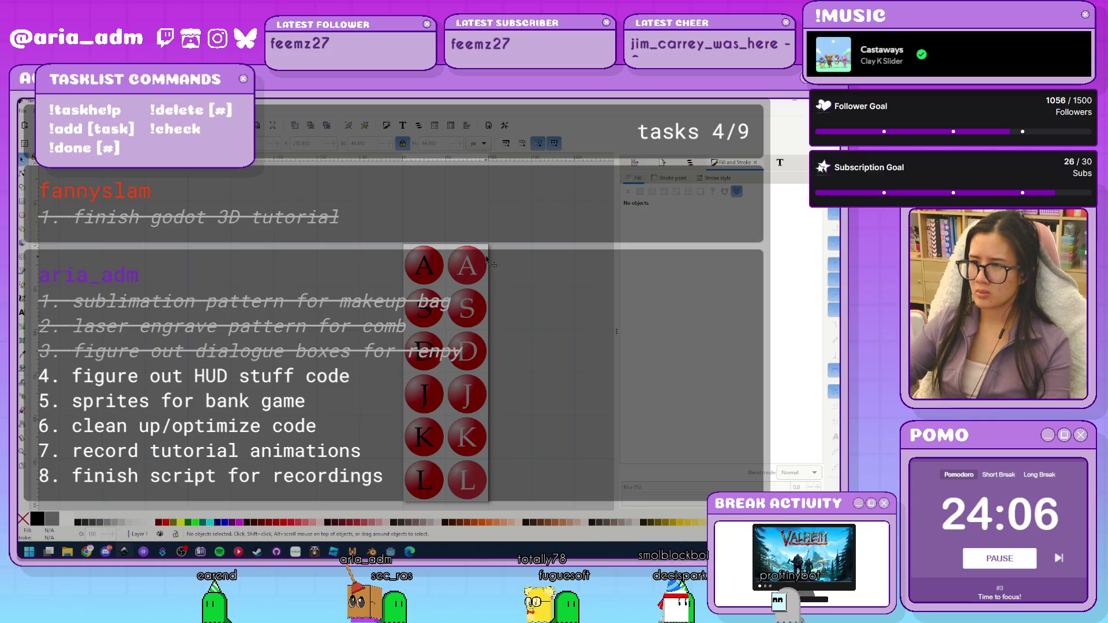
left_click(468, 266)
left_click(468, 309, "shift")
left_click(468, 351, "shift")
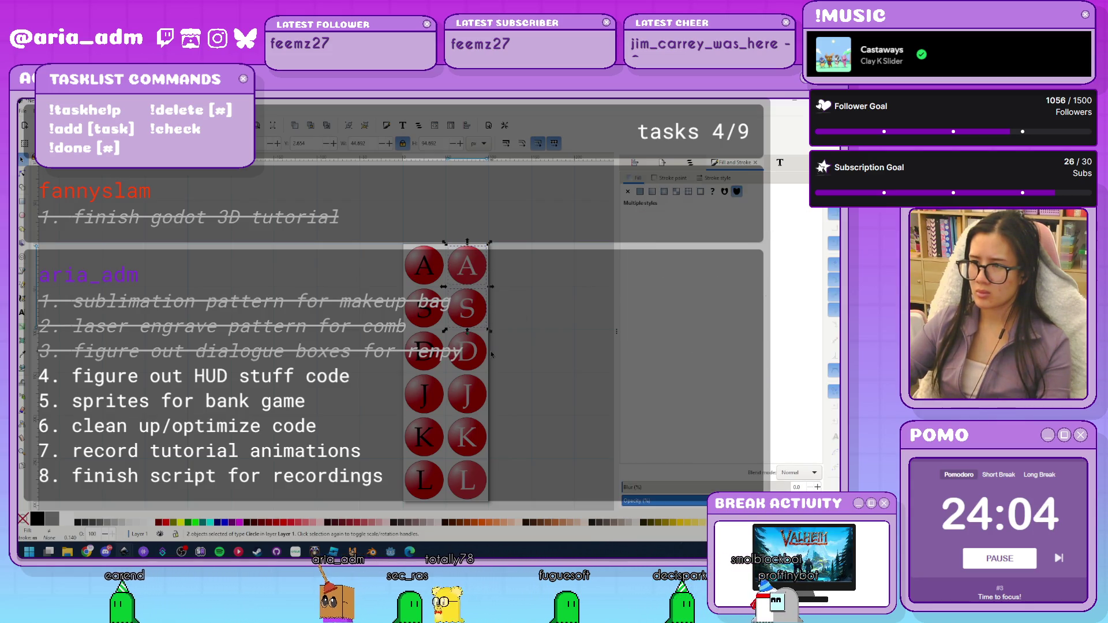
key("Escape")
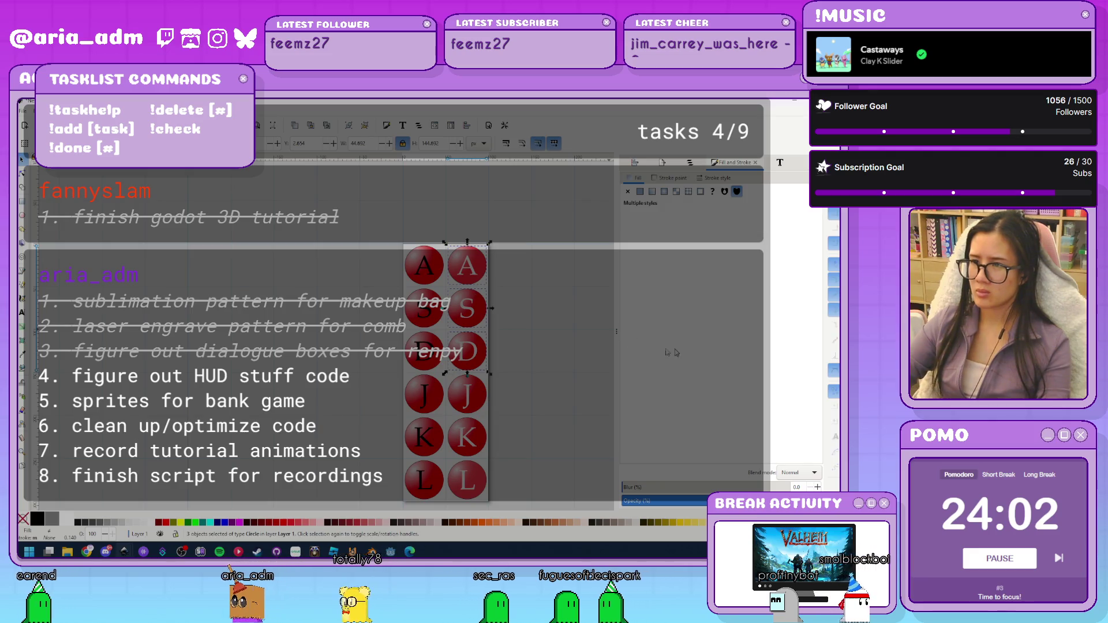
Select only the top-right A circle so its gradient fill settings show
left_click(458, 258)
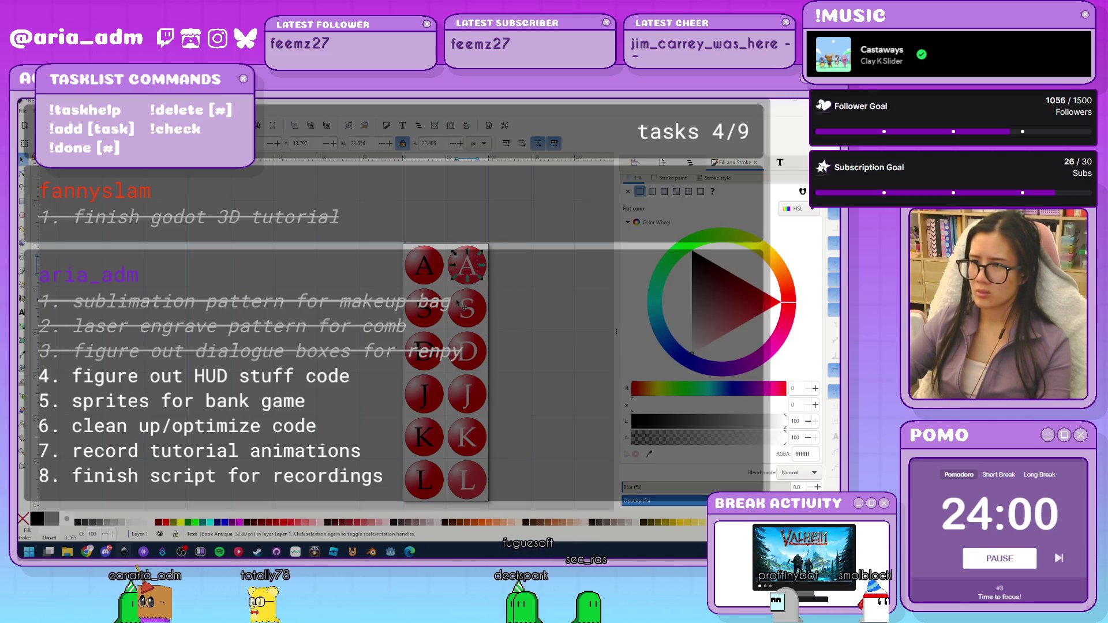
left_click(474, 277)
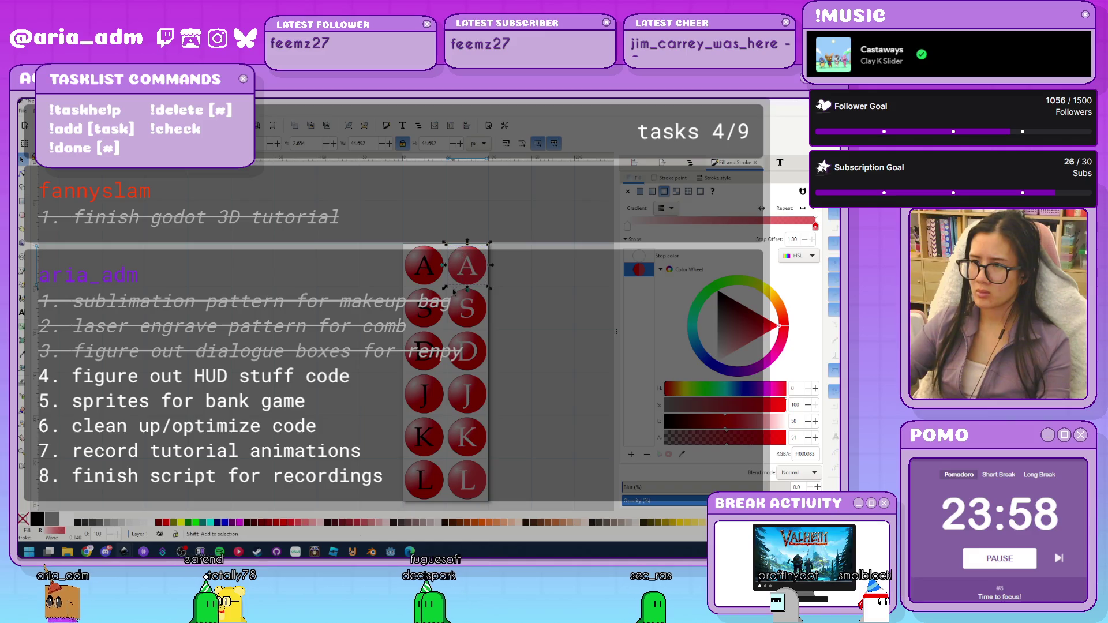
left_click(477, 321, "shift")
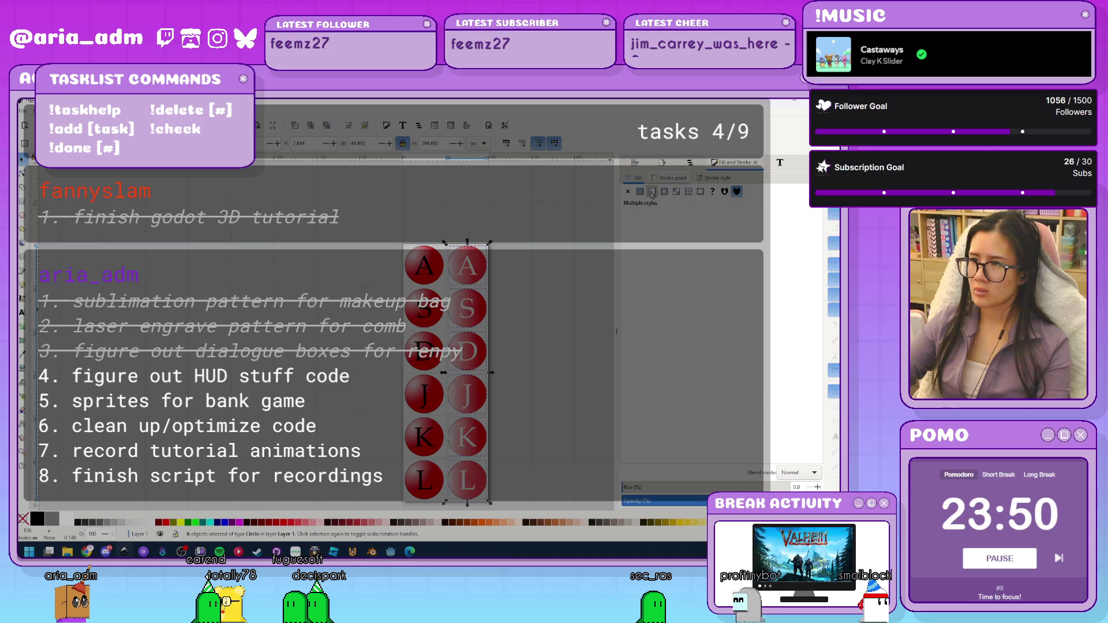
left_click(567, 292)
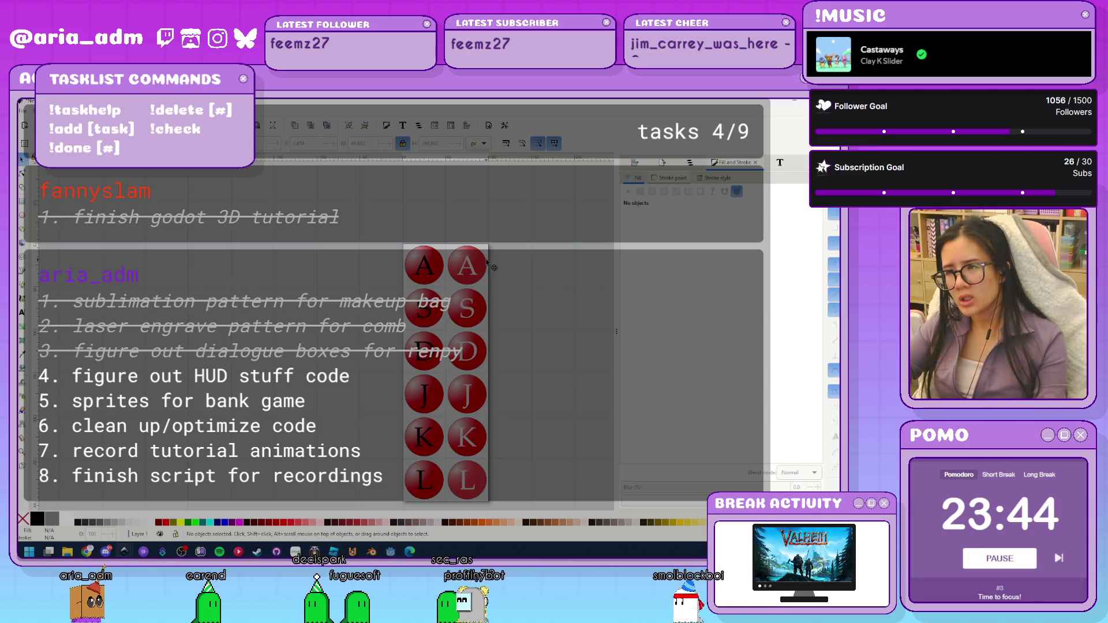
left_click(468, 265)
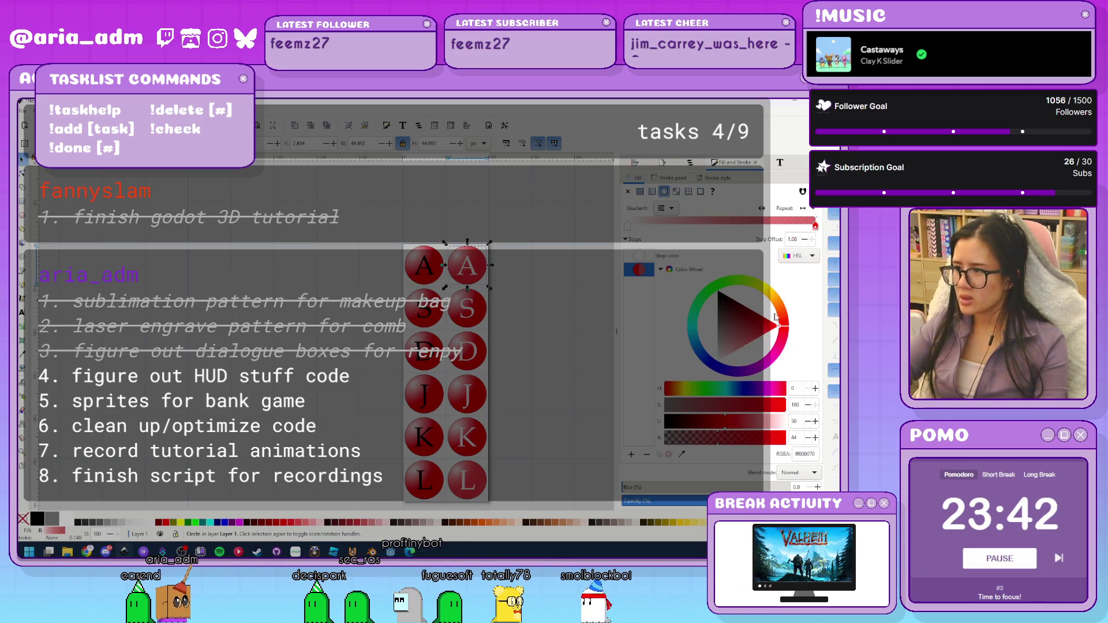
Recolour the right-hand A circle orange (ff7b00ff) and copy its colour code
left_click(759, 289)
left_click(762, 291)
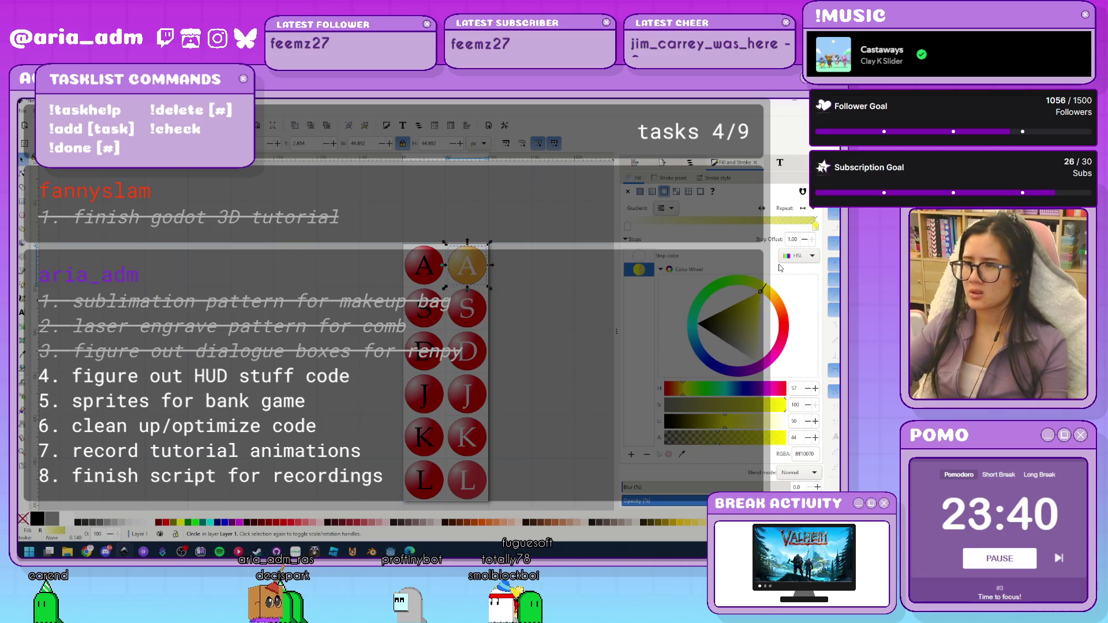
left_click(768, 296)
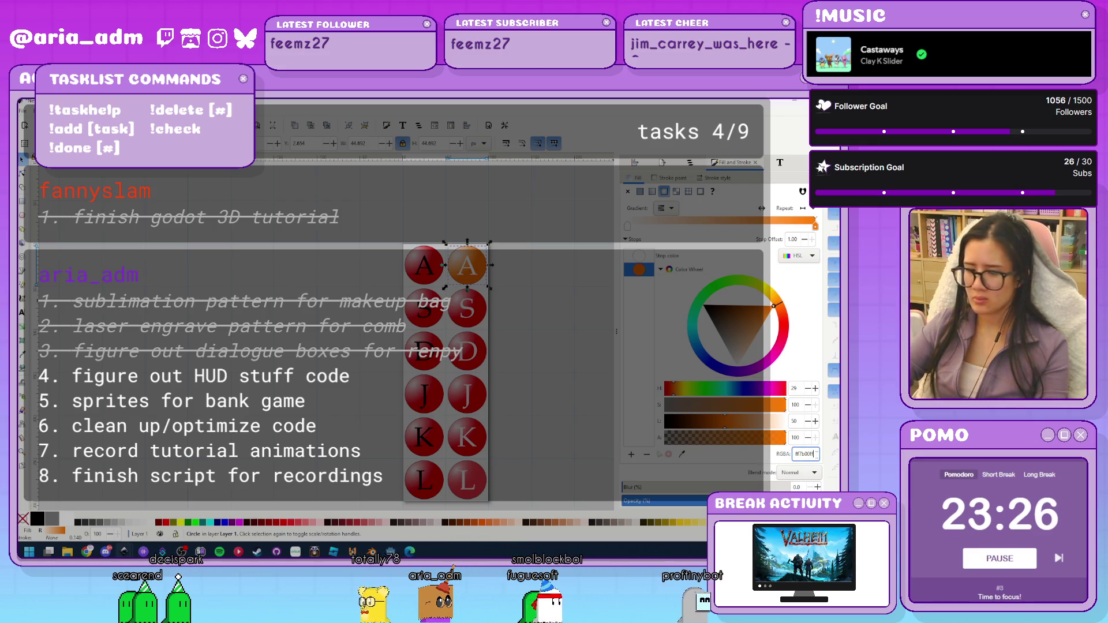
left_click(805, 453)
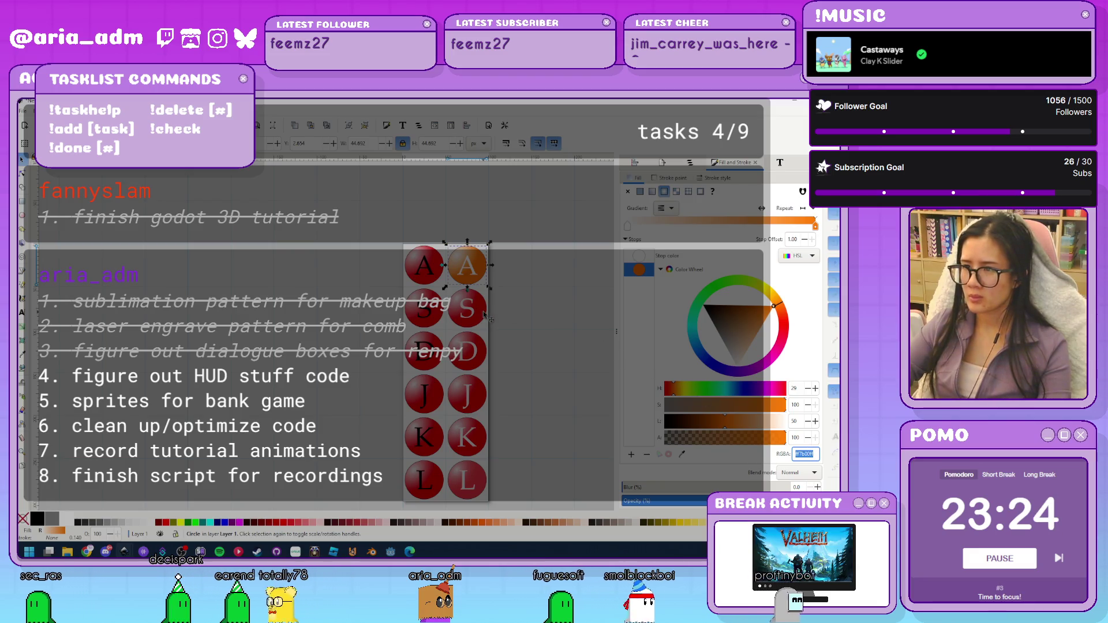
Paste the ff7b00ff orange onto the S, D, J, K and L circles
key("Tab")
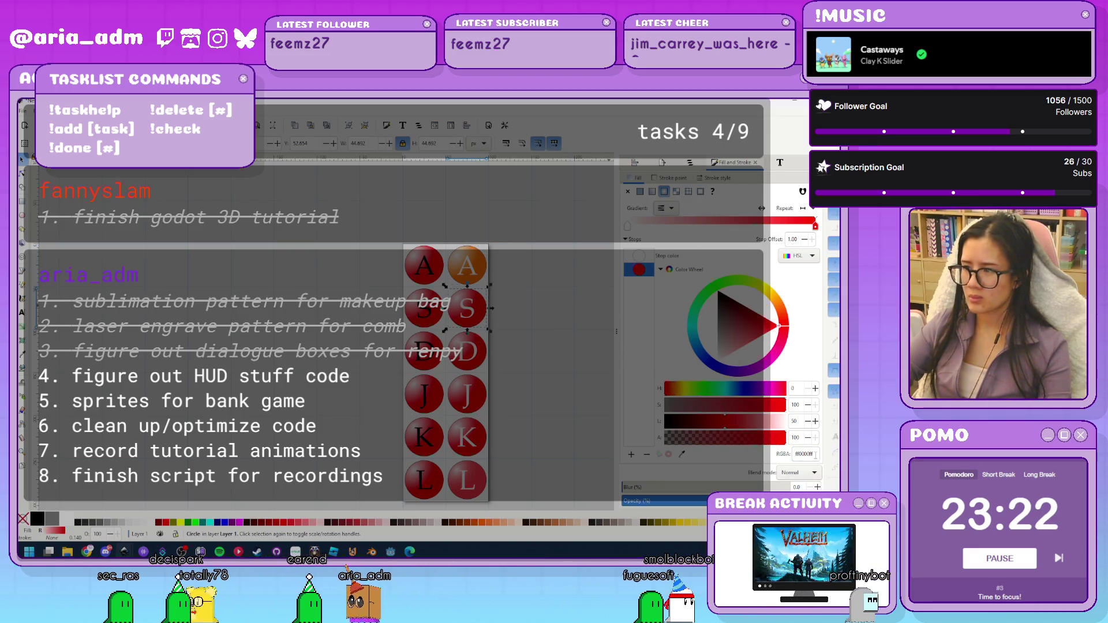
left_click(805, 453)
type("ff7b00ff")
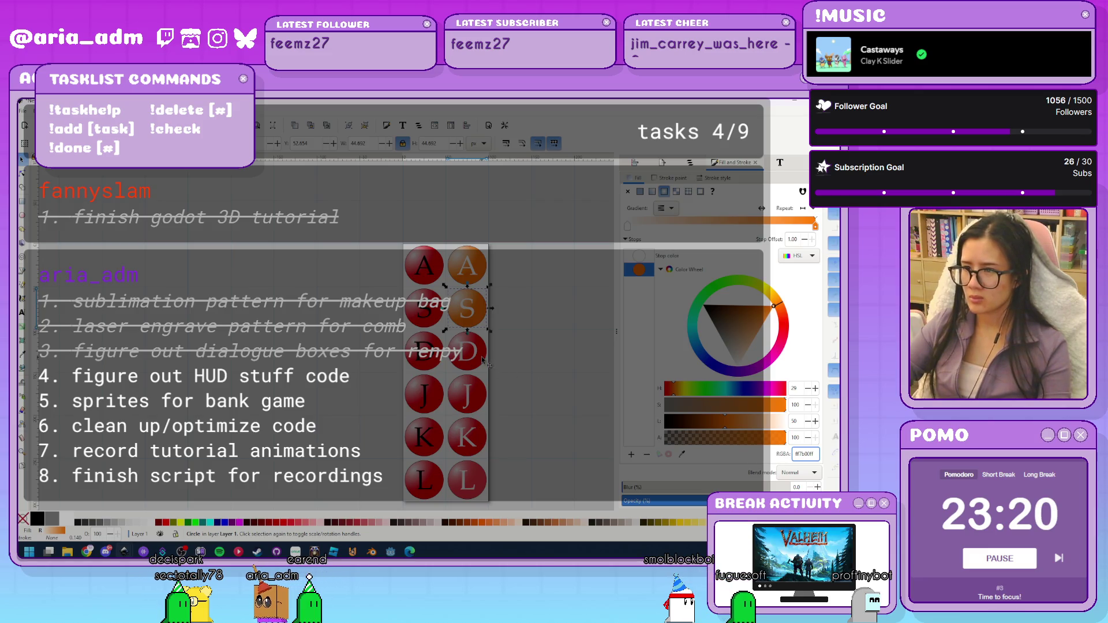
left_click(484, 361)
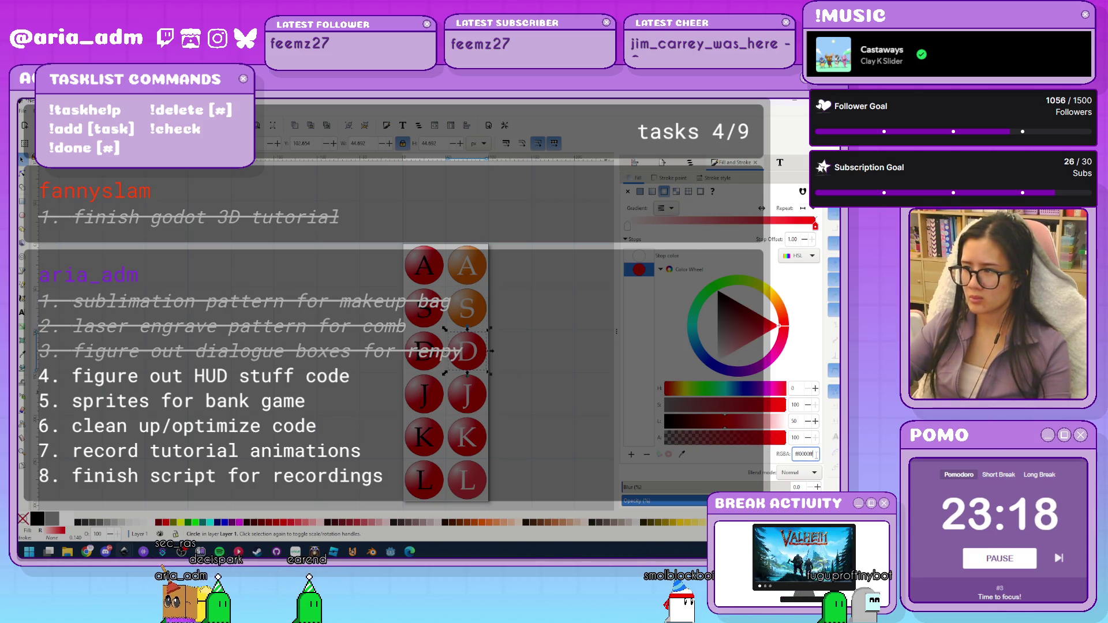
type("ff7b00ff")
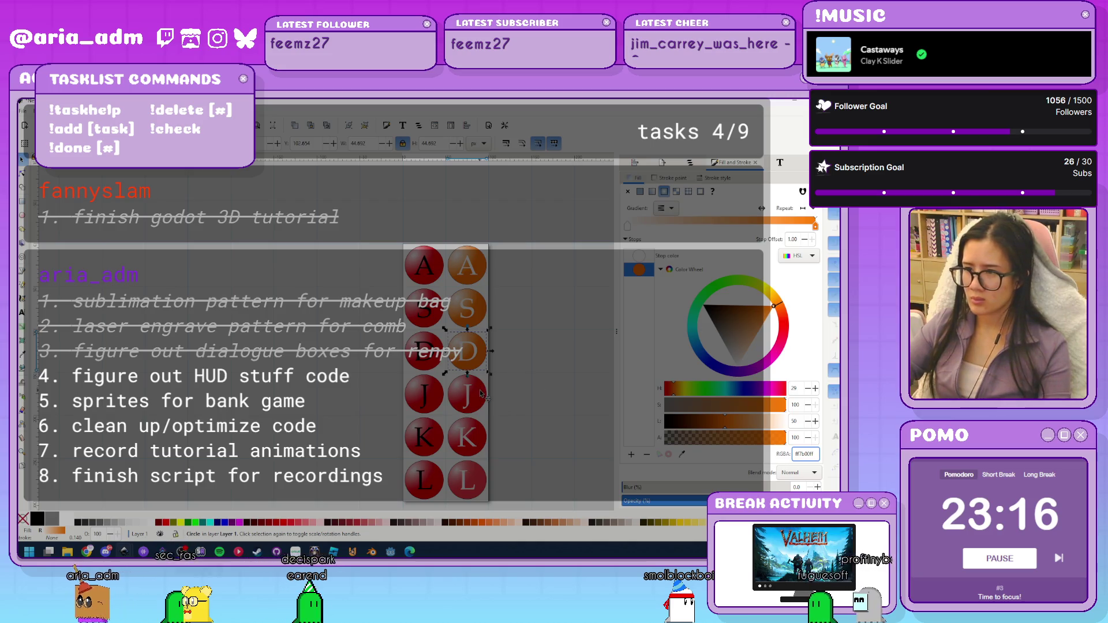
left_click(481, 395)
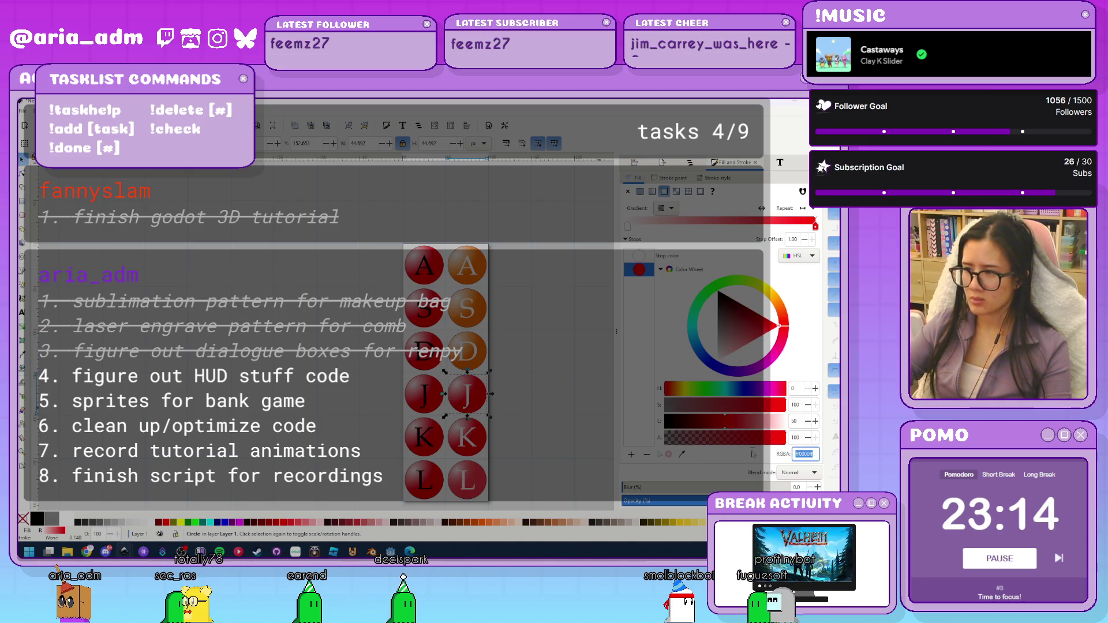
key("ctrl+v")
key("Tab")
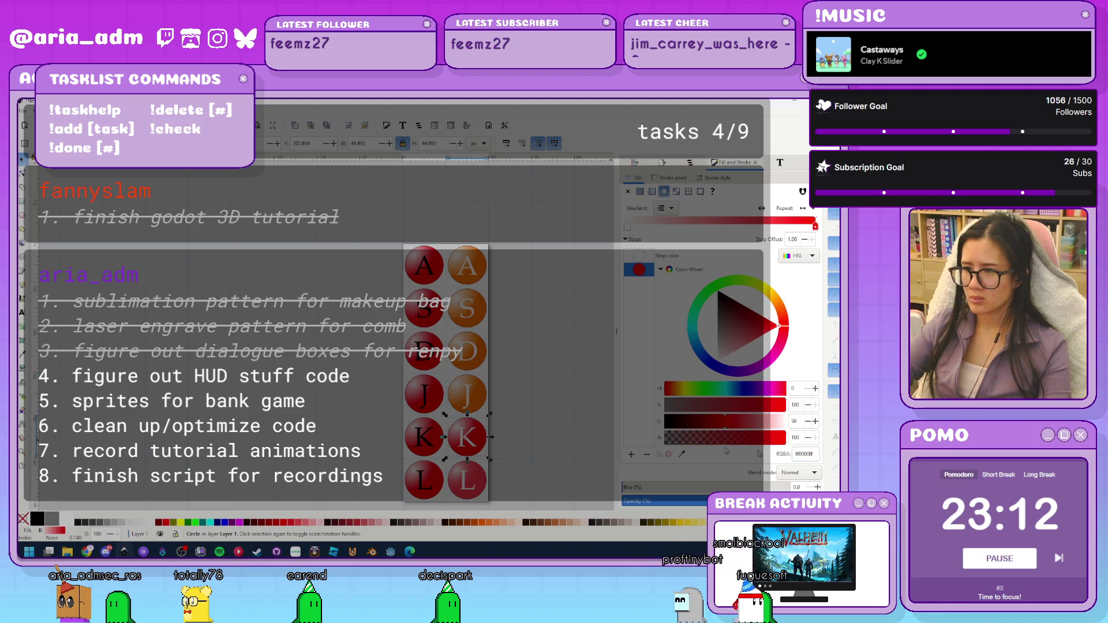
left_click(816, 455)
type("ff7b00ff")
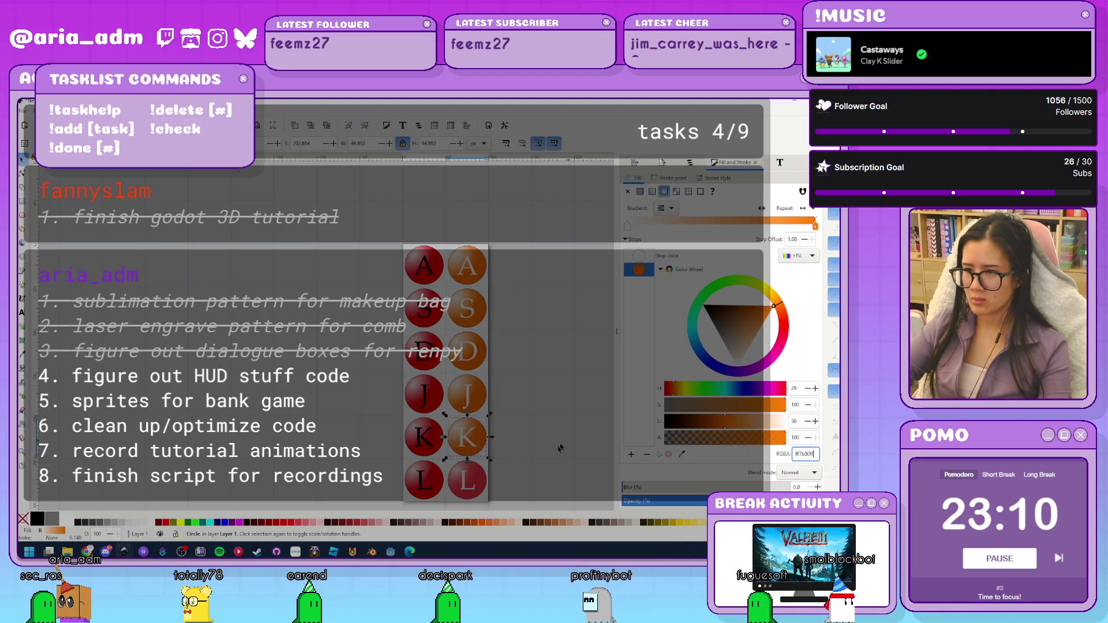
left_click(487, 484)
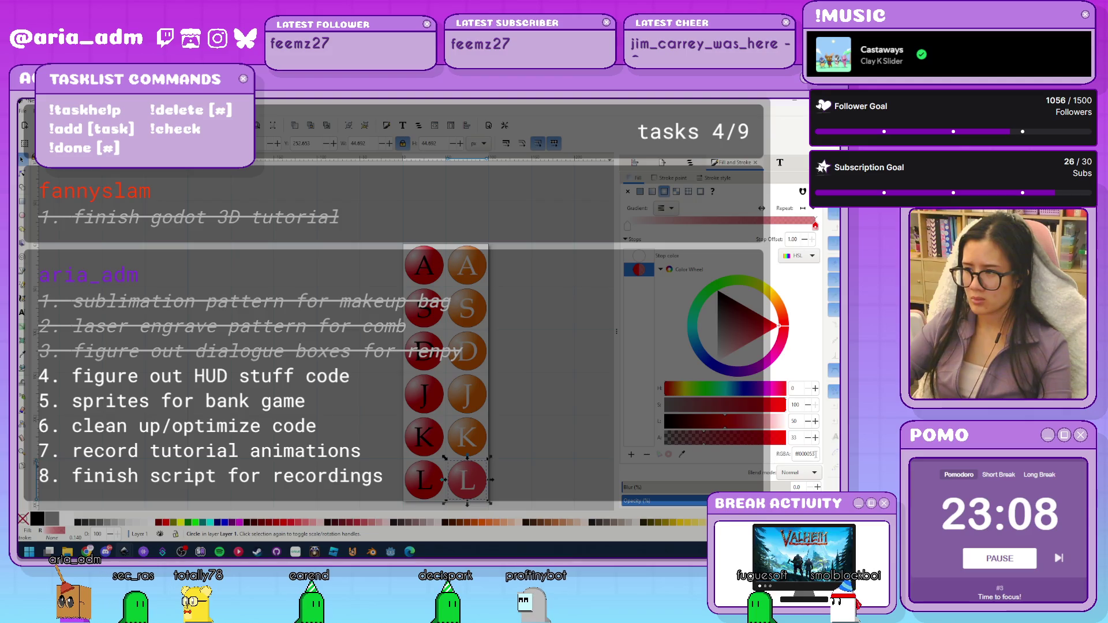
type("ff7b00ff")
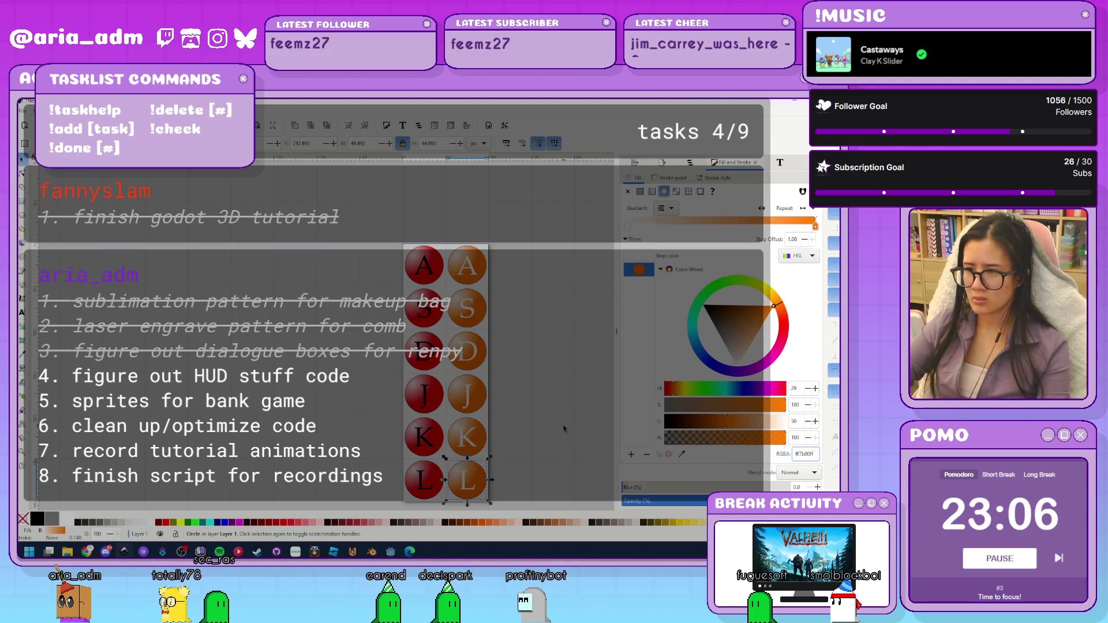
key("Escape")
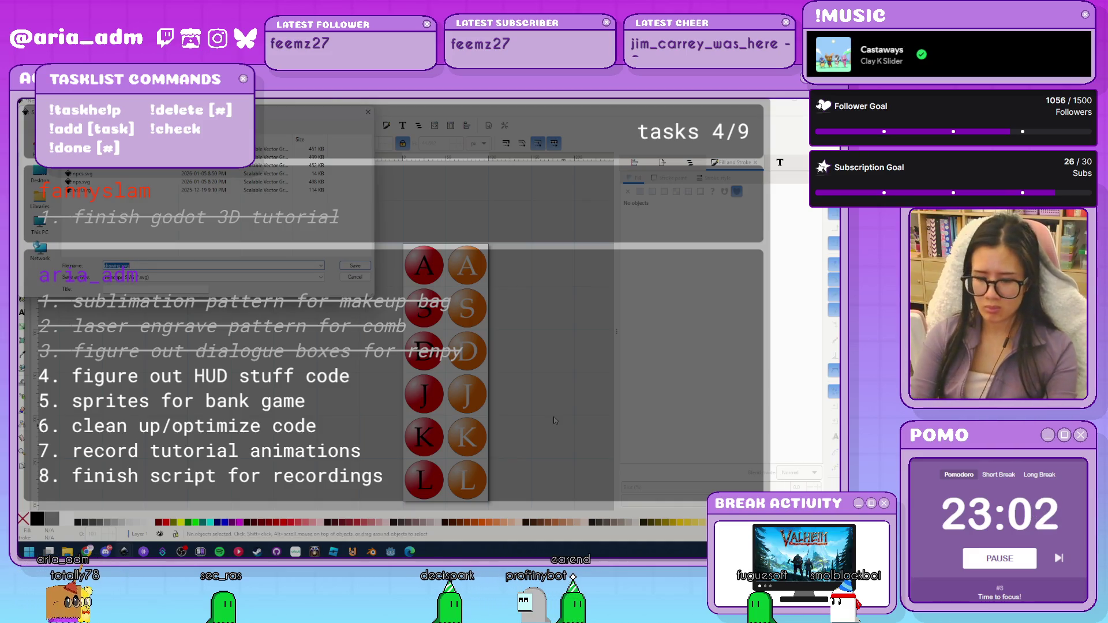
Dismiss the save dialog and make the A circle's first gradient stop yellow
key("Return")
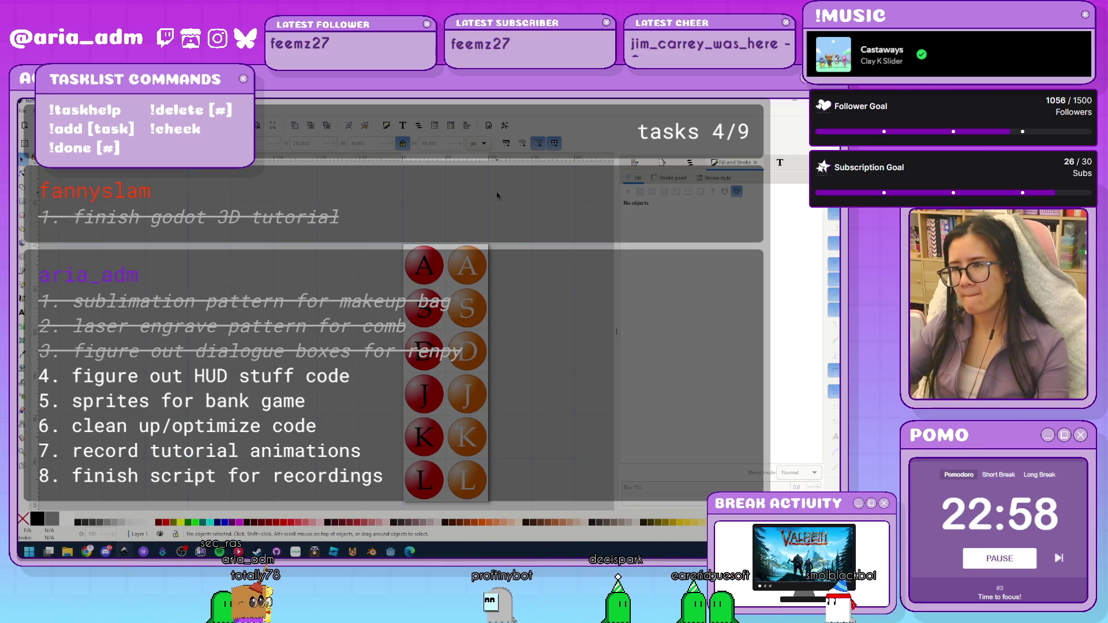
scroll(548, 370, "down", 2)
scroll(548, 347, "down", 2, "ctrl")
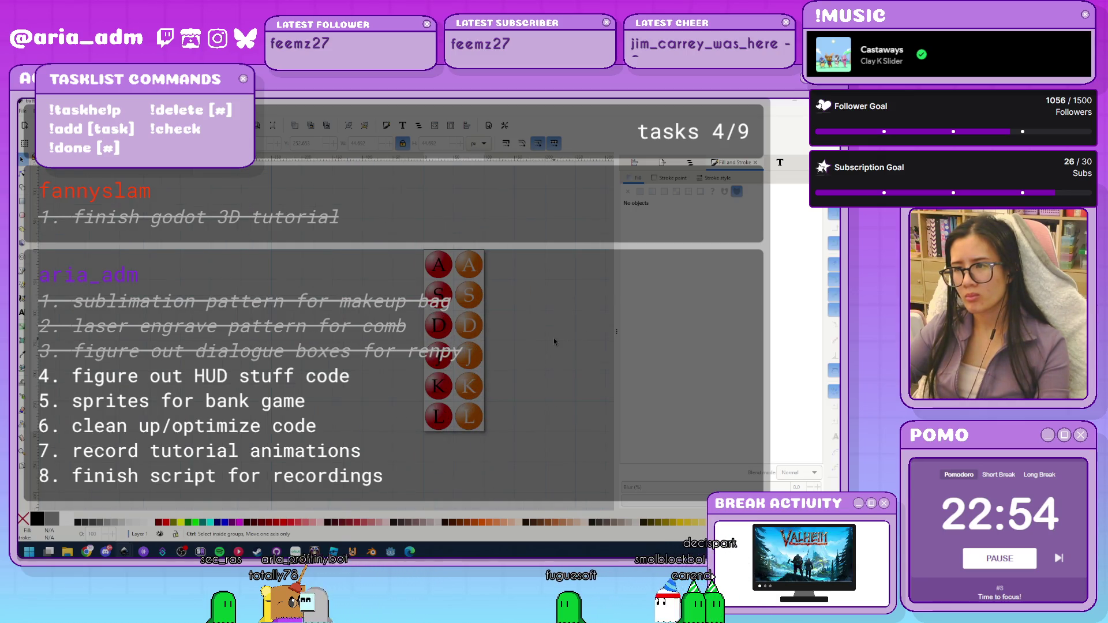
scroll(553, 337, "up", 1, "ctrl")
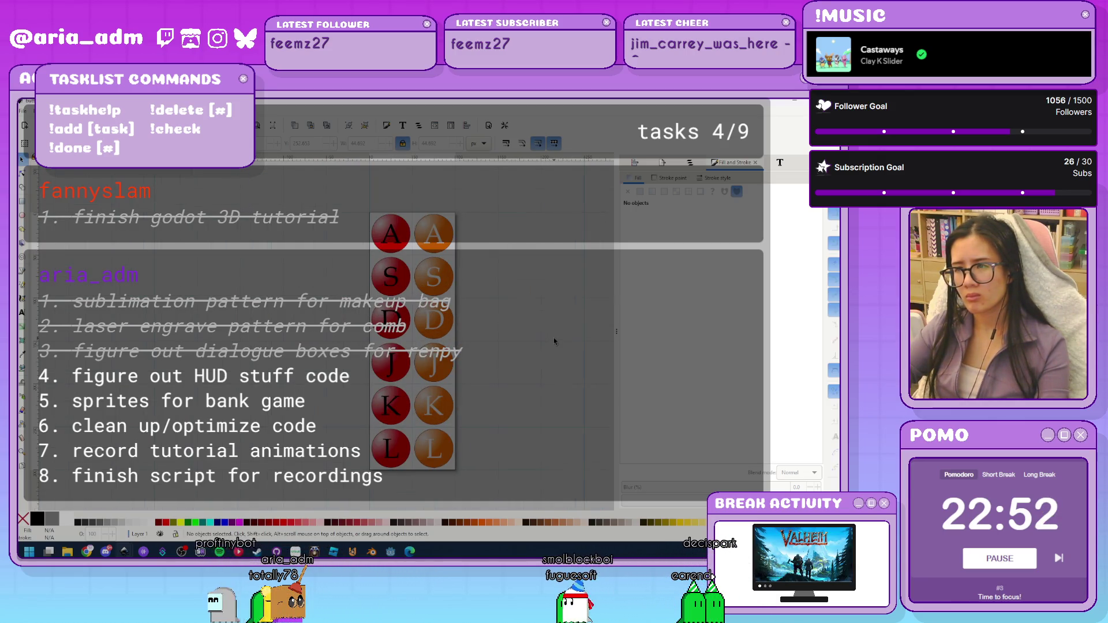
left_click(451, 235)
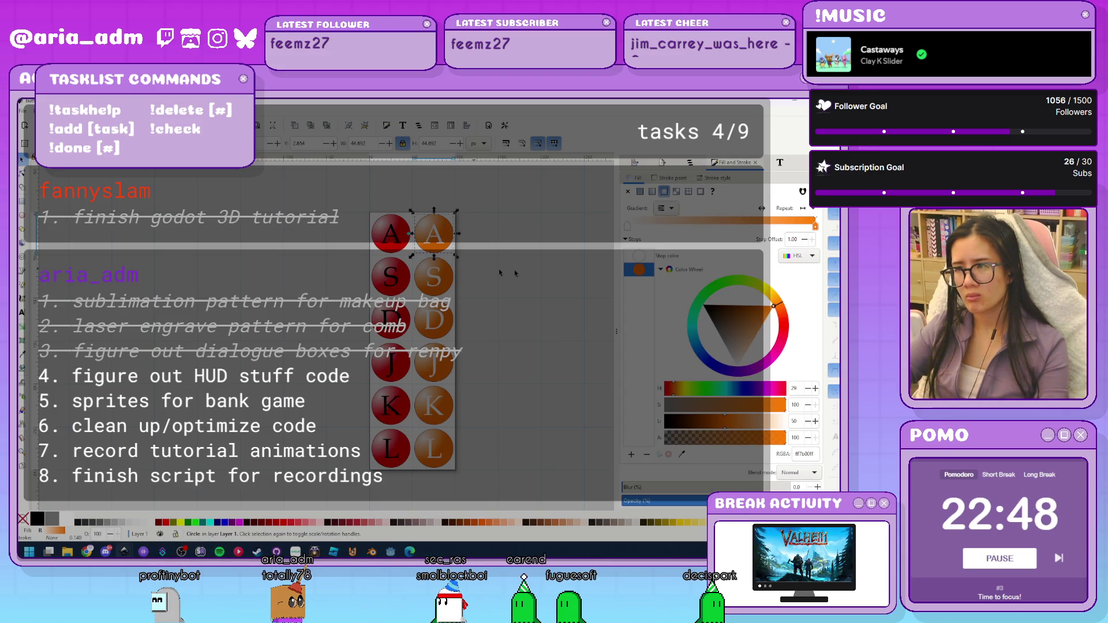
left_click(645, 260)
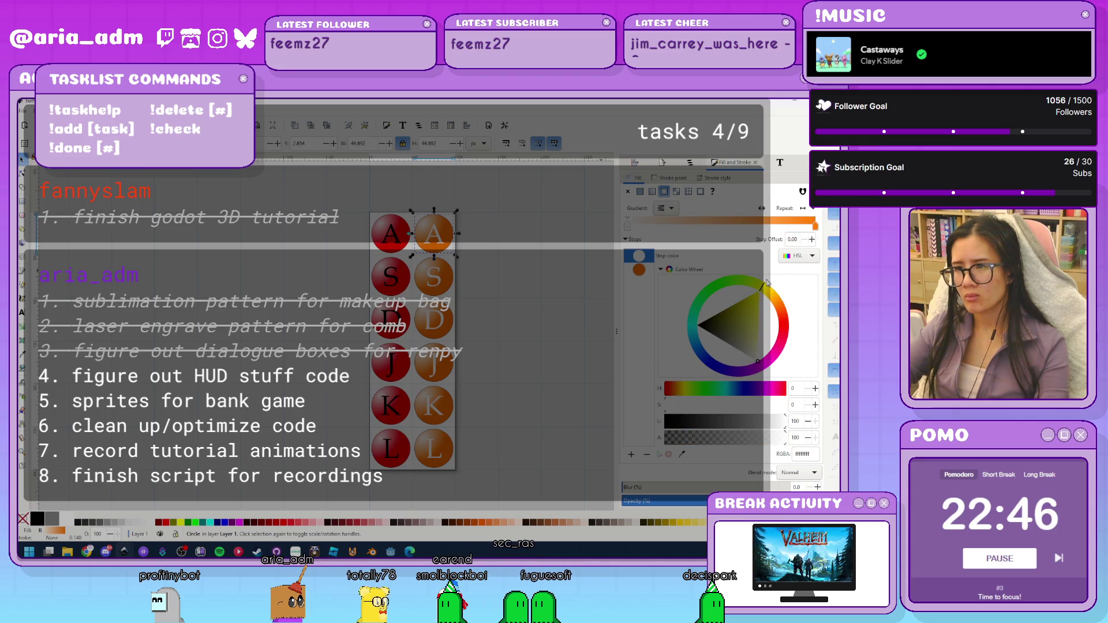
left_click_drag(753, 317, 760, 289)
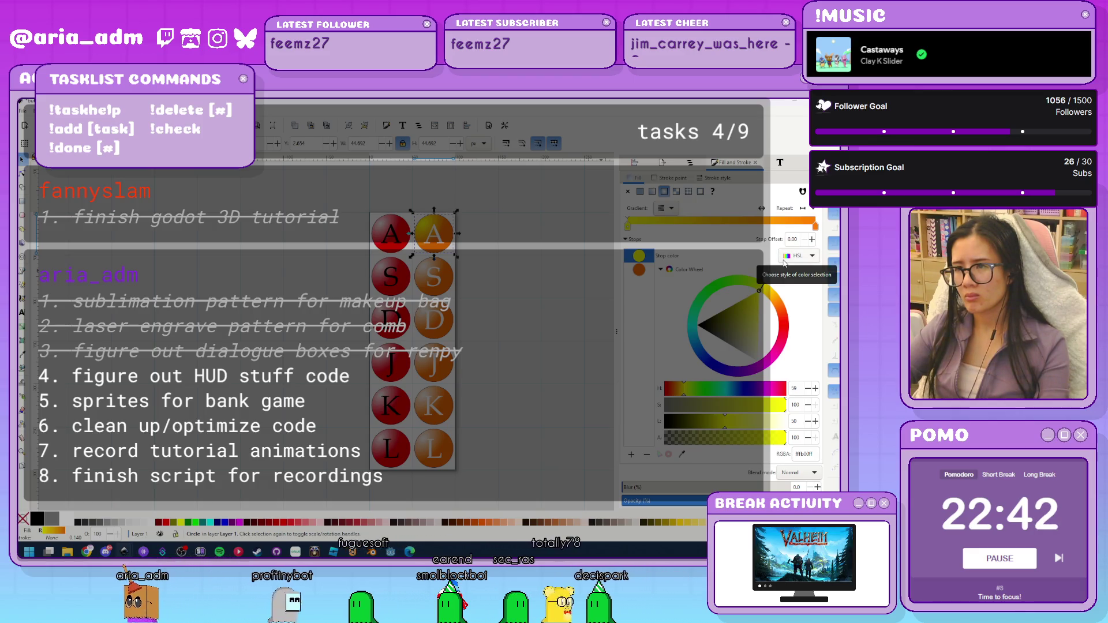
Set the S, D and J circles' gradient stops to yellow fffb00ff
key("Tab")
key("Tab")
key("Tab")
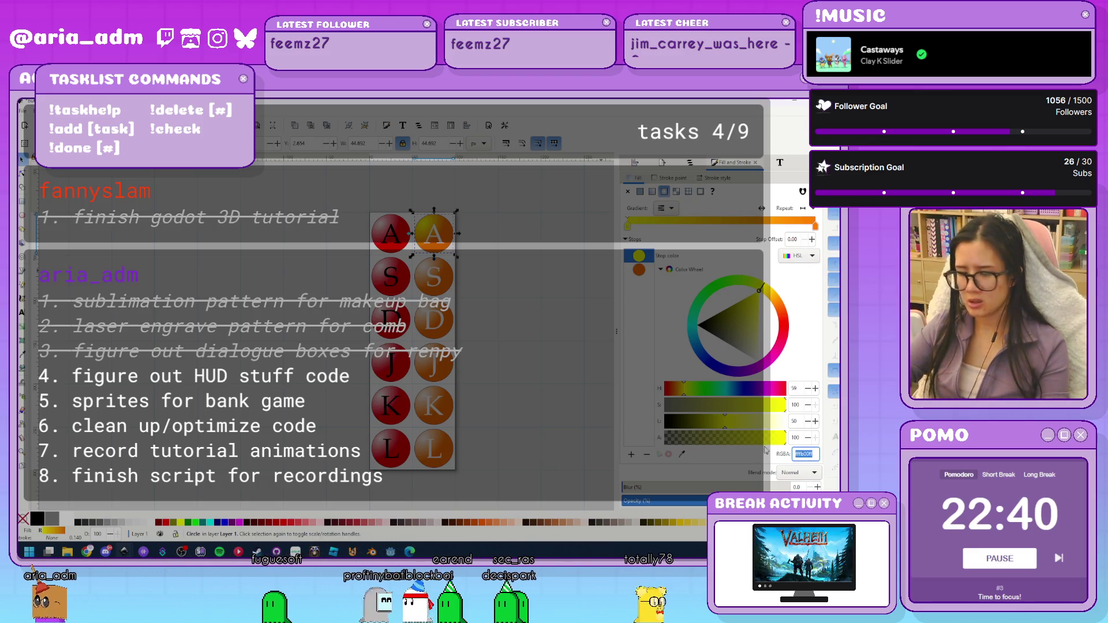
type("ffffffff")
key("Return")
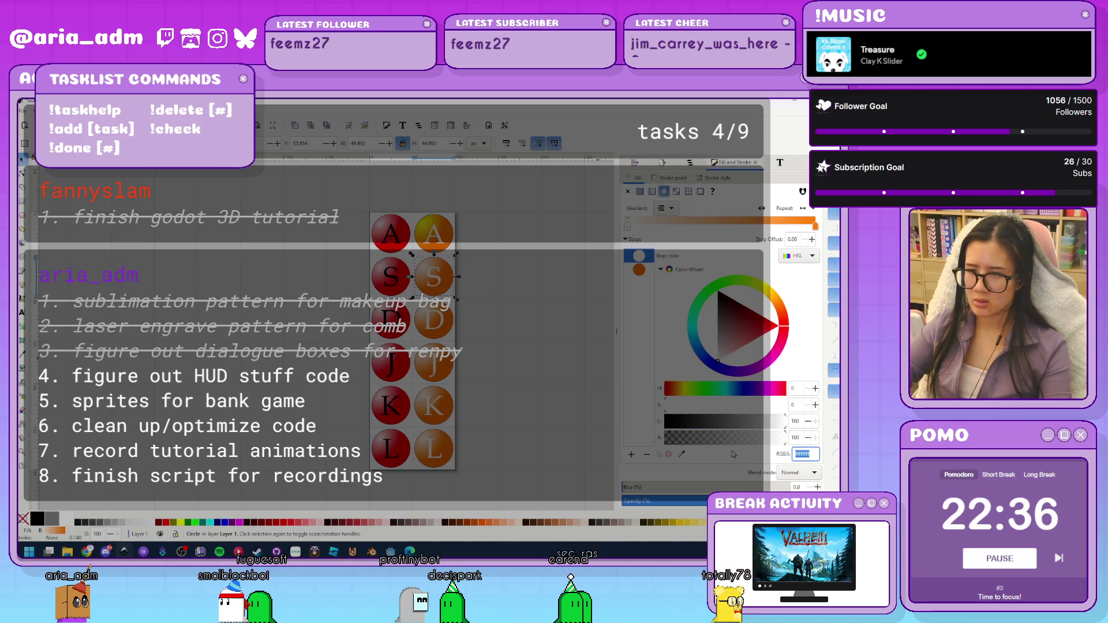
key("ctrl+z")
left_click(454, 318)
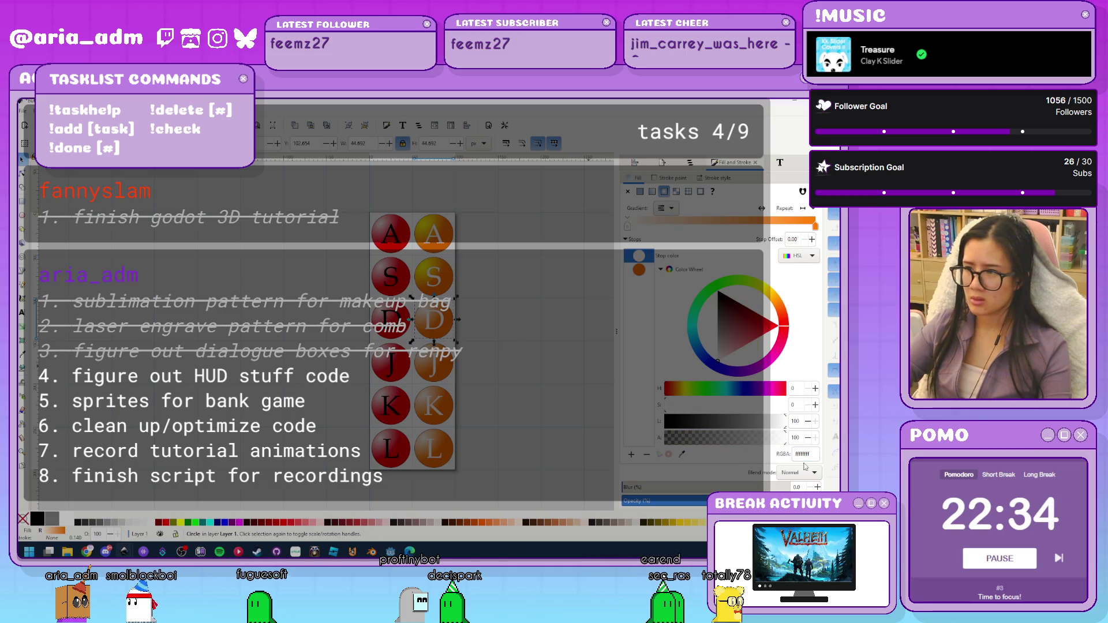
type("fffb00ff")
left_click(455, 366)
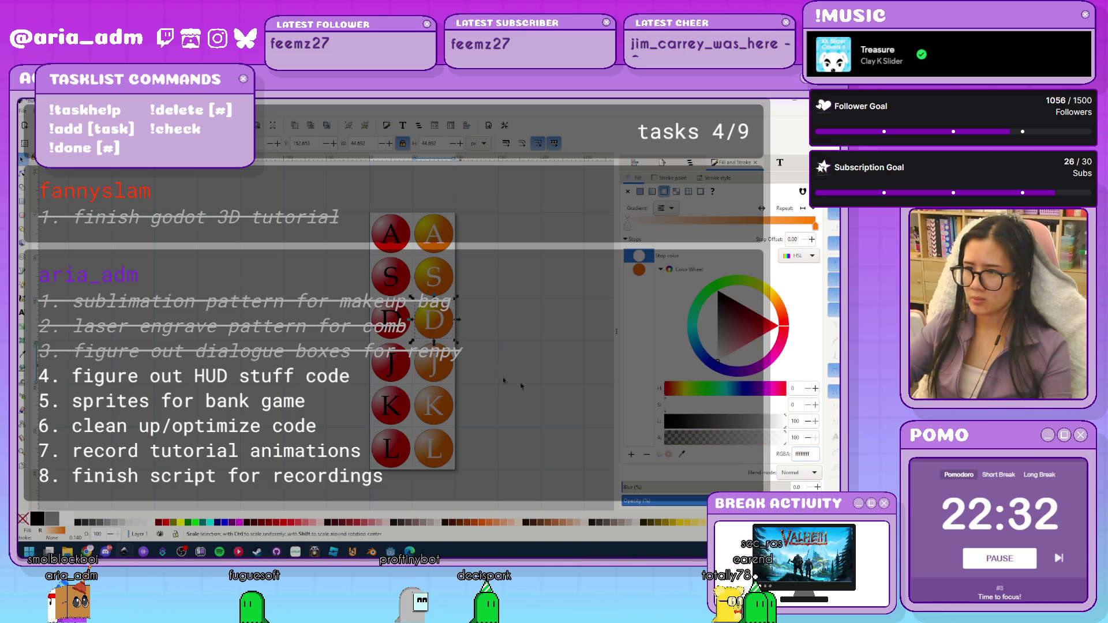
triple_click(806, 454)
type("fffb00ff")
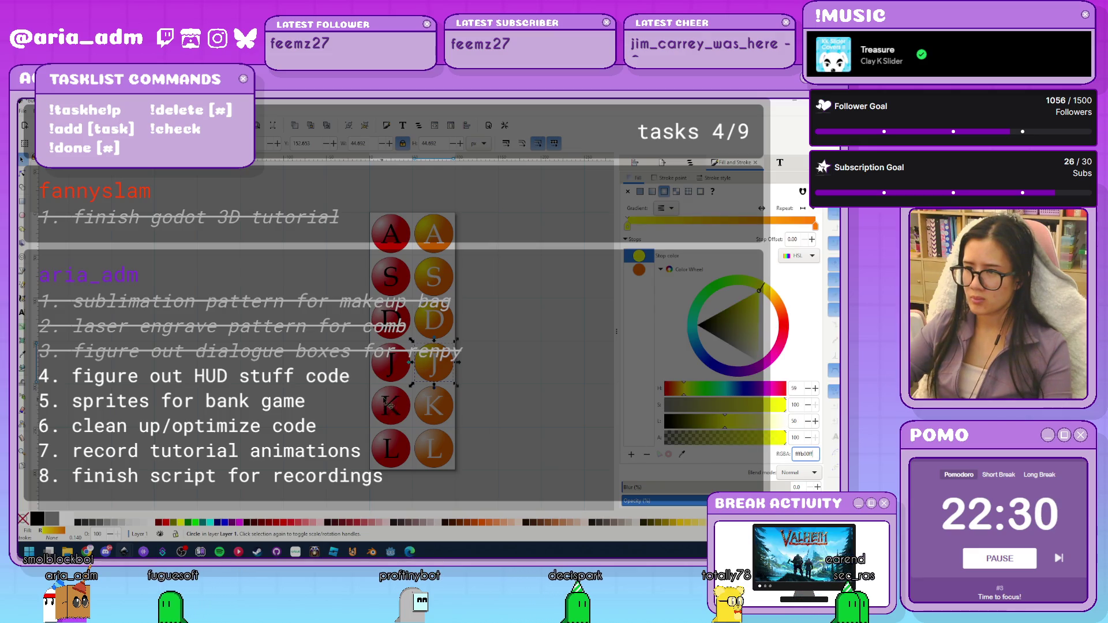
Give the K and L circles the same yellow stop and save buttons.svg
left_click(452, 411)
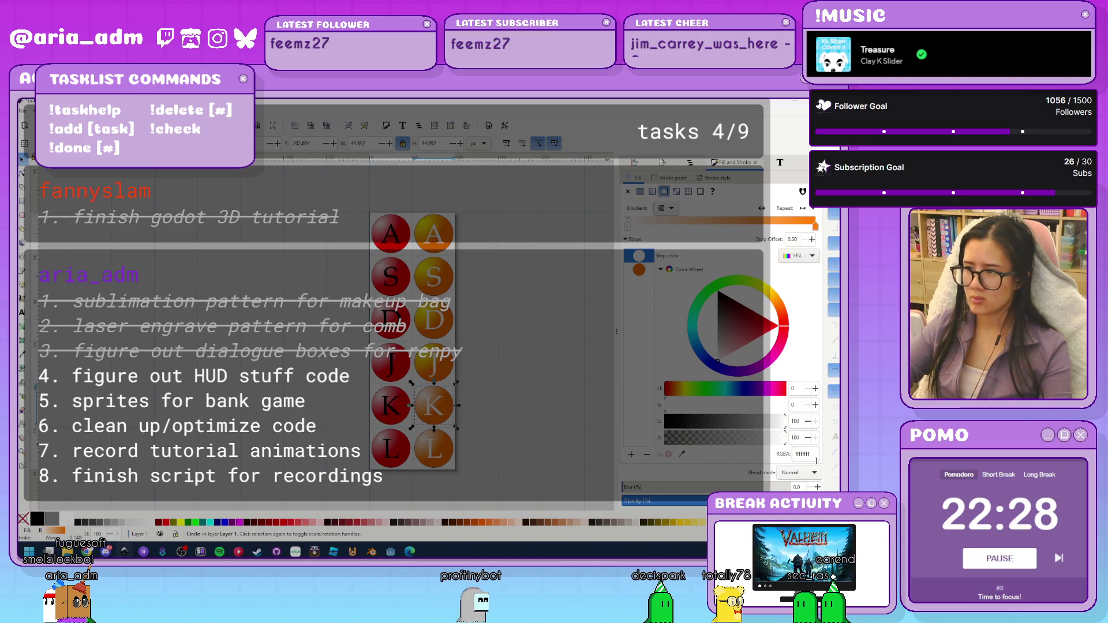
type("fffb00ff")
key("Return")
left_click(454, 456)
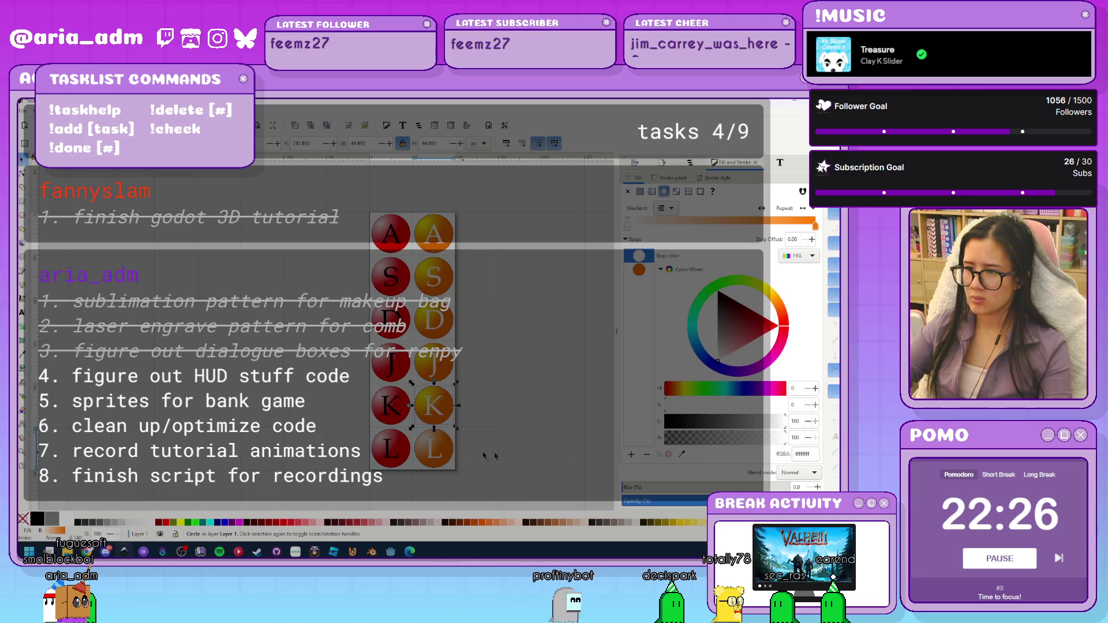
triple_click(804, 454)
type("fffb00ff")
key("Return")
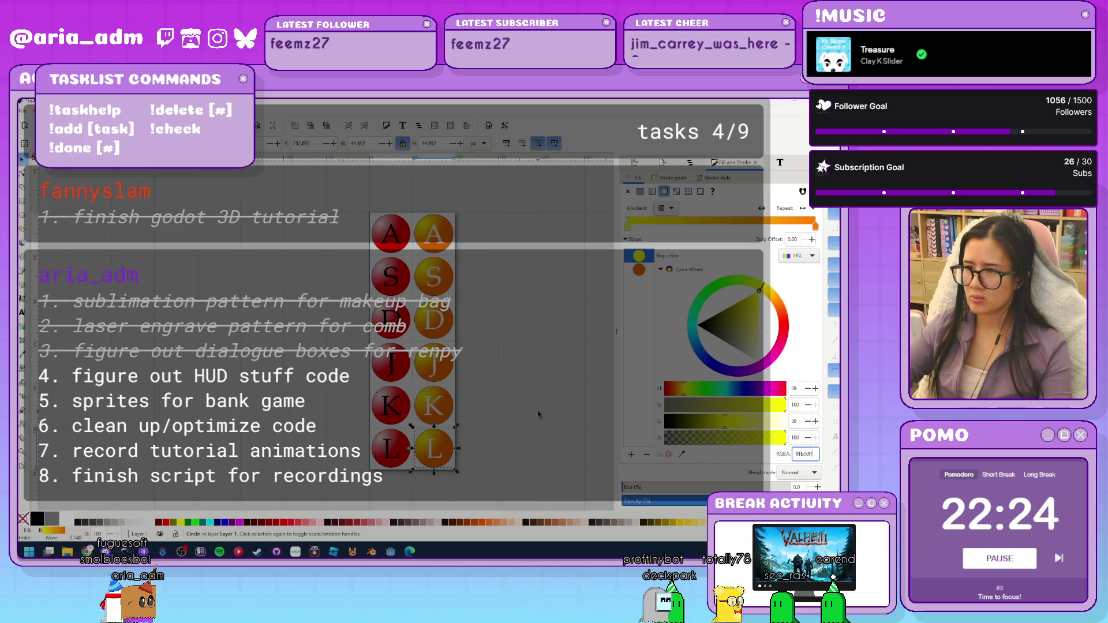
left_click(538, 410)
key("ctrl+s")
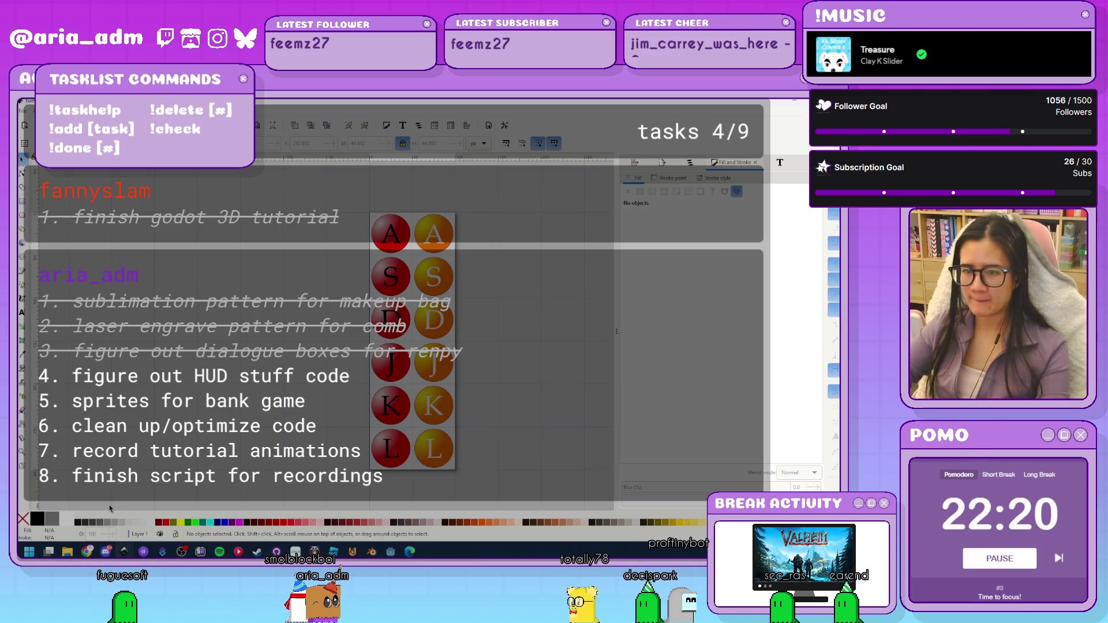
left_click(391, 552)
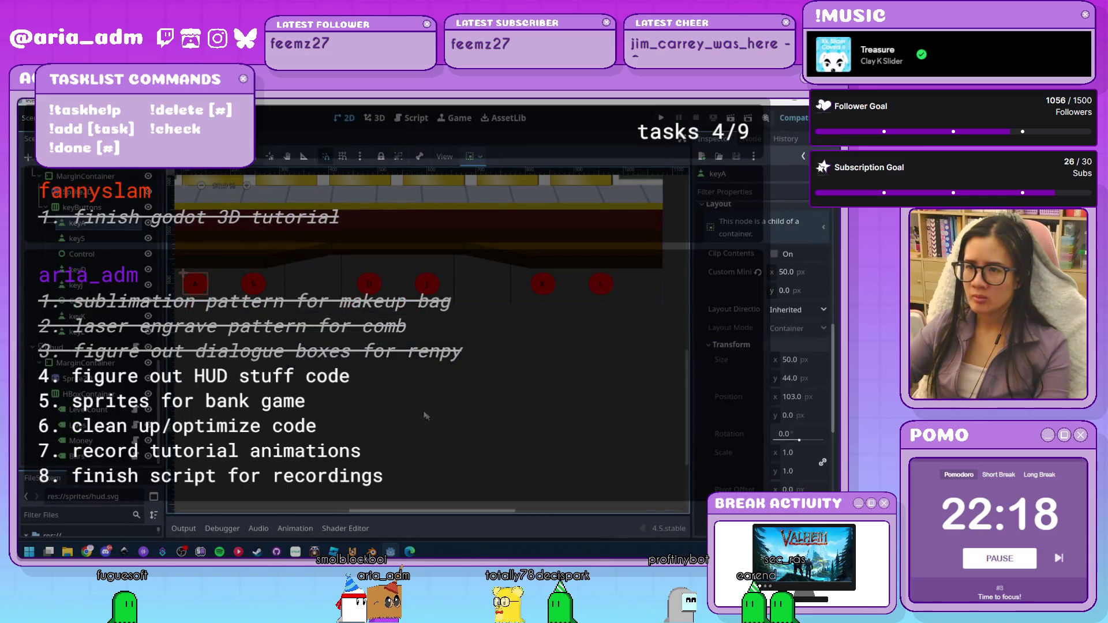
Change the keyA node's type to TextureButton
left_click(78, 224)
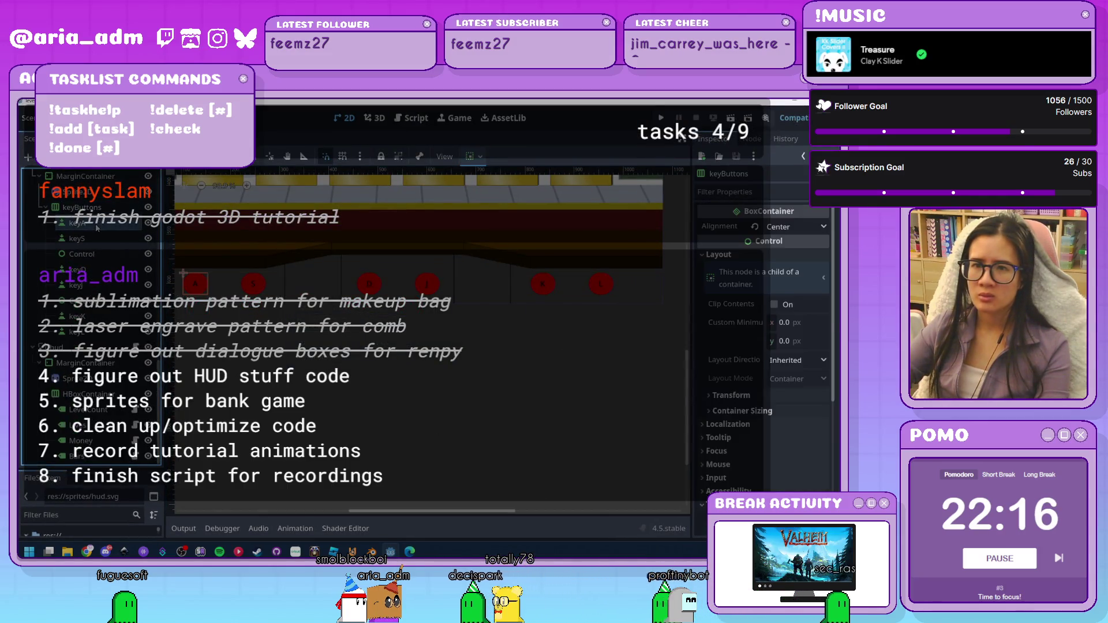
right_click(97, 227)
left_click(139, 344)
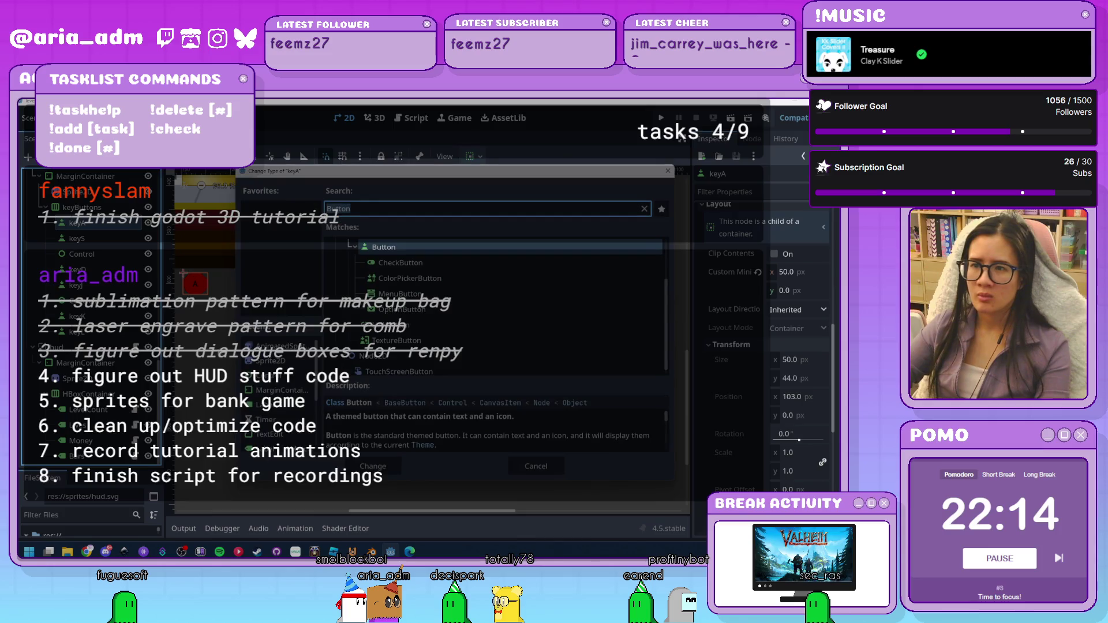
double_click(445, 342)
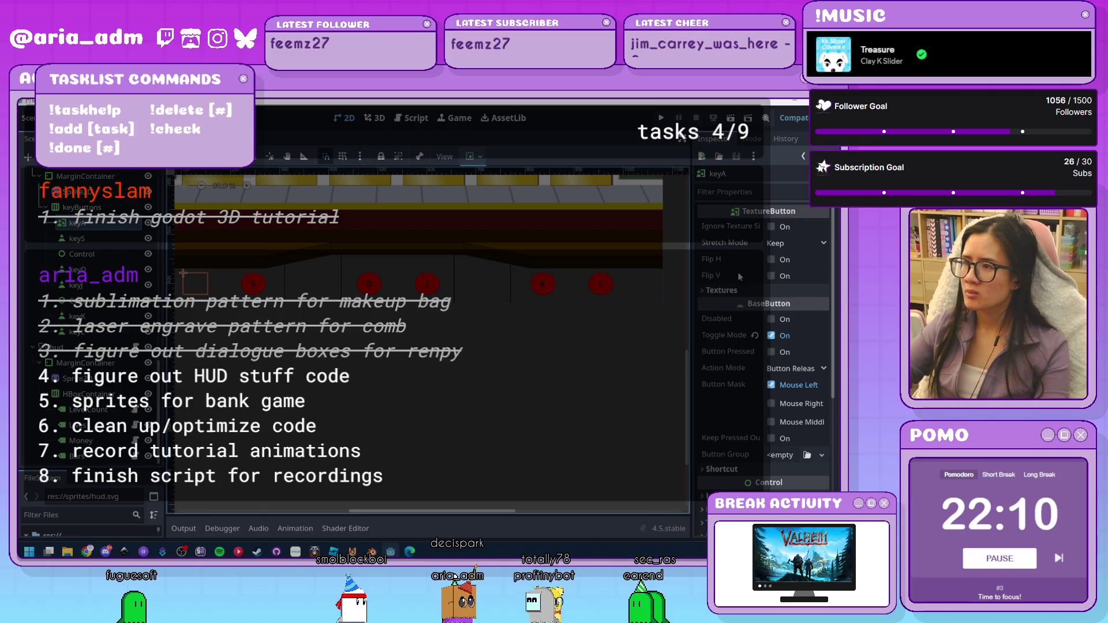
Add a new ImageTexture to keyA's Normal texture slot, then clear it
left_click(792, 290)
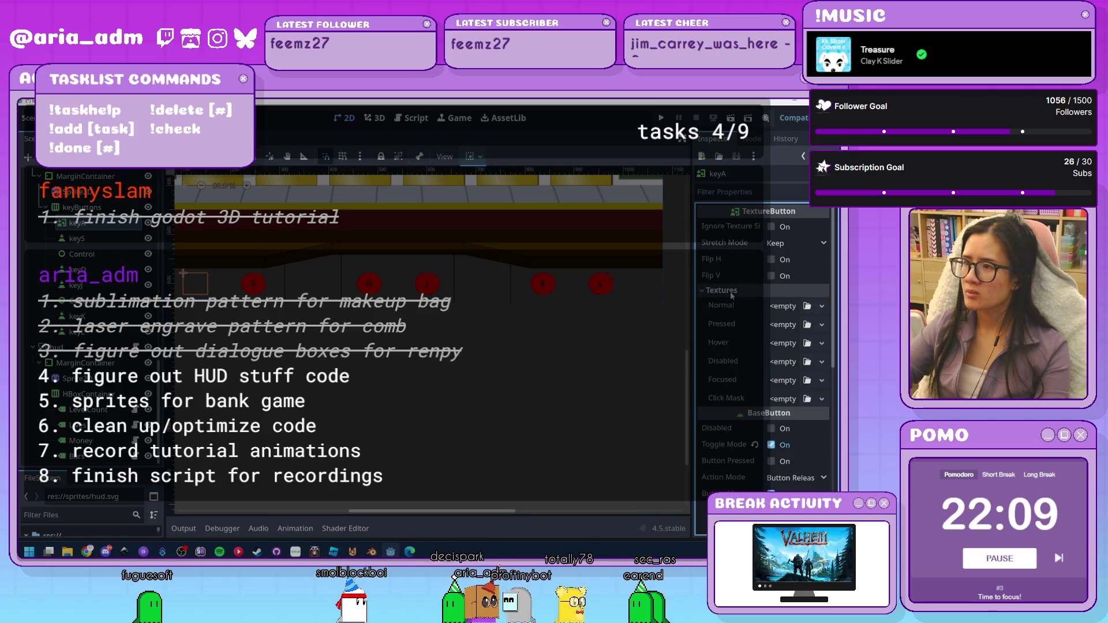
left_click(787, 309)
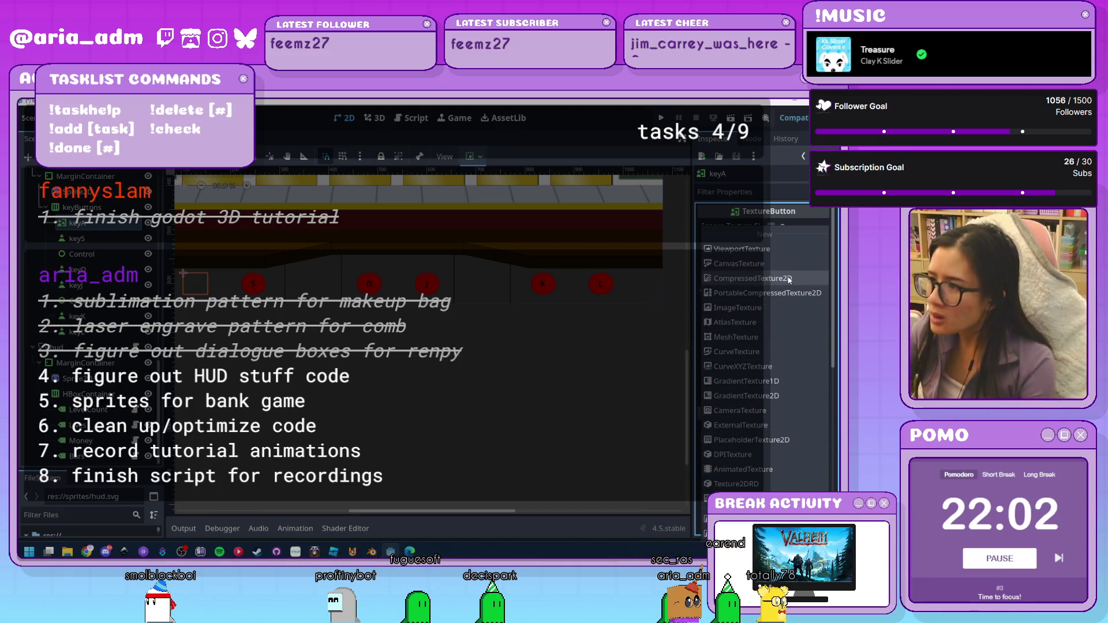
left_click(774, 307)
left_click(785, 307)
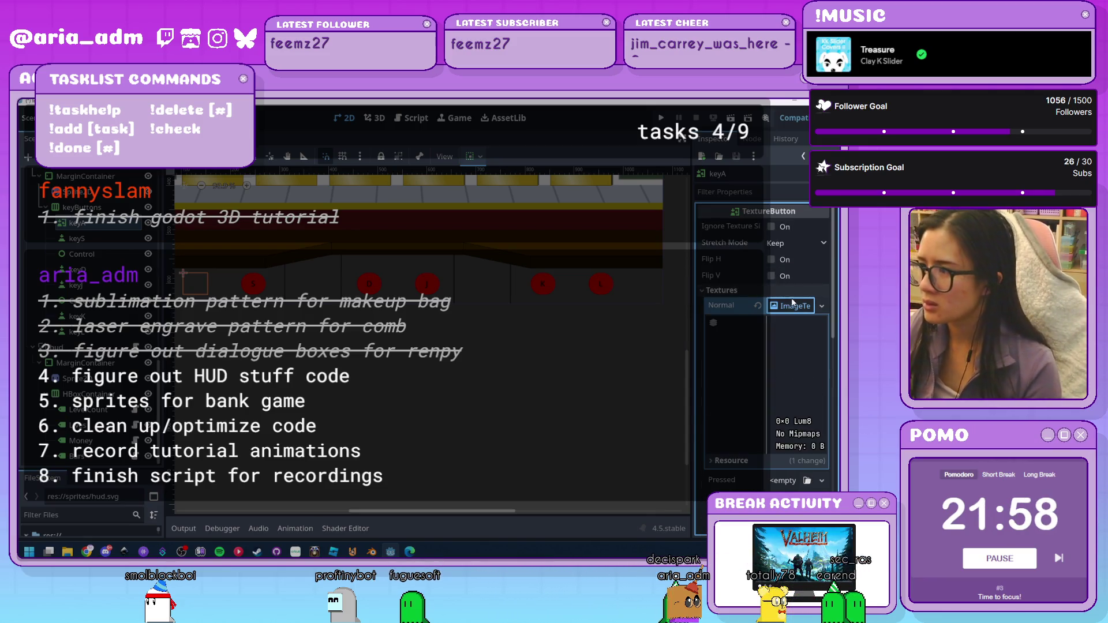
left_click(793, 303)
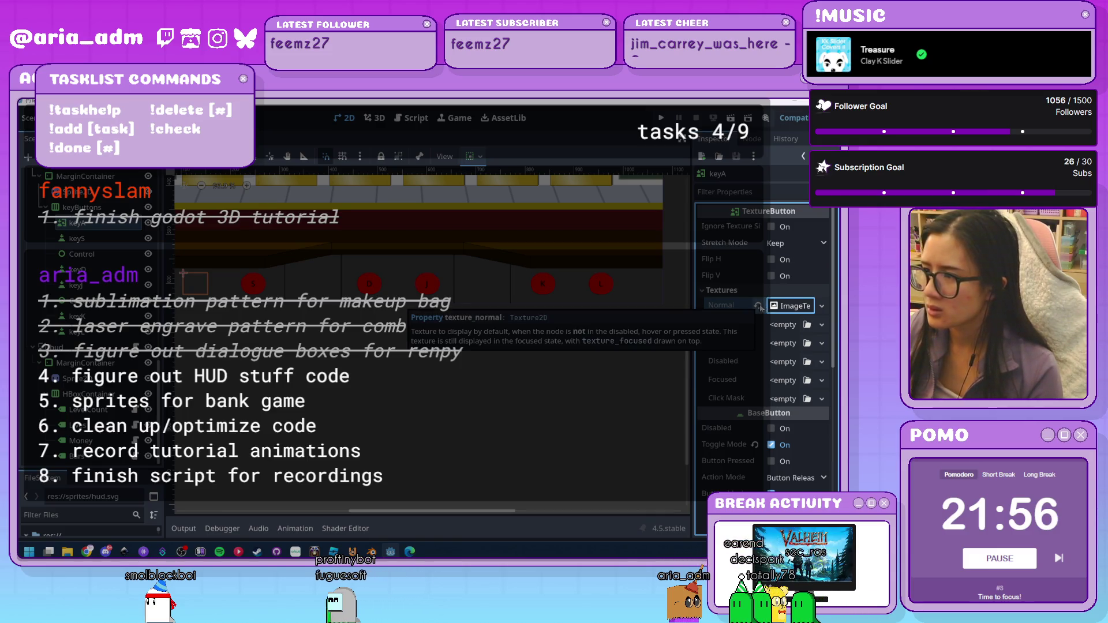
left_click(758, 306)
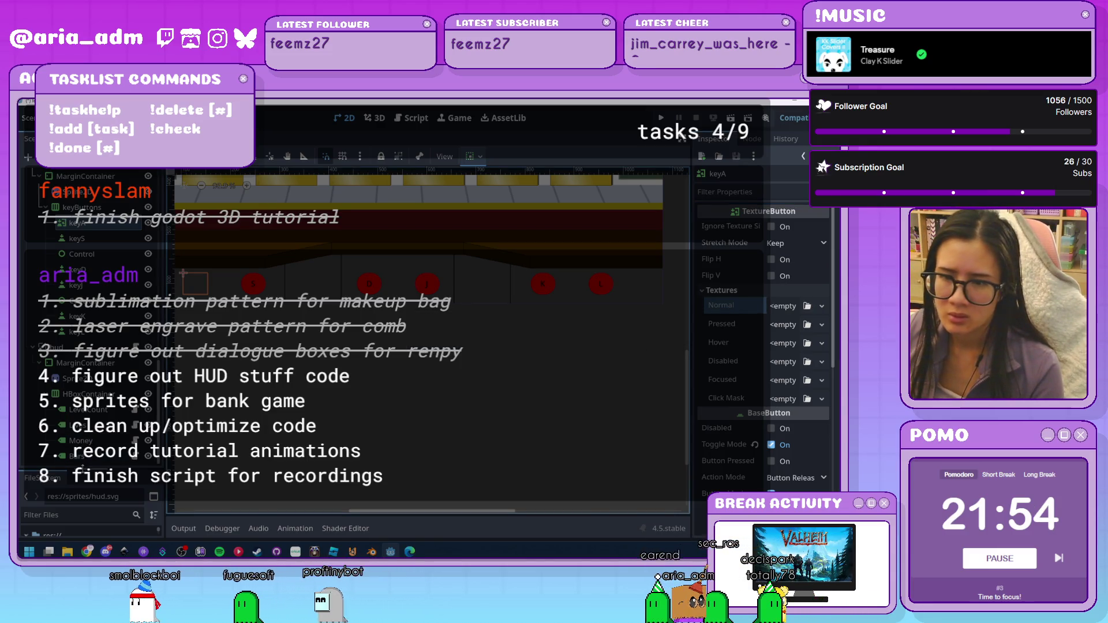
Drag buttons.svg onto keyA's Normal texture slot to preview it, then clear it
left_click_drag(88, 472, 88, 322)
scroll(113, 490, "down", 3)
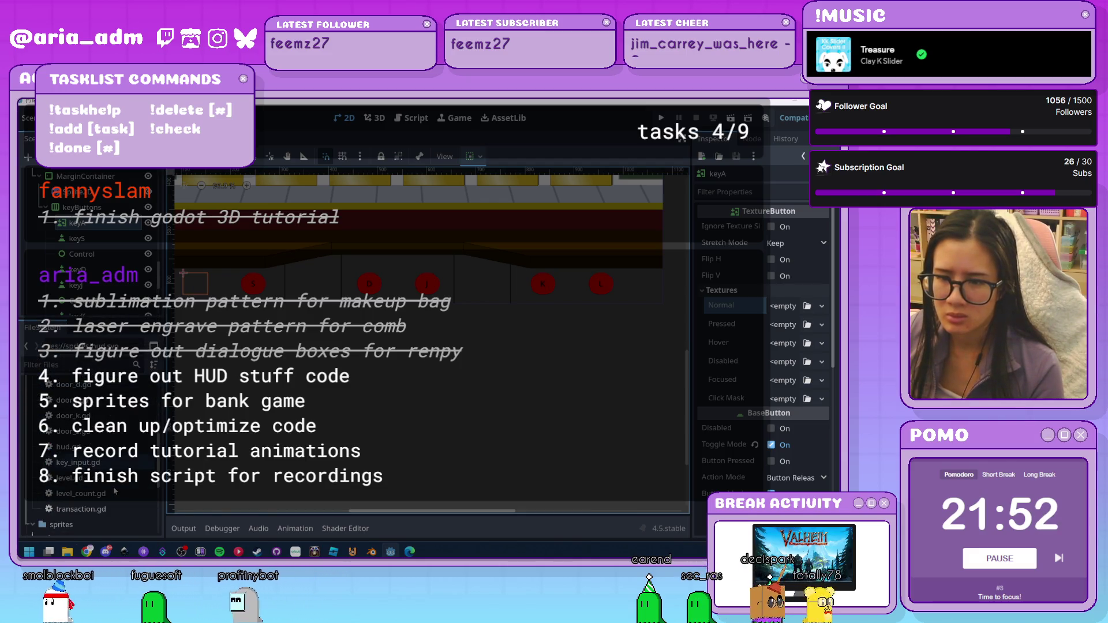
mouse_move(76, 442)
left_mouse_down()
mouse_move(627, 361)
mouse_move(786, 310)
left_mouse_up()
mouse_move(800, 317)
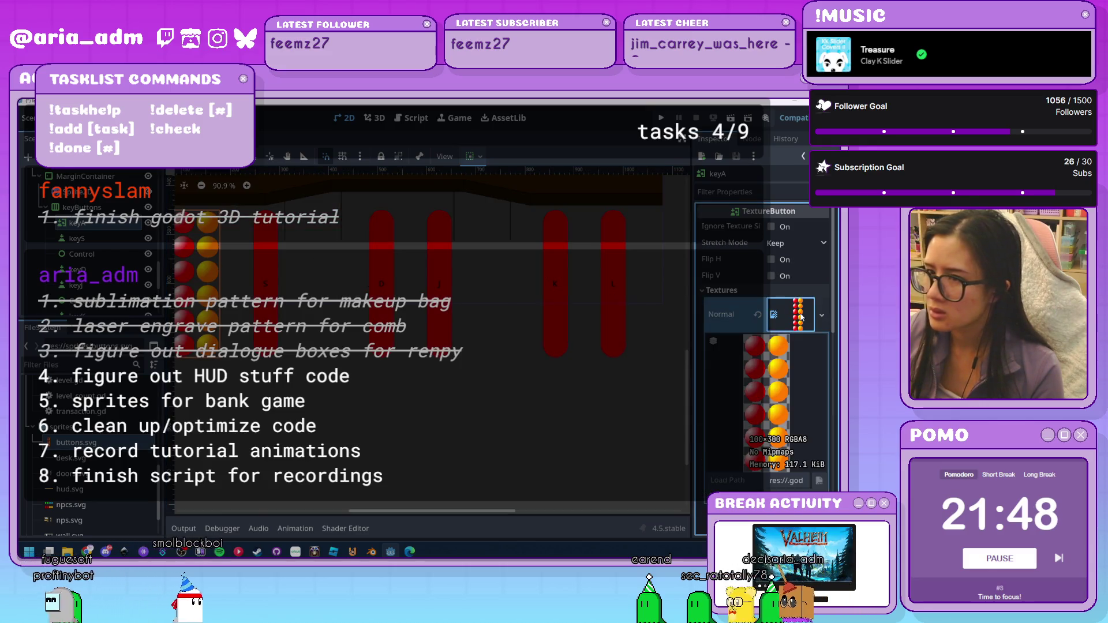
scroll(796, 400, "down", 2)
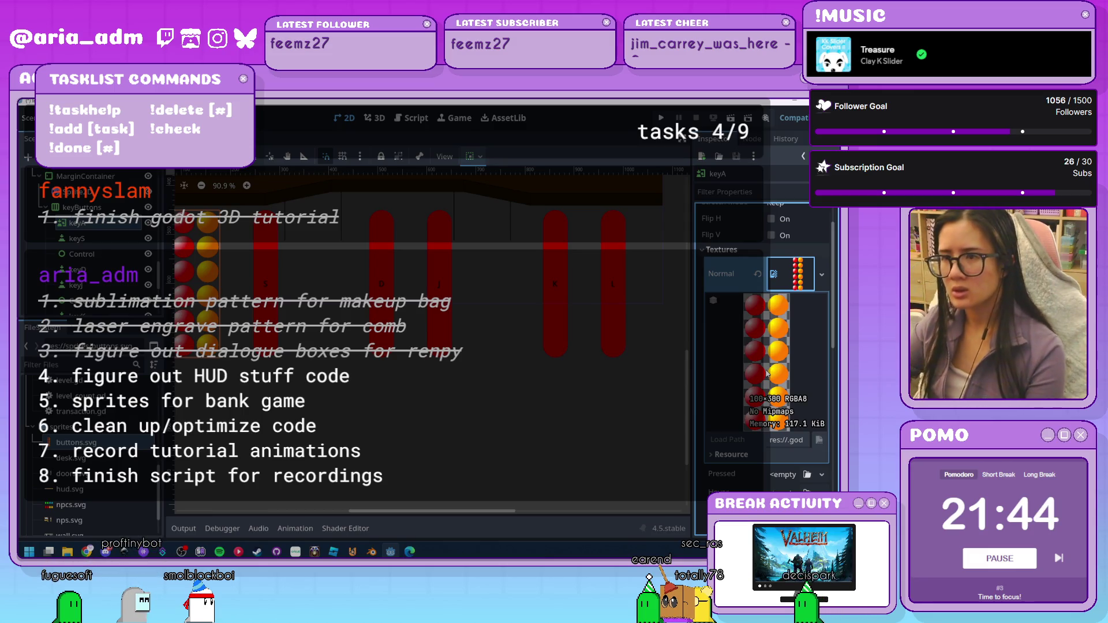
left_click(758, 275)
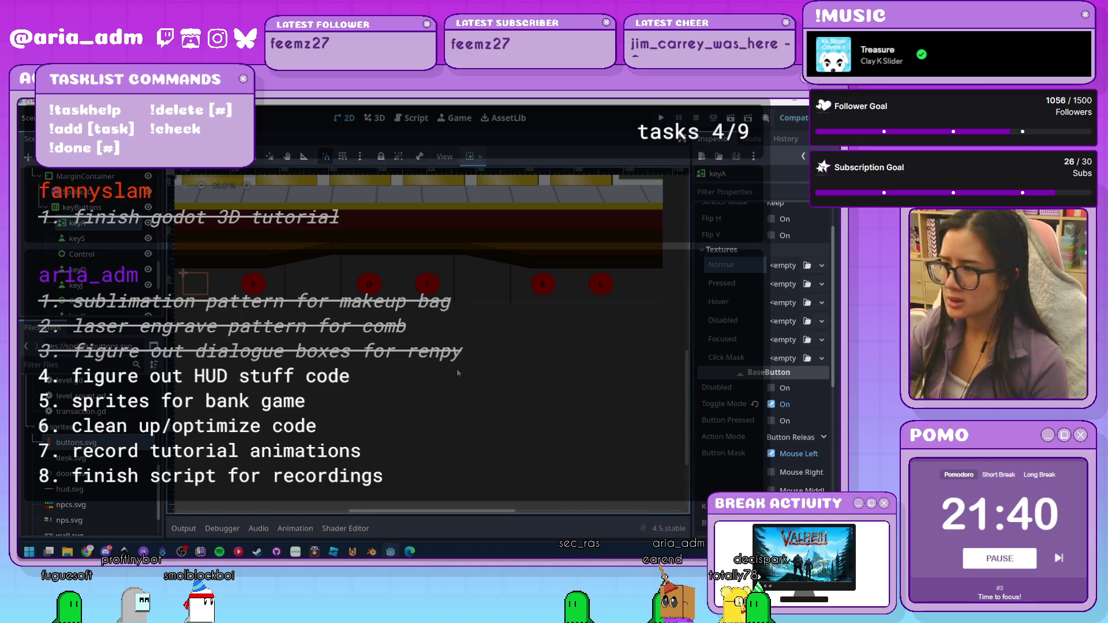
Load buttons.svg through the file picker, reset Normal to empty, and return to Inkscape
left_click(809, 267)
double_click(427, 323)
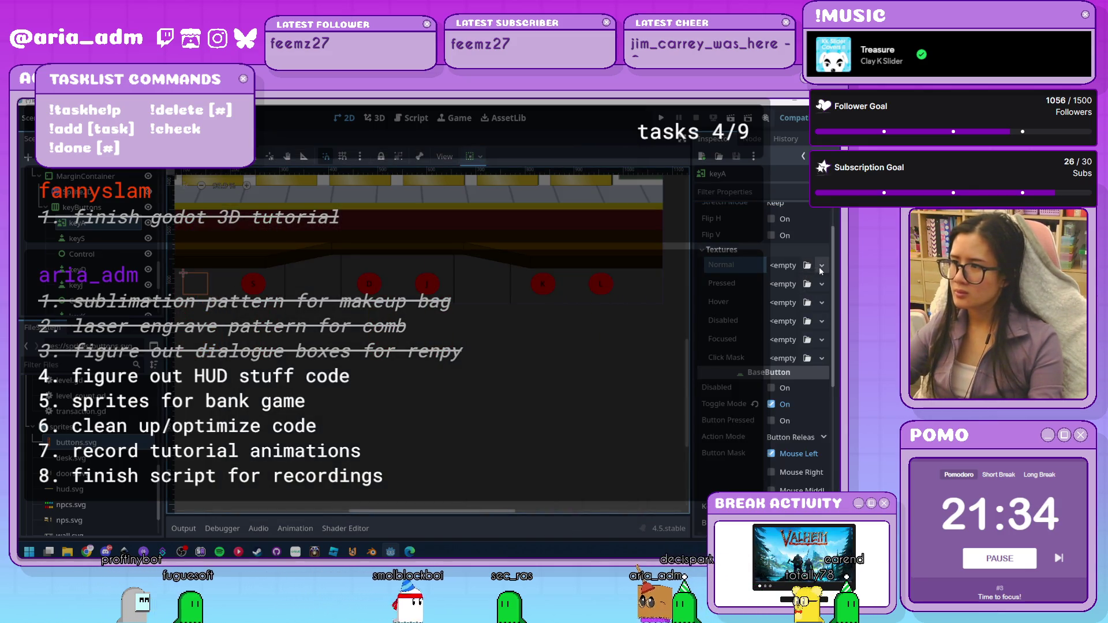
left_click(821, 272)
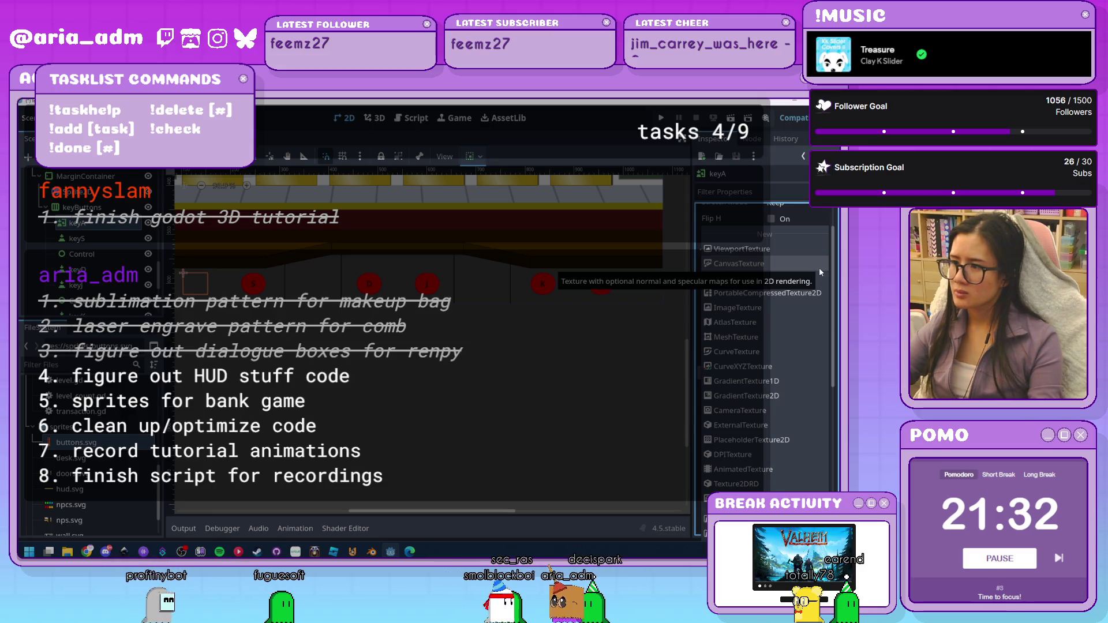
left_click(805, 280)
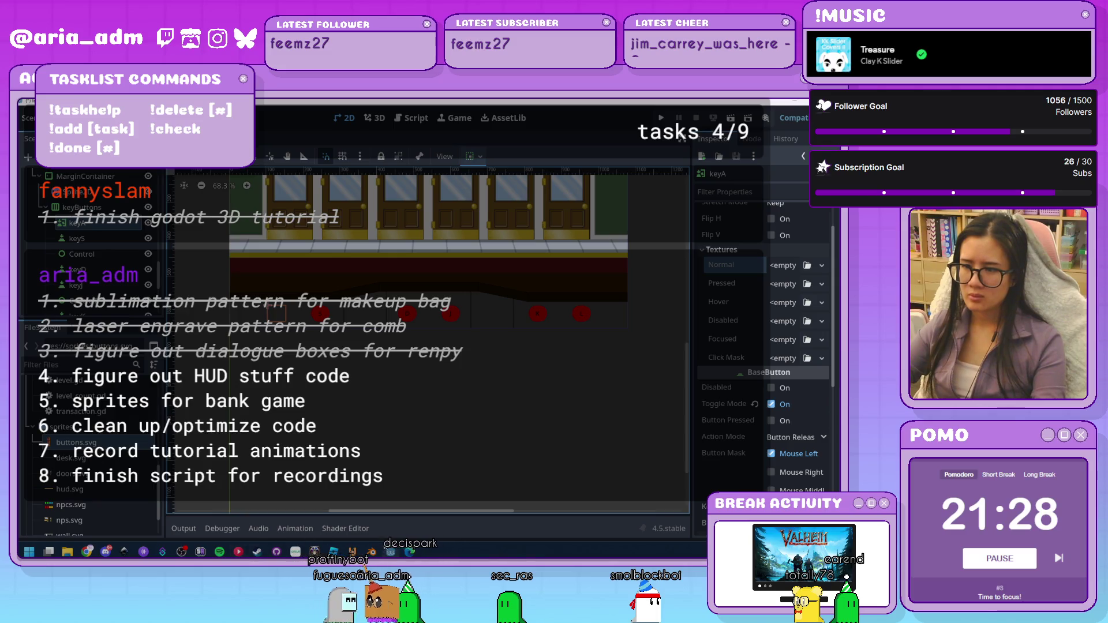
mouse_move(390, 551)
key("alt+Tab")
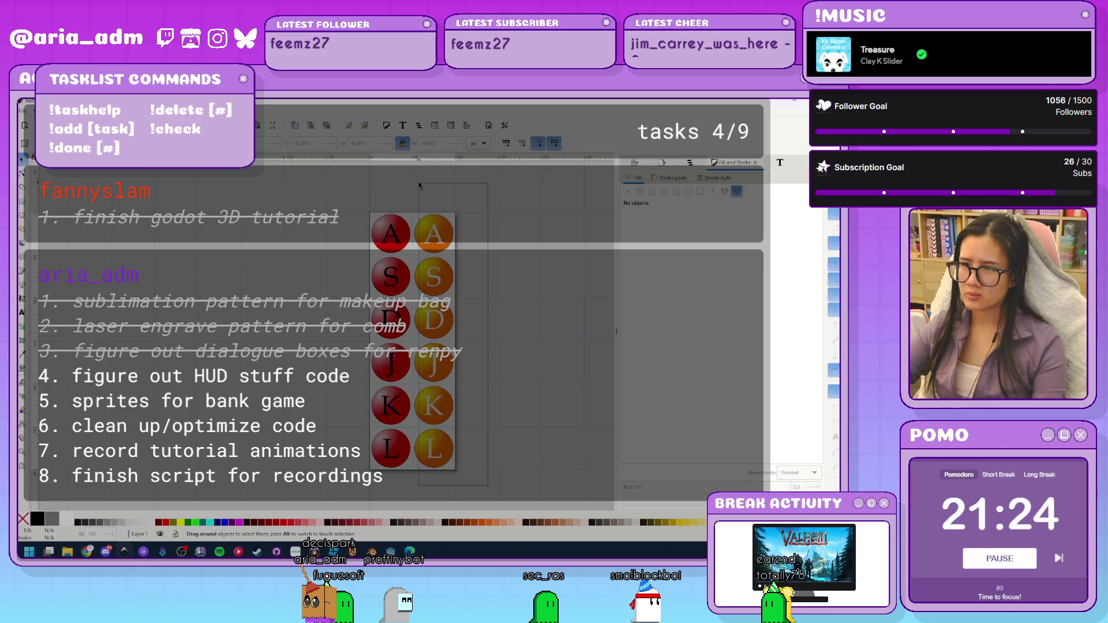
Convert the right column's six letters to paths via Object to Path, then return to Godot
left_click_drag(419, 186, 420, 186)
key("alt+p")
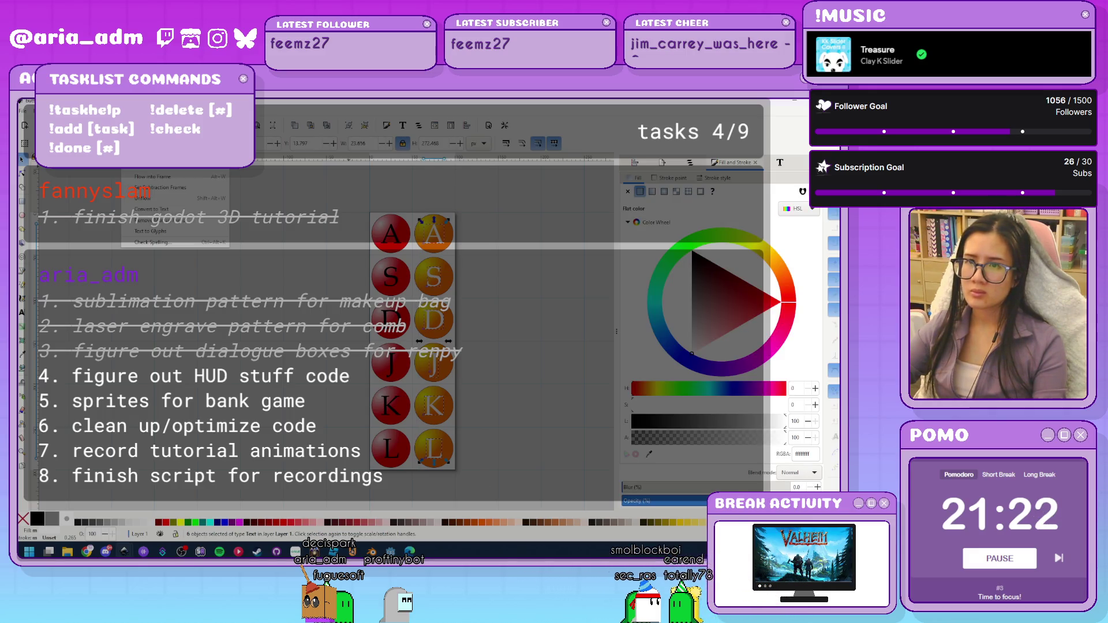
key("Return")
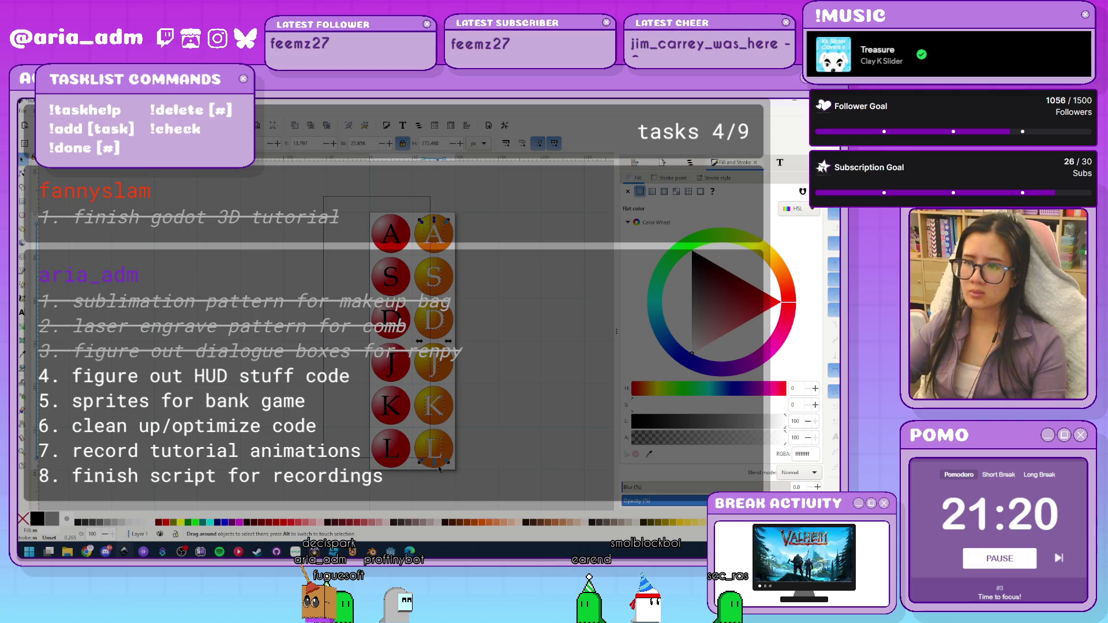
left_click_drag(404, 496, 404, 494)
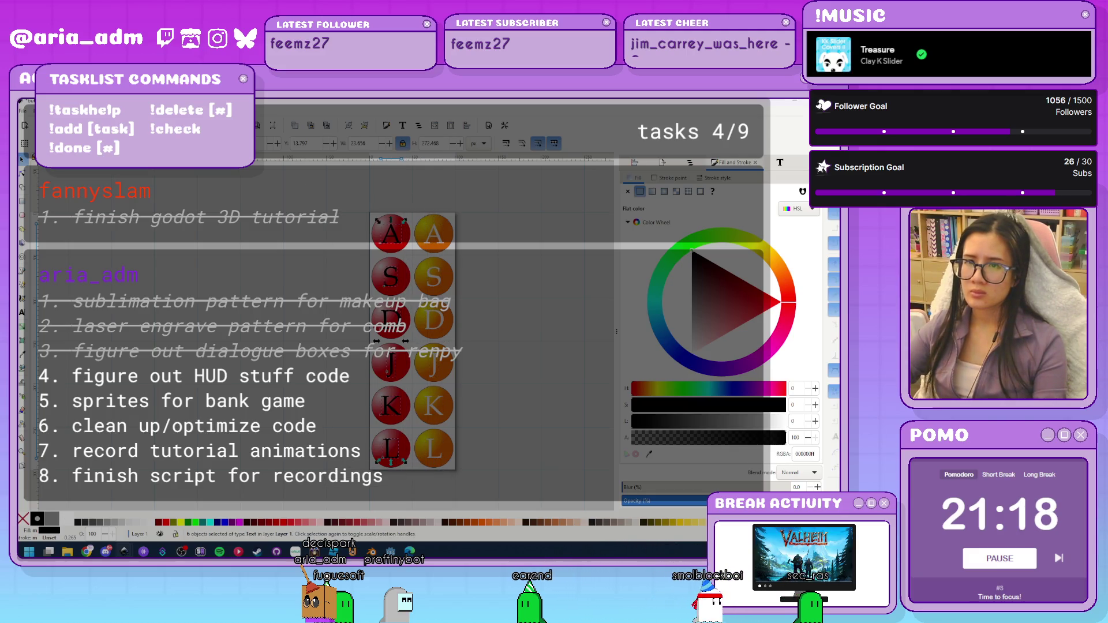
left_click(287, 301)
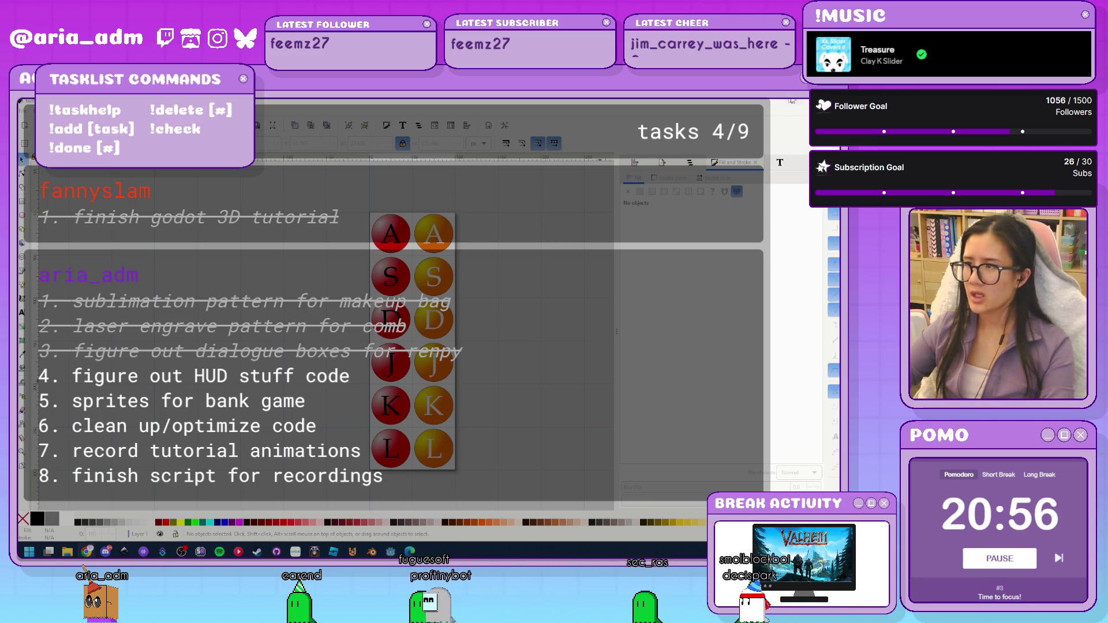
key("alt+Tab")
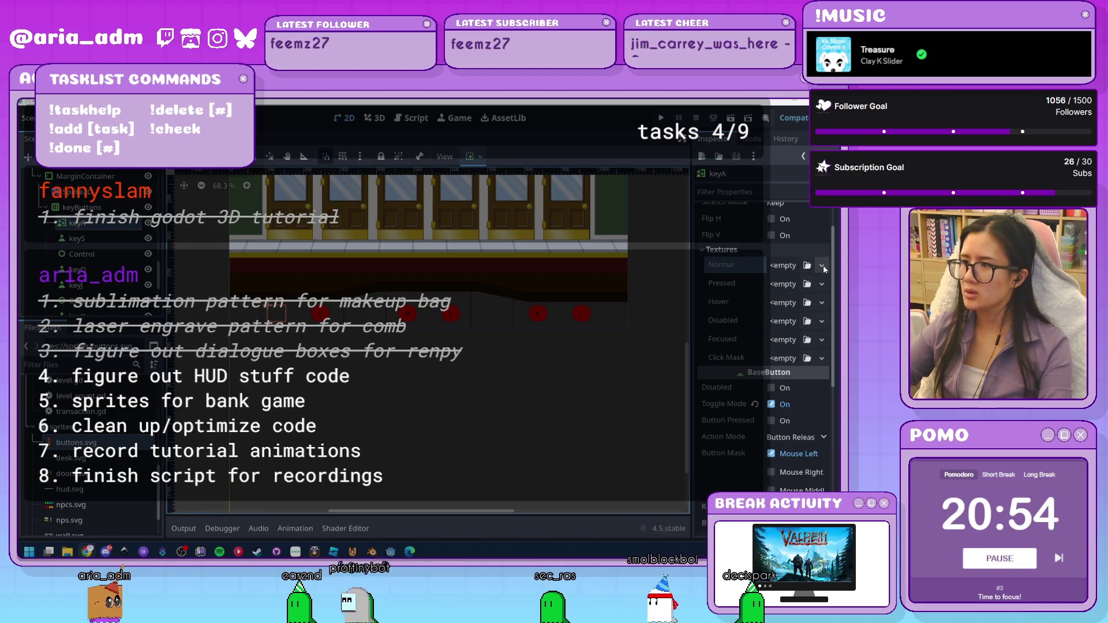
Make keyA's Normal texture a new AtlasTexture with buttons.svg as its atlas
left_click(822, 265)
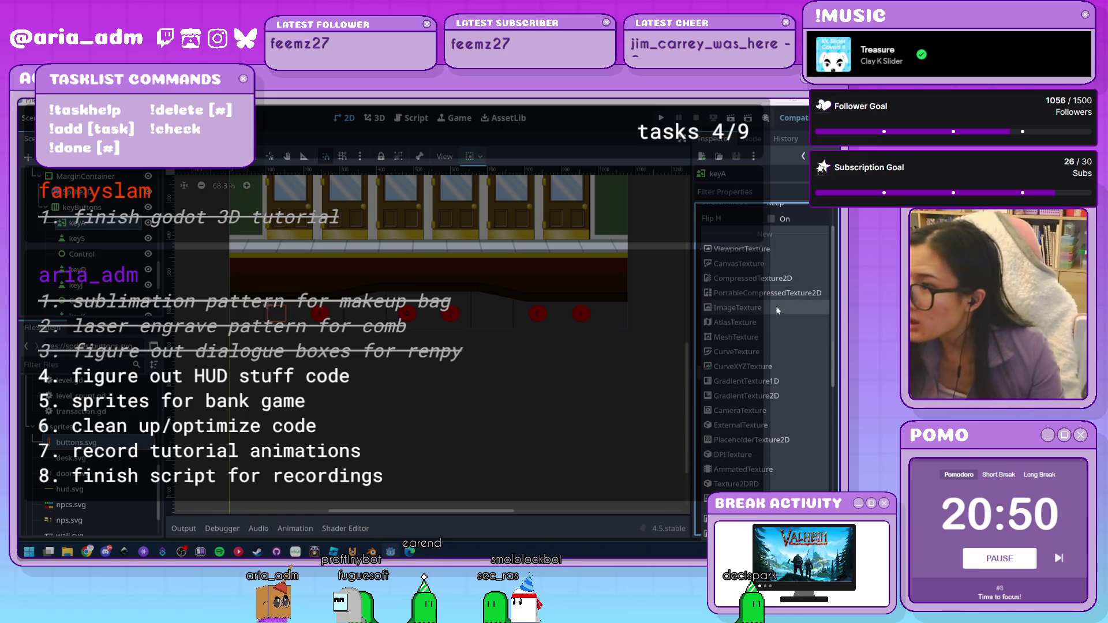
left_click(772, 322)
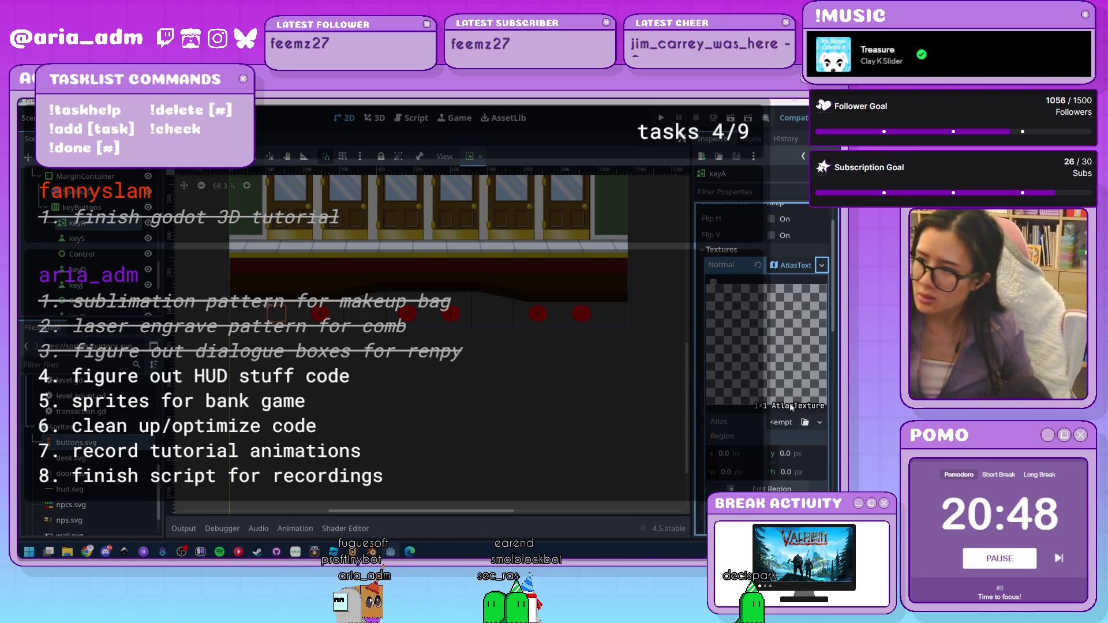
left_click(785, 422)
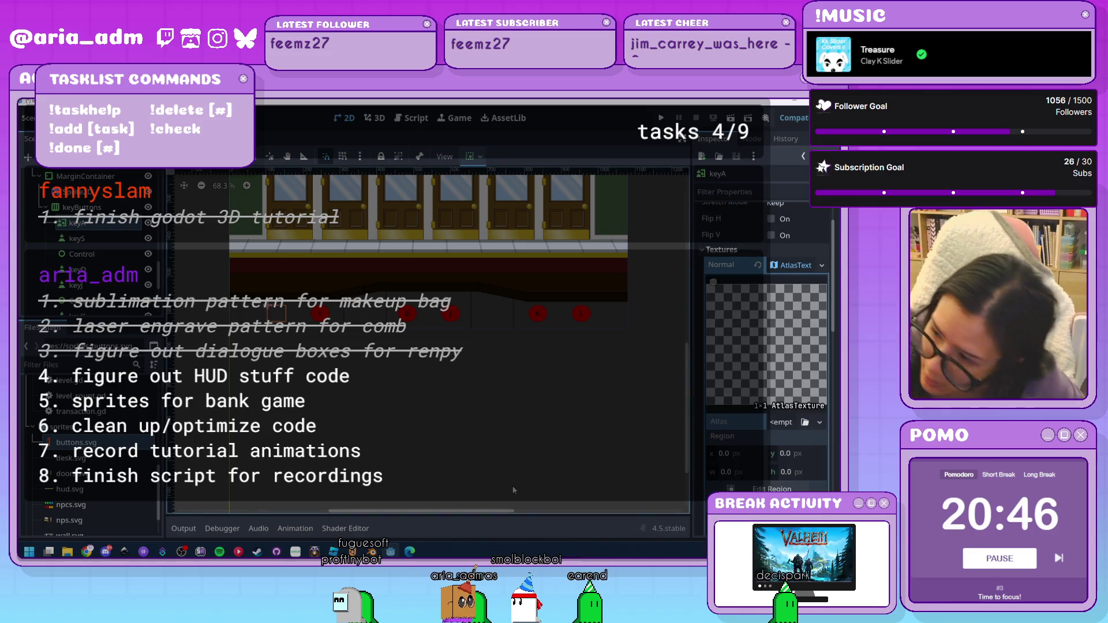
left_click_drag(77, 442, 786, 428)
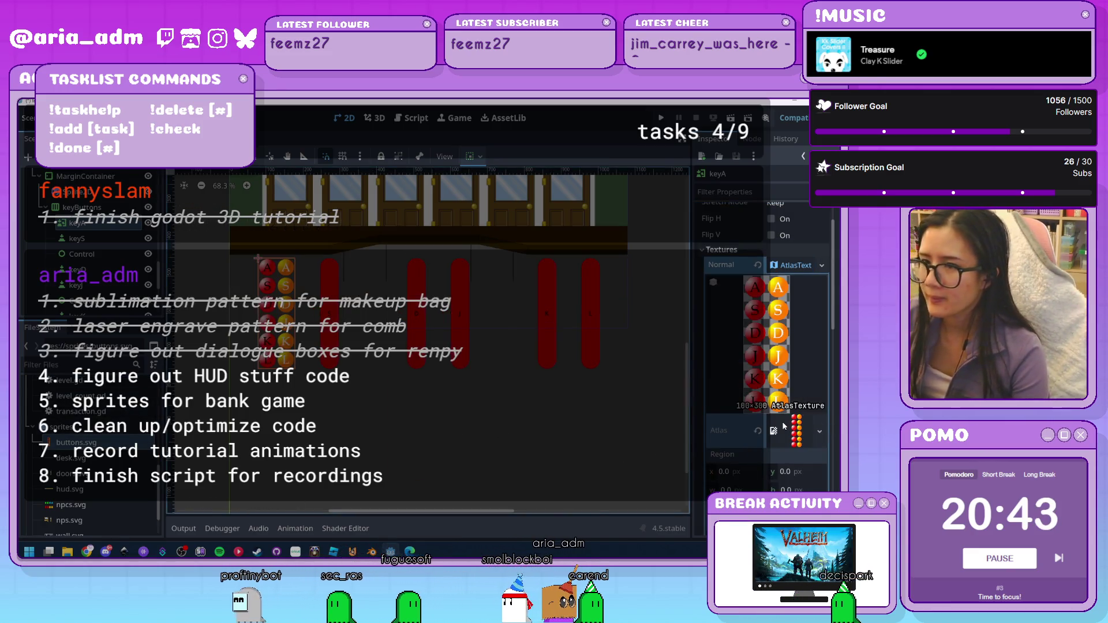
Set the atlas region width and height to 50 to crop the red A key
left_click(744, 473)
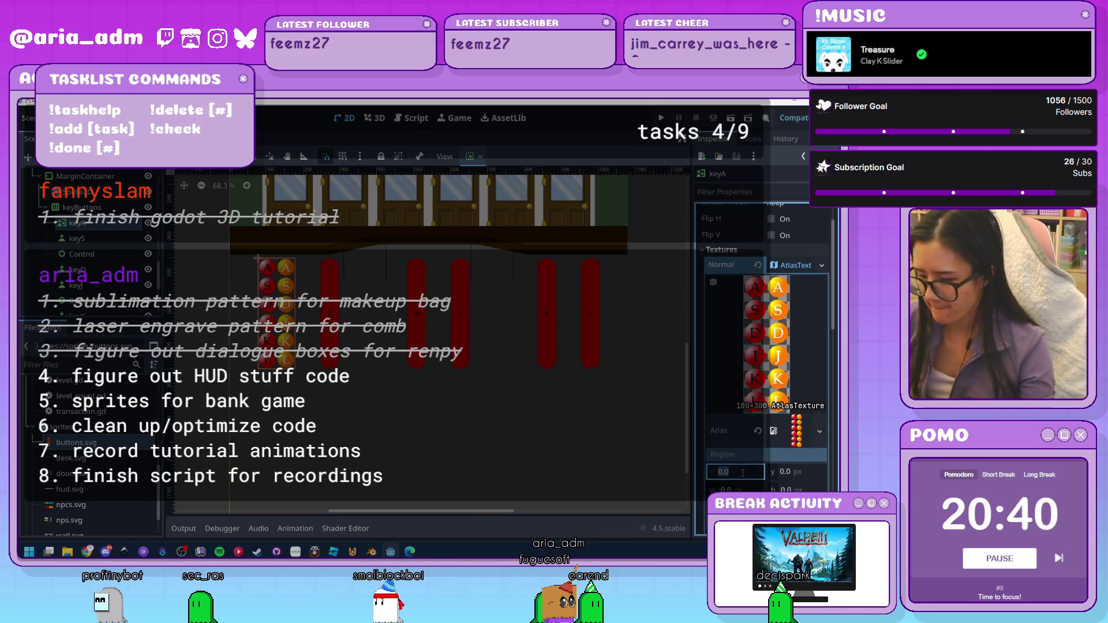
key("Tab")
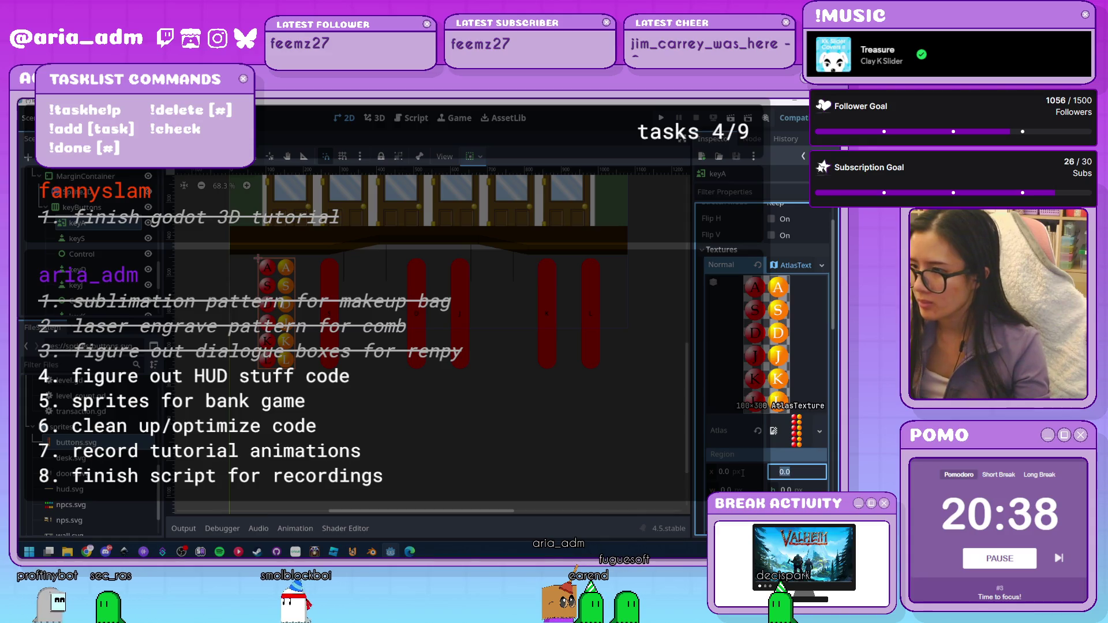
type("0")
key("Tab")
type("50")
key("Return")
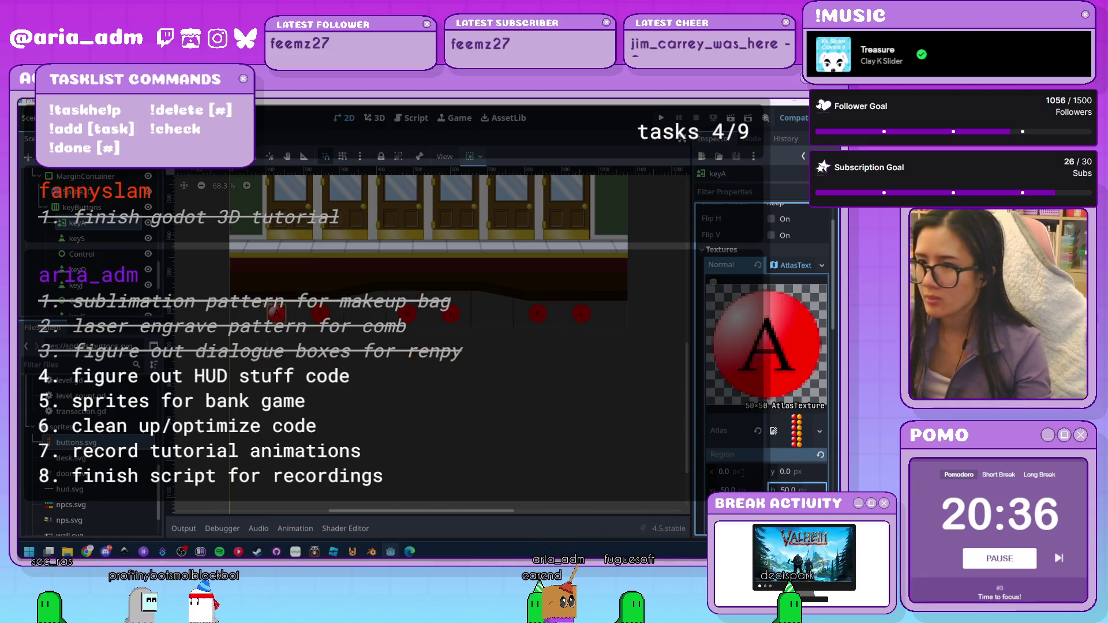
Deselect and reselect keyA to check its cropped Normal texture
scroll(755, 454, "down", 3)
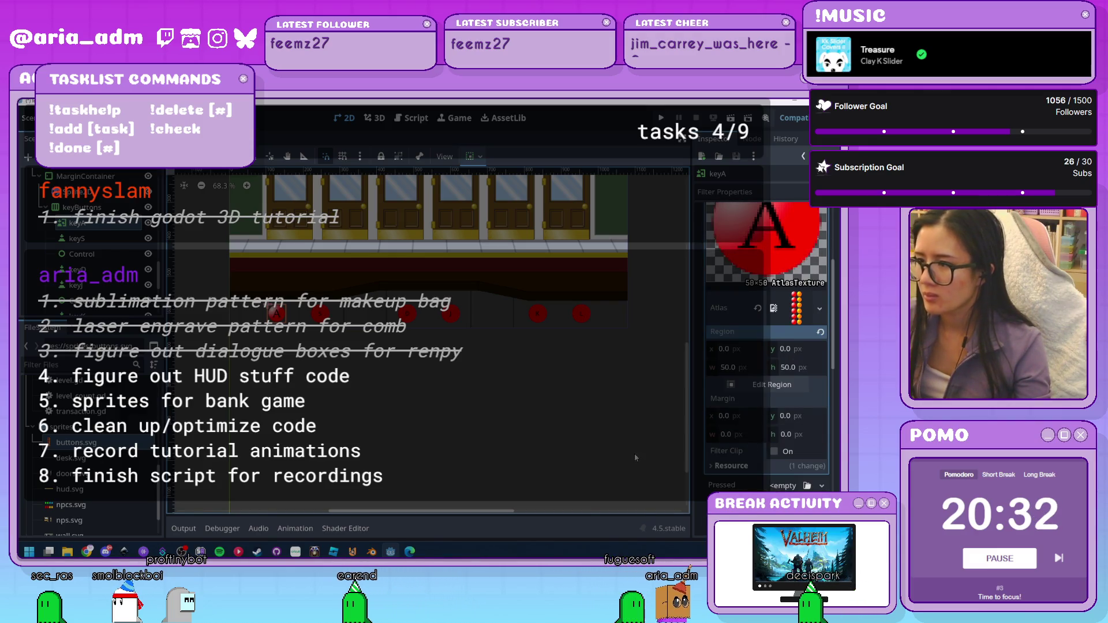
left_click(396, 406)
scroll(378, 399, "up", 5)
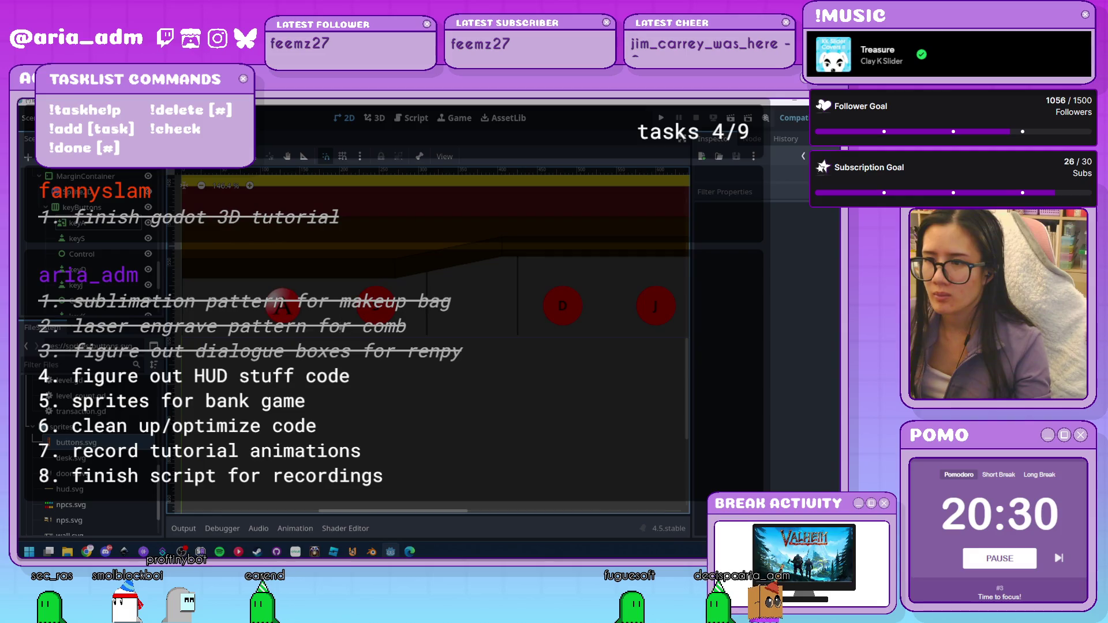
scroll(345, 345, "down", 5)
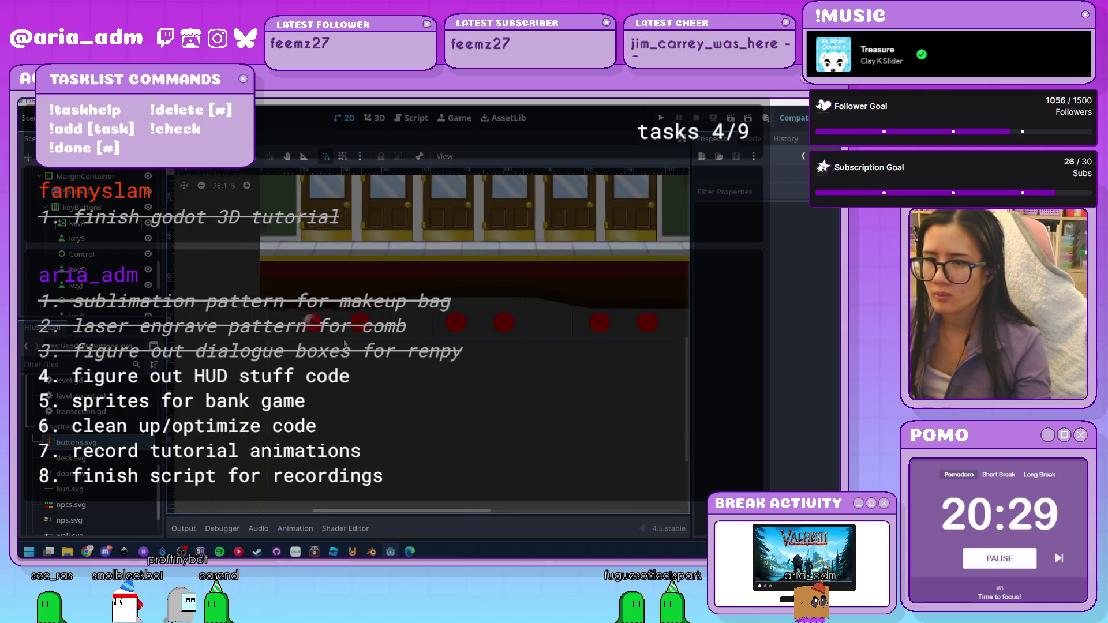
left_click(94, 228)
left_click(94, 225)
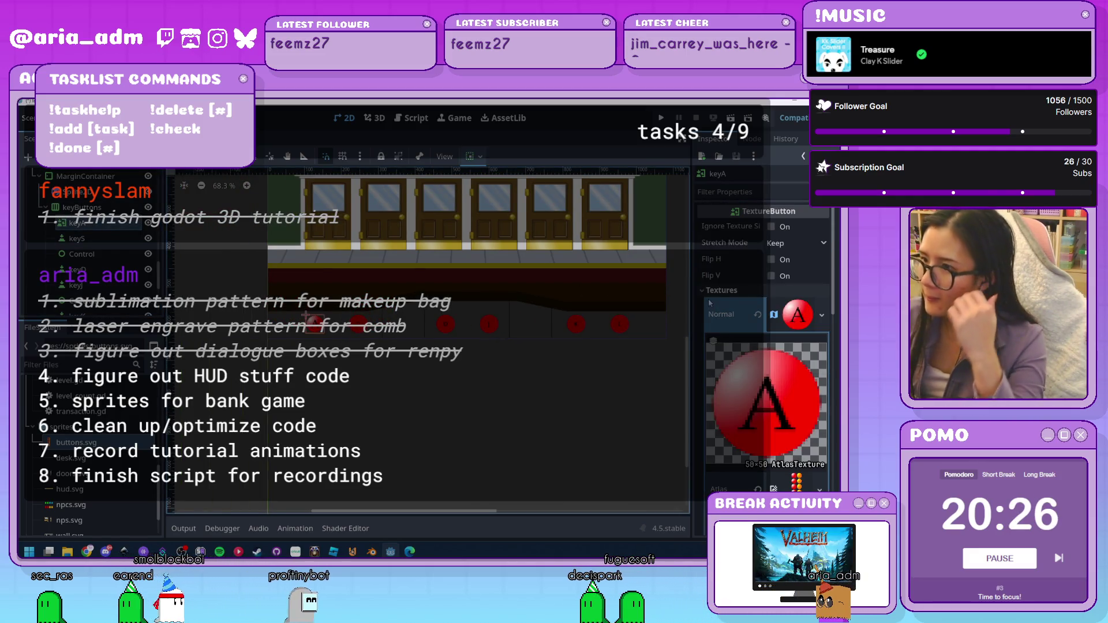
scroll(713, 306, "down", 5)
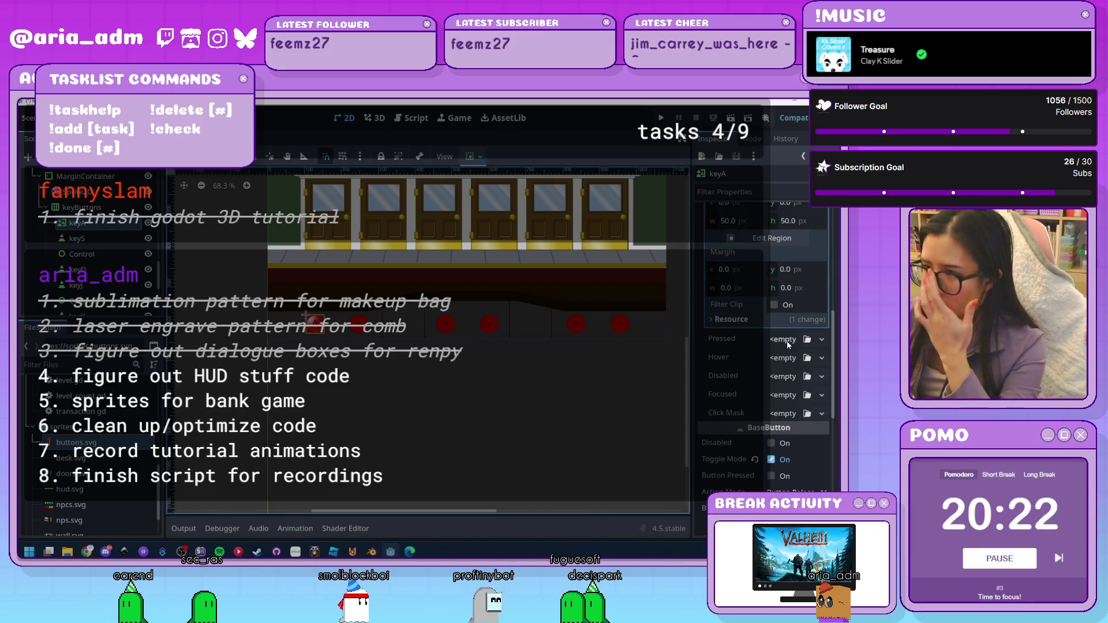
Give keyA's Pressed texture a new AtlasTexture using buttons.svg as the atlas
left_click(788, 341)
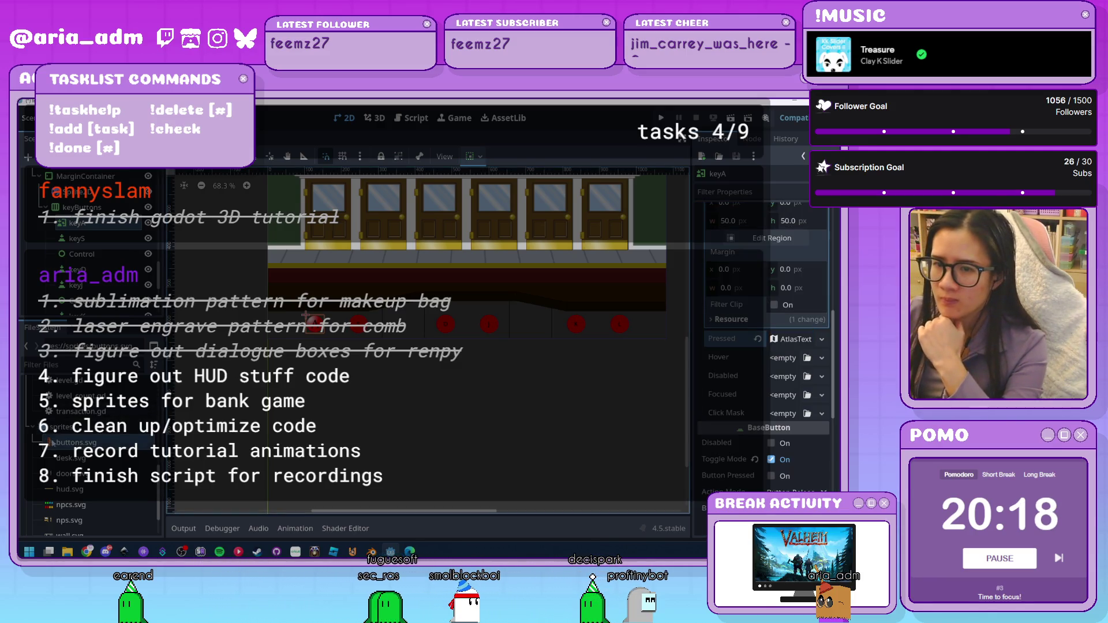
left_click(797, 340)
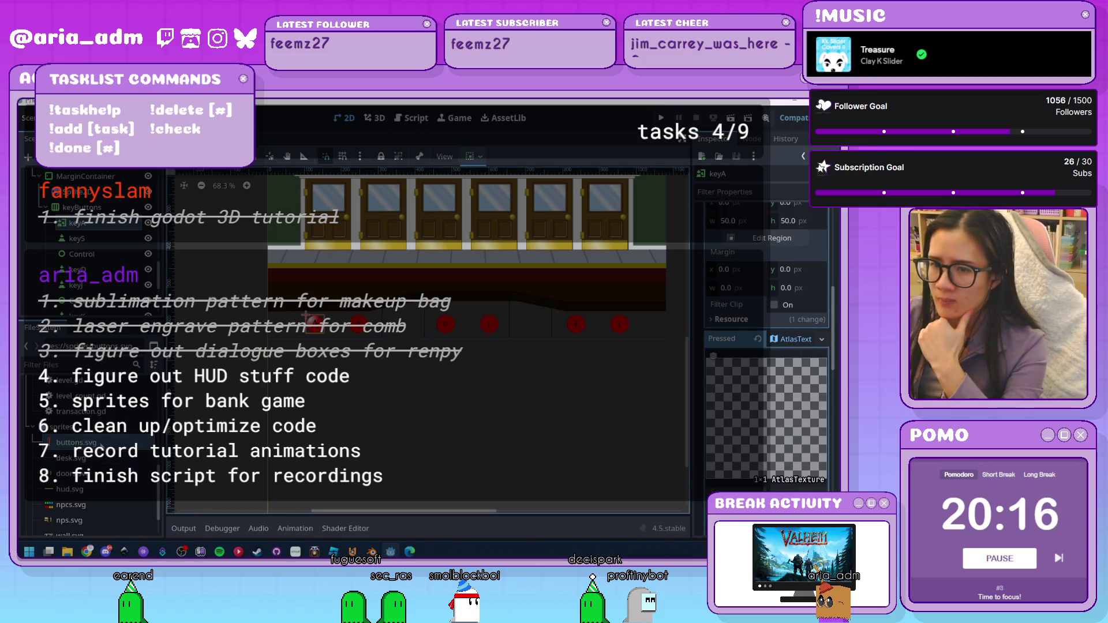
mouse_move(76, 442)
left_mouse_down()
mouse_move(404, 415)
mouse_move(751, 450)
mouse_move(791, 479)
left_mouse_up()
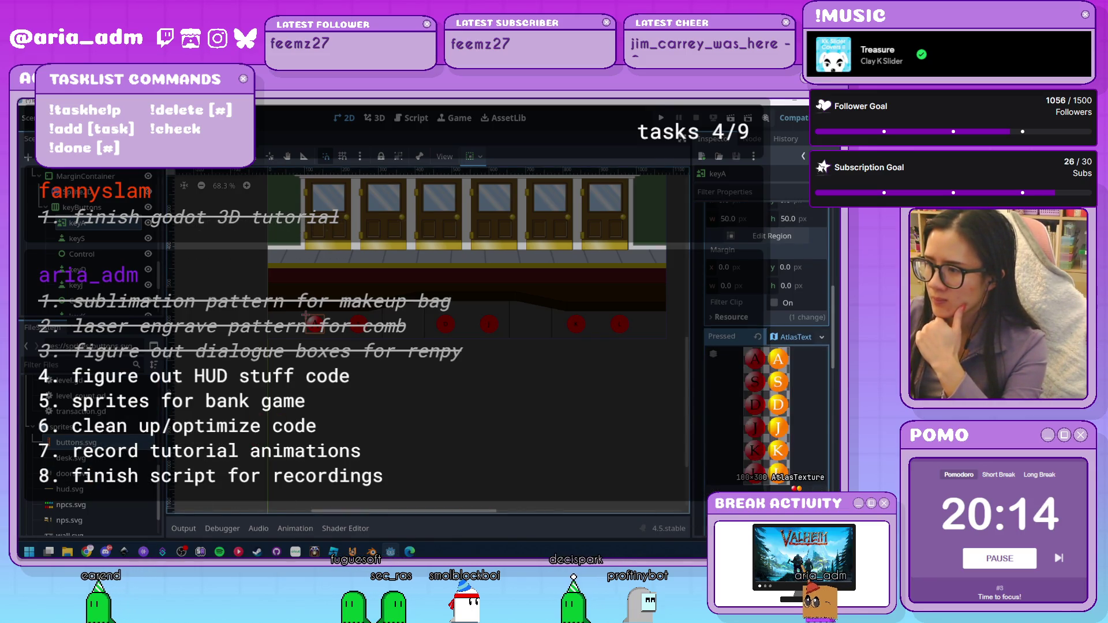
scroll(771, 468, "down", 2)
Set the pressed region to x 50, width 50, height 50, then run the game
left_click(742, 420)
type("50")
key("Tab")
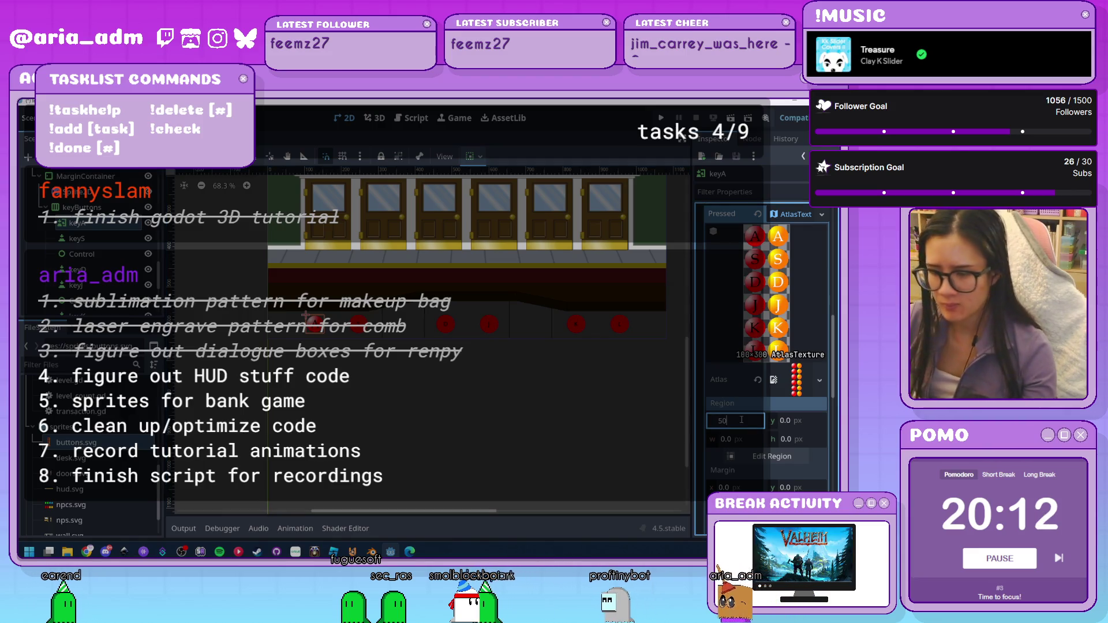
type("50")
key("Tab")
type("50")
key("Return")
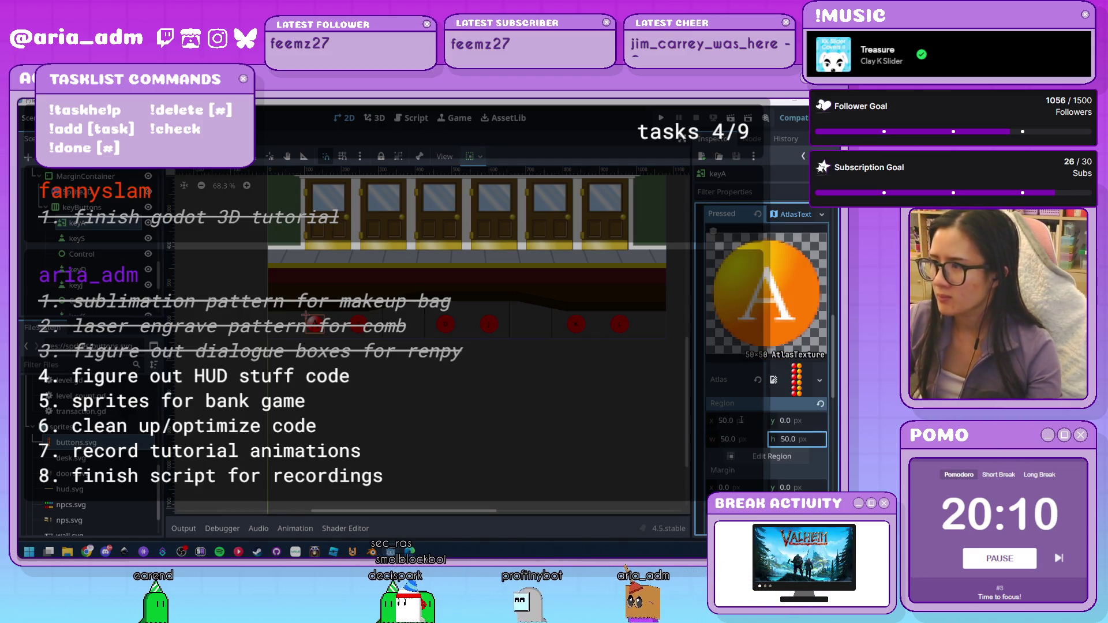
left_click(460, 390)
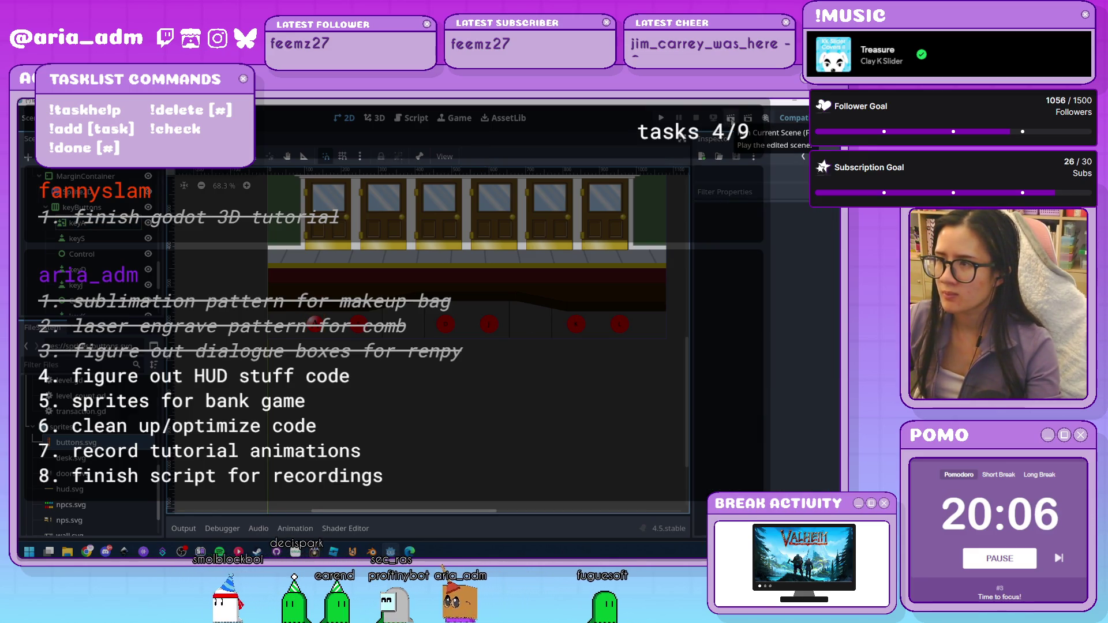
left_click(661, 119)
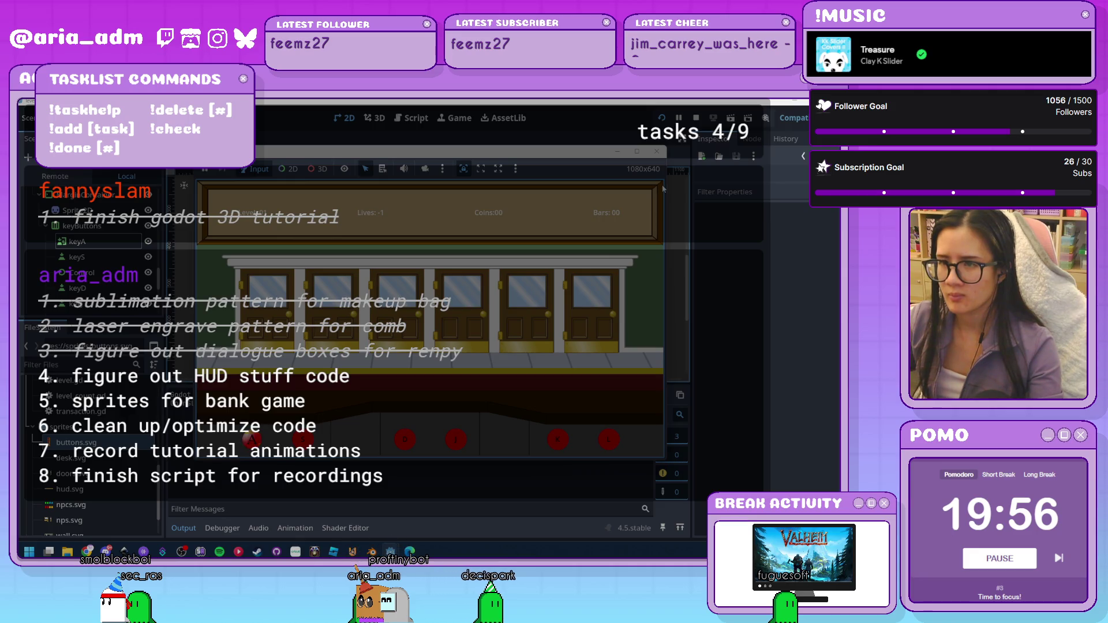
left_click(657, 152)
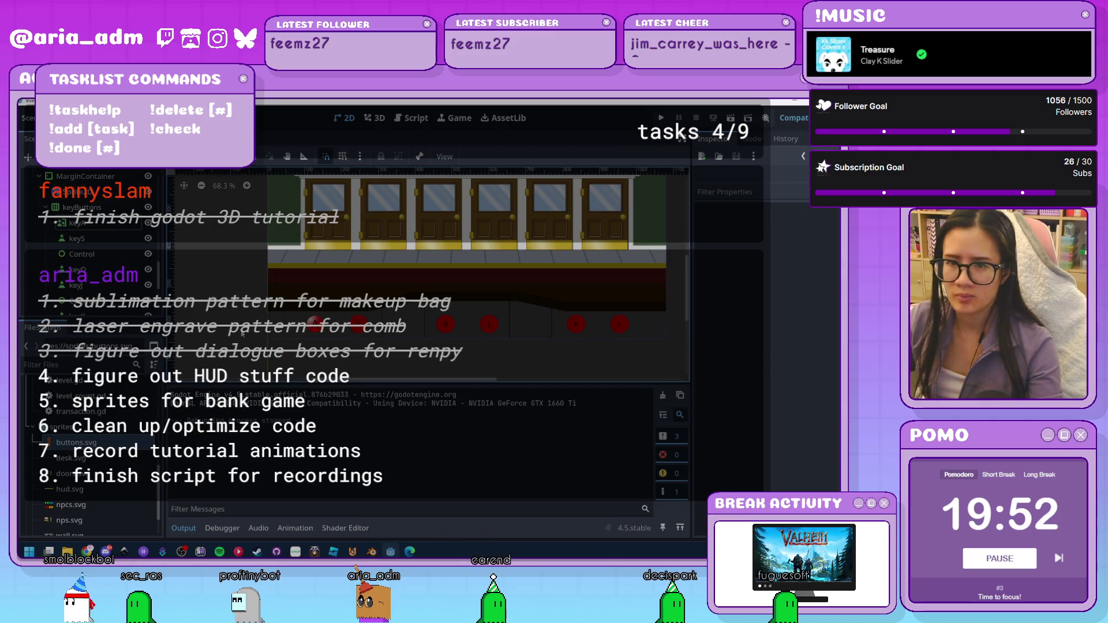
Change the keyS node's type to TextureButton
left_click(77, 238)
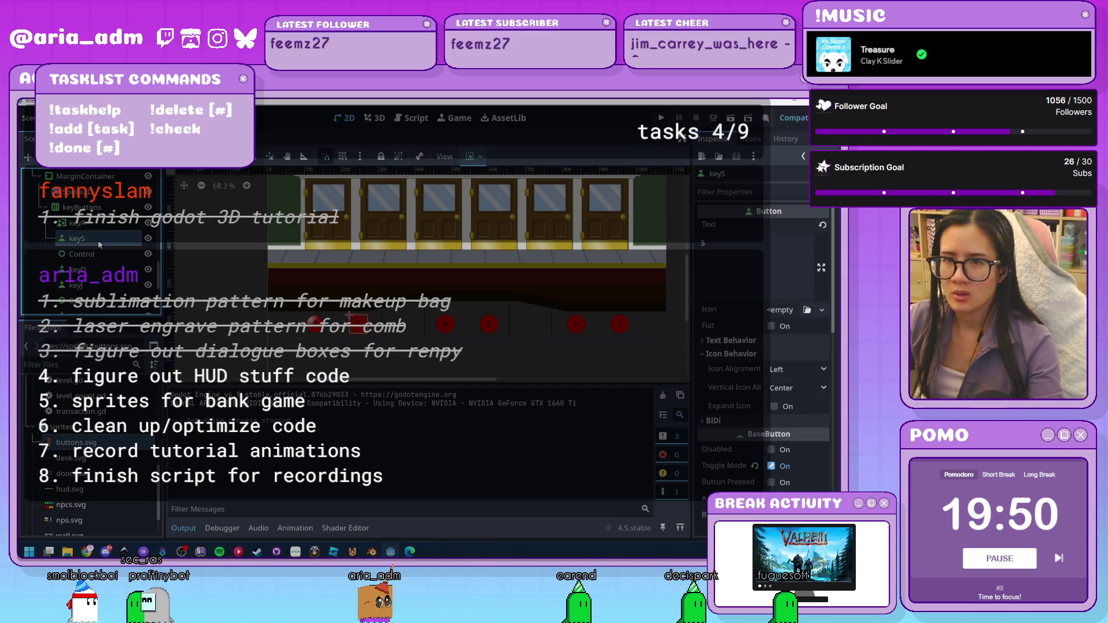
right_click(89, 238)
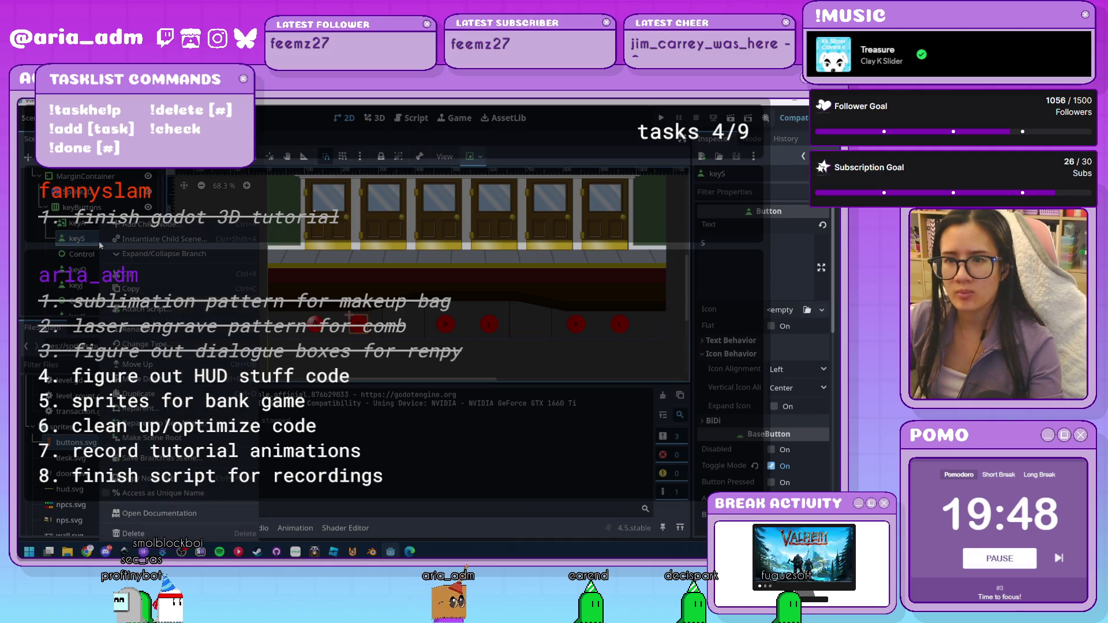
left_click(139, 329)
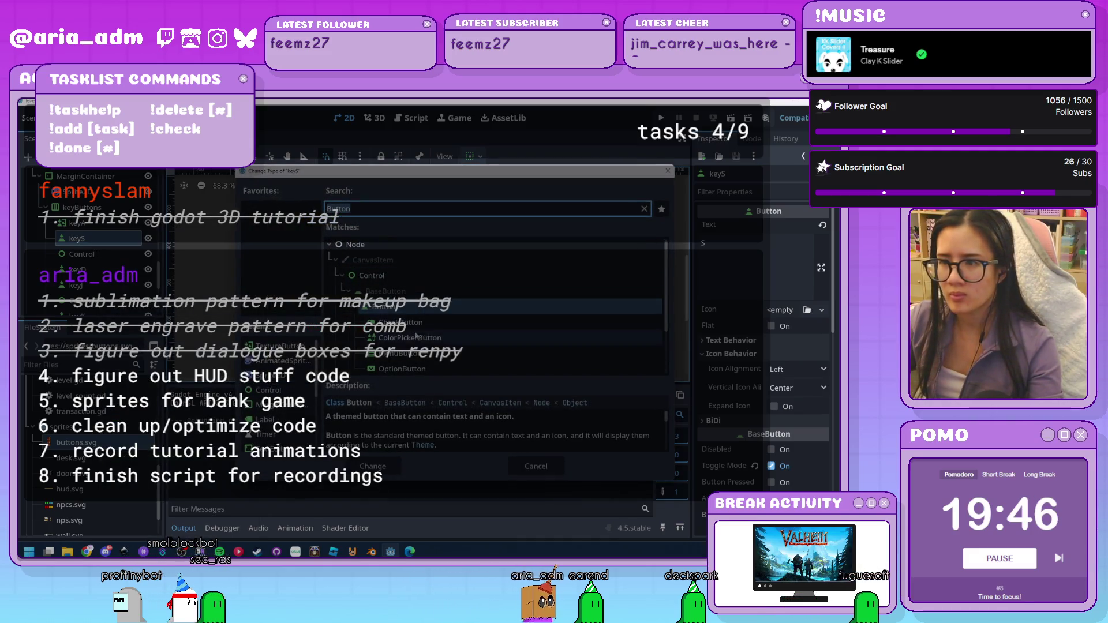
double_click(281, 345)
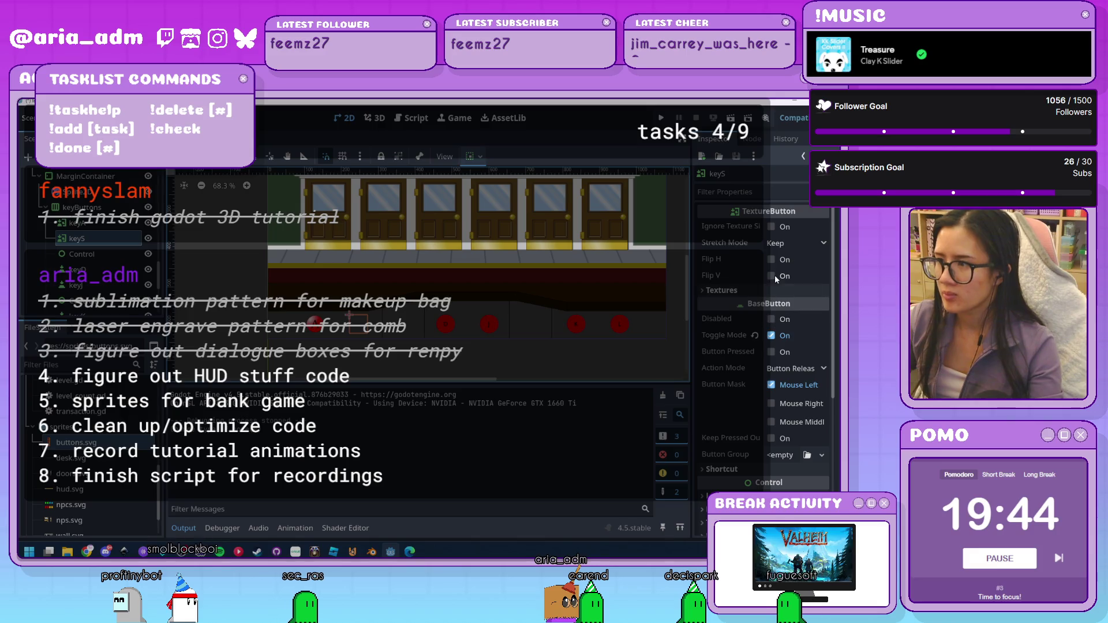
left_click(744, 292)
Give keyS's Normal and Pressed slots AtlasTextures, with buttons.svg as the normal atlas
left_click(807, 306)
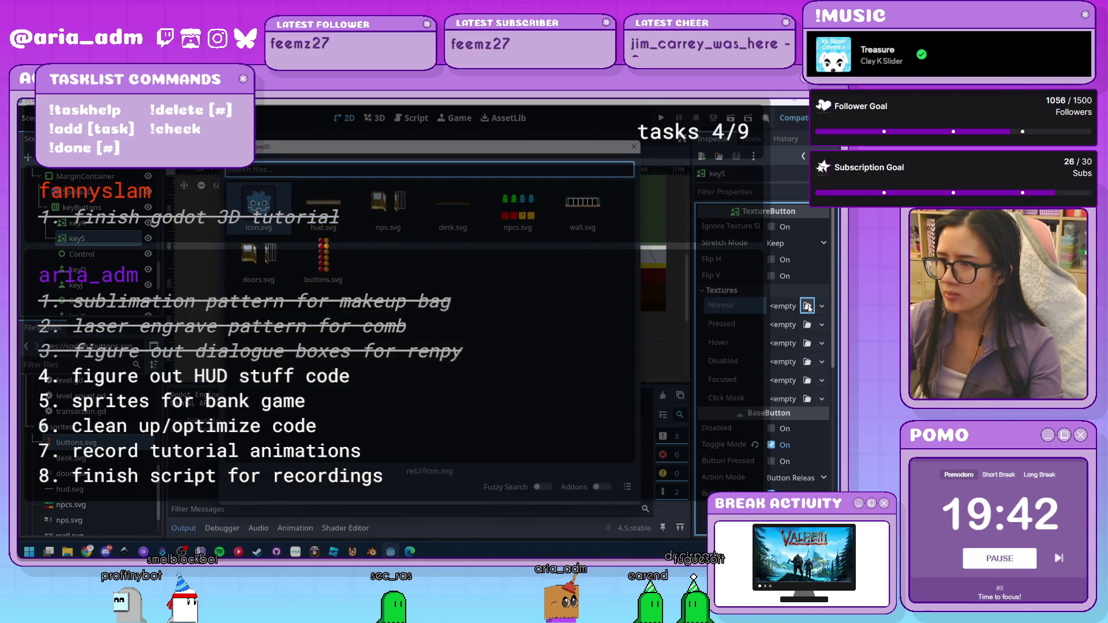
key("Escape")
left_click(822, 305)
left_click(818, 329)
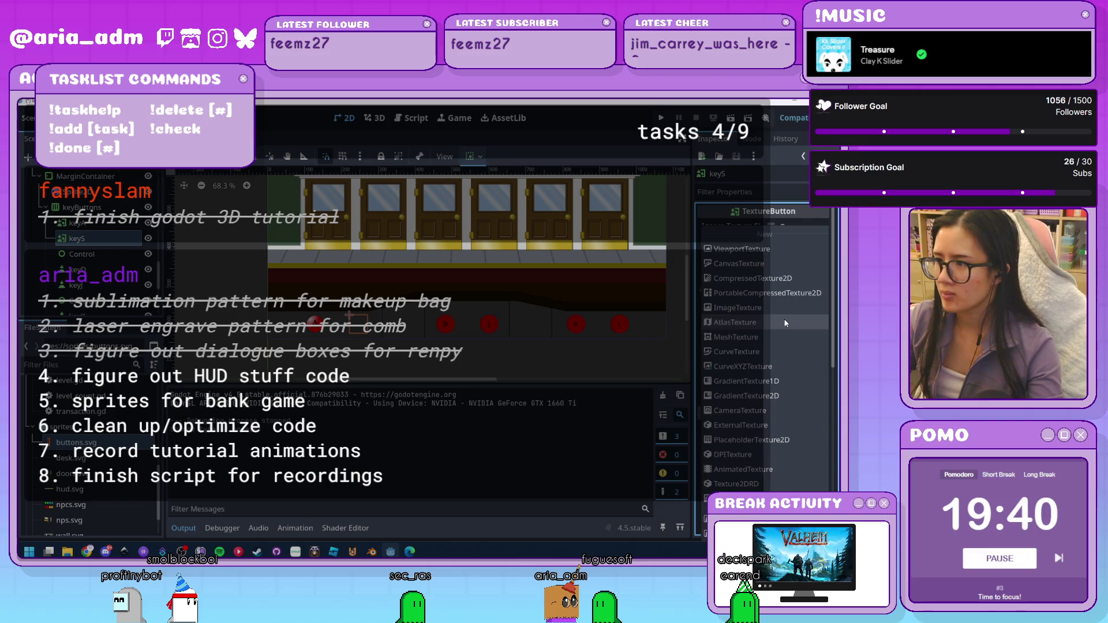
left_click(822, 325)
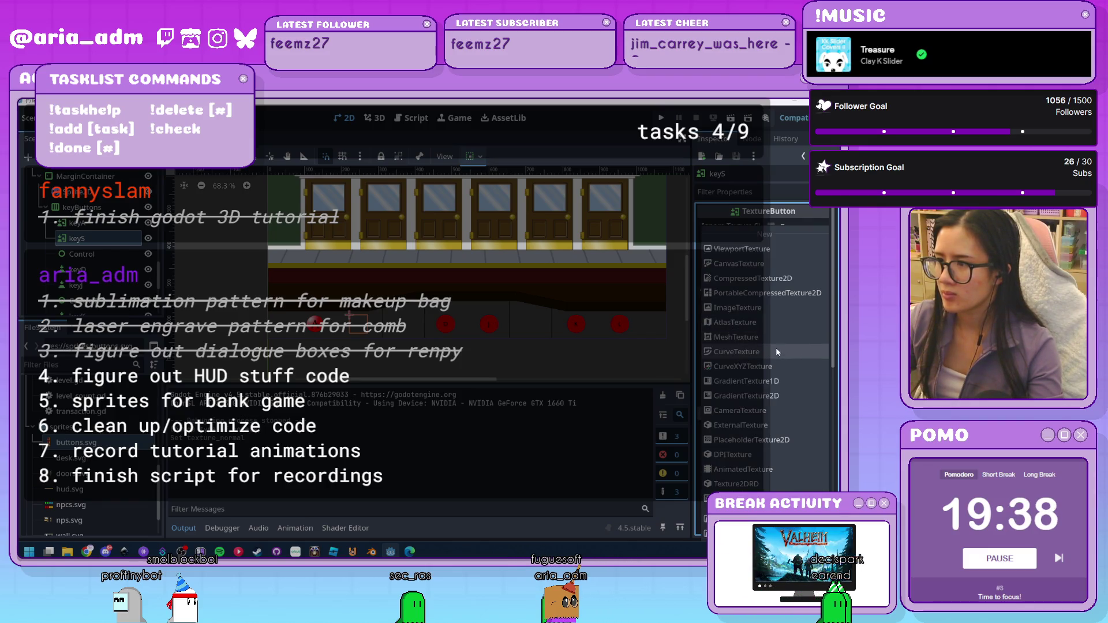
left_click(773, 319)
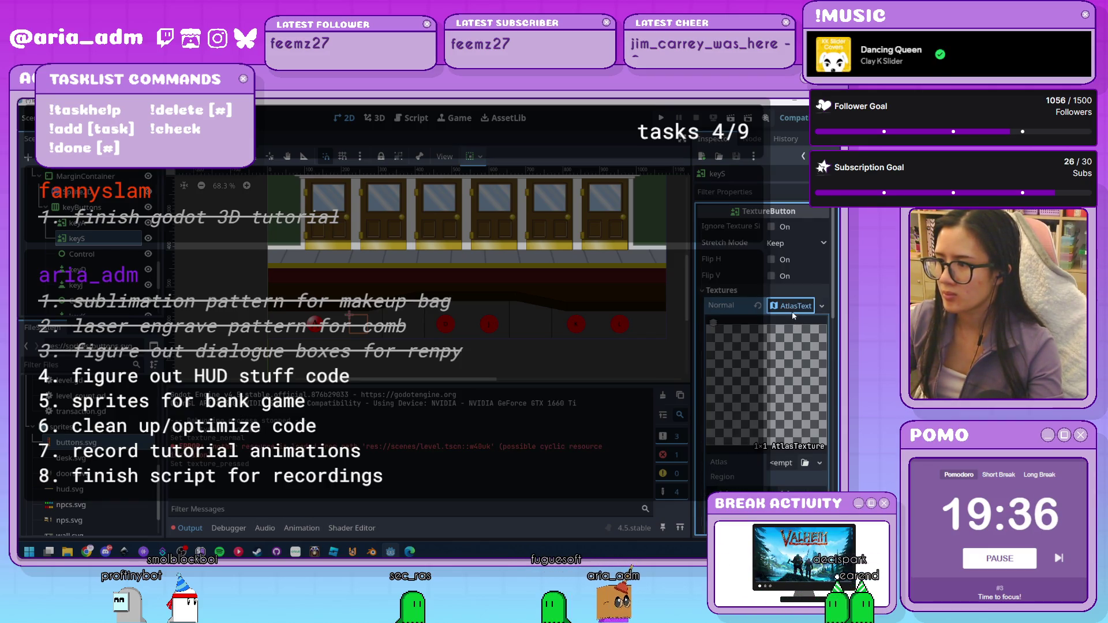
scroll(794, 315, "down", 3)
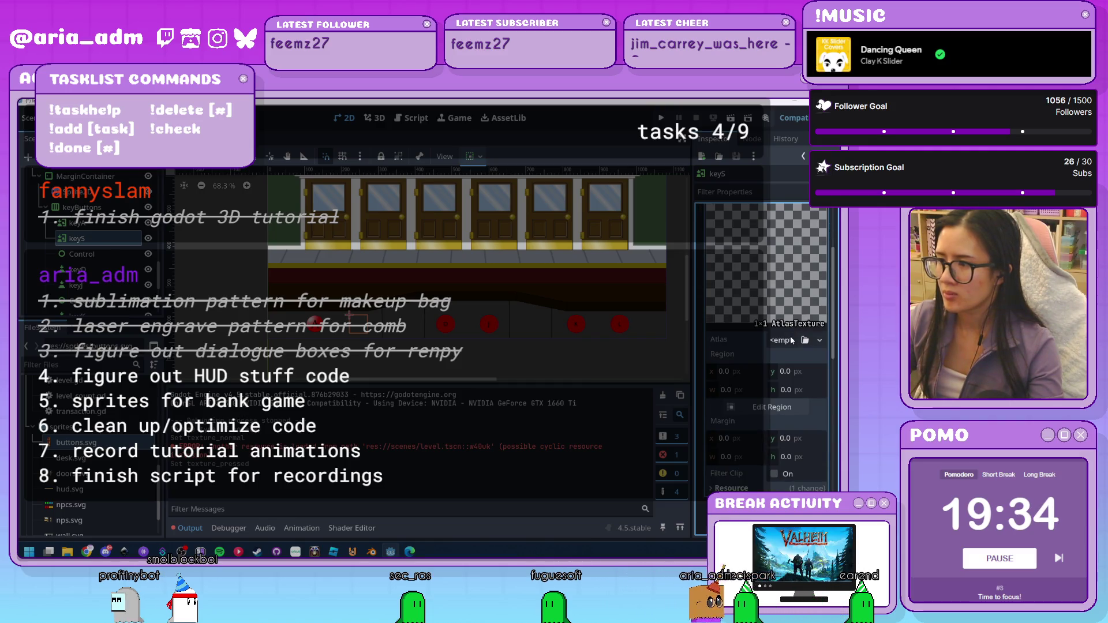
left_click_drag(75, 442, 786, 349)
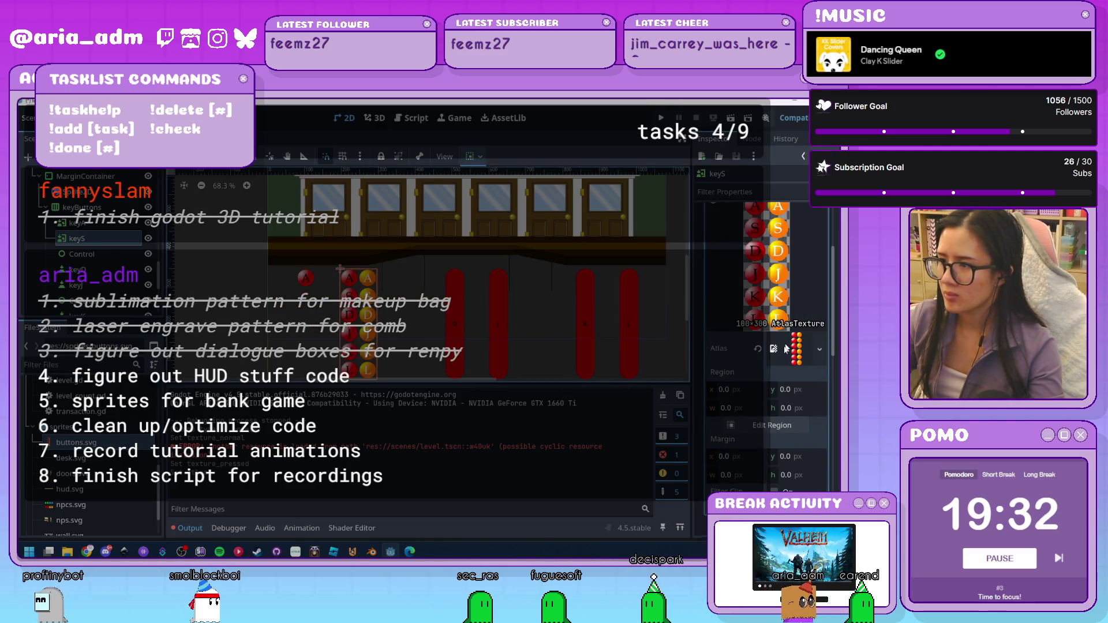
Set the normal region to y 50, 50×50, showing the red S
left_click(788, 389)
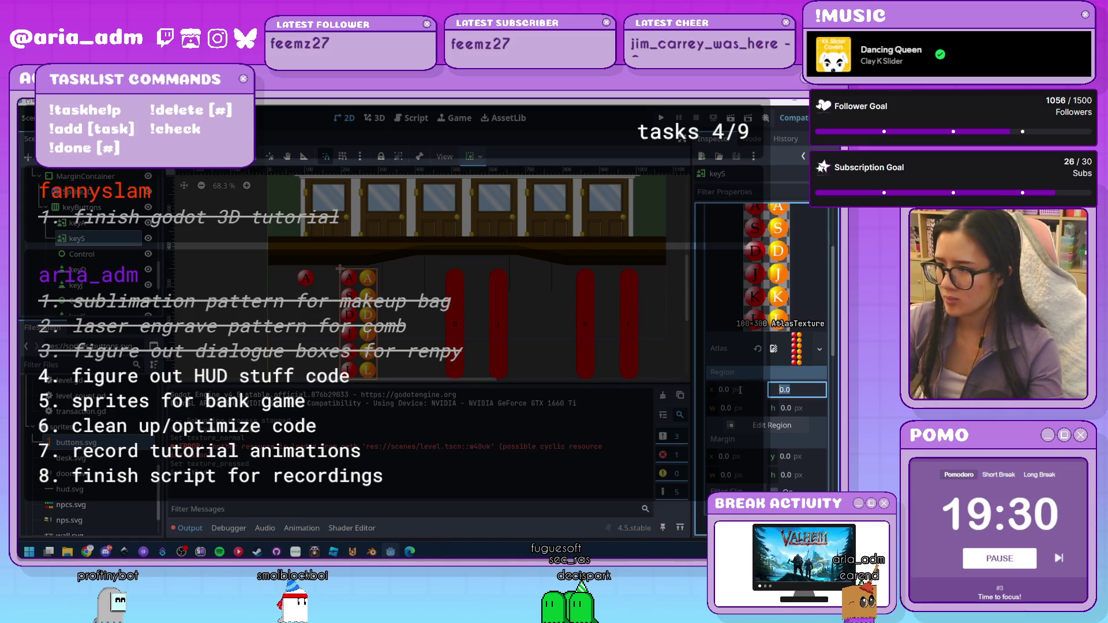
type("50")
key("Tab")
type("50")
key("Tab")
type("50")
key("Return")
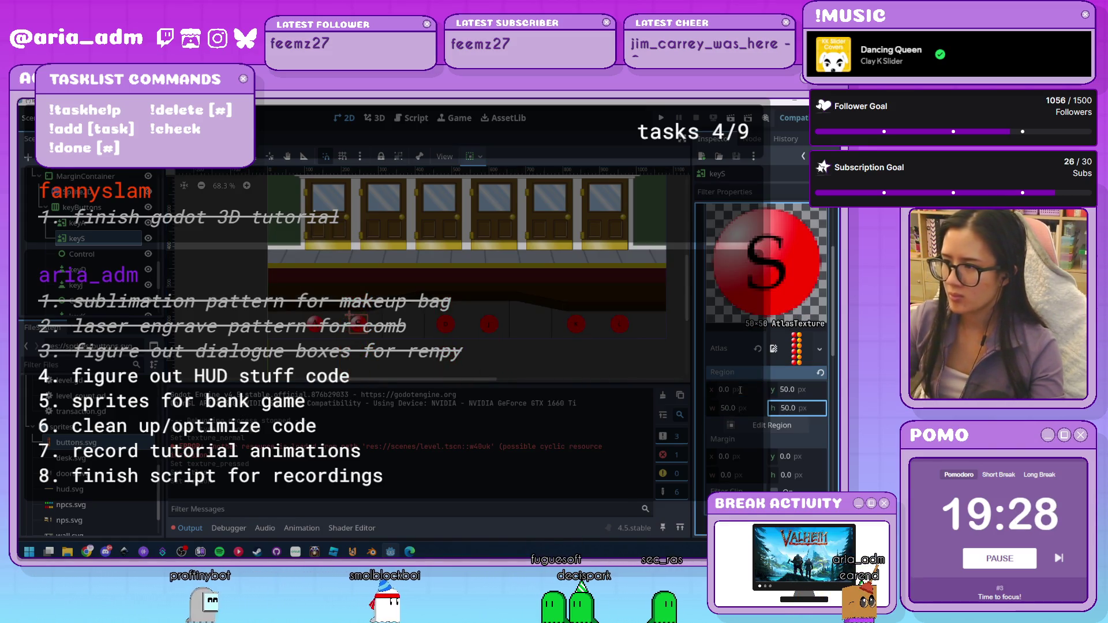
Give the pressed atlas buttons.svg with region x 50, y 50, 50×50 for the orange S
scroll(774, 458, "down", 3)
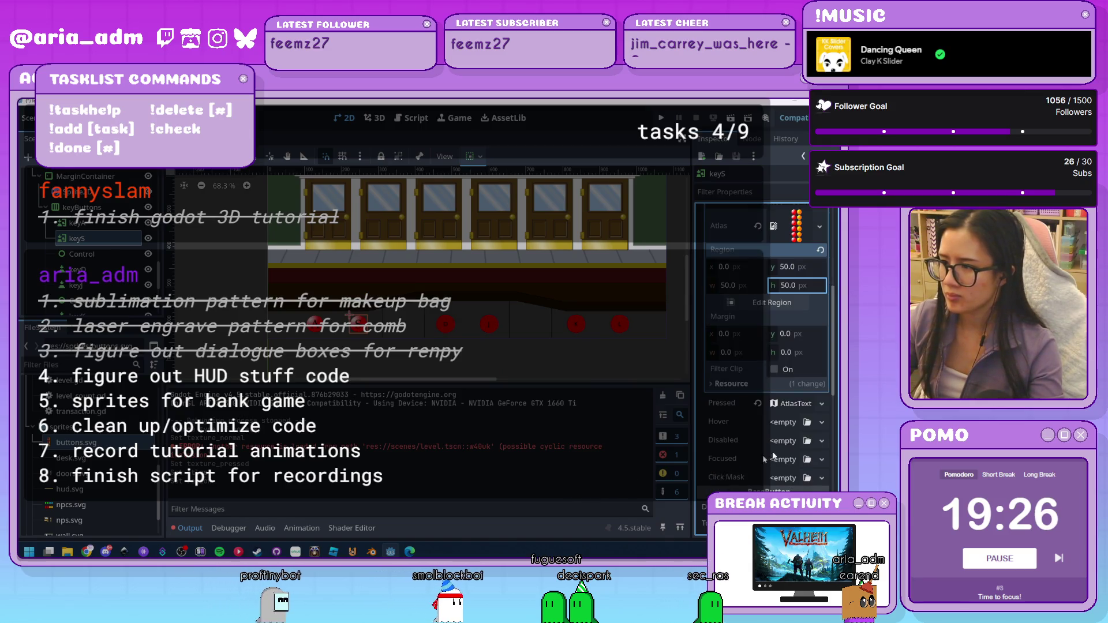
left_click(791, 404)
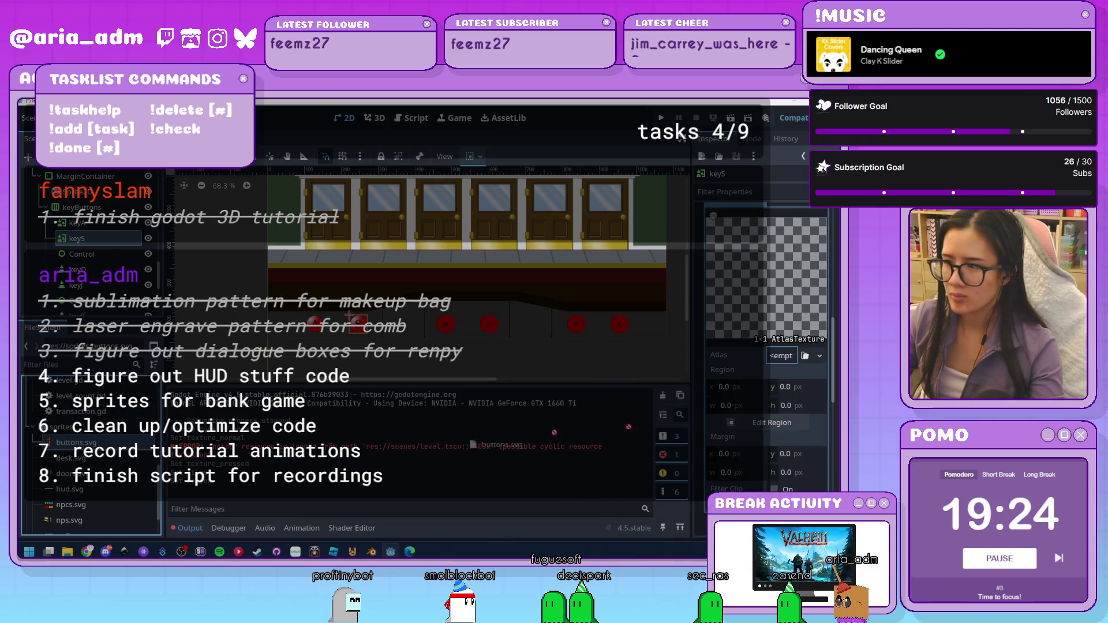
left_click_drag(783, 357, 784, 358)
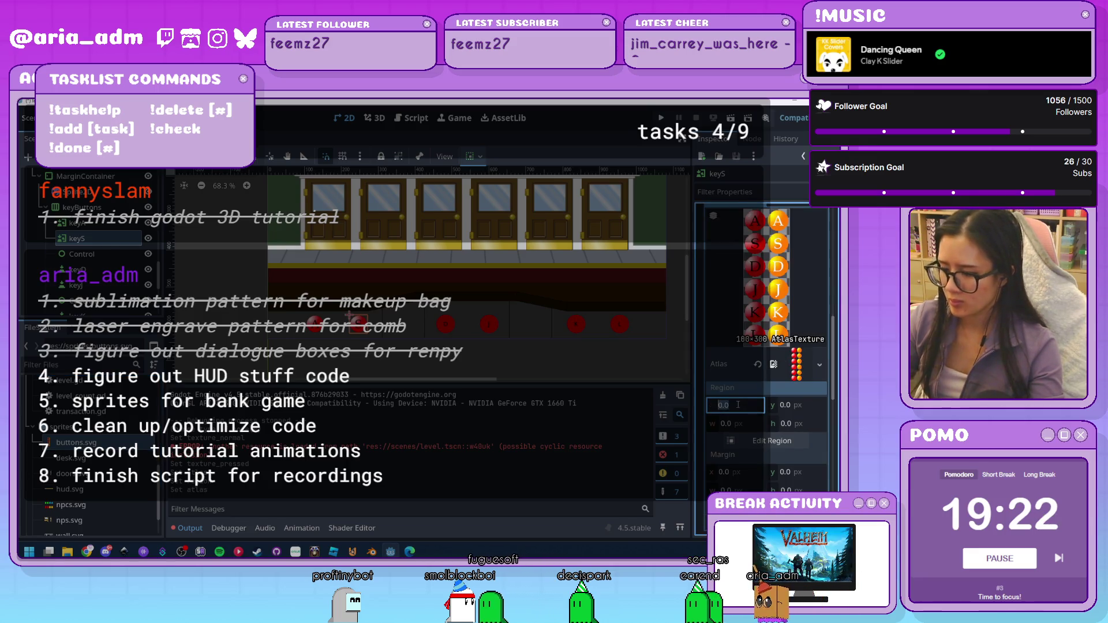
type("50")
key("Tab")
key("Tab")
type("50")
key("Tab")
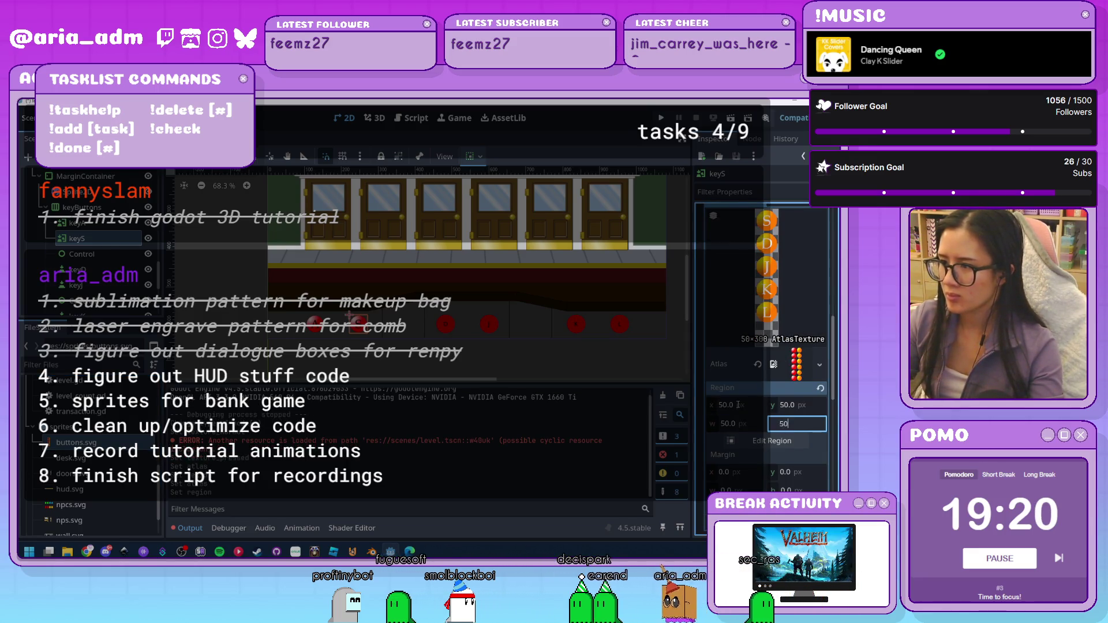
type("50")
key("Return")
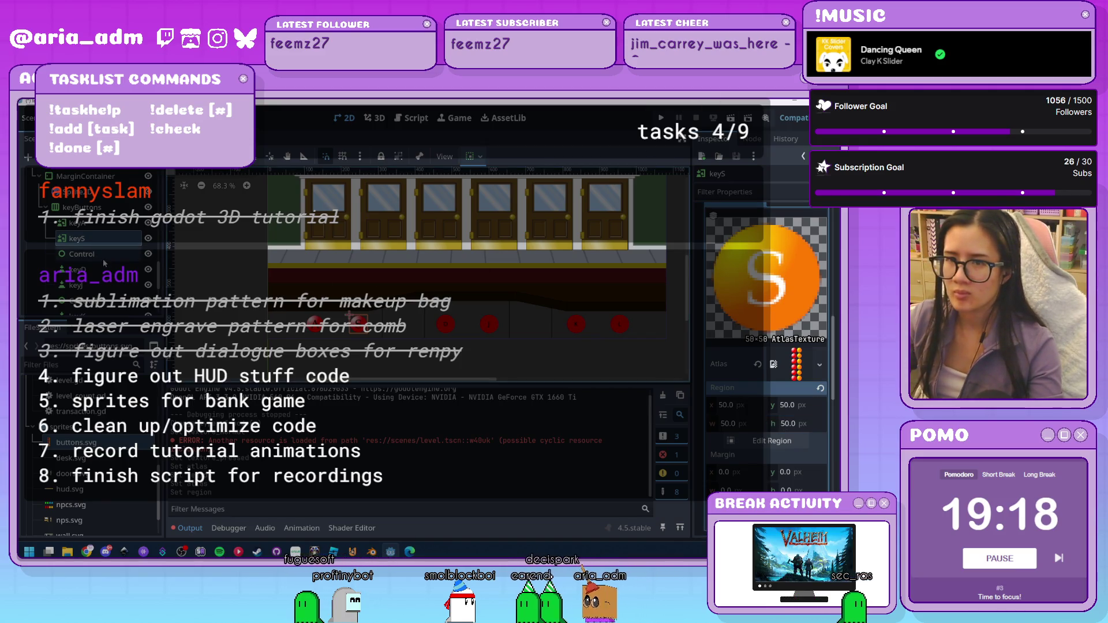
left_click(438, 317)
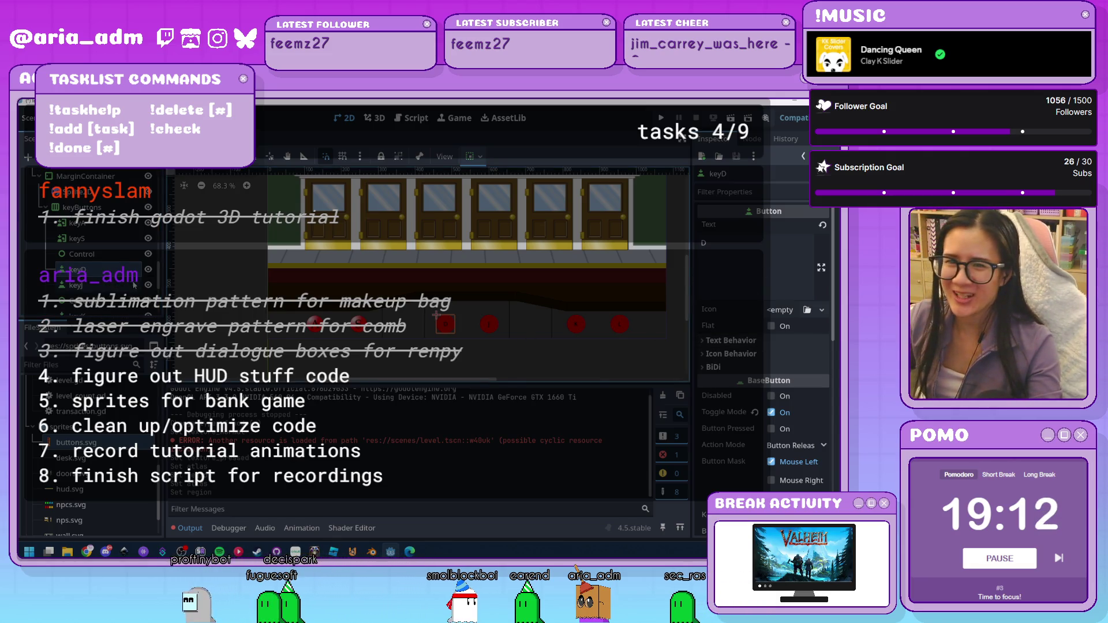
Change keyD's node type to TextureButton
right_click(123, 286)
left_click(173, 344)
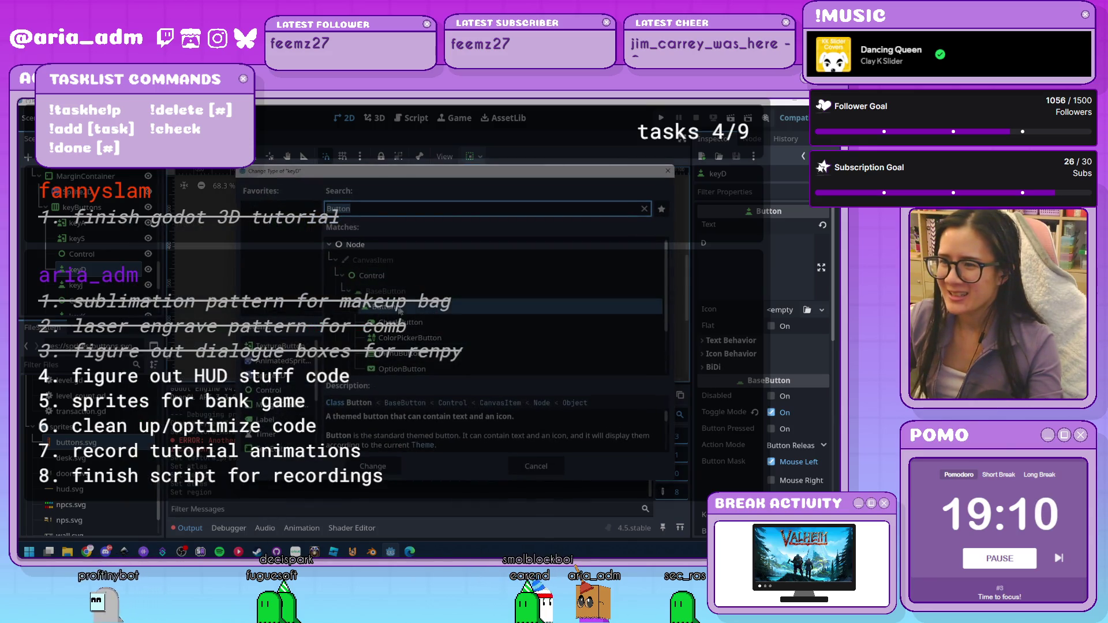
type("TextureButton")
key("Return")
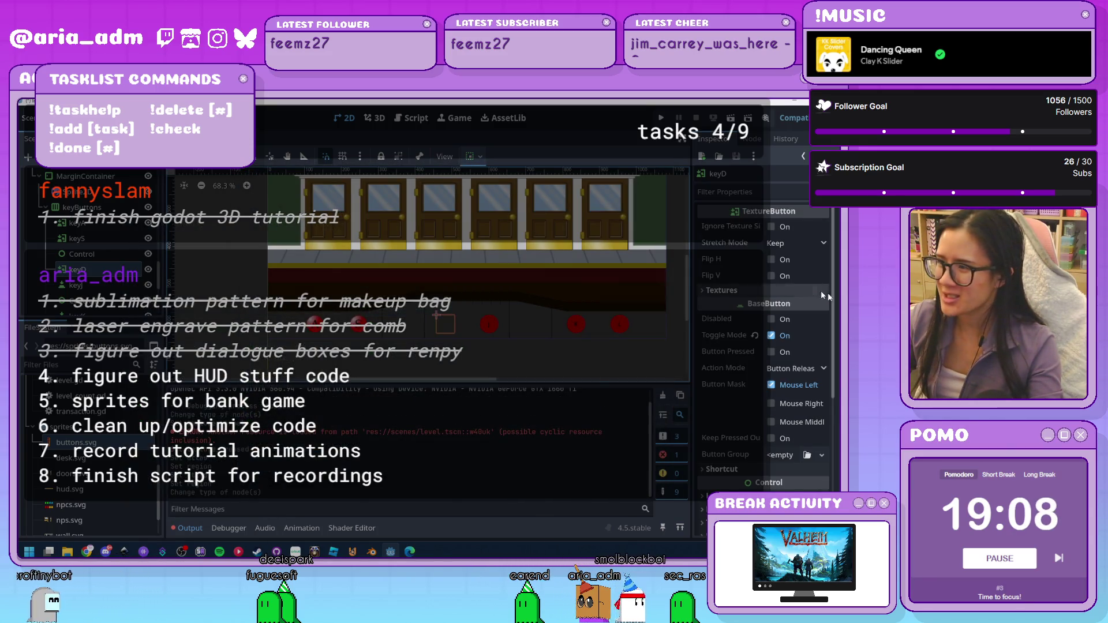
left_click(728, 290)
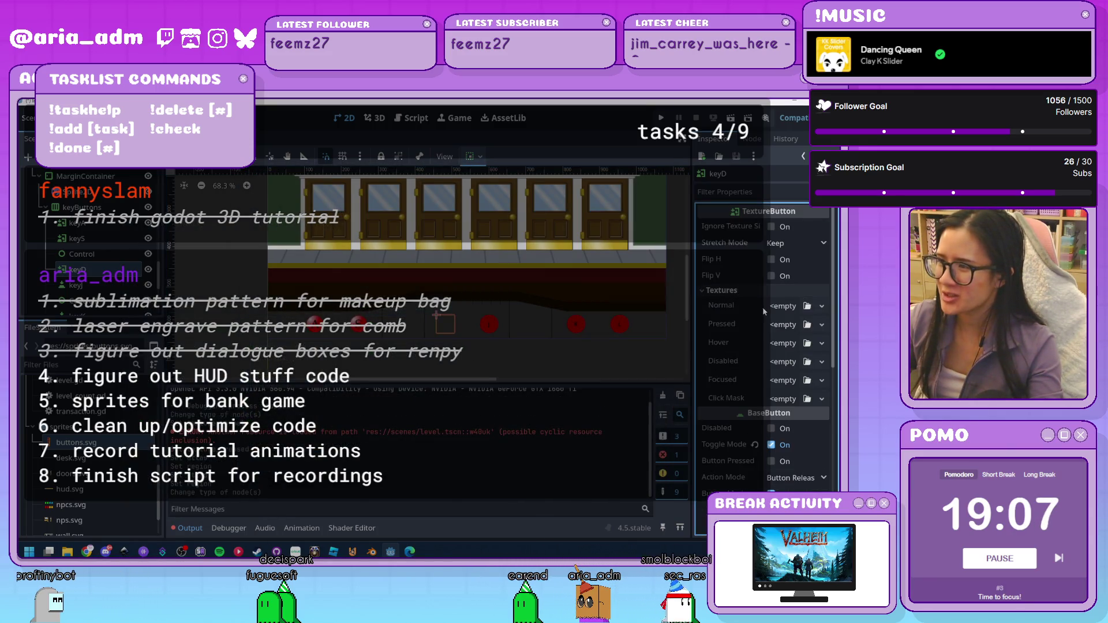
Give keyD's Normal and Pressed textures new AtlasTextures
left_click(823, 307)
left_click(788, 322)
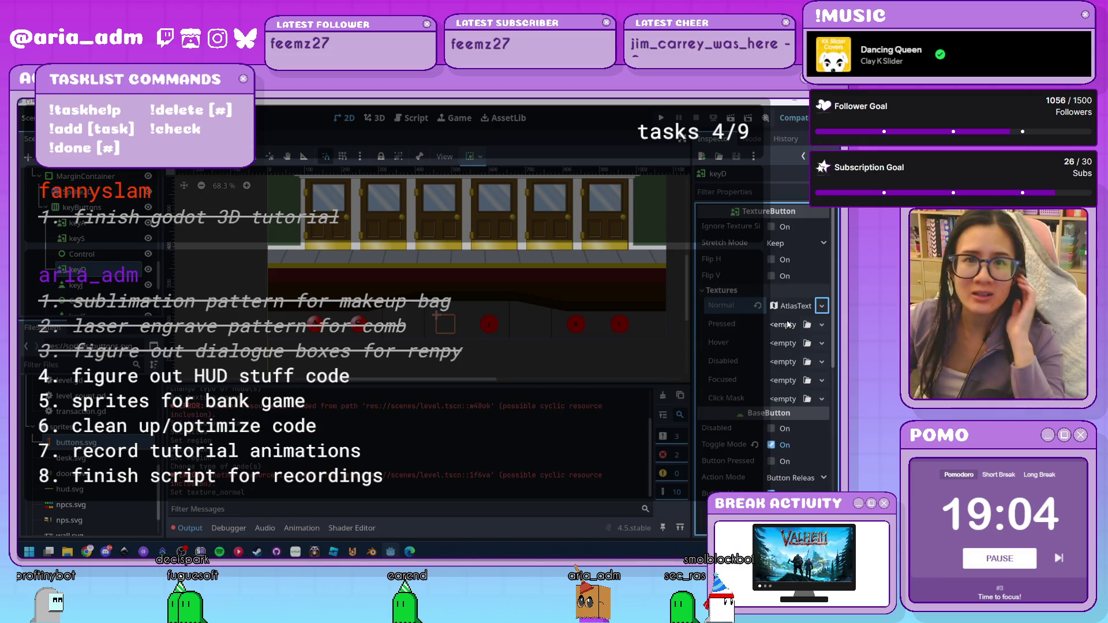
left_click(819, 326)
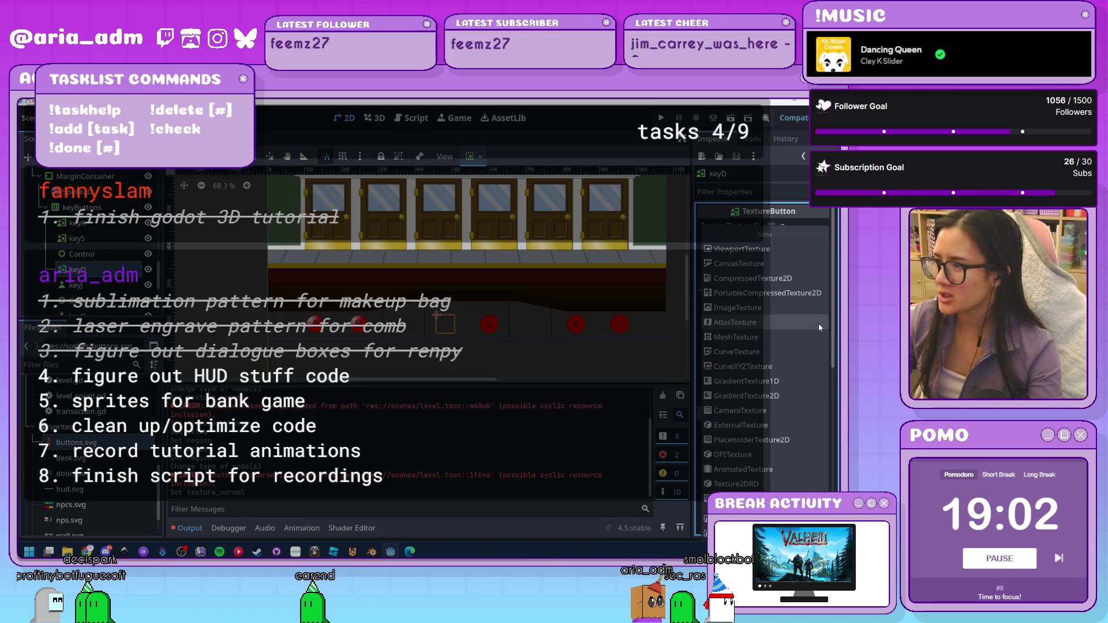
left_click(797, 321)
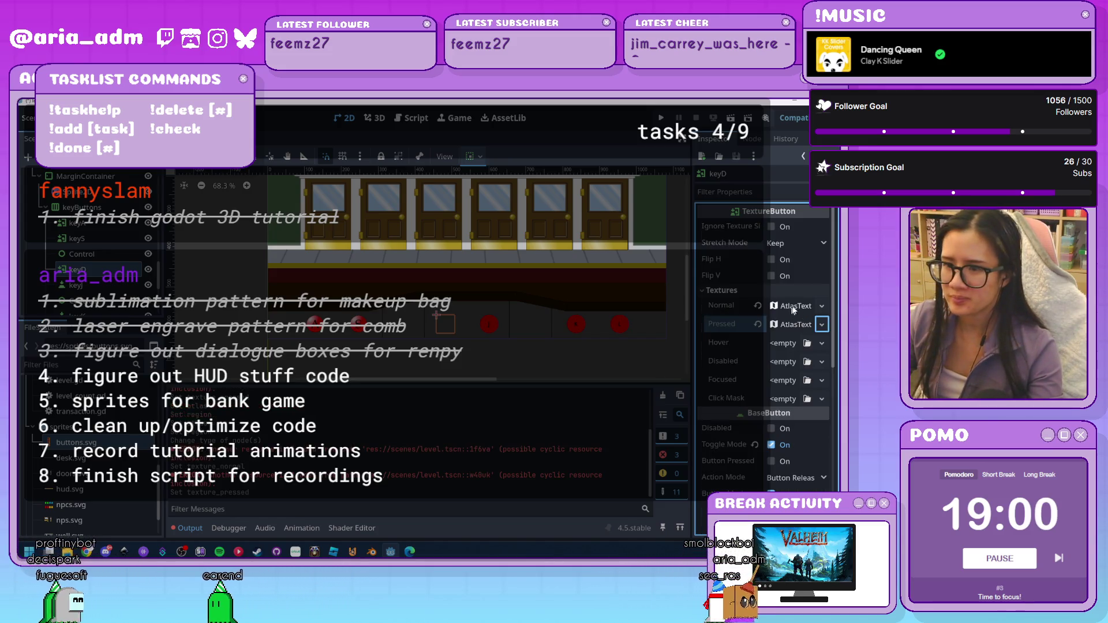
left_click(793, 310)
Set the normal atlas to buttons.svg with region y 100, size 50×50
scroll(739, 384, "down", 2)
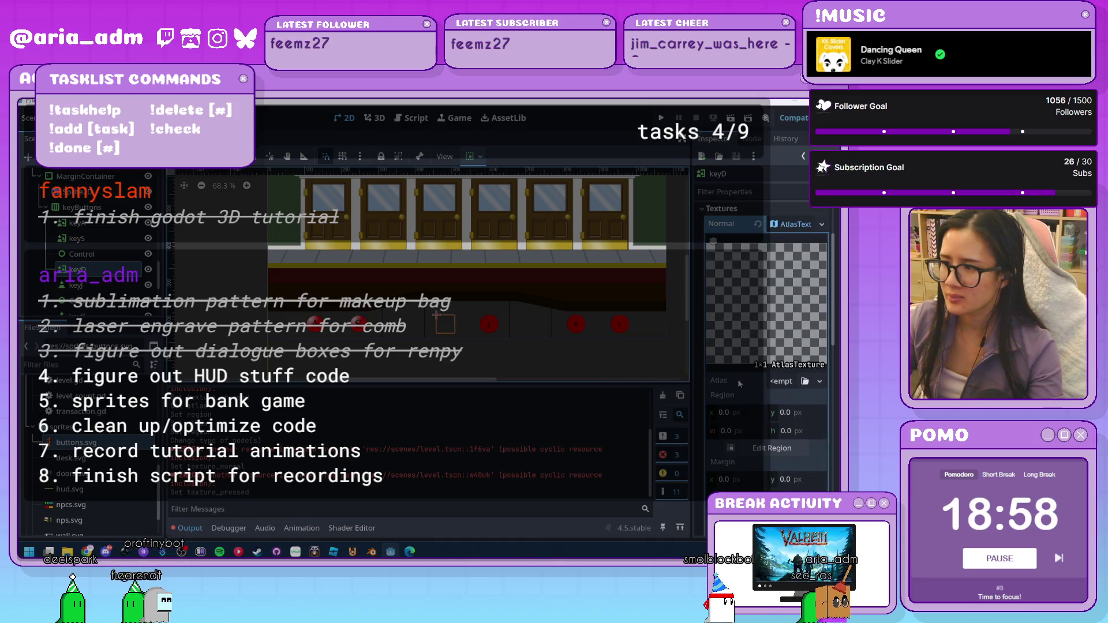
scroll(739, 384, "down", 1)
mouse_move(70, 442)
left_mouse_down()
mouse_move(402, 446)
mouse_move(664, 392)
mouse_move(785, 343)
left_mouse_up()
left_click(742, 389)
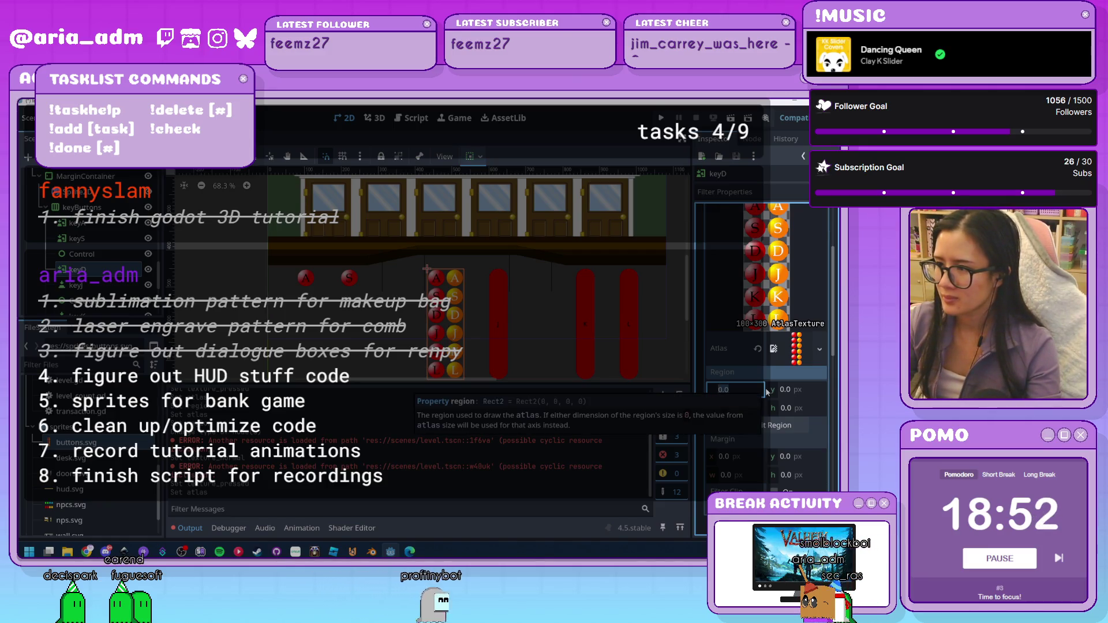
key("Tab")
key("Tab")
type("50")
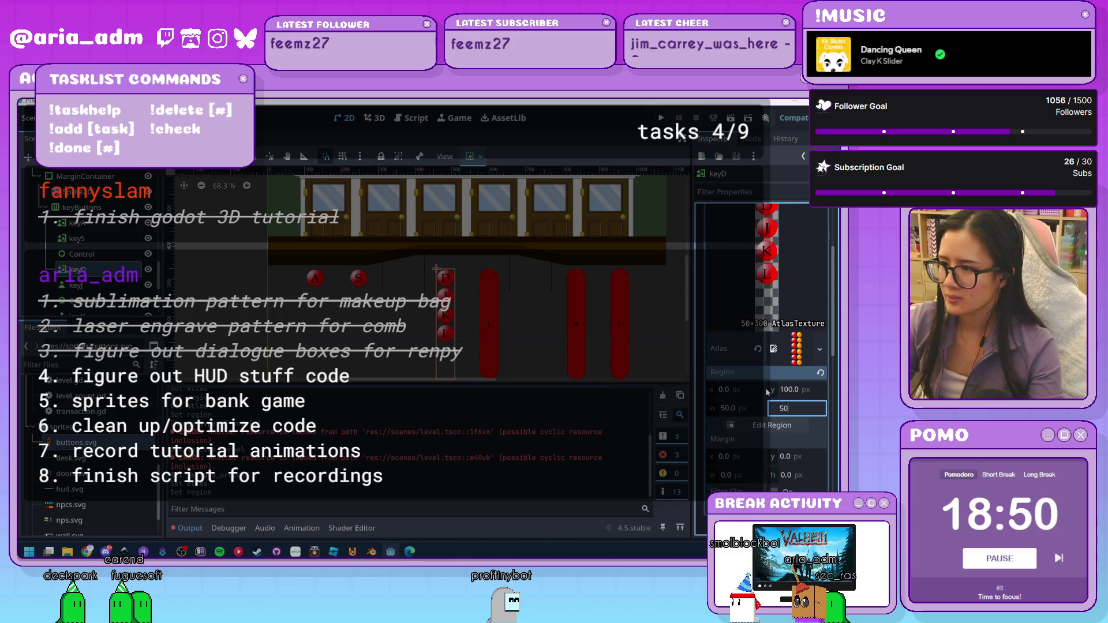
key("Tab")
type("50")
key("Return")
Set the pressed texture region to x 50, y 100, width 50, height 50
scroll(791, 404, "down", 3)
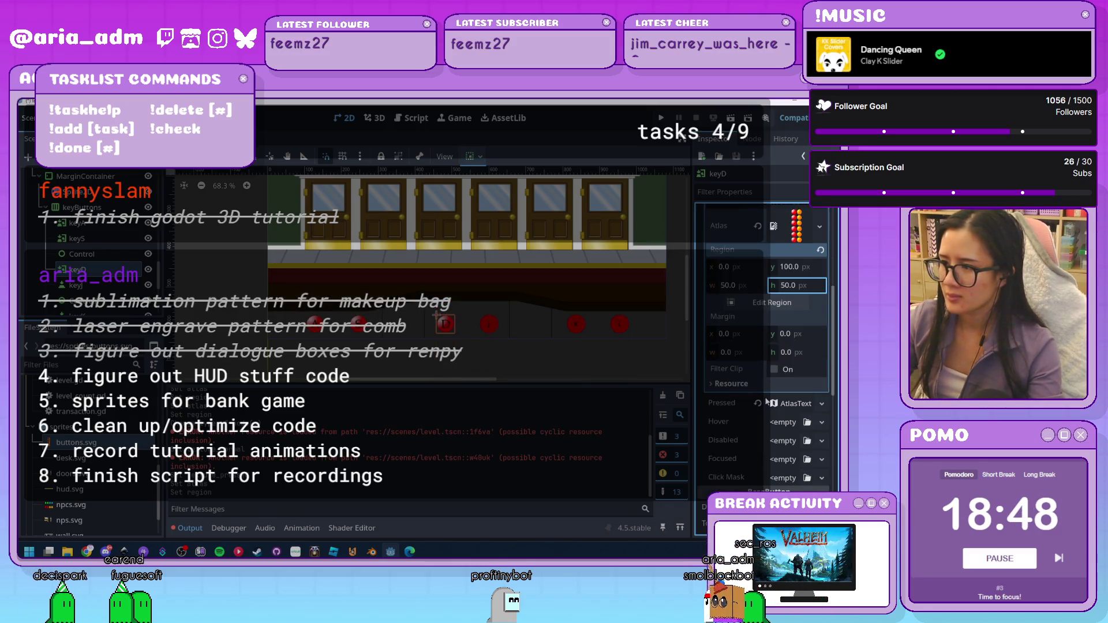
scroll(798, 408, "down", 2)
scroll(798, 409, "down", 3)
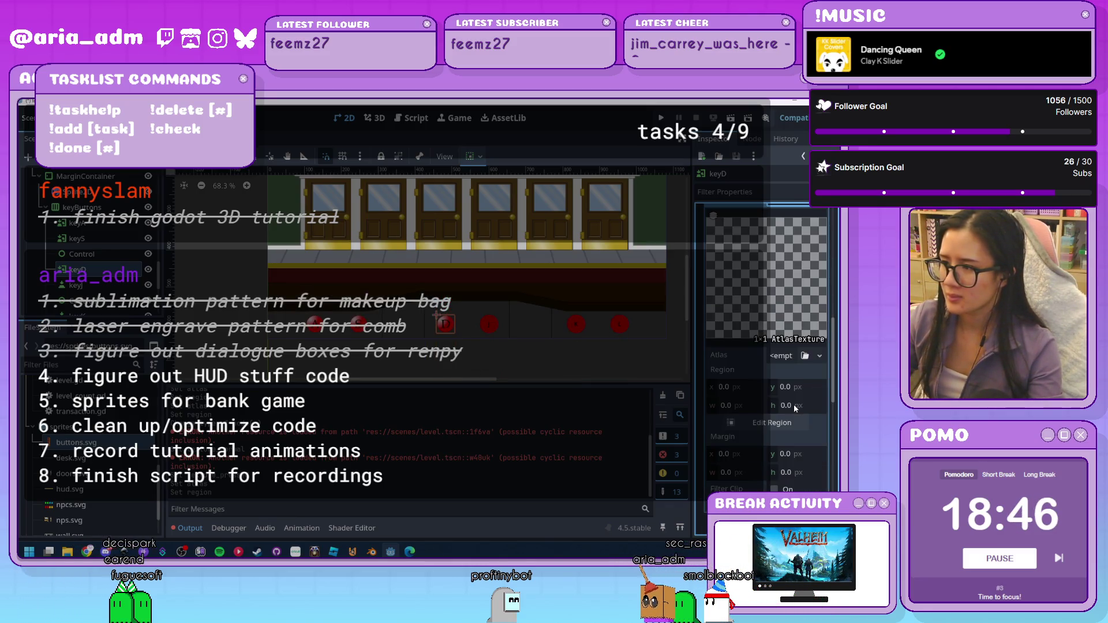
left_click(736, 386)
key("BackSpace")
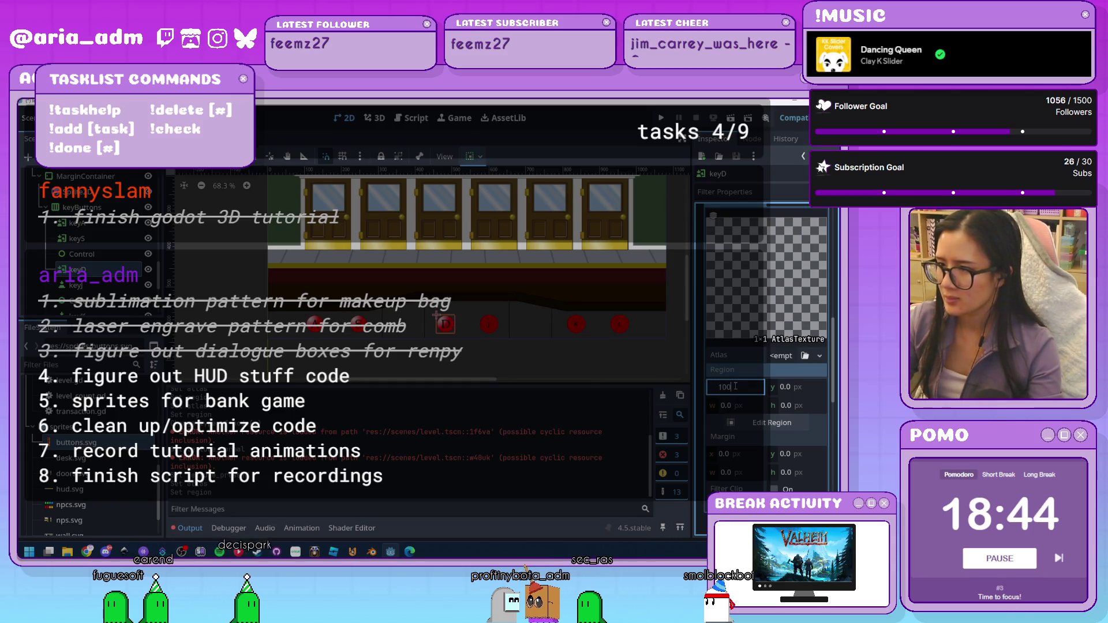
type("50")
key("Tab")
type("100")
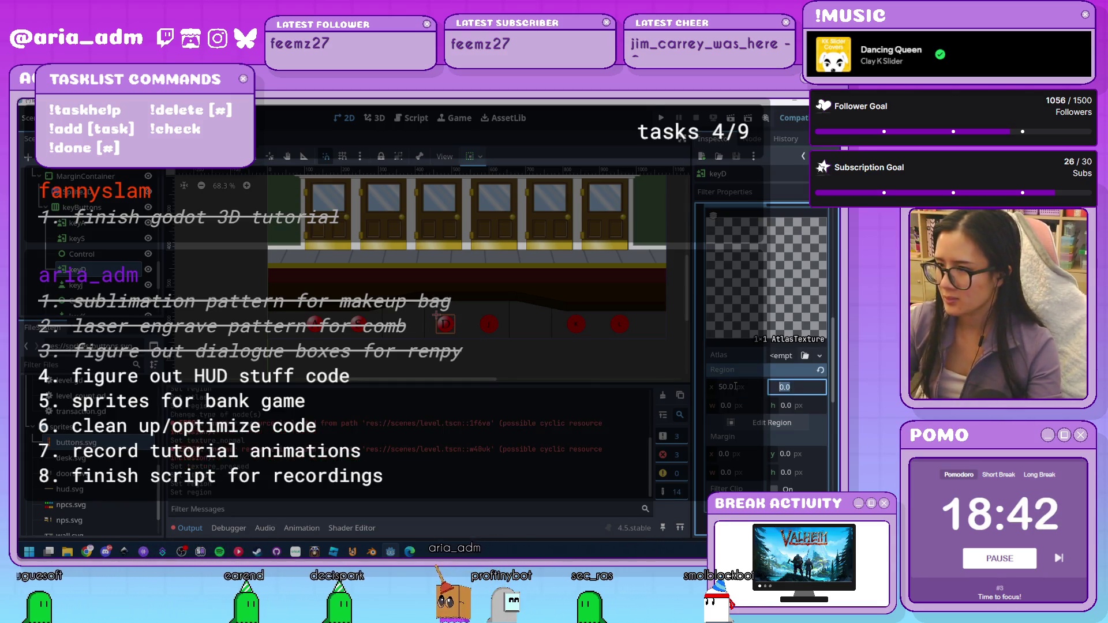
key("Tab")
type("560")
key("BackSpace")
key("BackSpace")
type("0")
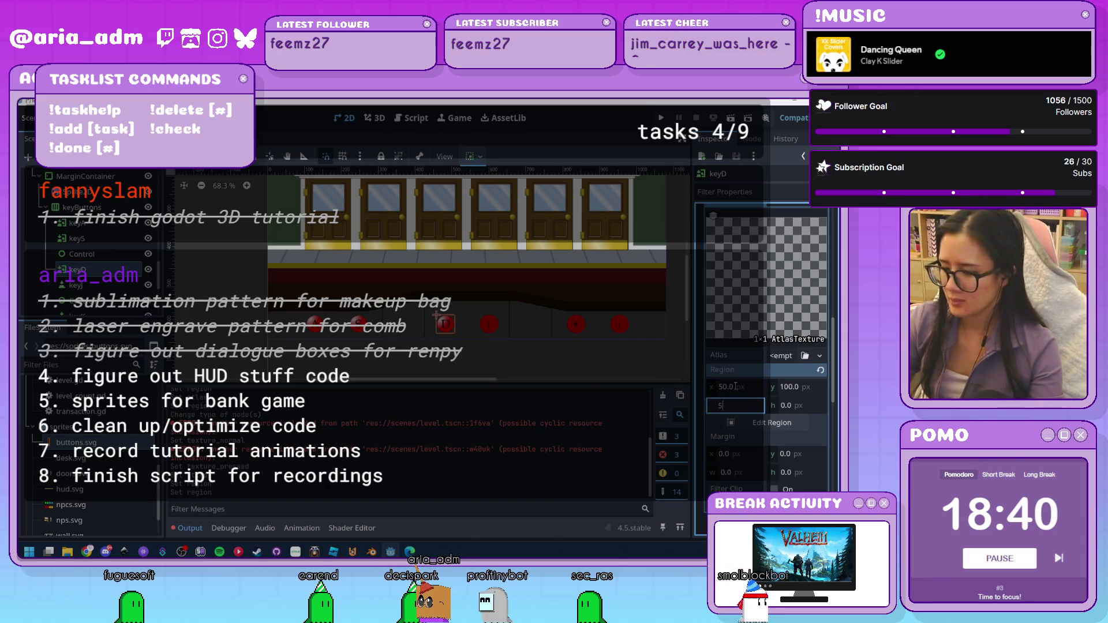
key("Tab")
type("50")
key("Return")
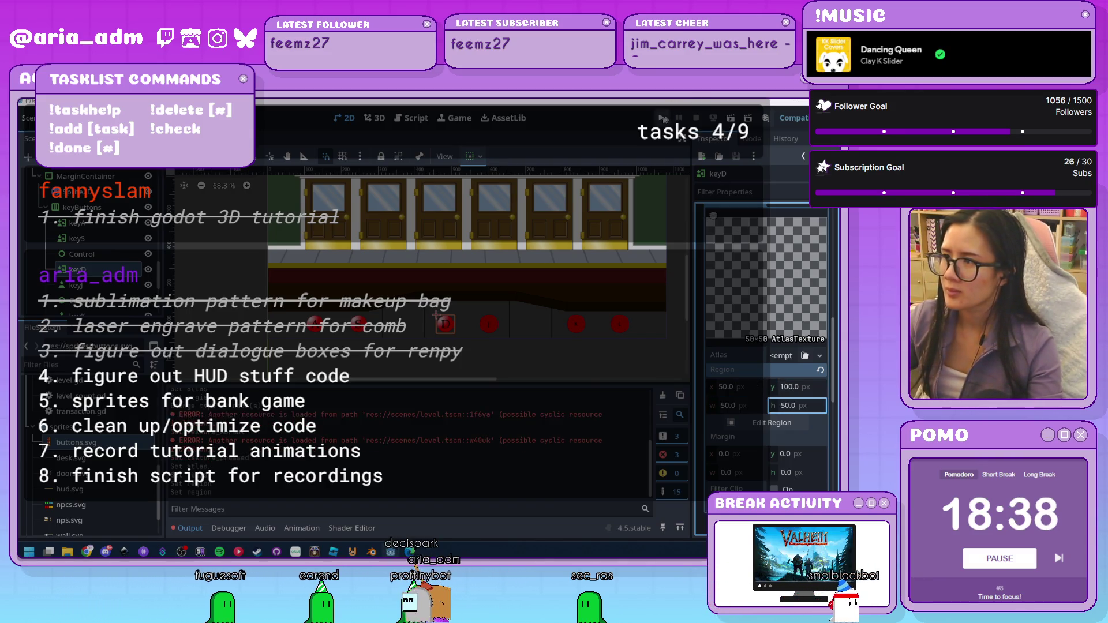
Test-run the game to try the new buttons, then close it
left_click(662, 117)
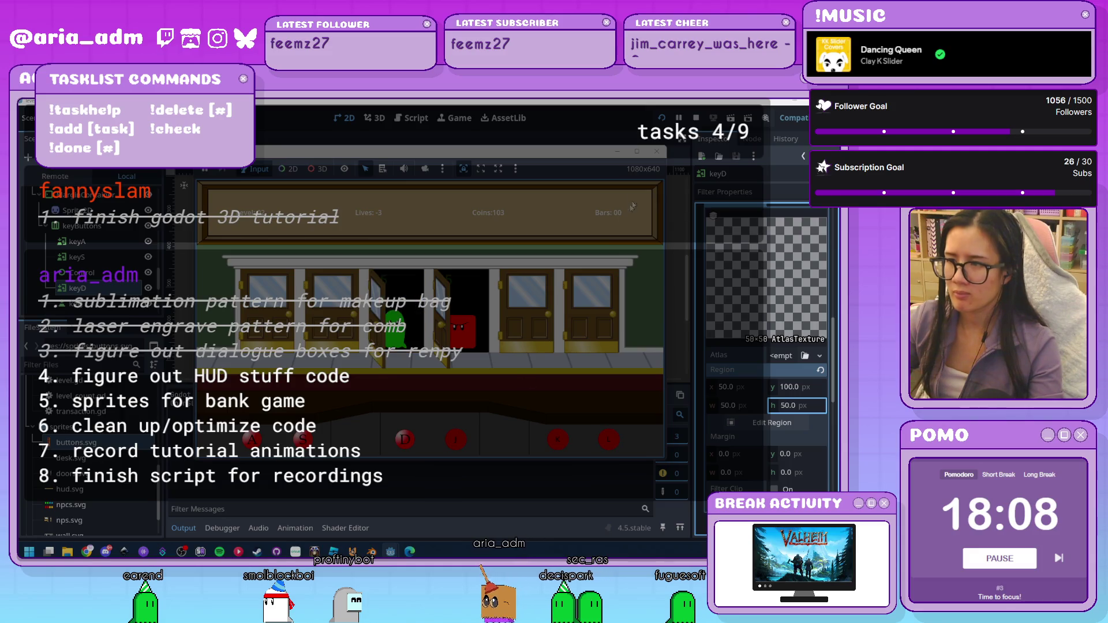
left_click(656, 152)
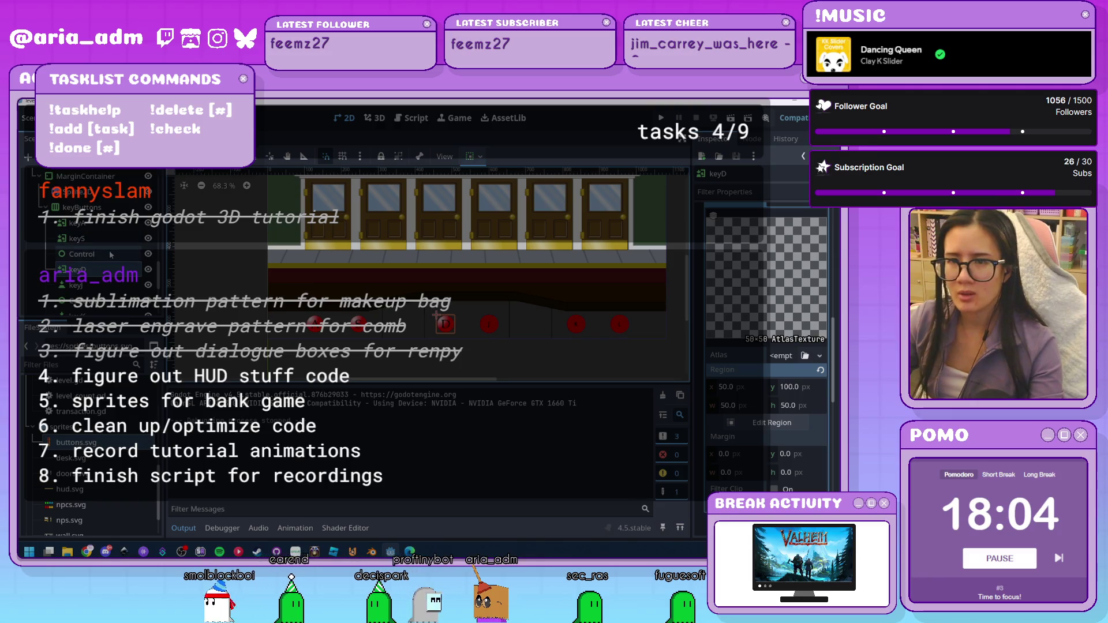
scroll(109, 283, "down", 2)
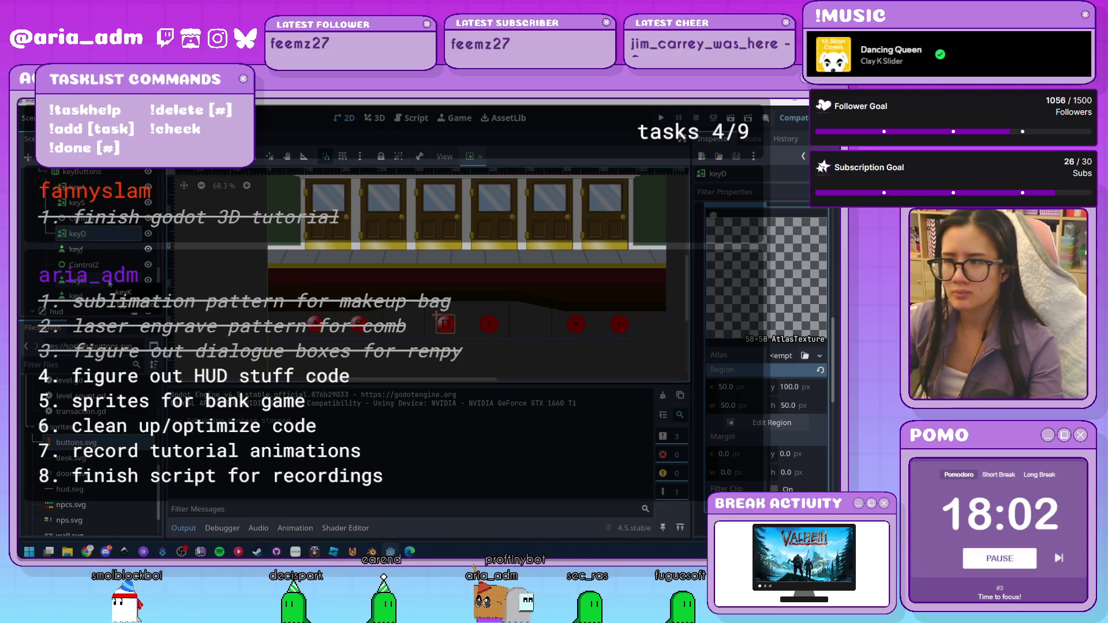
left_click(110, 281)
right_click(110, 283)
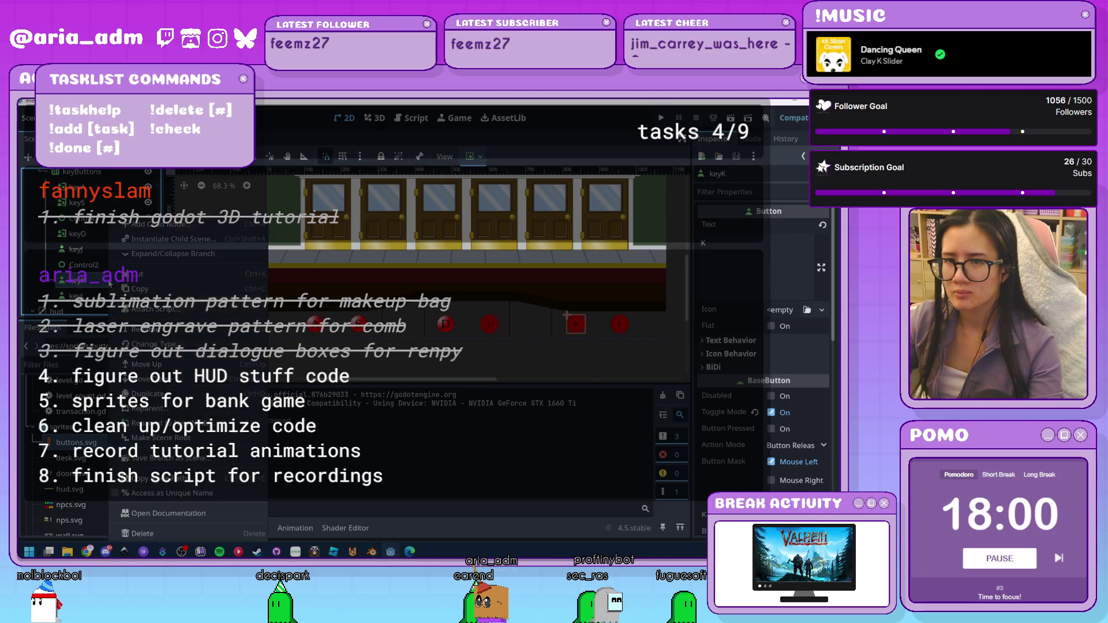
Change keyJ's node type to TextureButton
right_click(79, 254)
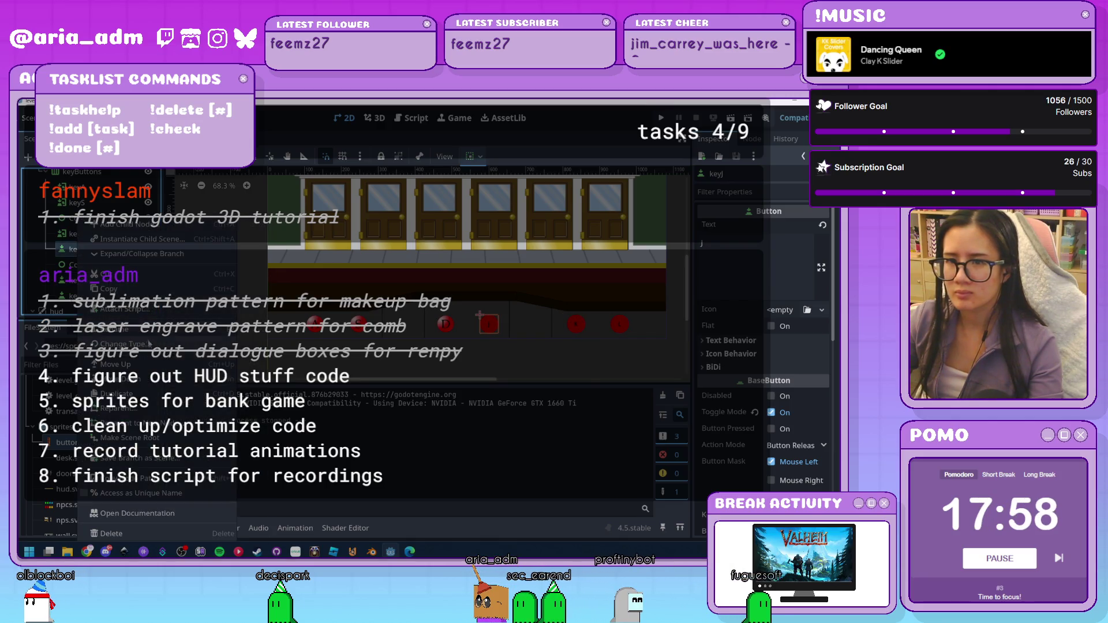
left_click(149, 344)
double_click(287, 346)
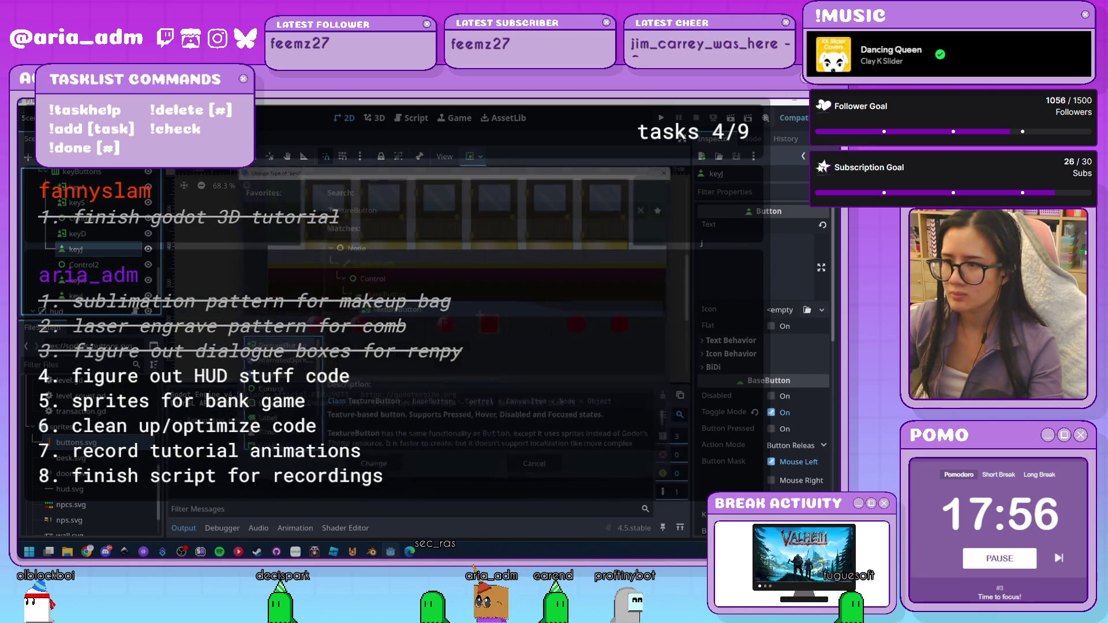
left_click(731, 291)
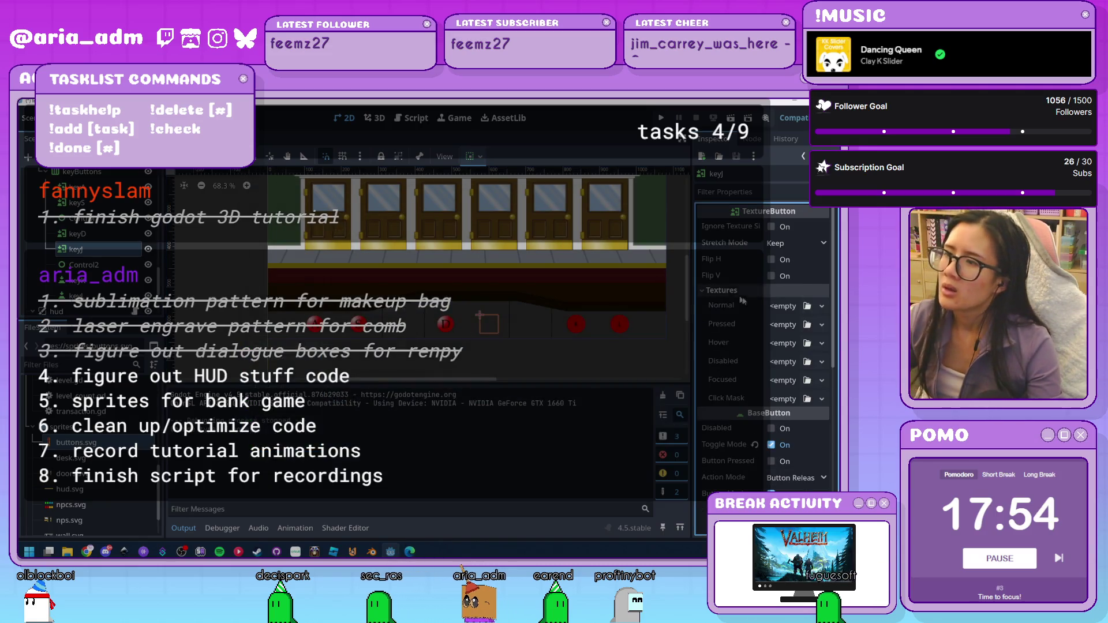
Give keyJ's Normal and Pressed slots AtlasTextures, with buttons.svg as the normal atlas
left_click(790, 311)
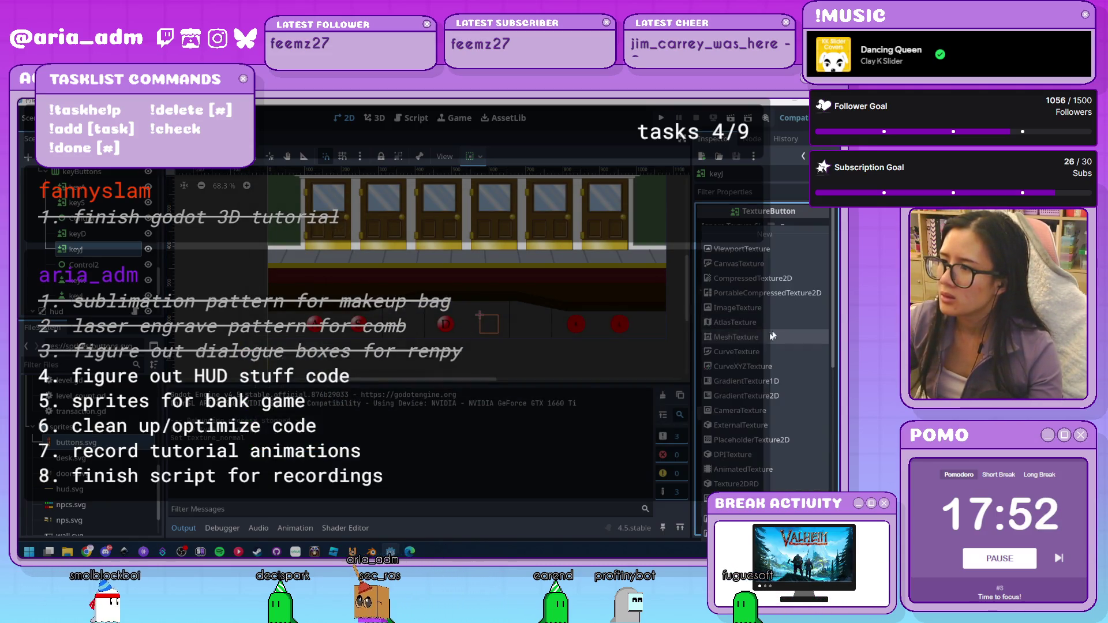
left_click(735, 322)
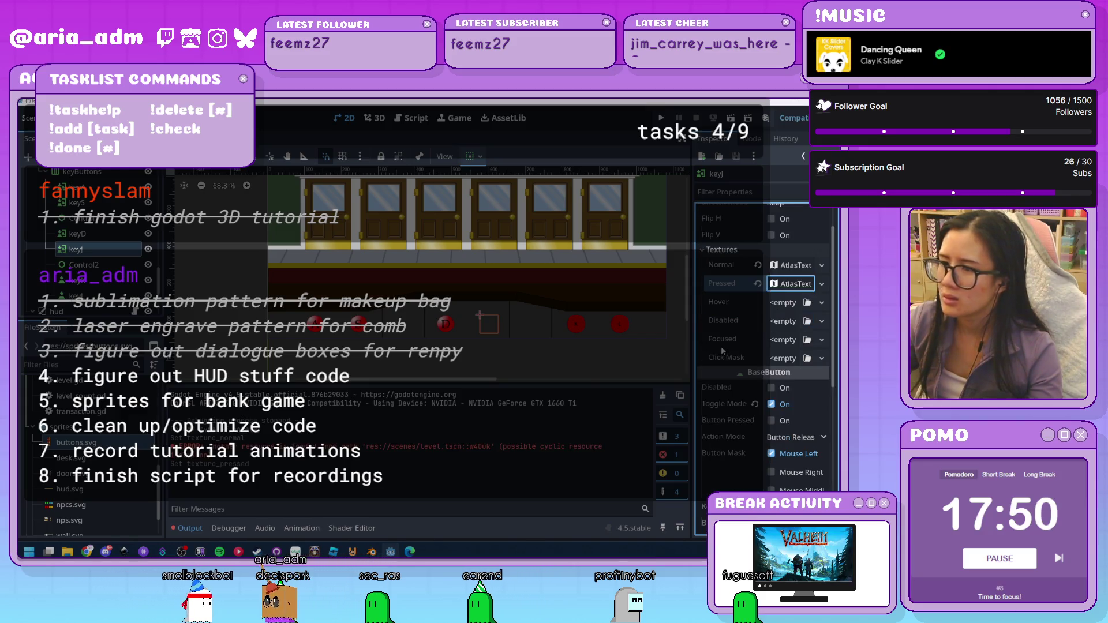
mouse_move(721, 346)
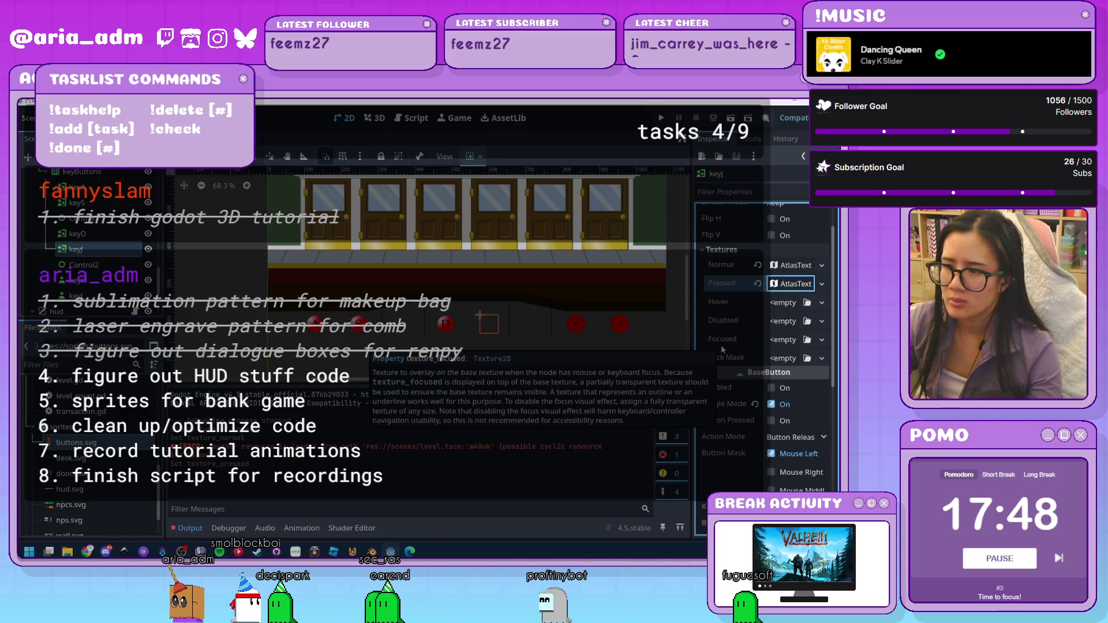
left_click_drag(75, 442, 773, 270)
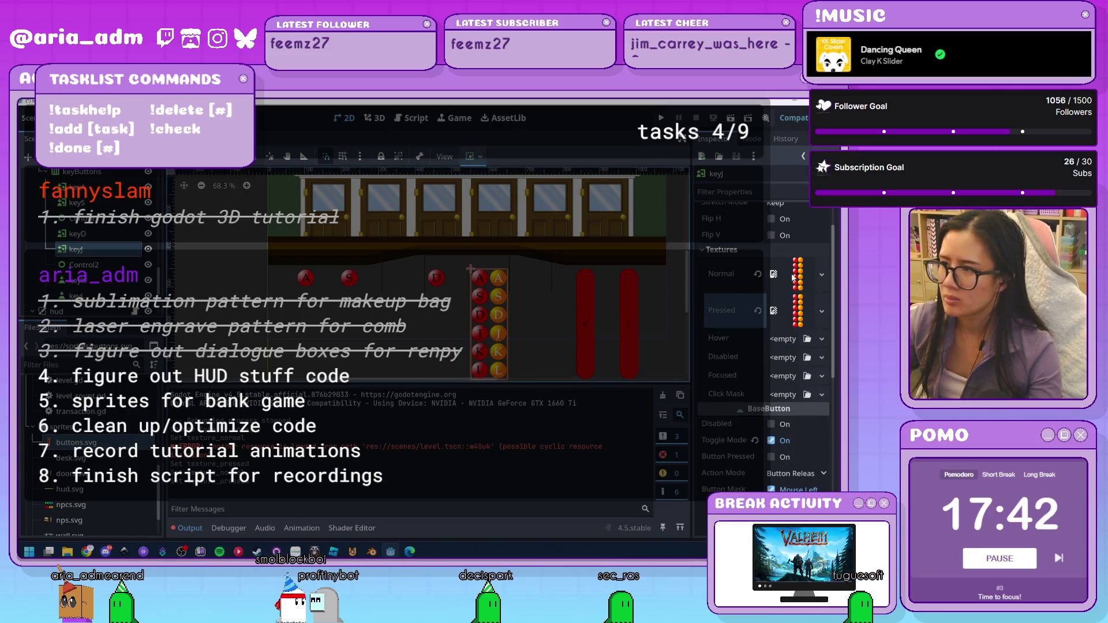
left_click(791, 274)
scroll(788, 369, "down", 3)
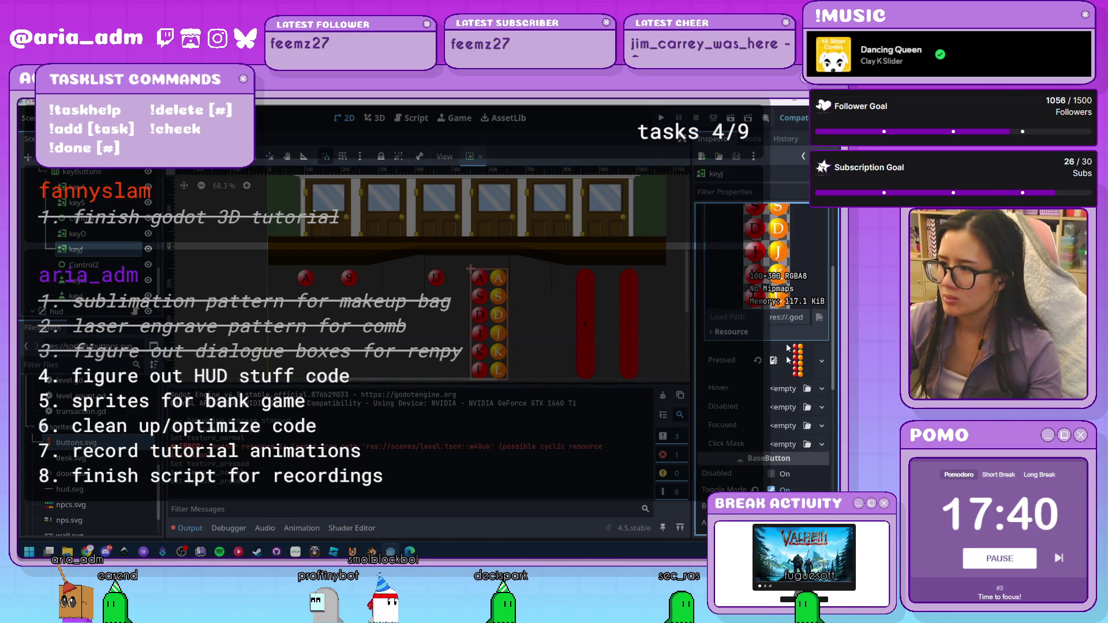
scroll(788, 360, "up", 4)
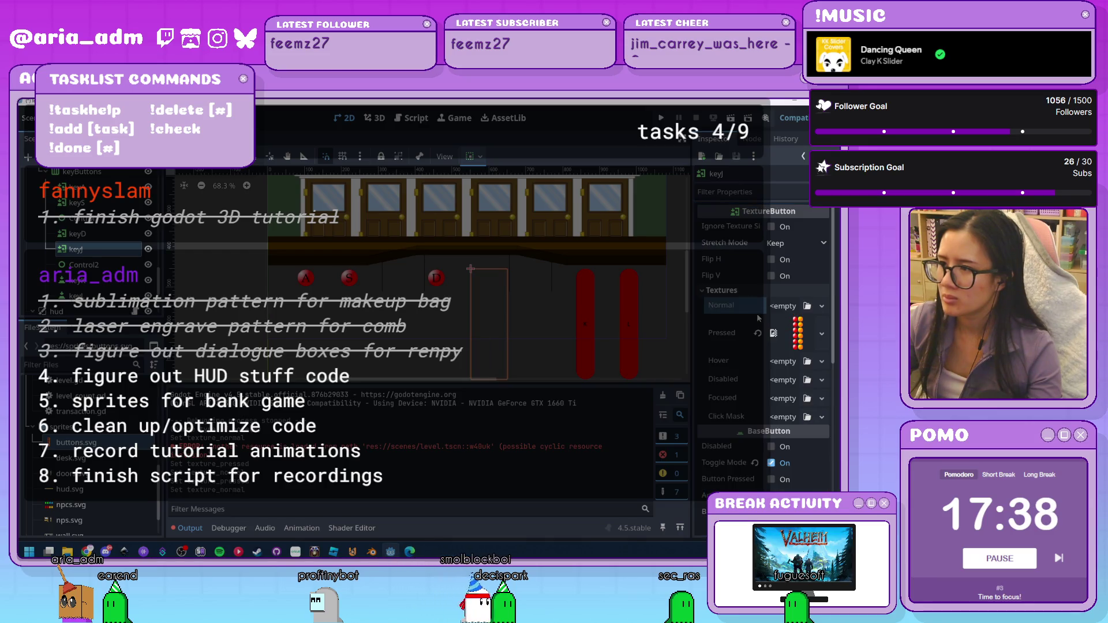
left_click(758, 314)
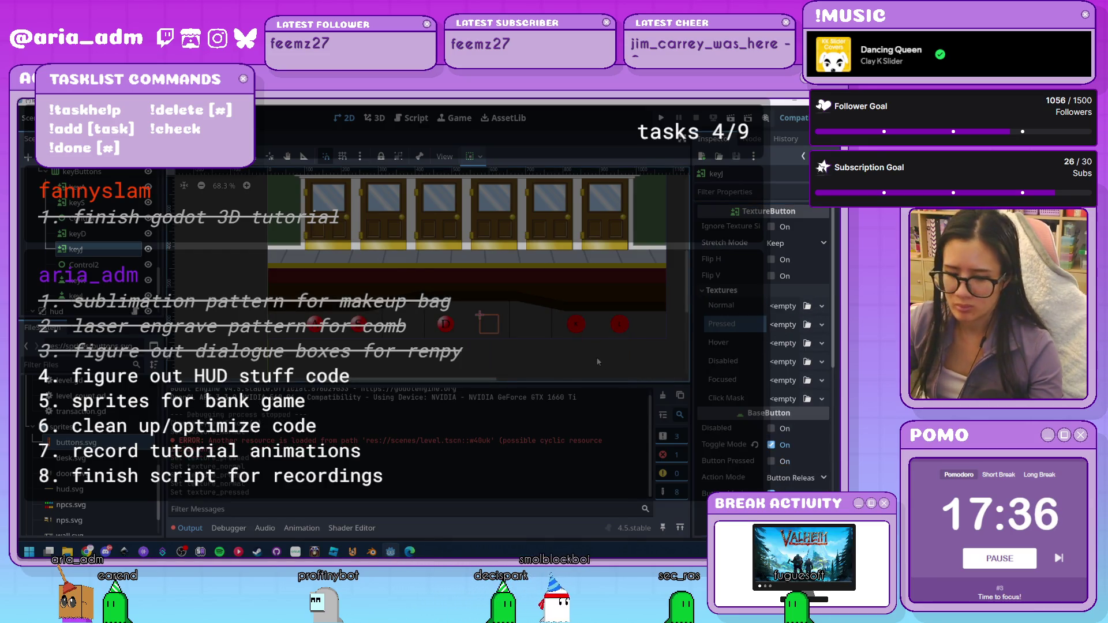
key("ctrl+z")
key("ctrl+z")
left_click_drag(76, 443, 732, 254)
Set the normal region to 0, 150, 50, 50 for the red J
left_click(736, 308)
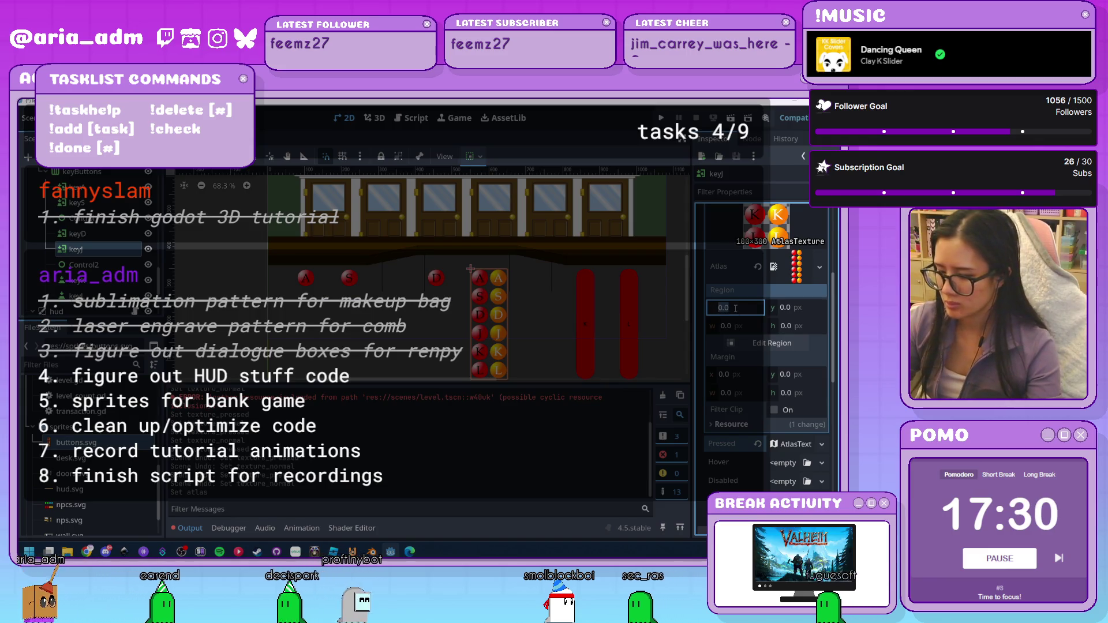
key("Tab")
type("150")
key("Tab")
type("50")
key("Tab")
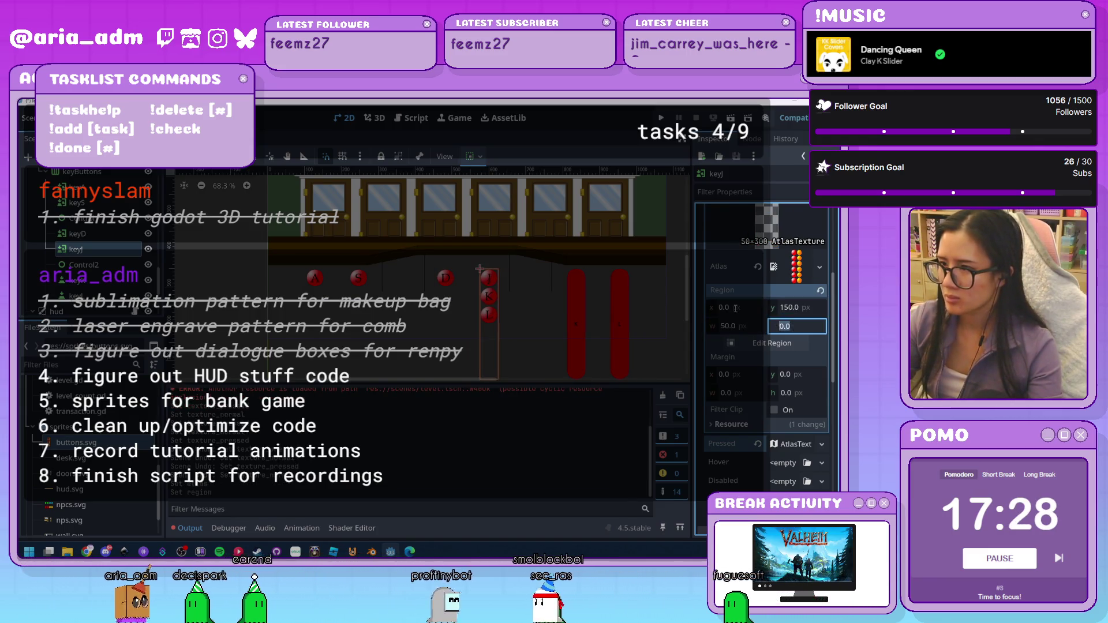
type("50")
key("Return")
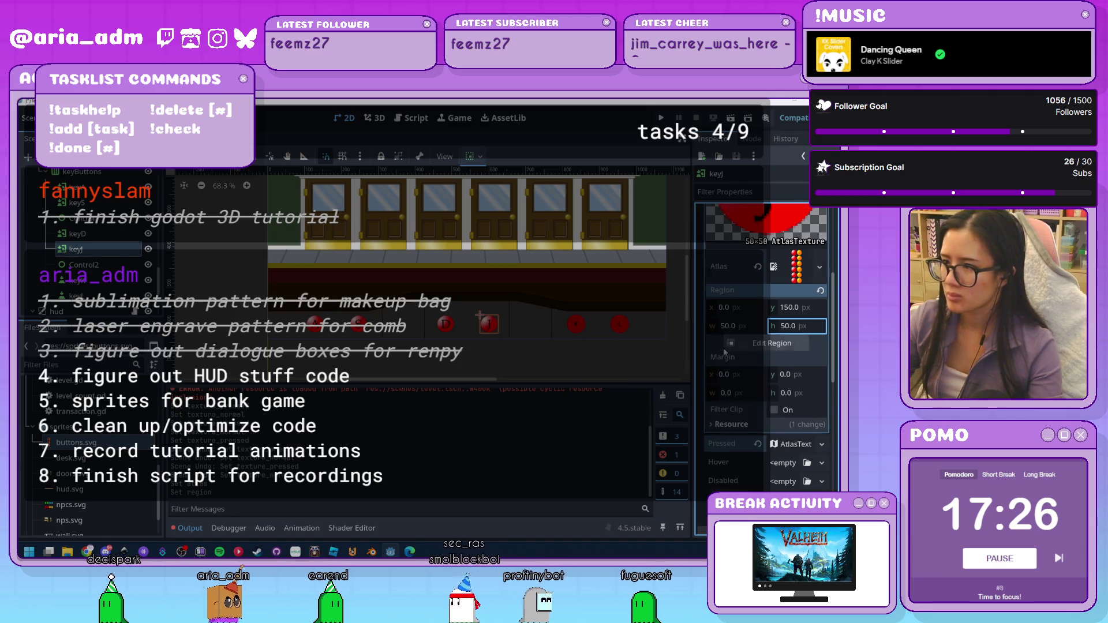
Give the pressed atlas buttons.svg with region 50, 150, 50, 50 for the orange J
left_click(797, 444)
scroll(767, 368, "down", 4)
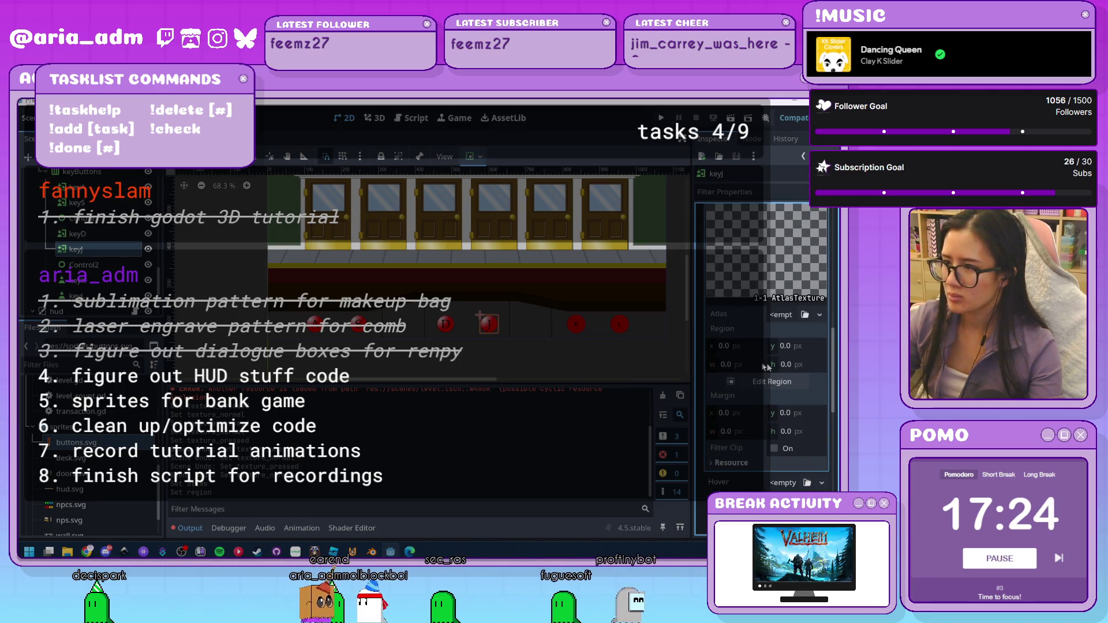
left_click_drag(75, 442, 92, 439)
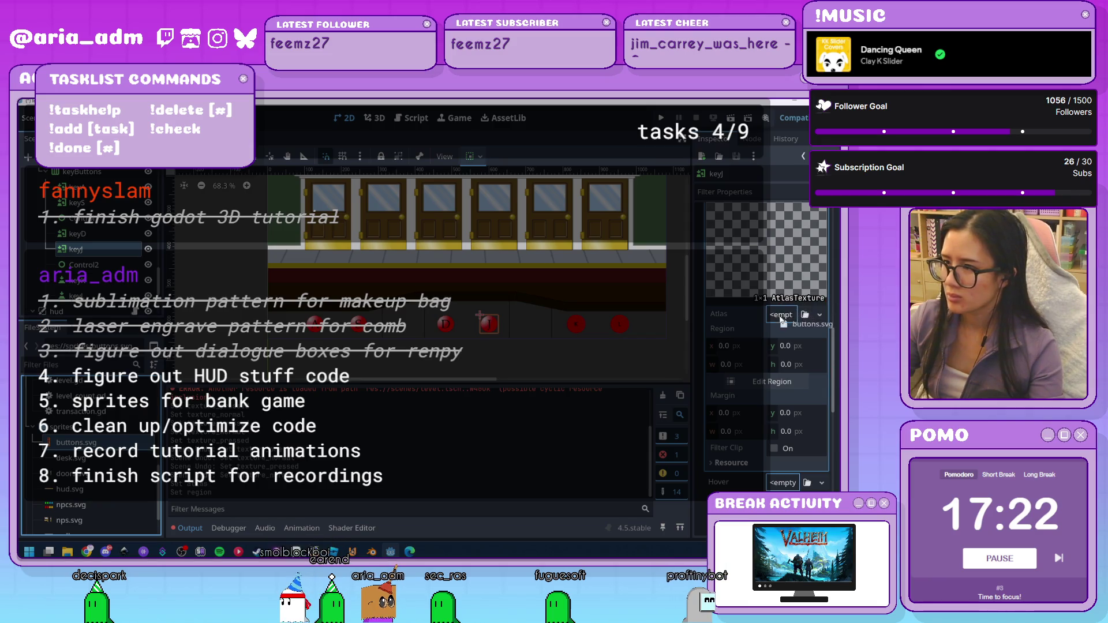
left_click_drag(782, 320, 782, 318)
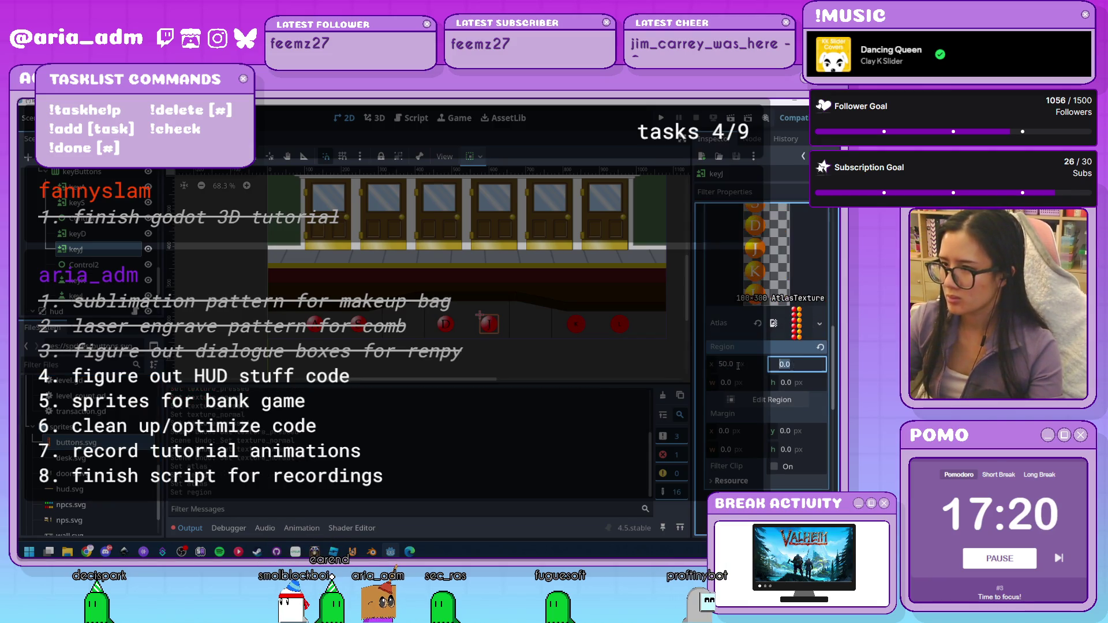
key("Tab")
type("50")
key("Return")
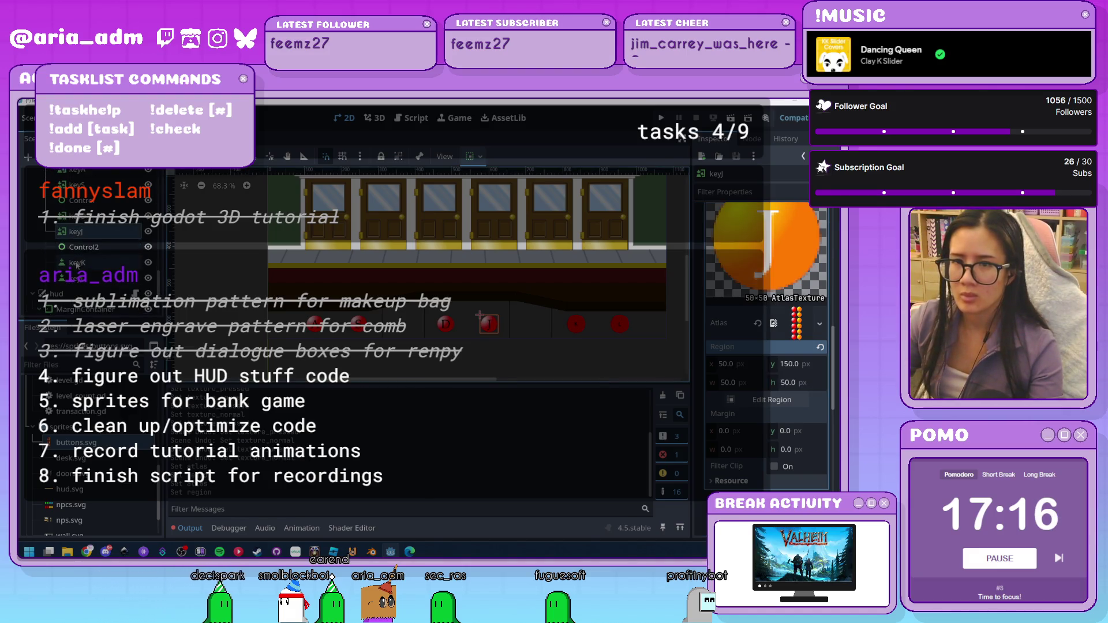
right_click(87, 220)
Change keyK's node type to TextureButton
left_click(124, 344)
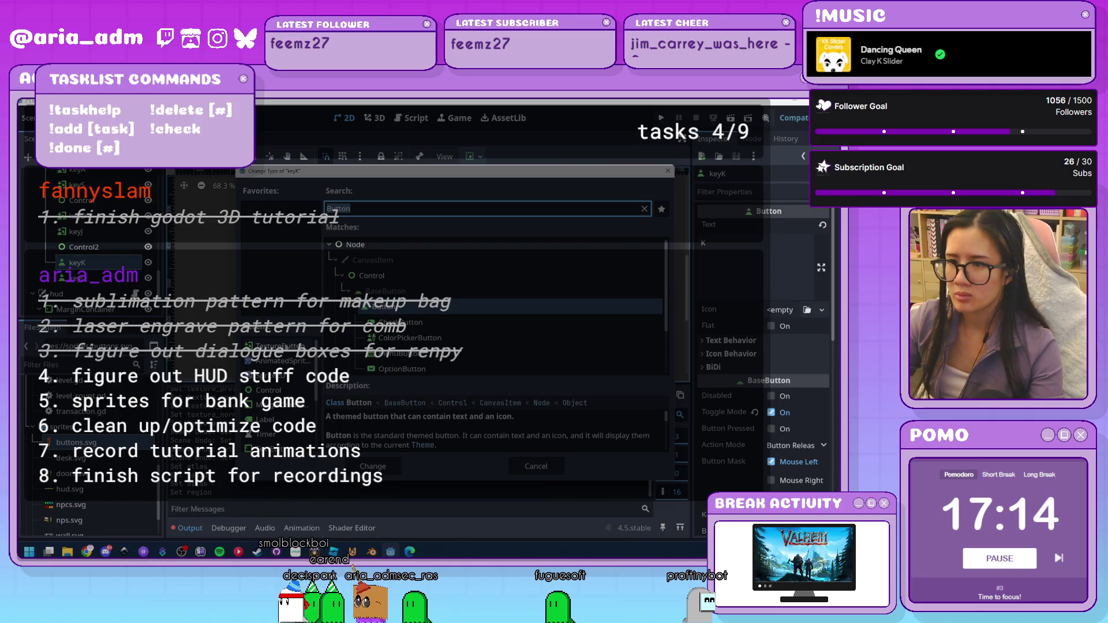
type("TextureButton")
key("Return")
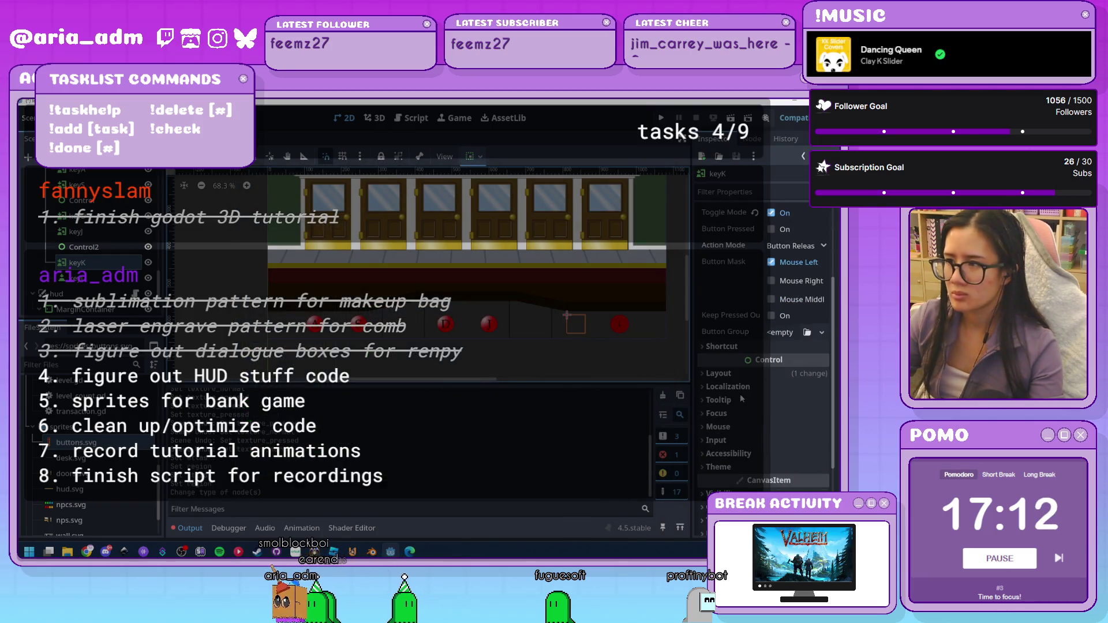
Give keyK's Normal and Pressed texture slots new AtlasTextures
left_click(721, 290)
left_click(820, 307)
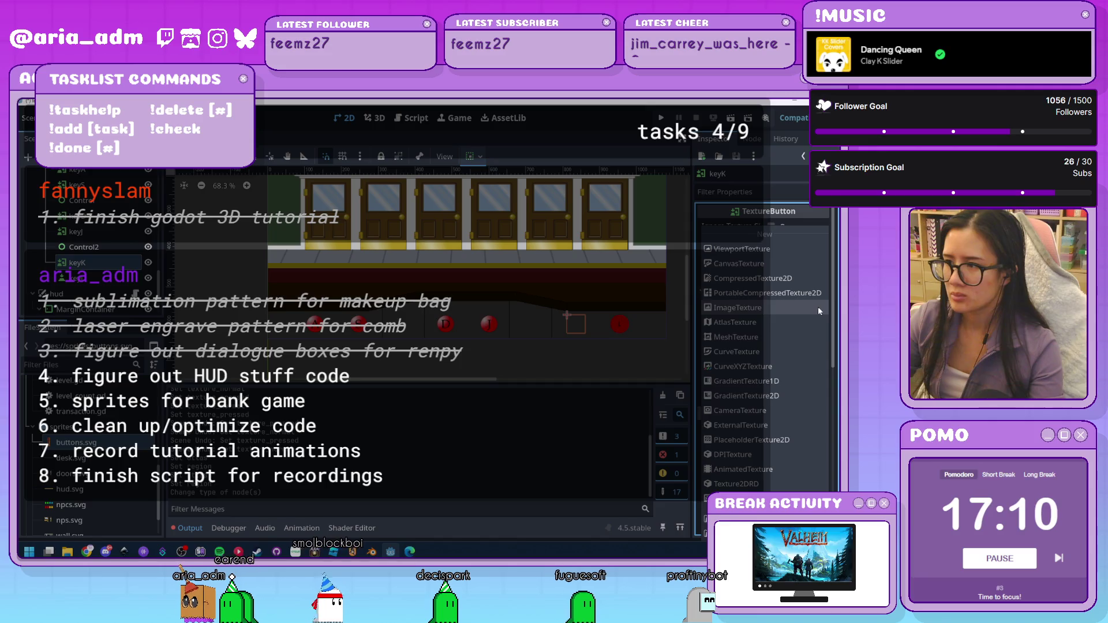
left_click(809, 308)
right_click(809, 311)
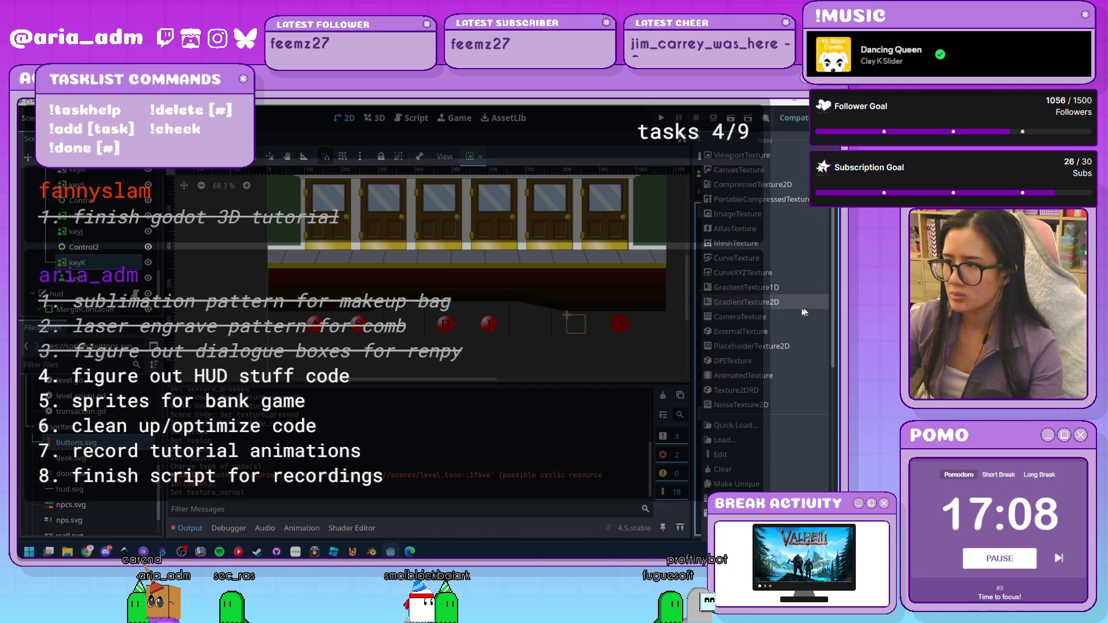
left_click(776, 228)
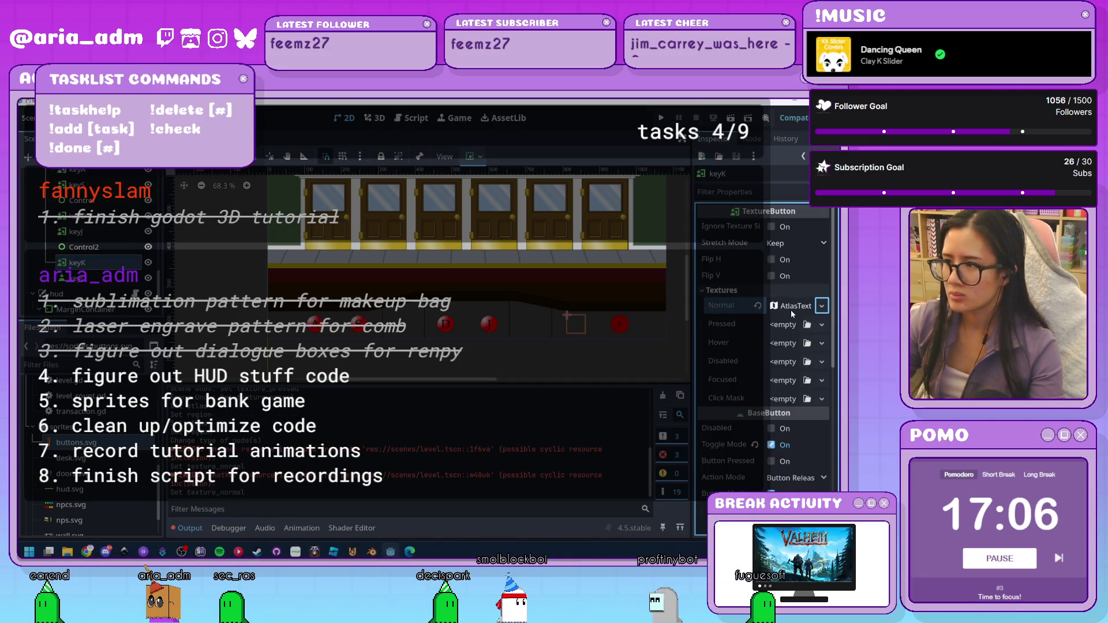
left_click(822, 325)
left_click(789, 318)
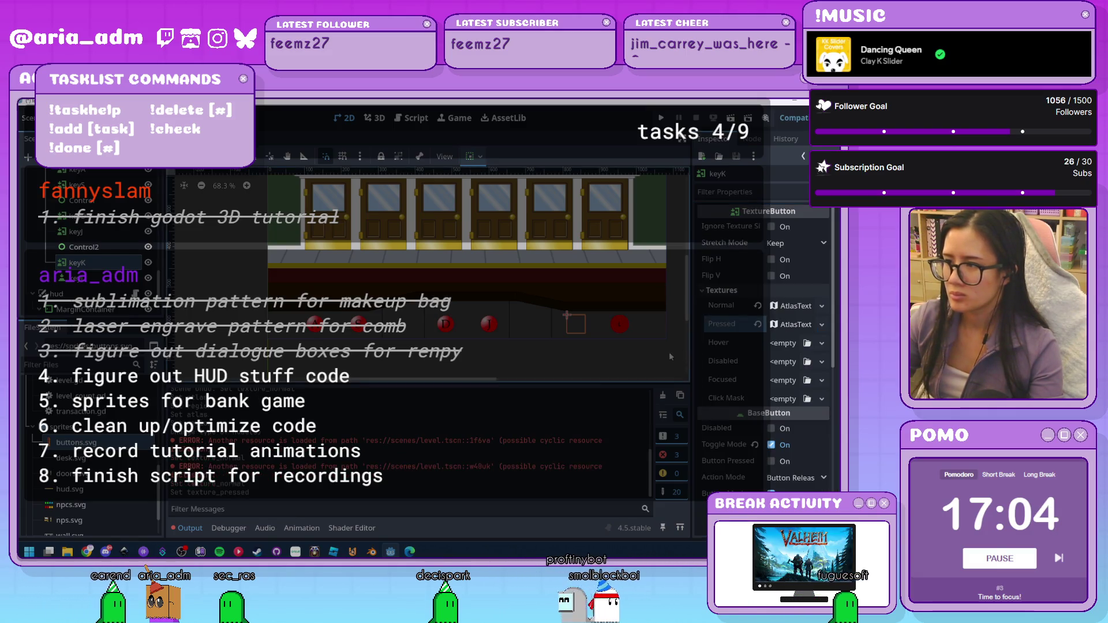
left_click(788, 308)
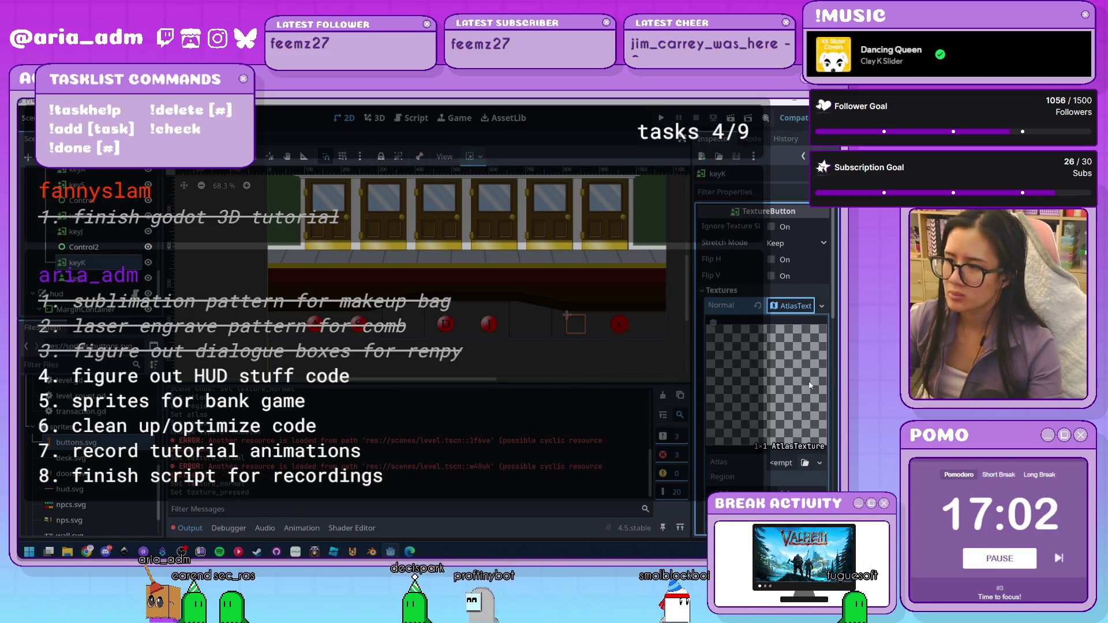
scroll(809, 381, "down", 5)
Use buttons.svg as the Normal atlas with region 0,200,50,50 for the red K
mouse_move(75, 442)
left_mouse_down()
mouse_move(461, 346)
mouse_move(782, 346)
left_mouse_up()
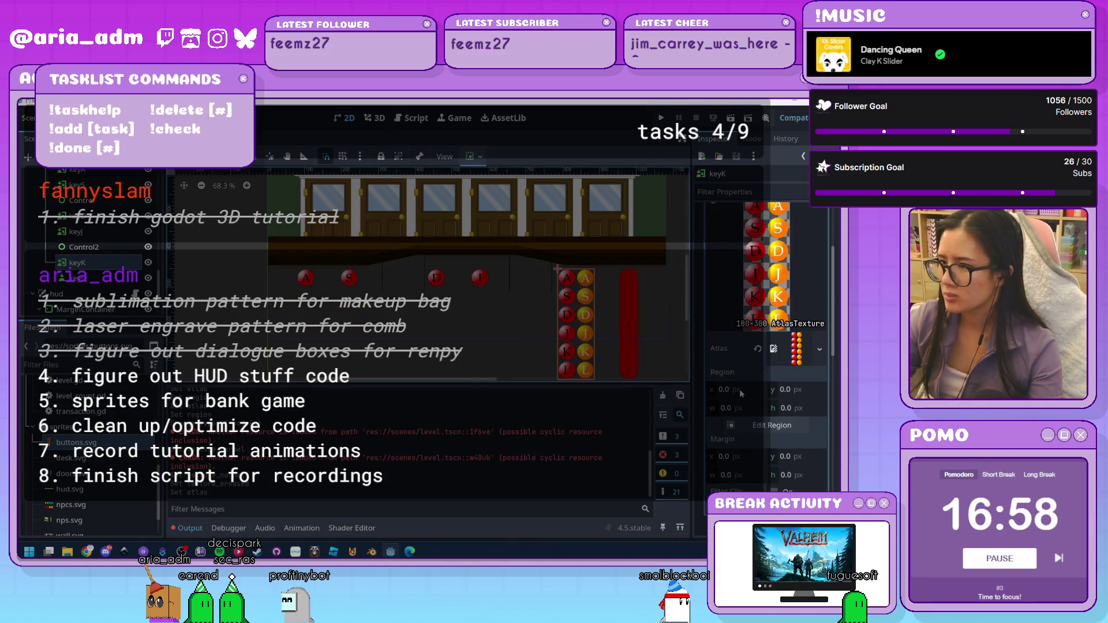
left_click(740, 389)
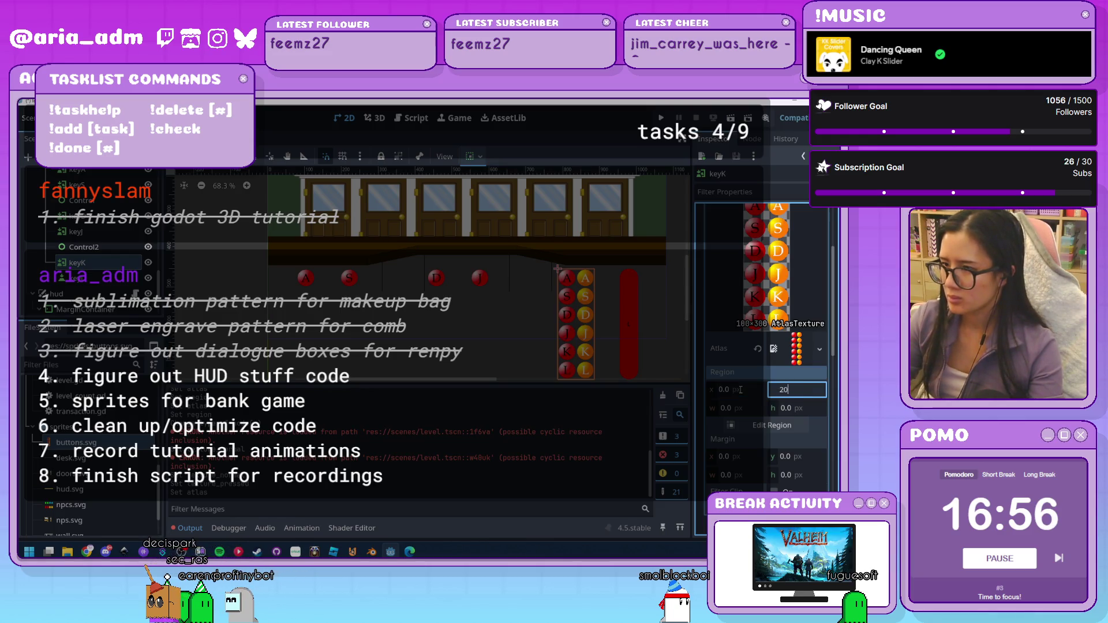
type("0")
key("Tab")
type("50")
key("Tab")
type("50")
key("Return")
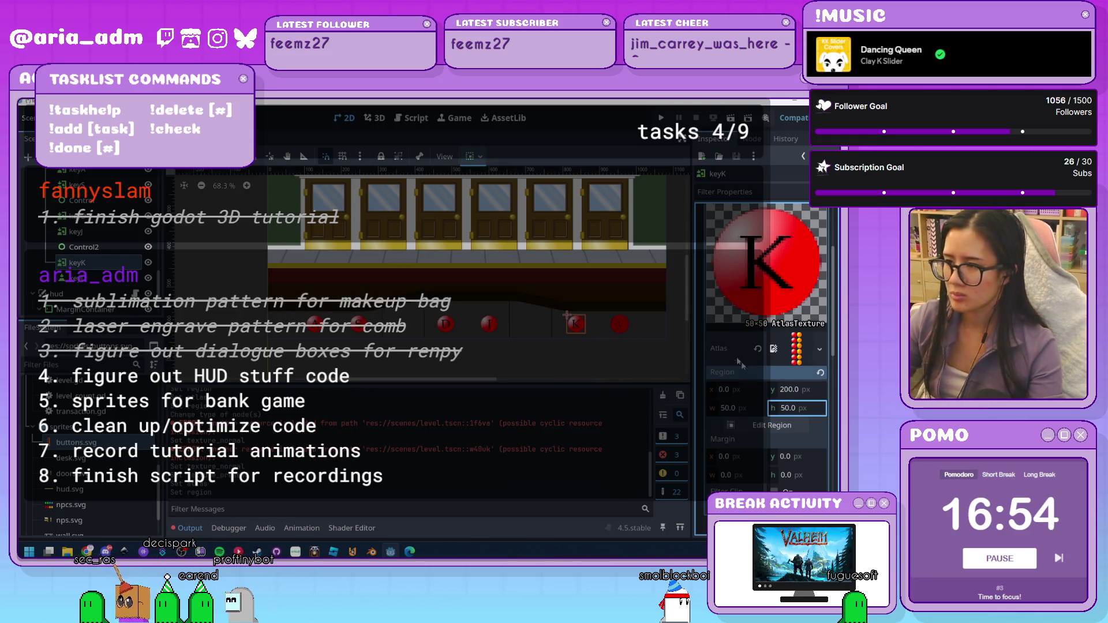
key("ctrl+z")
key("ctrl+z")
key("ctrl+z")
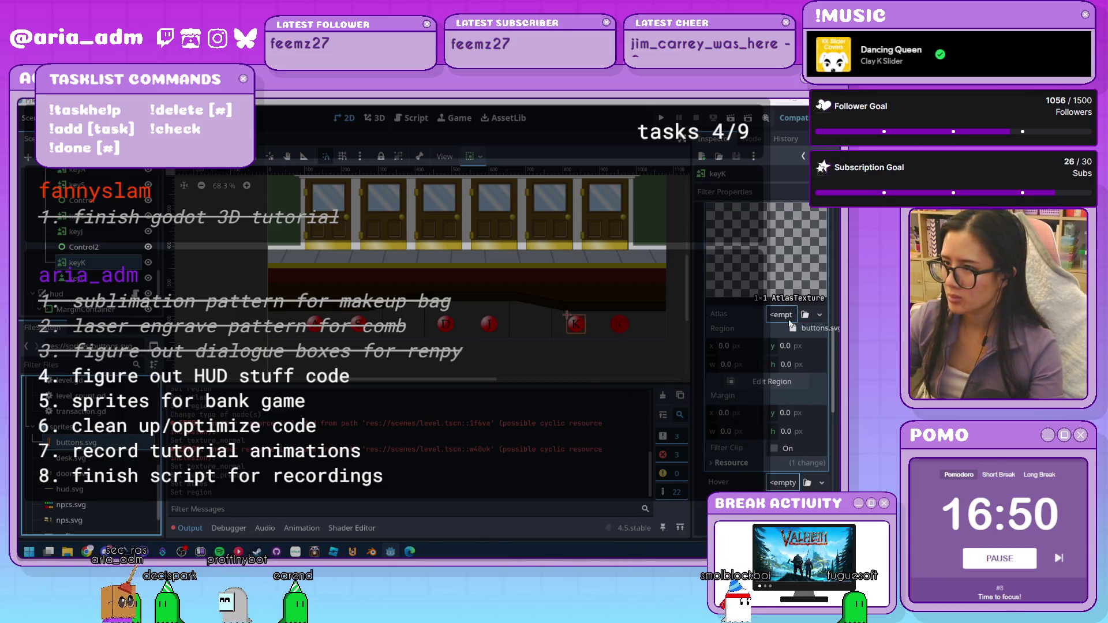
key("ctrl+shift+z")
Set the Pressed atlas region to 50,200,50,50 to show the orange K
left_click(737, 367)
type("5")
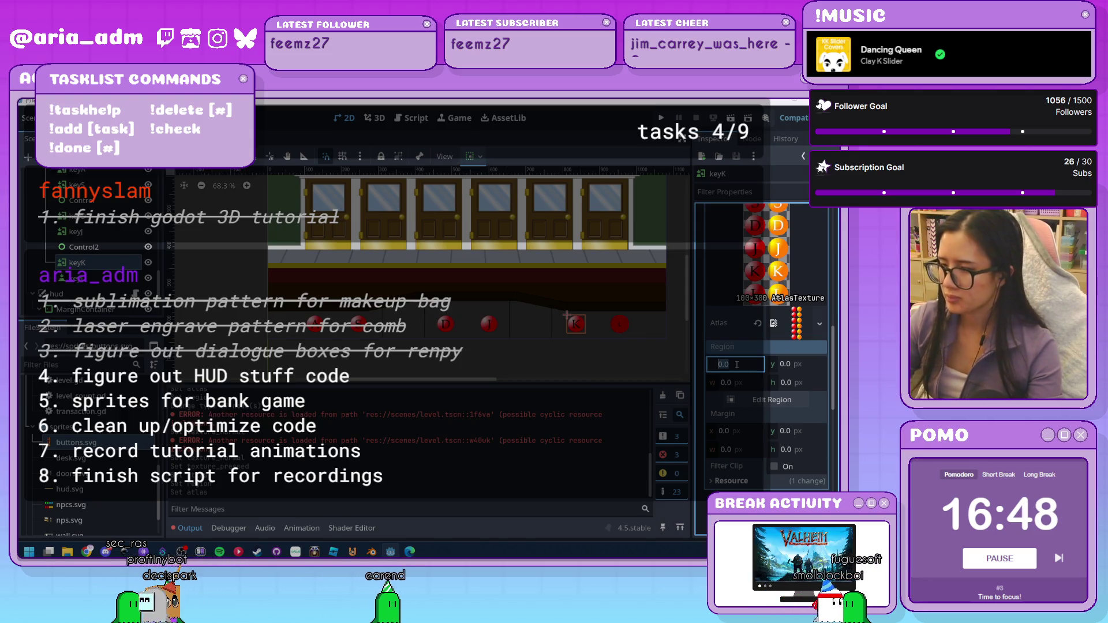
type("0")
key("Tab")
type("200")
key("Tab")
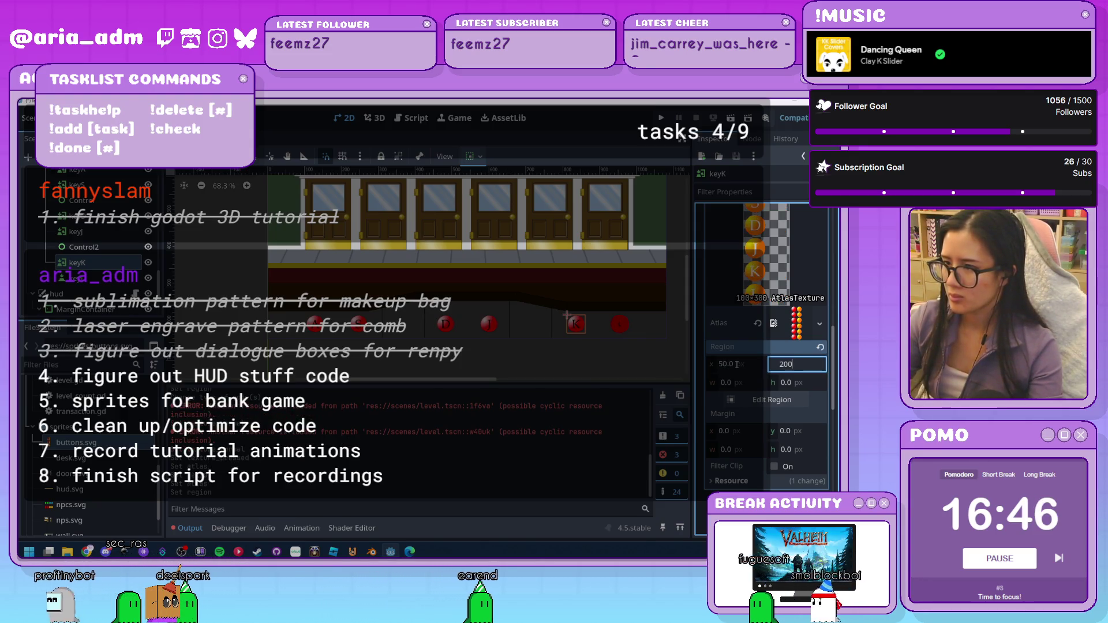
type("50")
key("Tab")
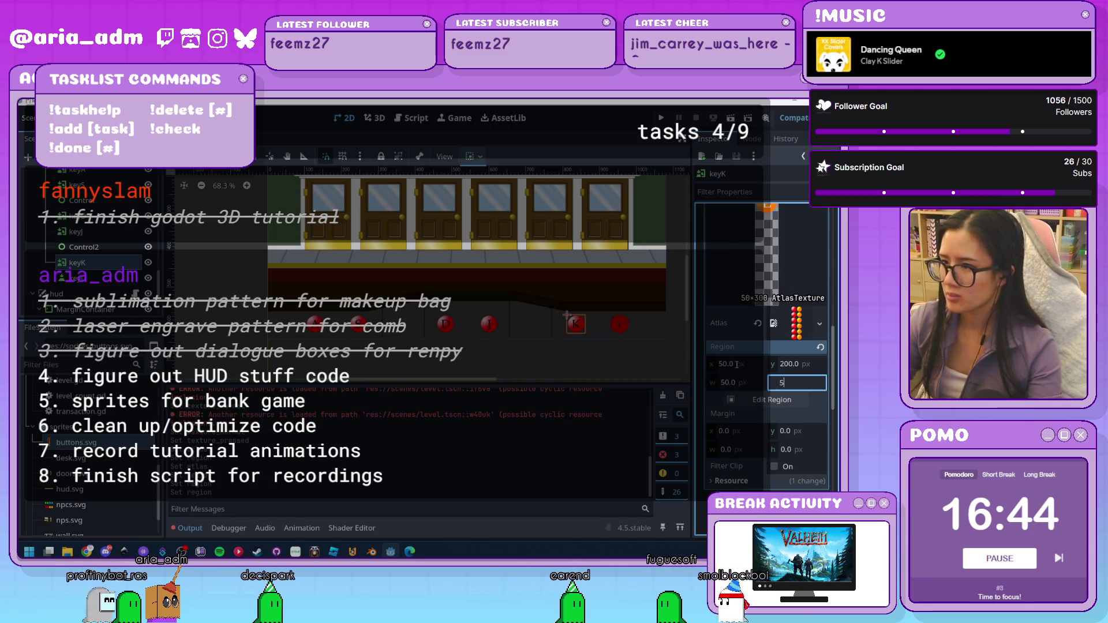
type("50")
key("Return")
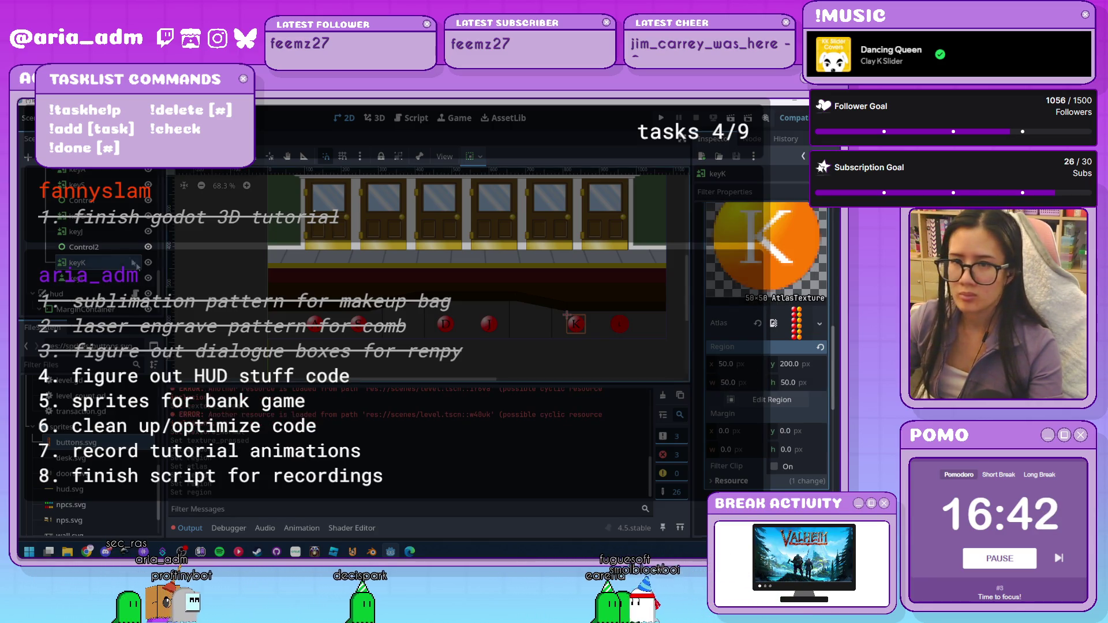
left_click(93, 280)
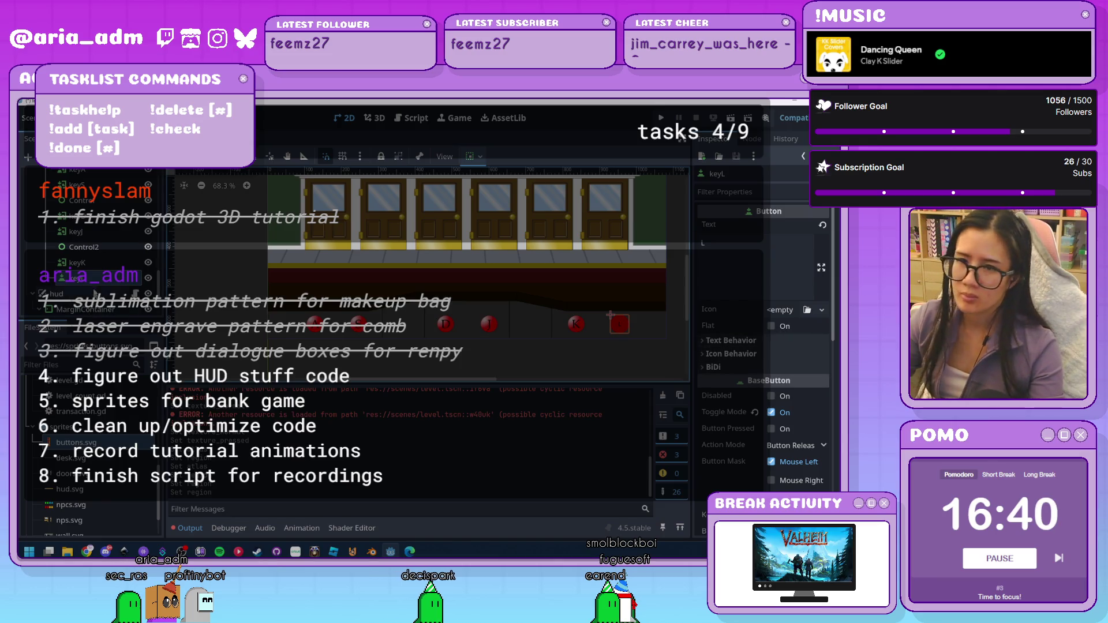
Change keyL's node type to TextureButton
right_click(102, 281)
left_click(142, 345)
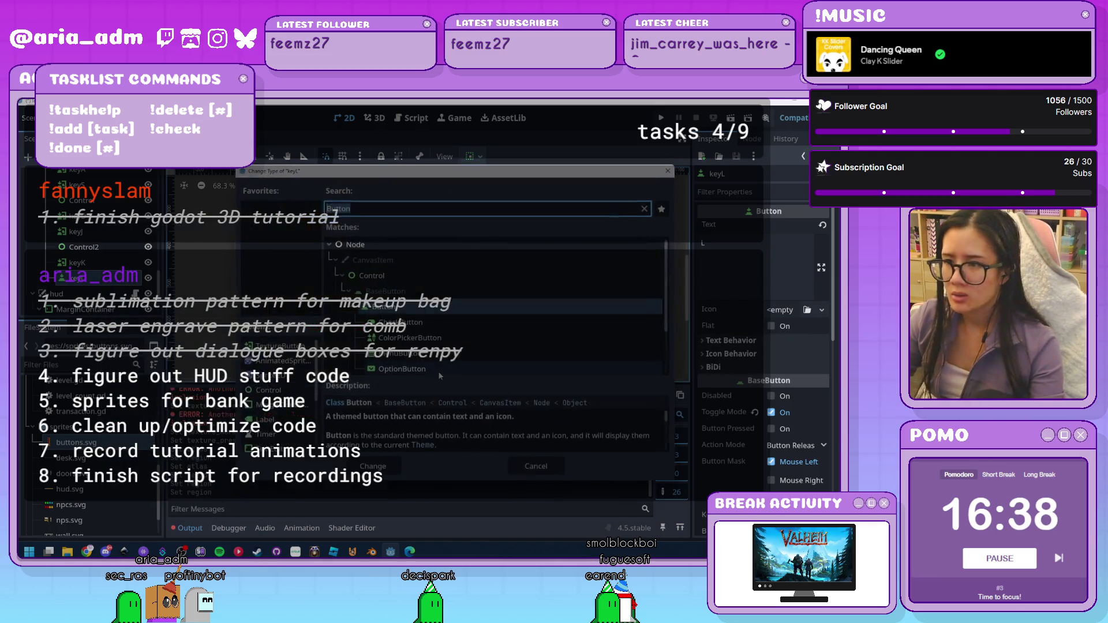
type("texture")
key("Return")
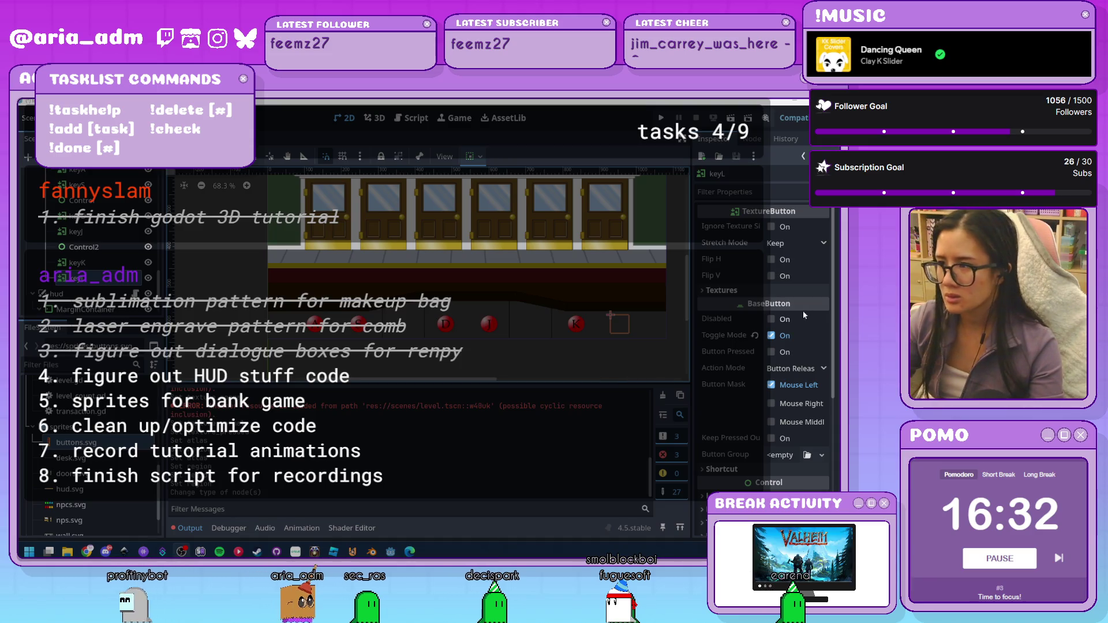
Give keyL's Normal and Pressed slots new AtlasTextures and expand the Normal one
left_click(805, 291)
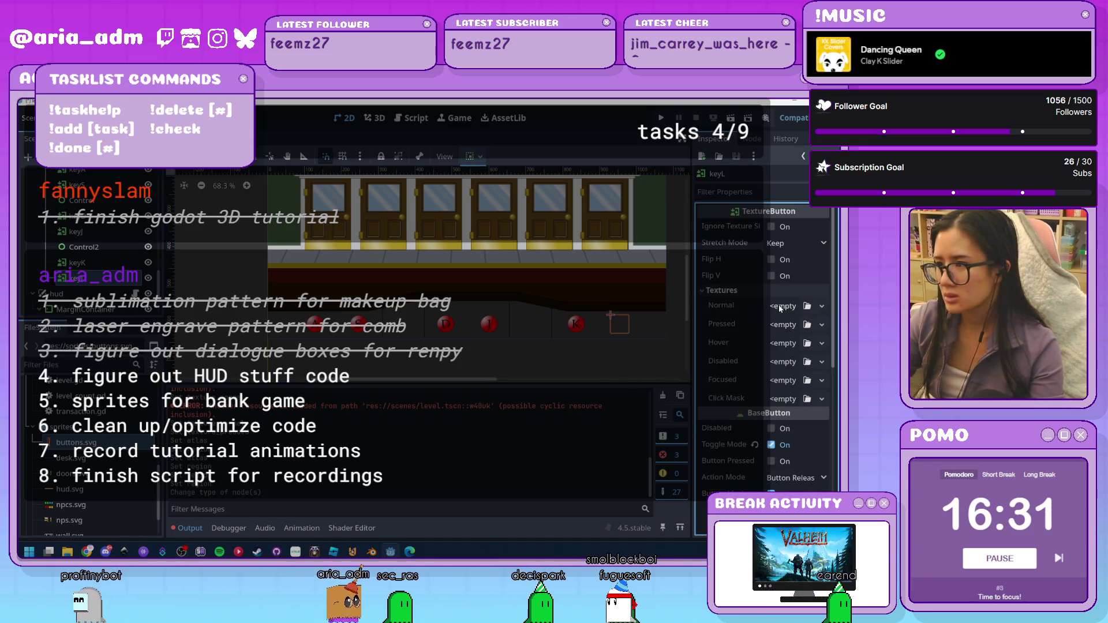
left_click(823, 306)
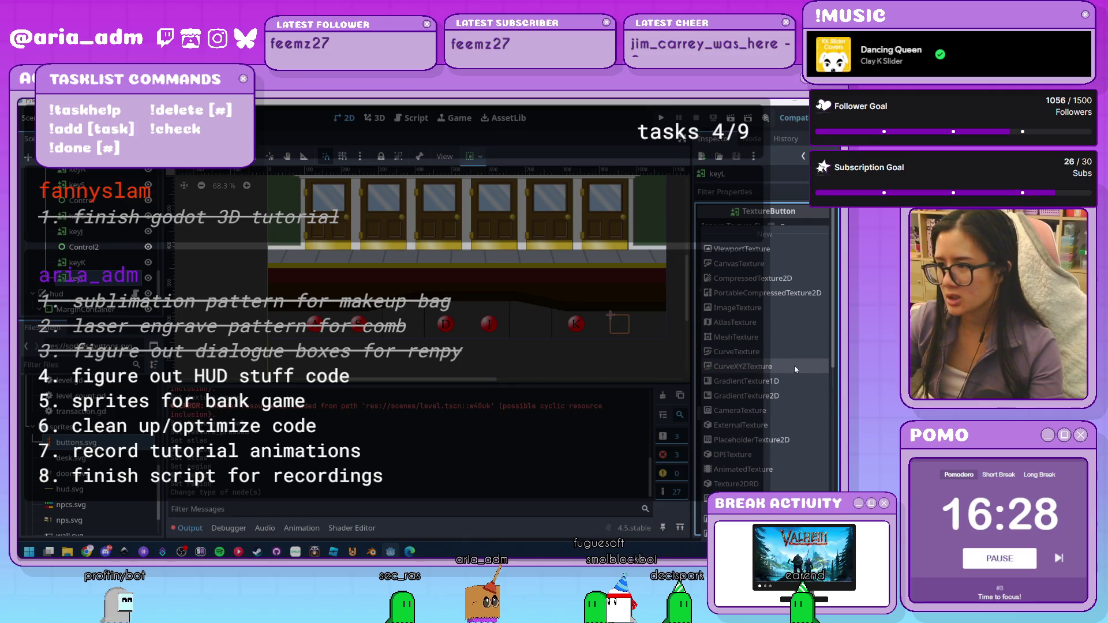
left_click(794, 323)
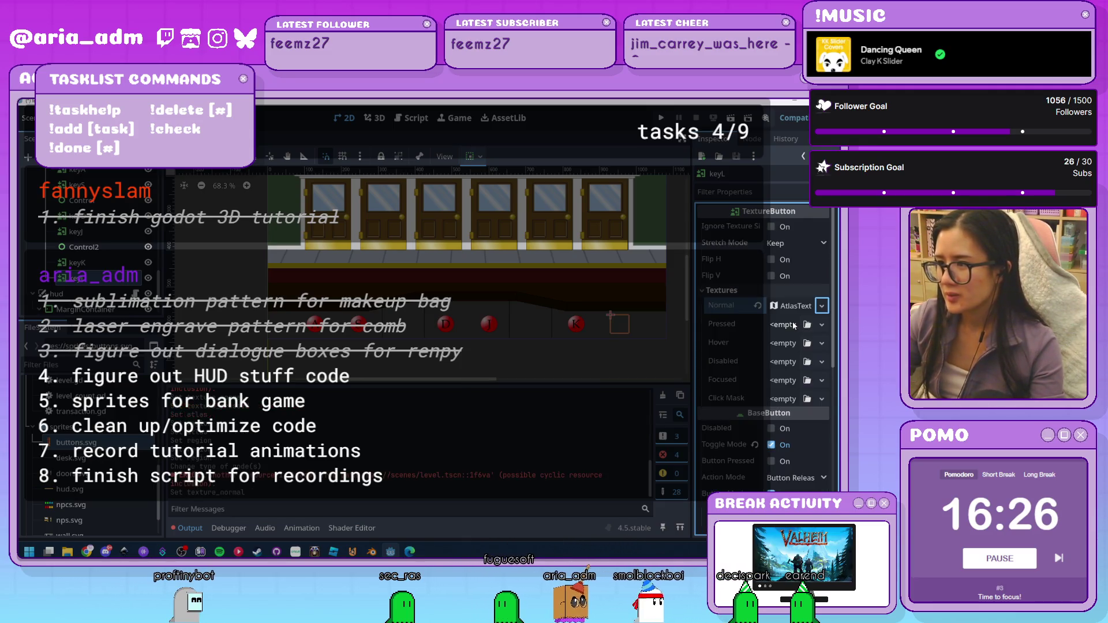
left_click(820, 326)
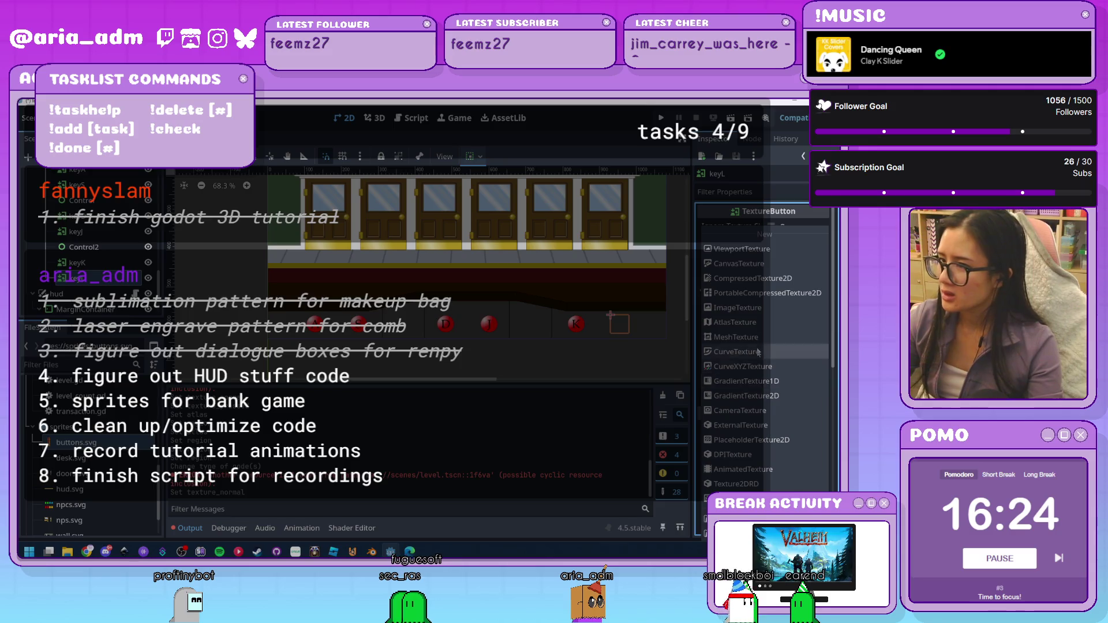
left_click(755, 324)
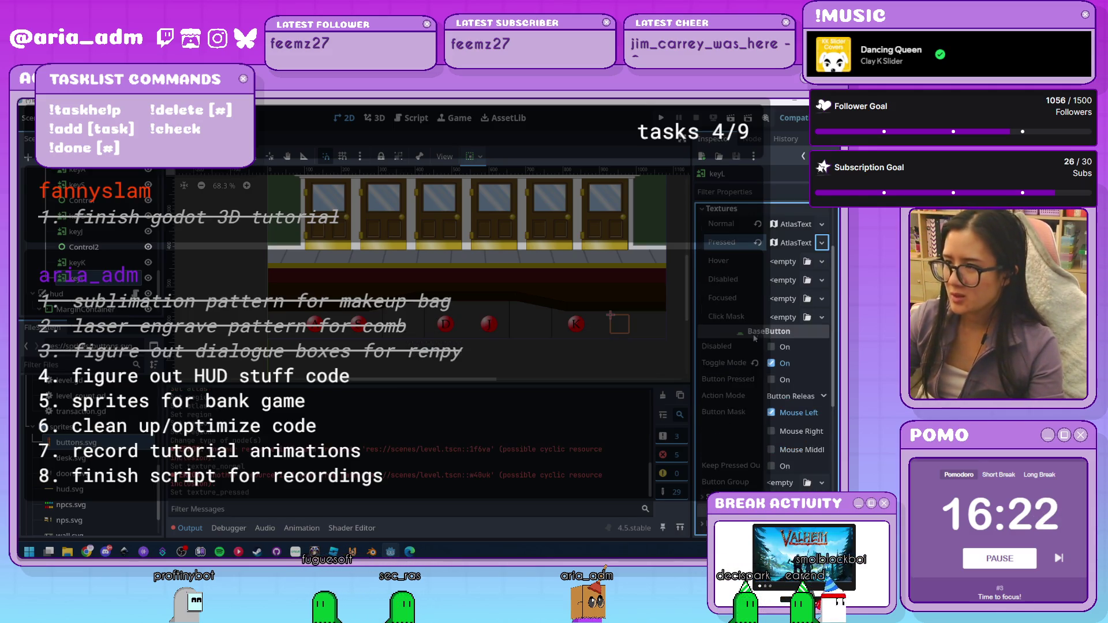
scroll(756, 334, "up", 2)
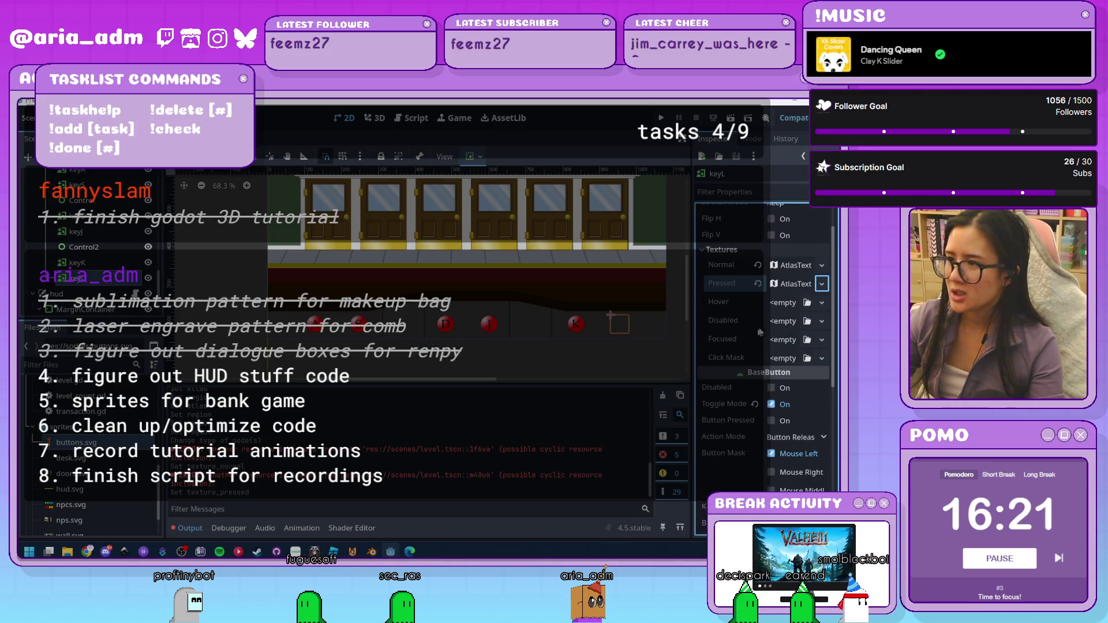
left_click(803, 266)
scroll(761, 367, "down", 4)
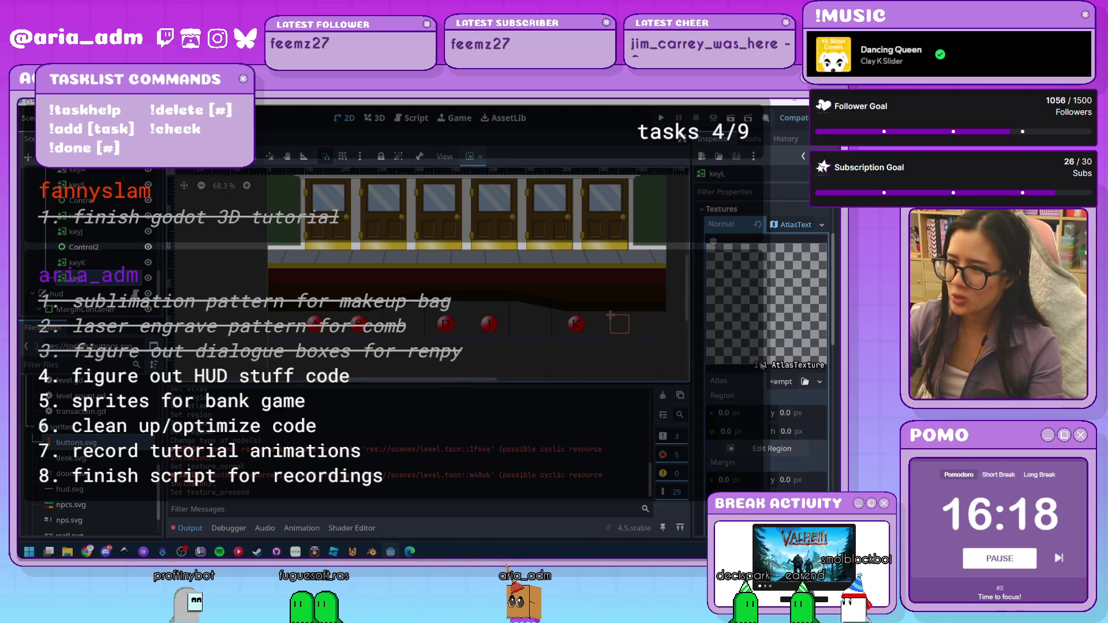
scroll(753, 369, "down", 4)
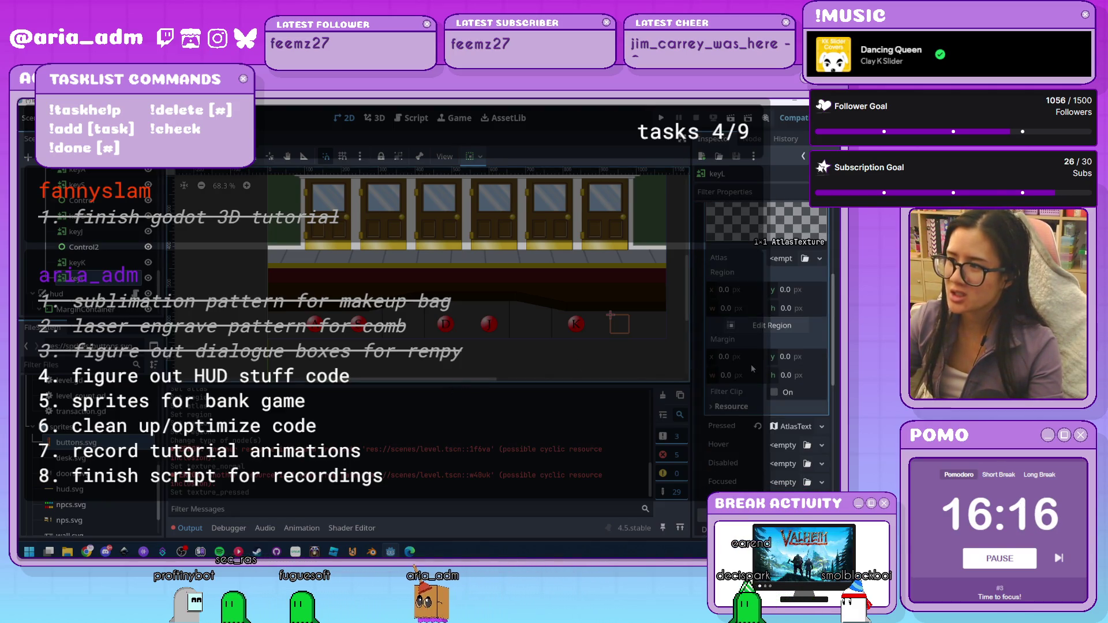
left_click(819, 258)
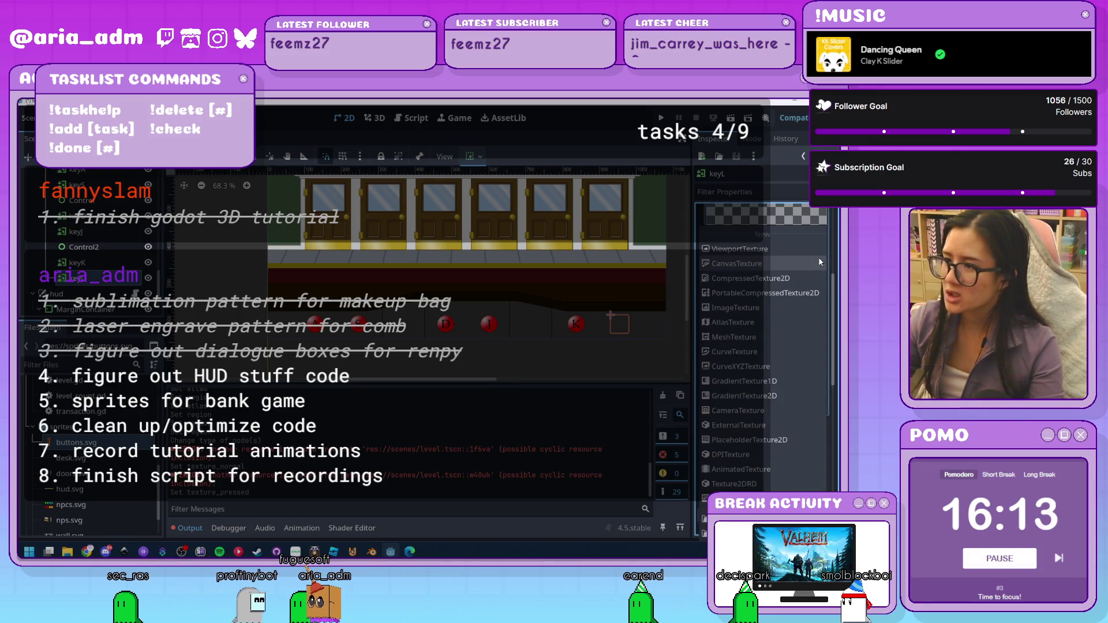
left_click(694, 342)
Use buttons.svg as the Normal atlas with region 0,250,50,50
mouse_move(796, 426)
left_mouse_down()
mouse_move(832, 302)
mouse_move(785, 258)
left_mouse_up()
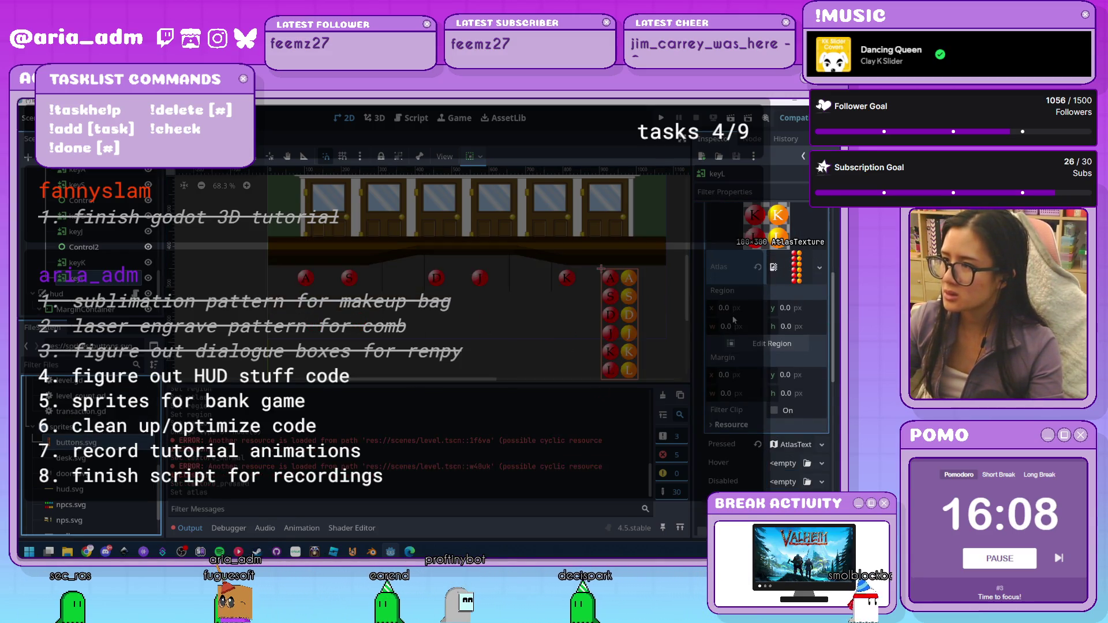
left_click(741, 307)
key("Tab")
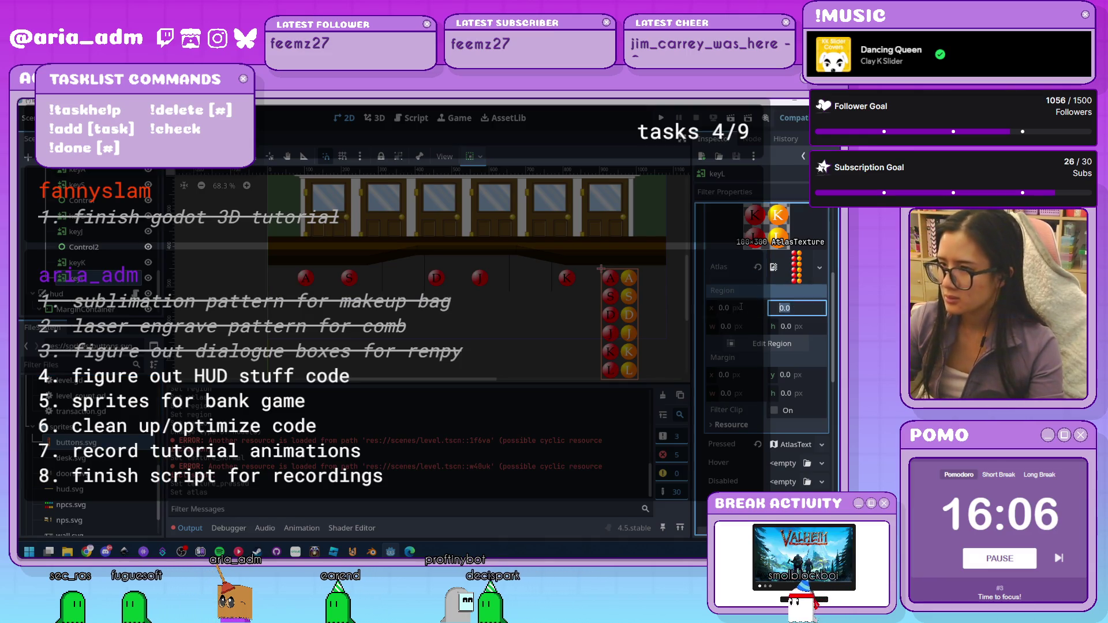
key("Tab")
type("50")
key("Tab")
type("50")
key("Return")
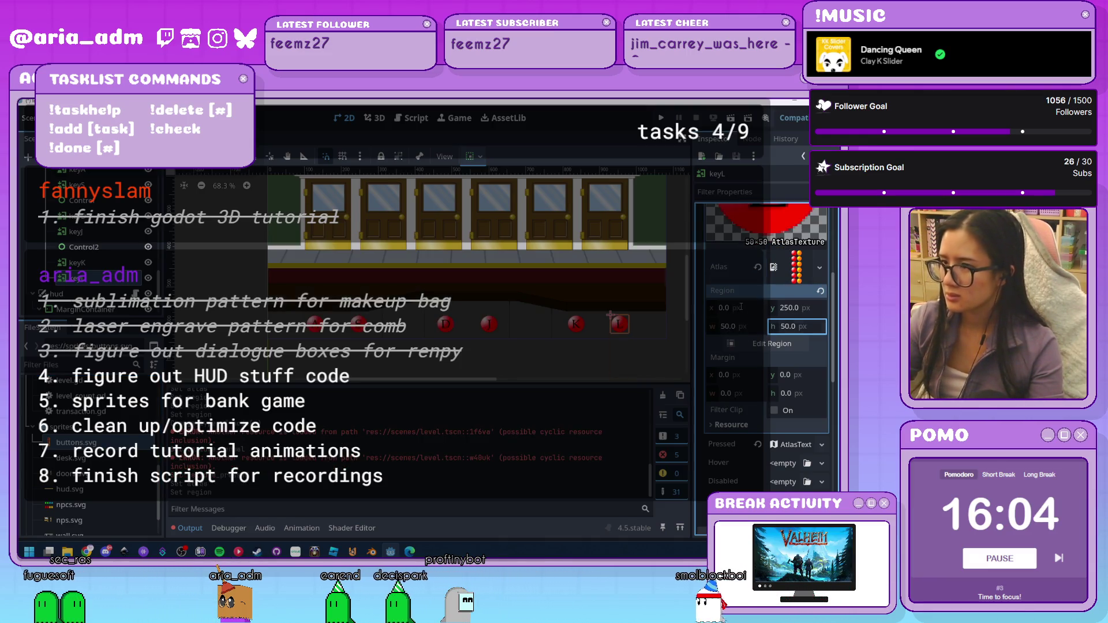
Use buttons.svg as the Pressed atlas with region 50,250,50,50
scroll(740, 375, "down", 3)
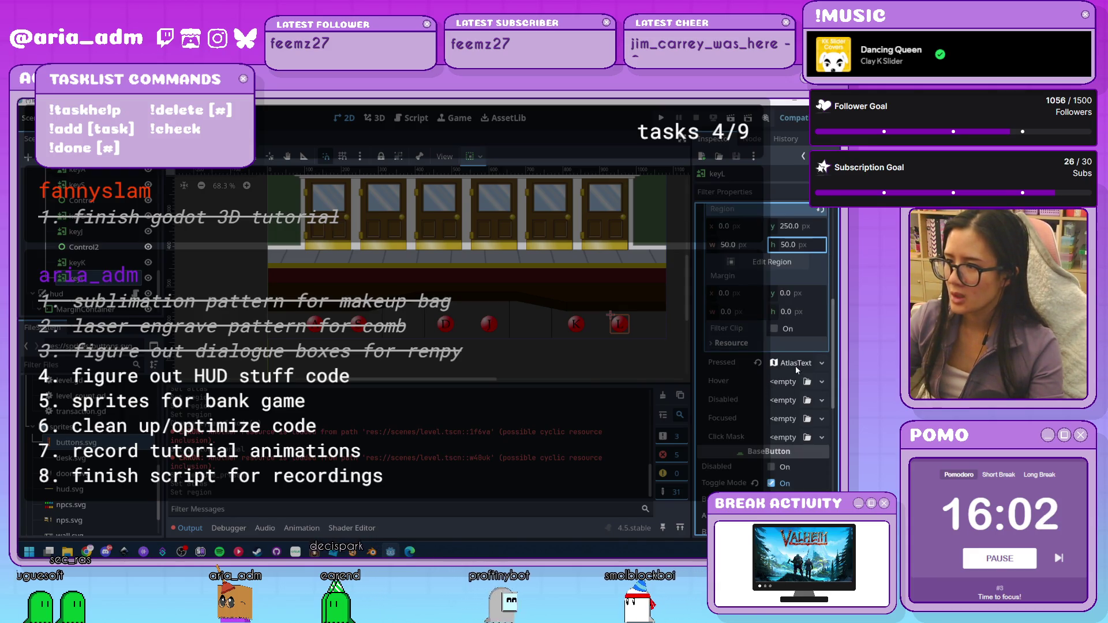
left_click(796, 364)
scroll(793, 396, "down", 4)
scroll(792, 395, "down", 4)
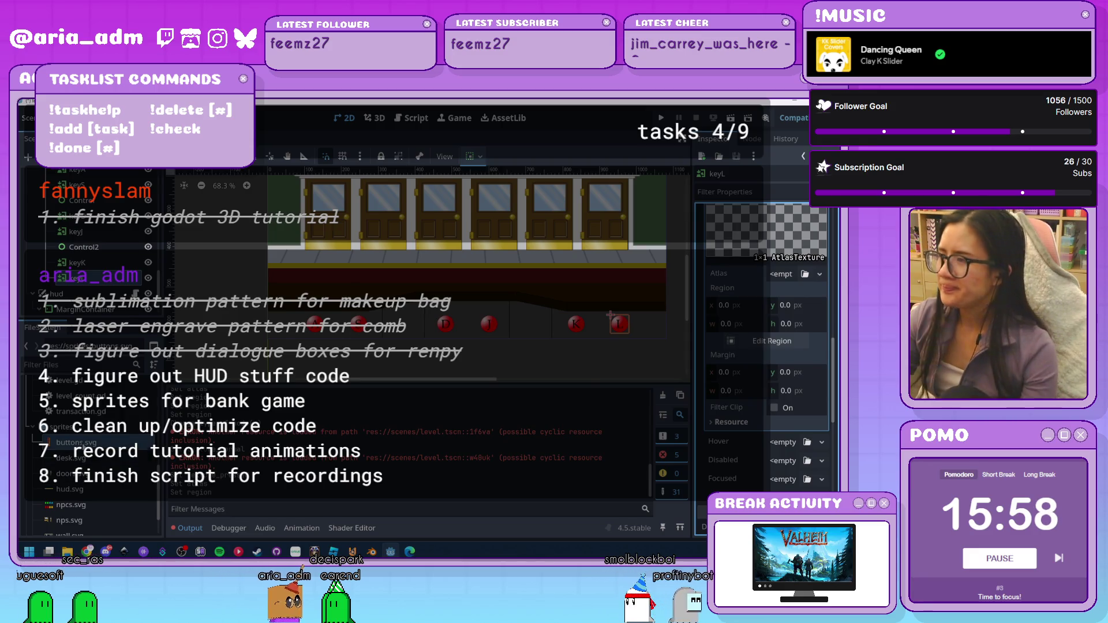
left_click_drag(75, 442, 779, 277)
left_click(743, 326)
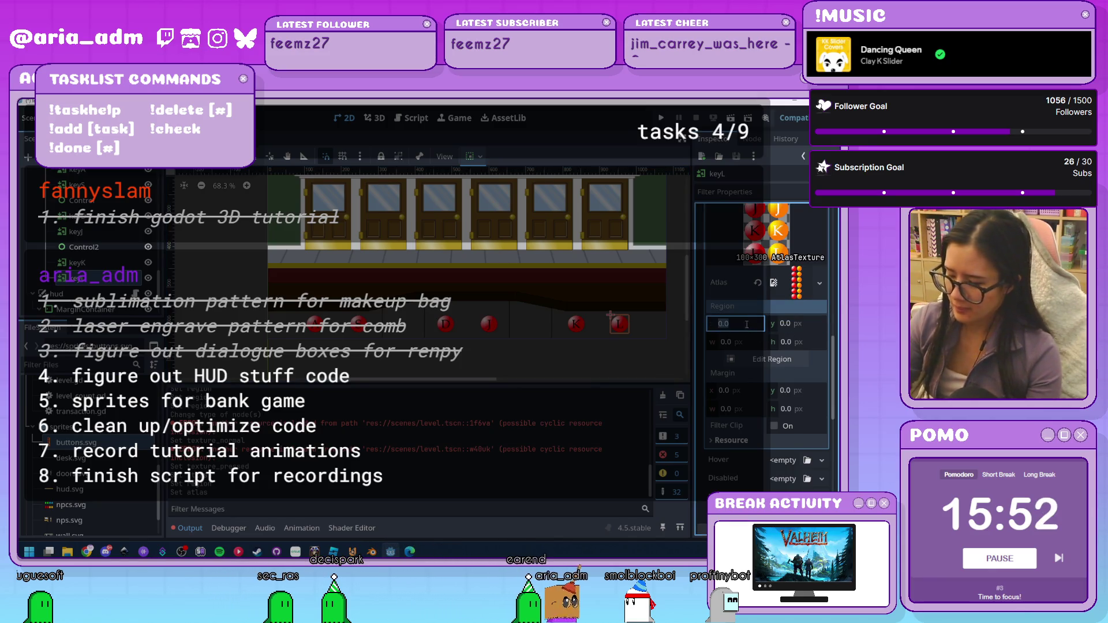
type("50")
key("Tab")
type("50")
key("Tab")
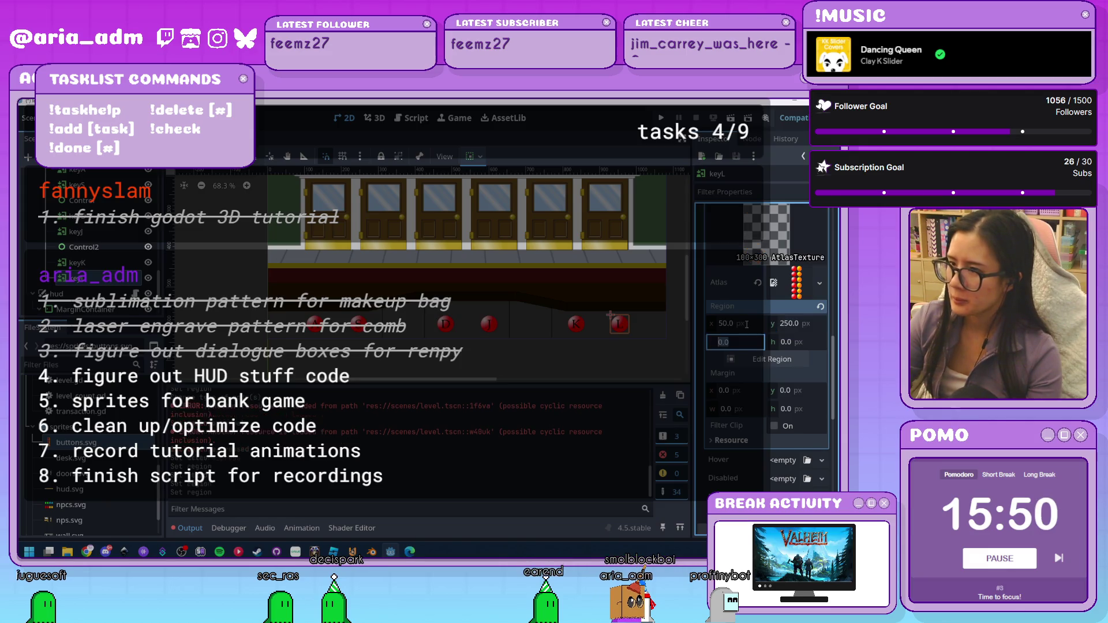
type("50")
key("Return")
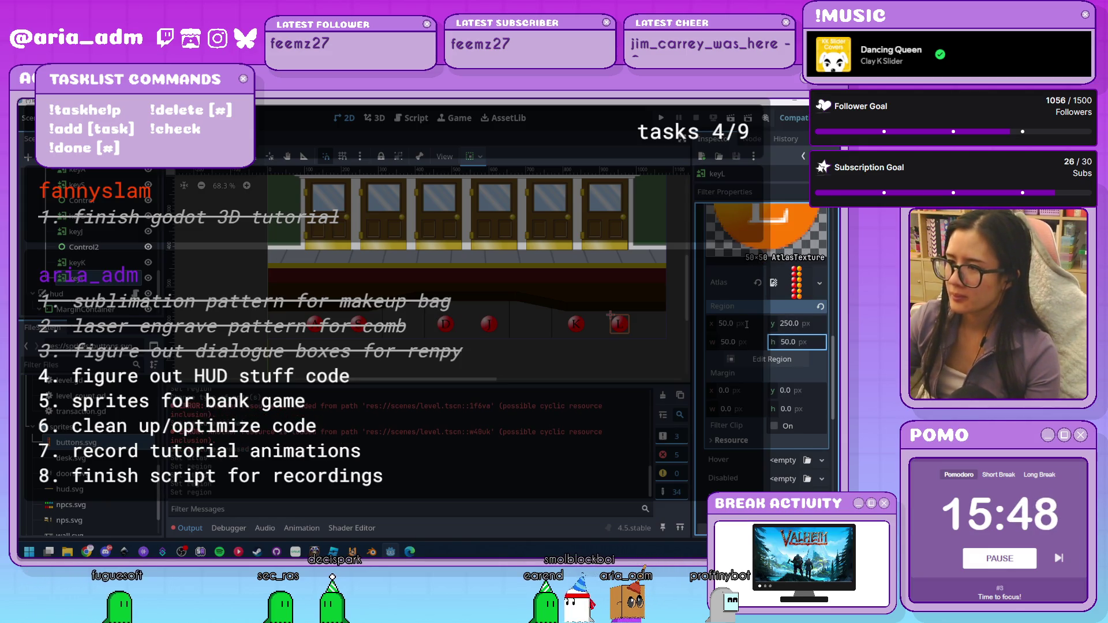
Save the scene and start a test run of the game
scroll(747, 324, "down", 5)
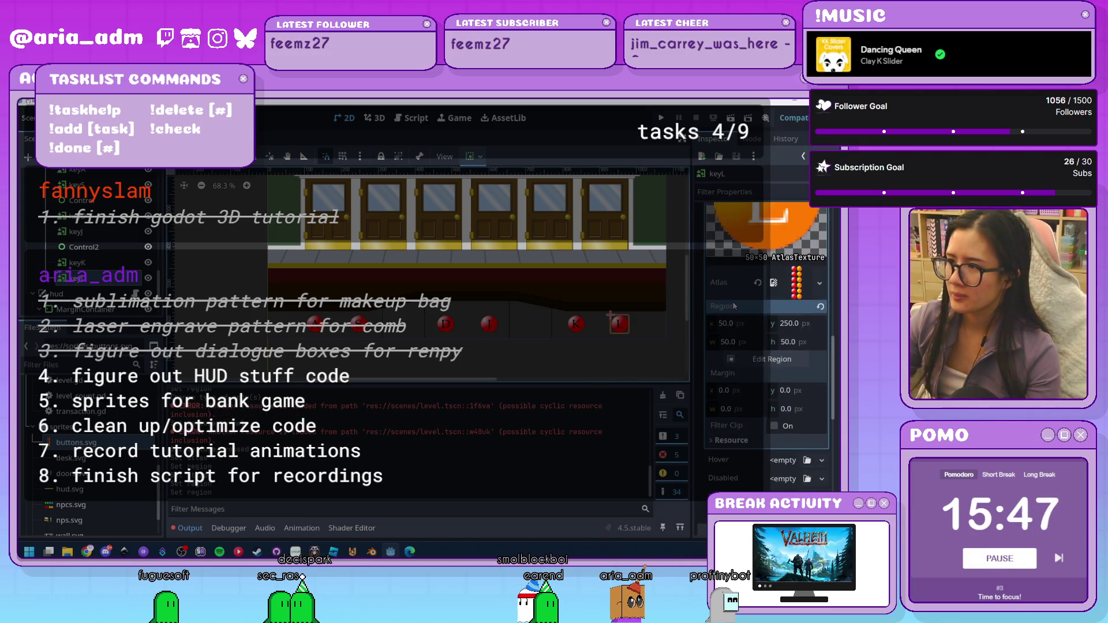
left_click(624, 372)
scroll(622, 359, "down", 2)
key("ctrl+s")
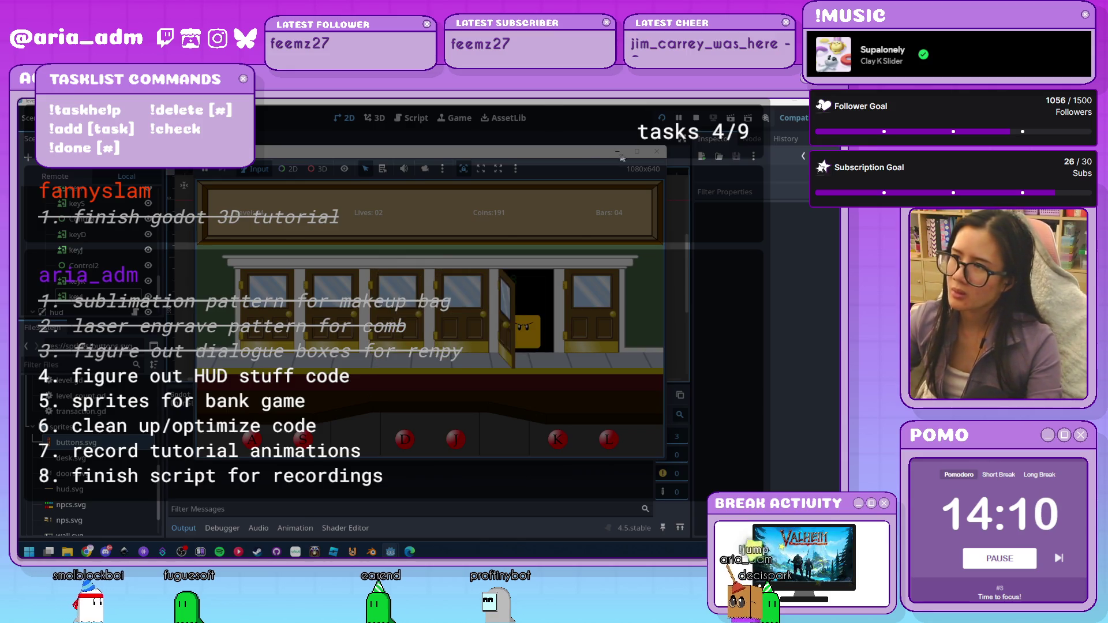
left_click(659, 153)
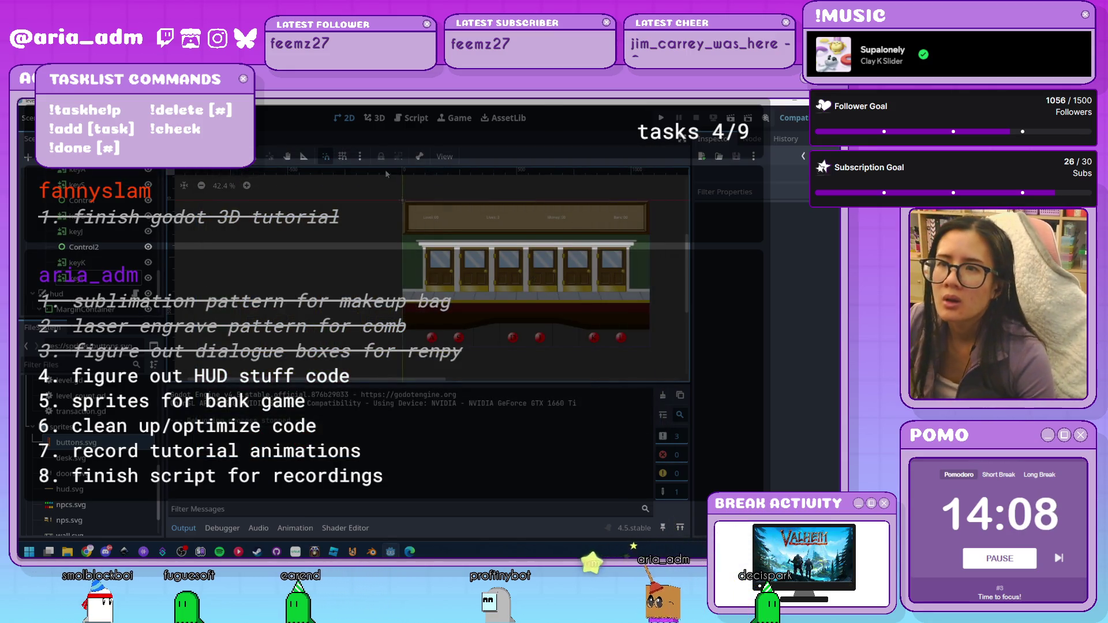
left_click(416, 119)
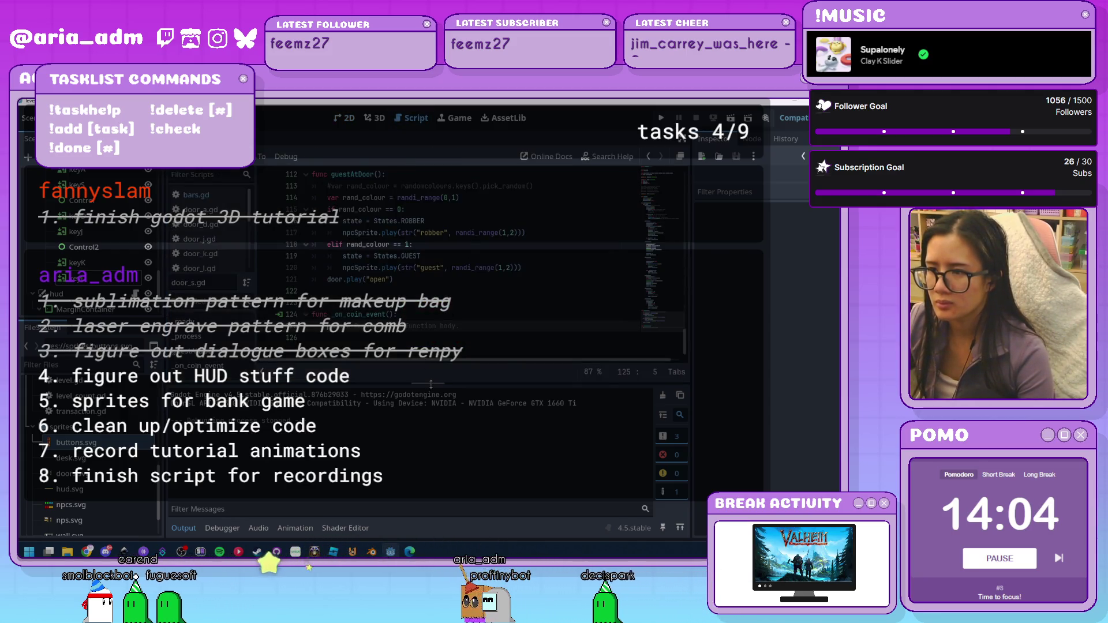
Hide the output panel and scroll door_s.gd to the GUEST state's CLOSING on line 54
left_click_drag(427, 382, 428, 496)
scroll(469, 384, "up", 7)
key("ctrl+j")
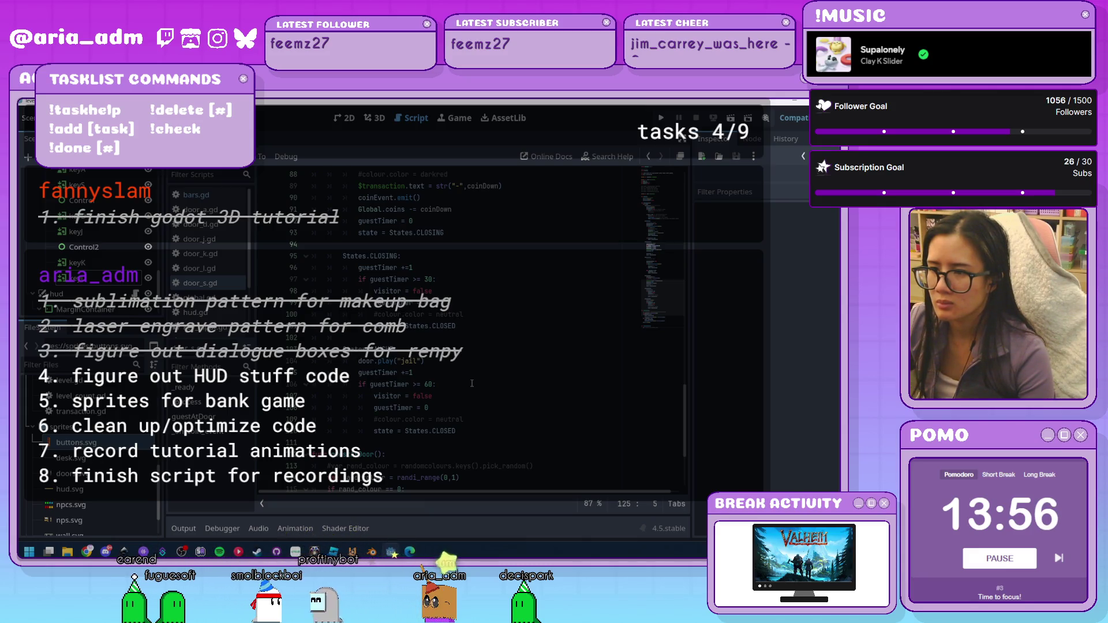
scroll(472, 384, "up", 3)
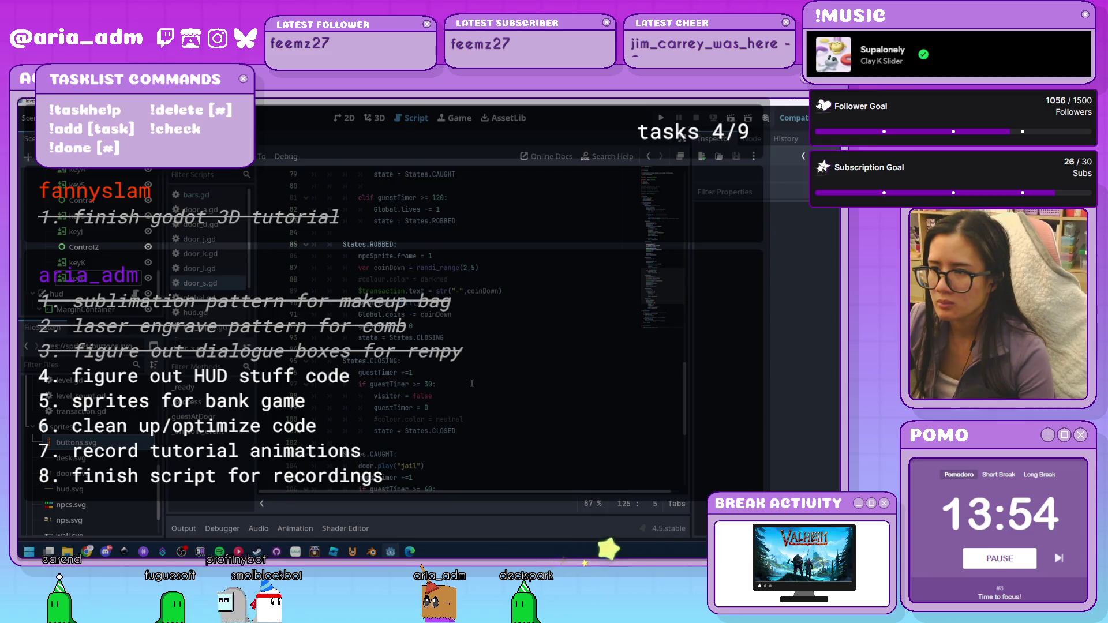
scroll(472, 383, "up", 9)
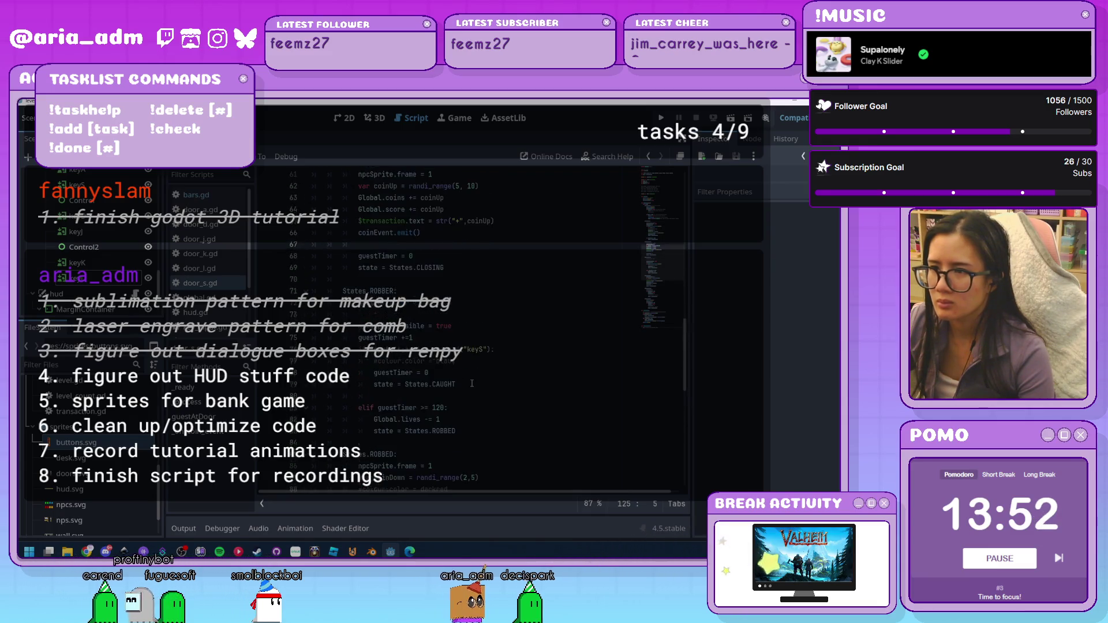
scroll(472, 383, "up", 4)
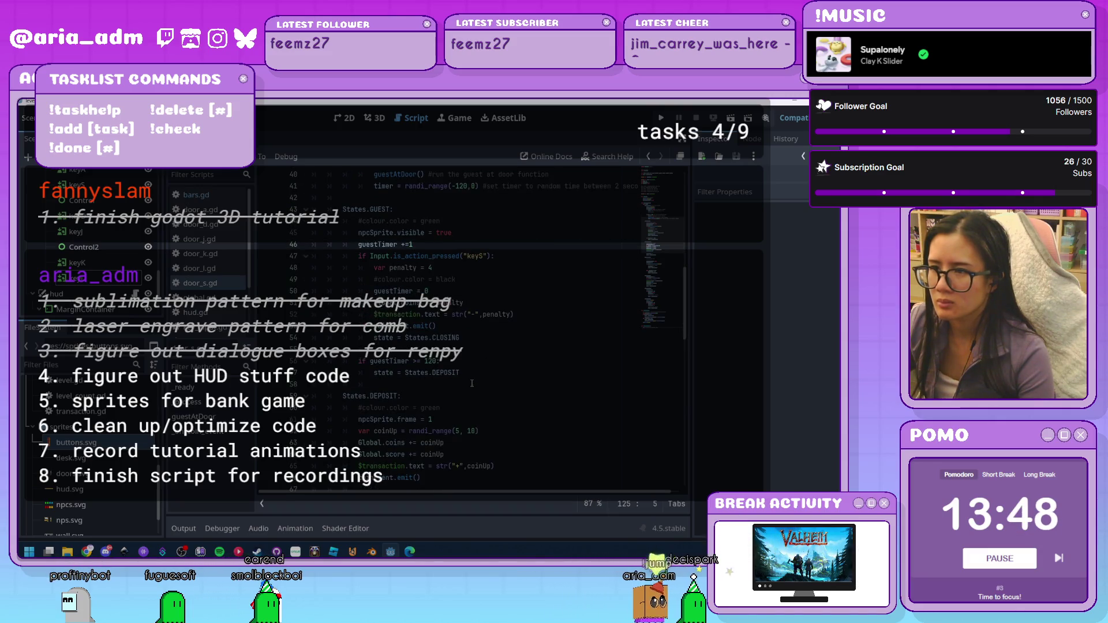
scroll(473, 383, "up", 1)
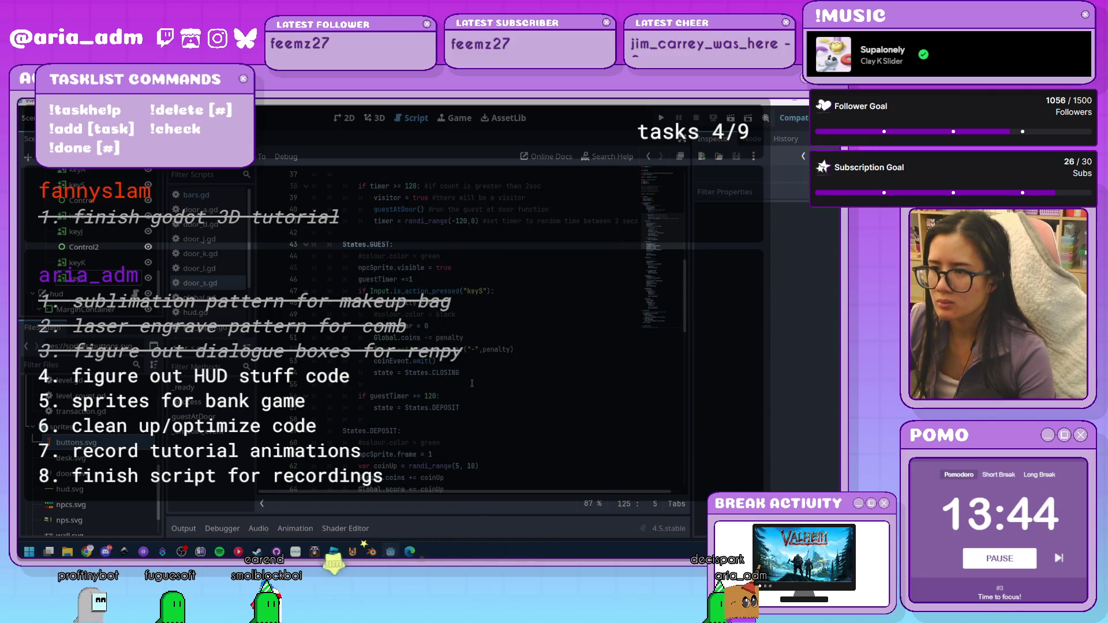
scroll(472, 383, "down", 5)
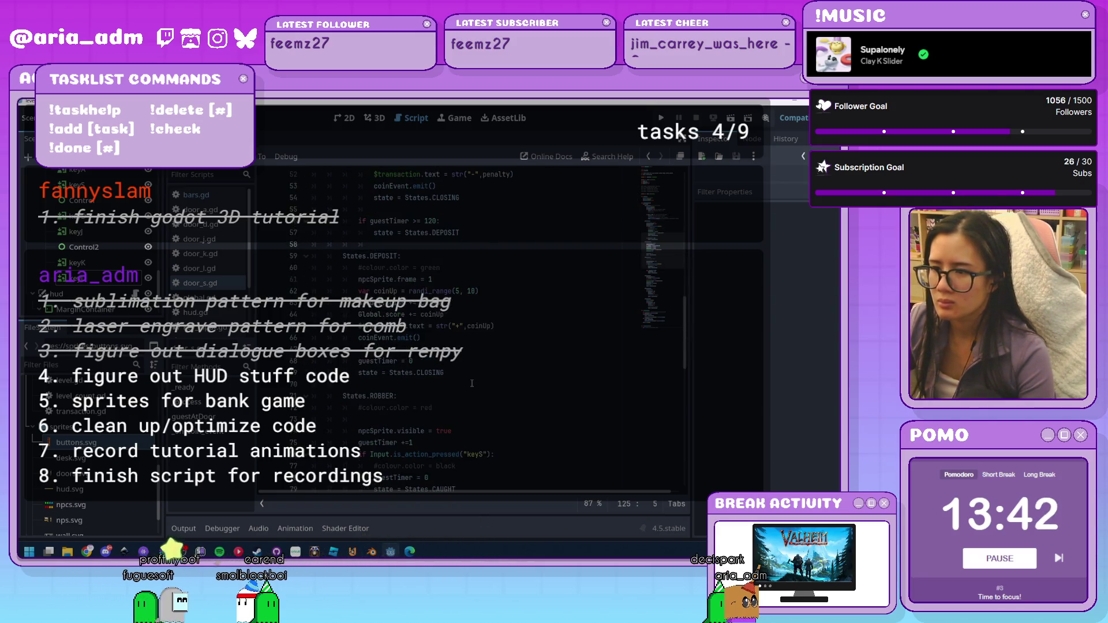
scroll(472, 383, "up", 5)
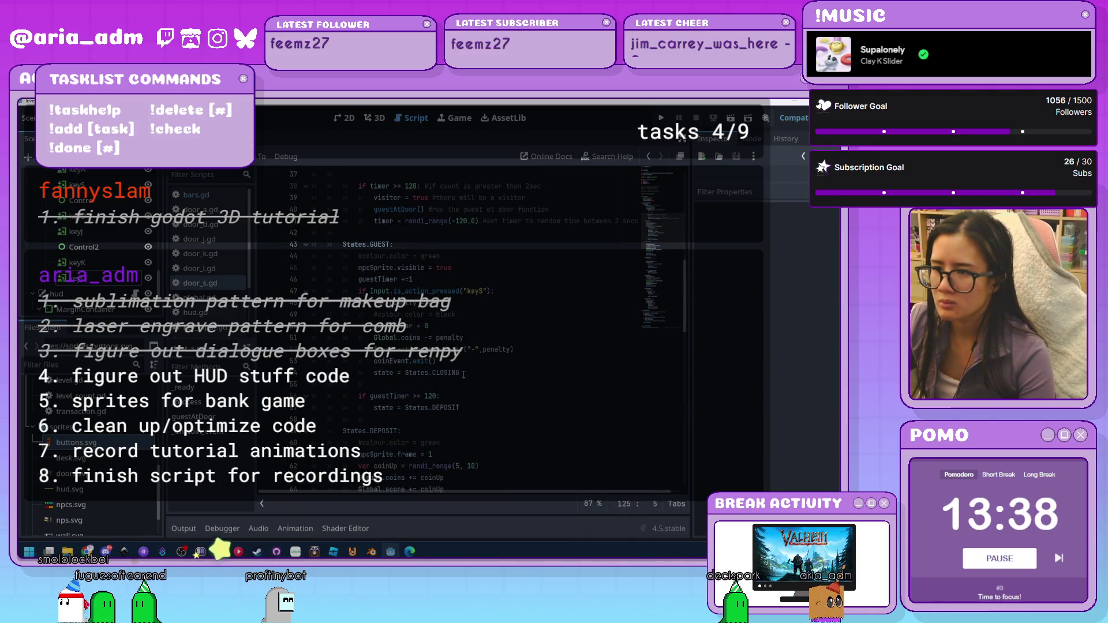
left_click_drag(462, 374, 432, 374)
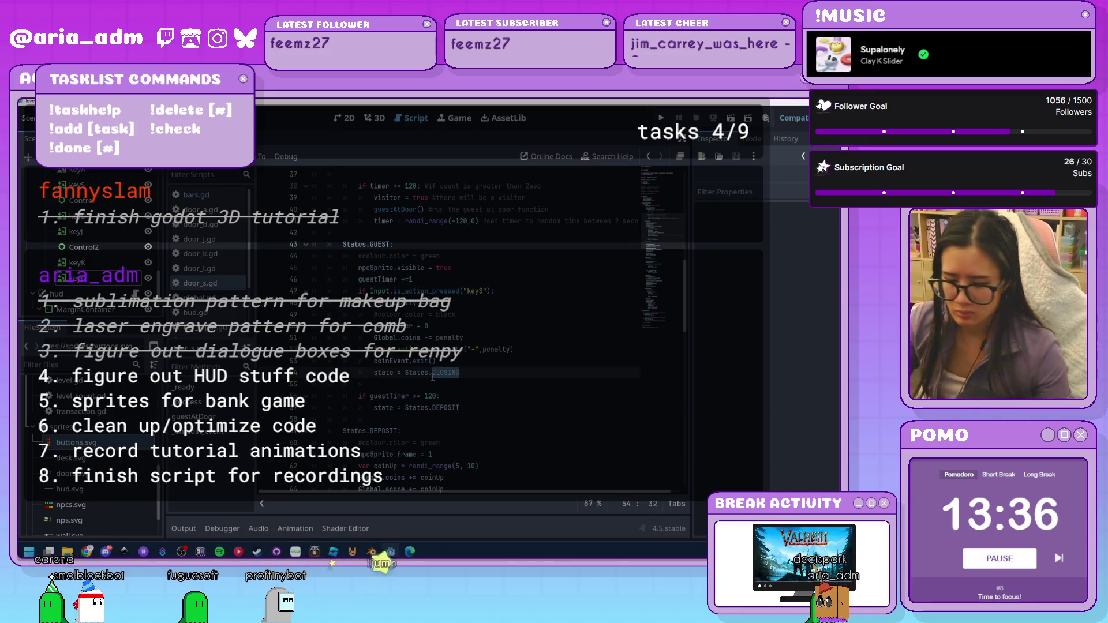
Replace CLOSING with CAUGHT as the GUEST state's next state on line 54
type("CAUGHT")
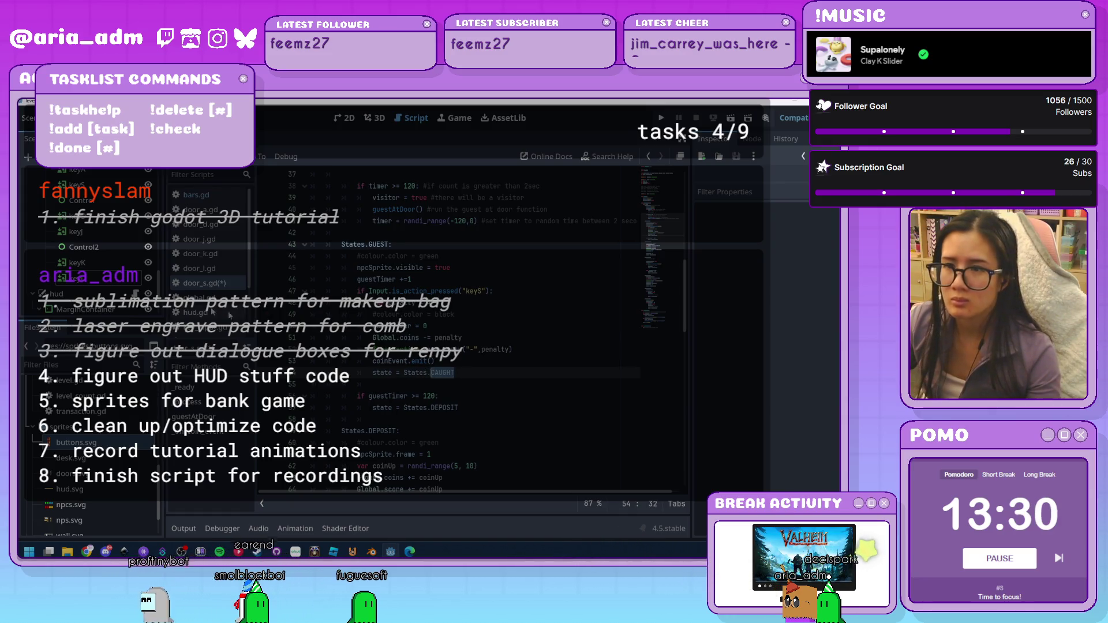
key("Page_Up")
scroll(409, 293, "down", 15)
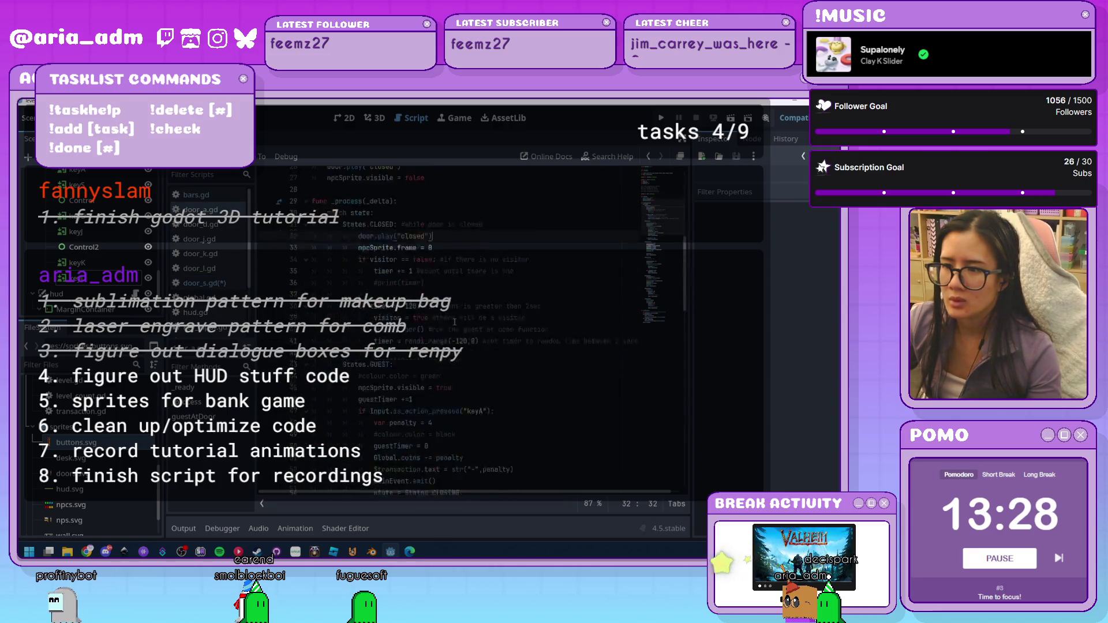
scroll(452, 328, "down", 2)
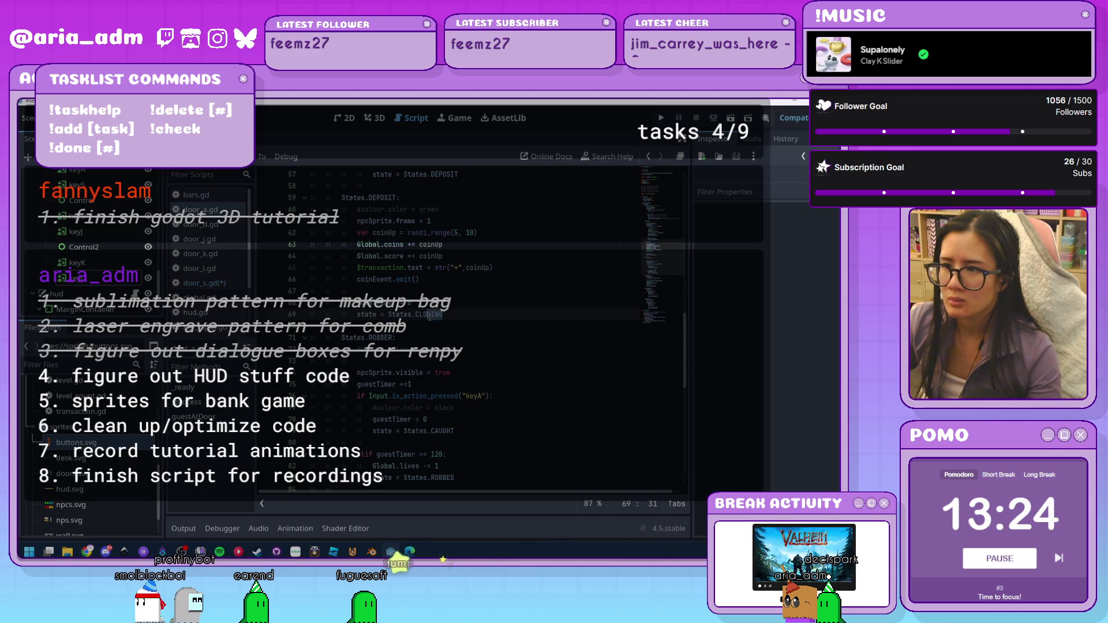
scroll(420, 316, "up", 6)
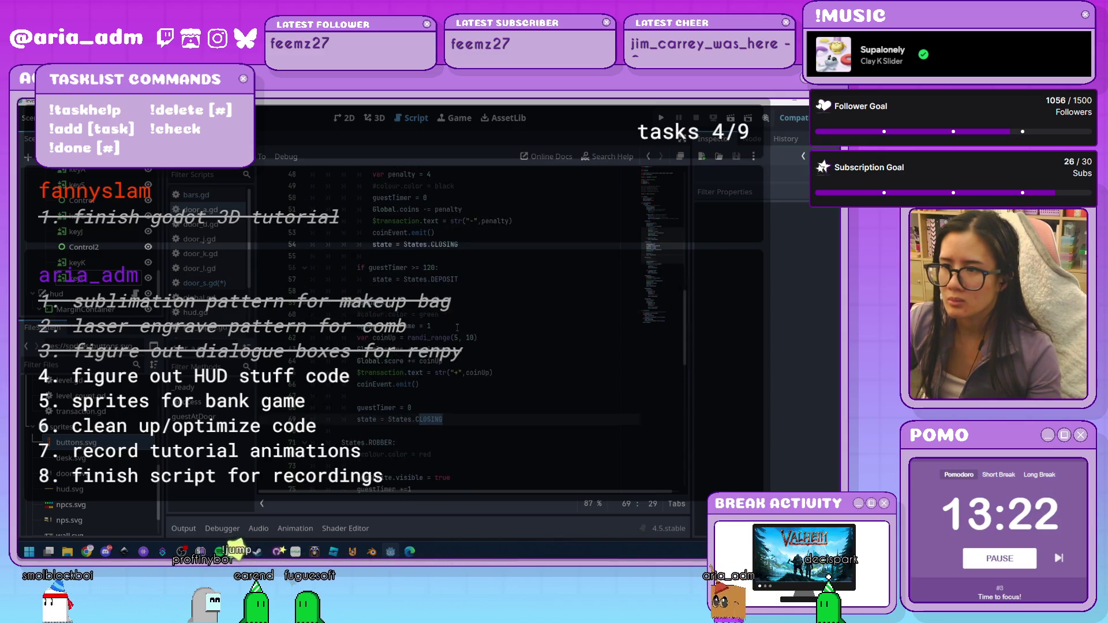
scroll(456, 332, "down", 1)
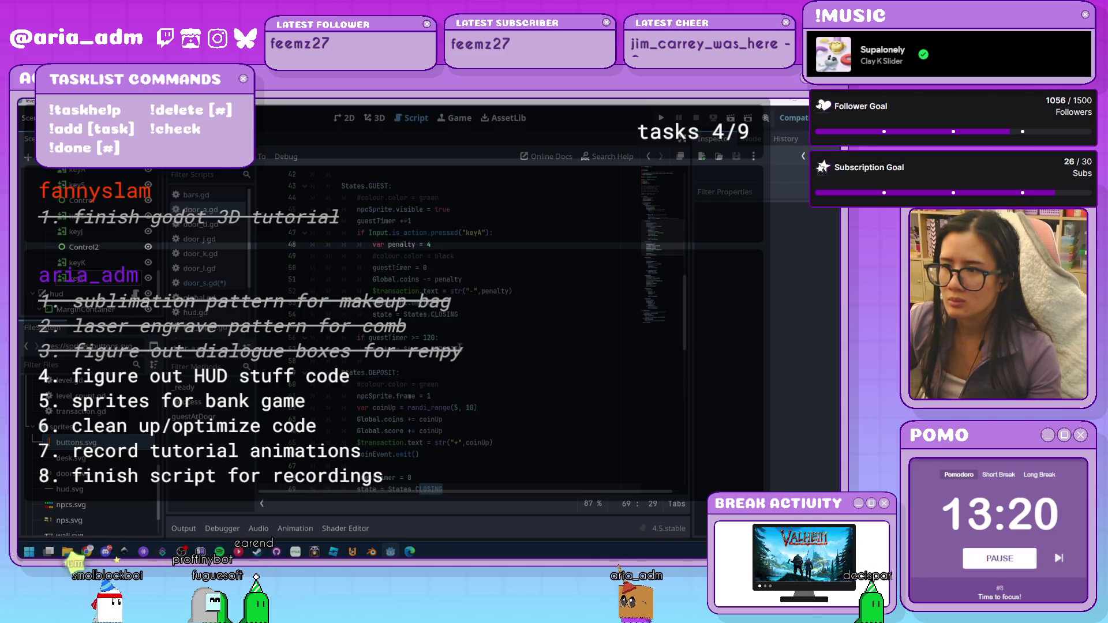
double_click(445, 315)
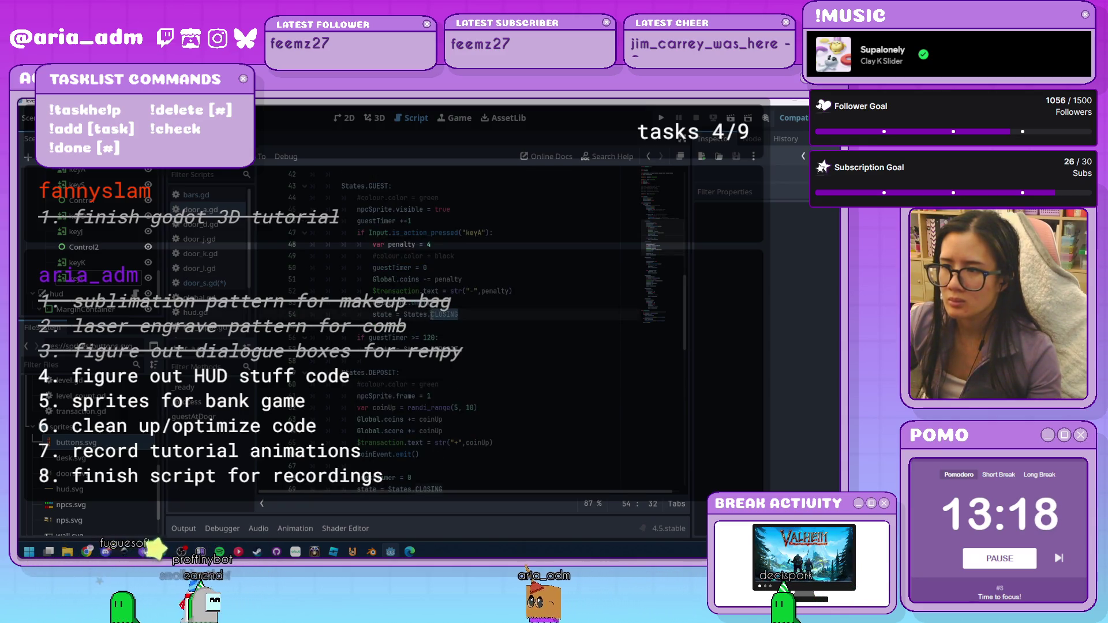
type("CAUGHT")
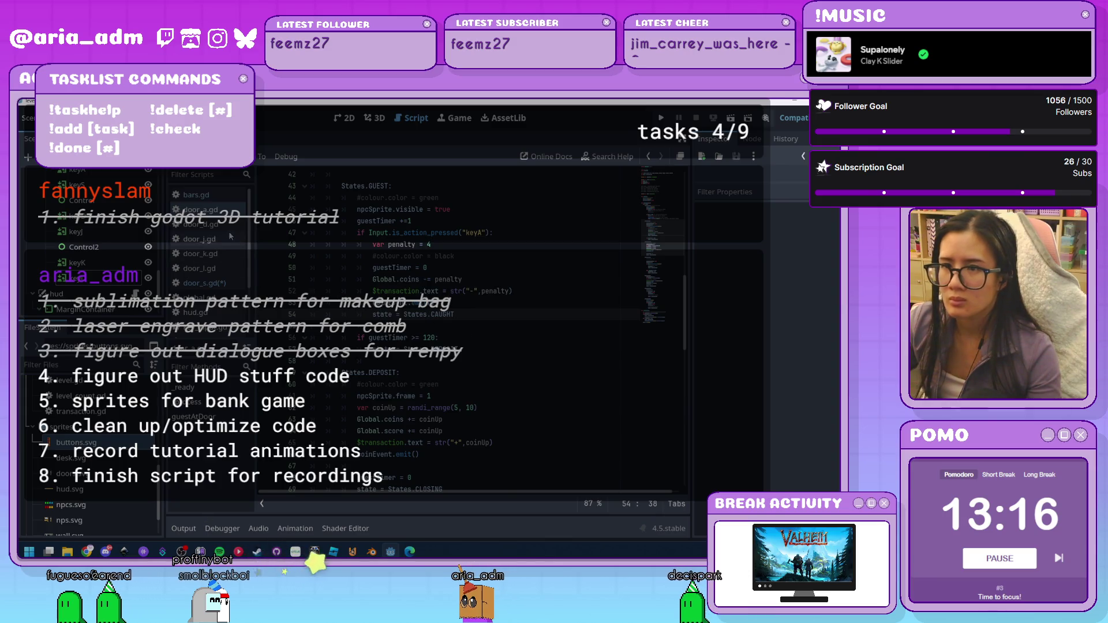
scroll(463, 300, "down", 7)
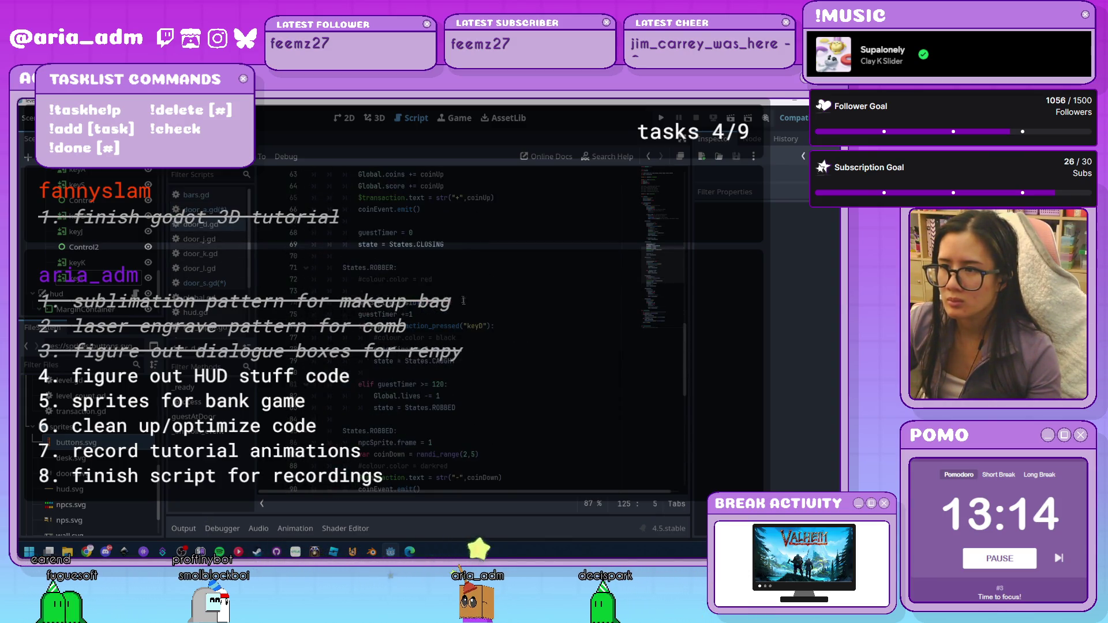
scroll(464, 300, "up", 7)
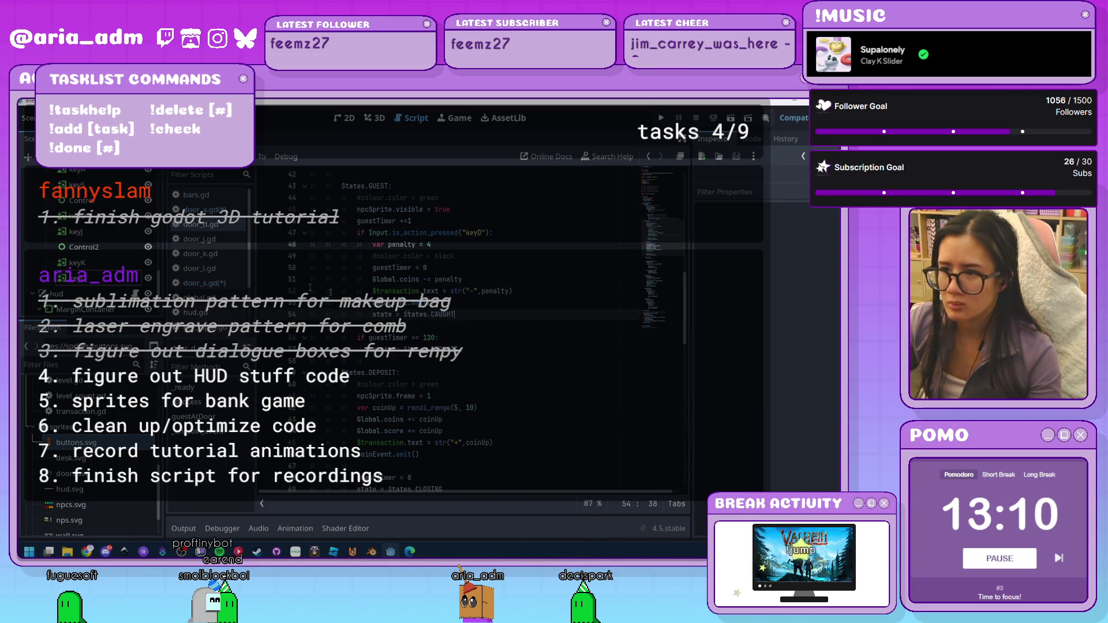
Review the door_j, door_k, door_l and door_s scripts, then save them all
left_click(196, 239)
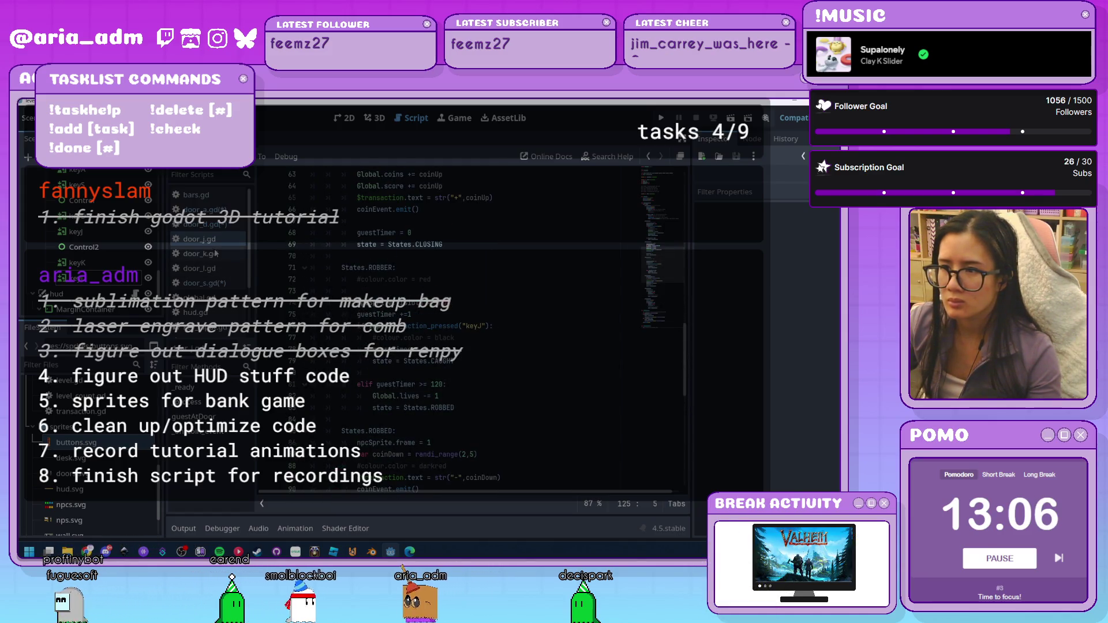
scroll(466, 315, "up", 7)
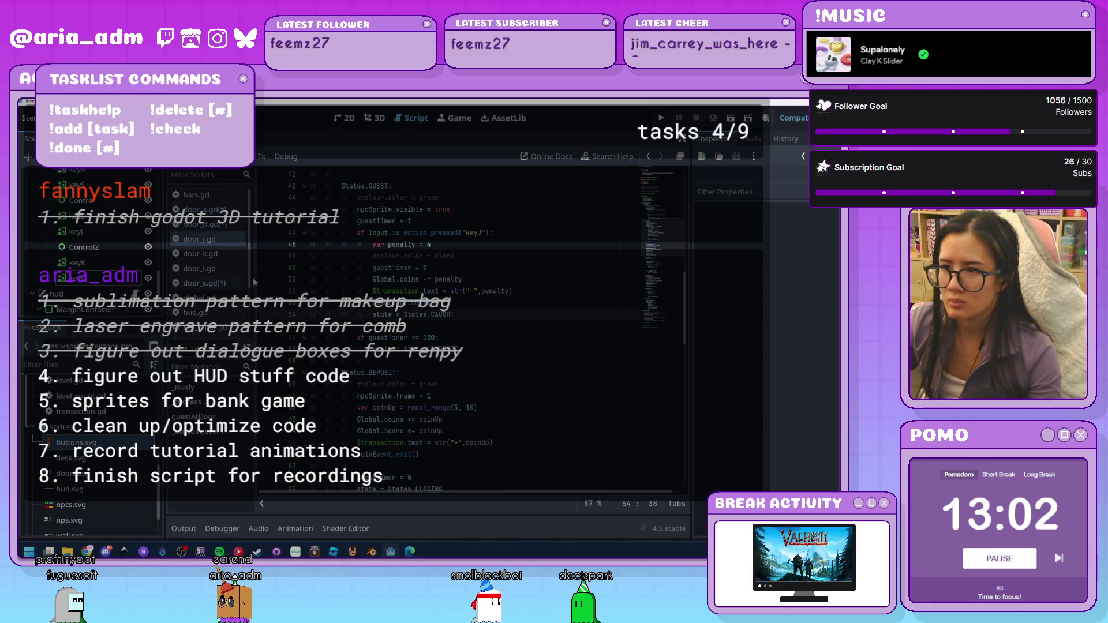
left_click(225, 255)
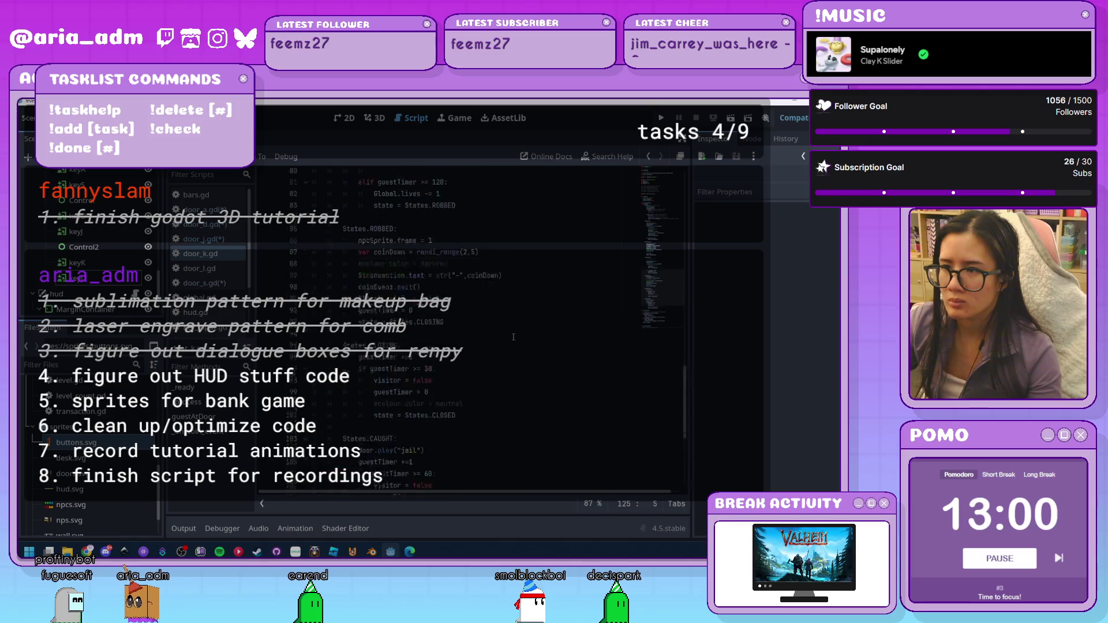
scroll(513, 336, "up", 4)
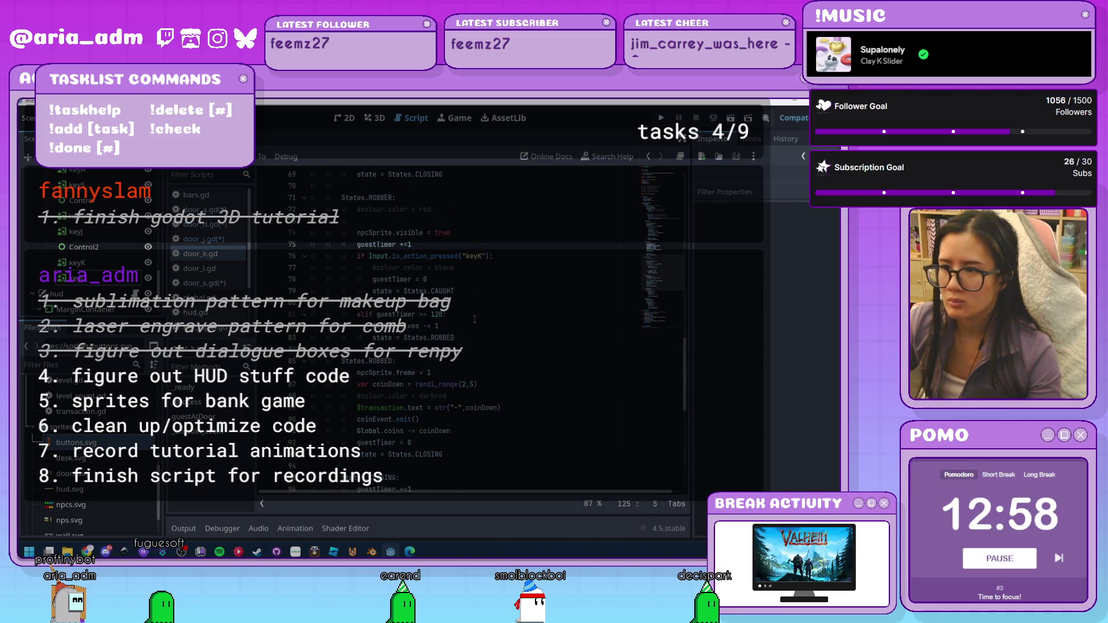
scroll(474, 319, "up", 9)
left_click(468, 315)
left_click_drag(468, 316, 431, 315)
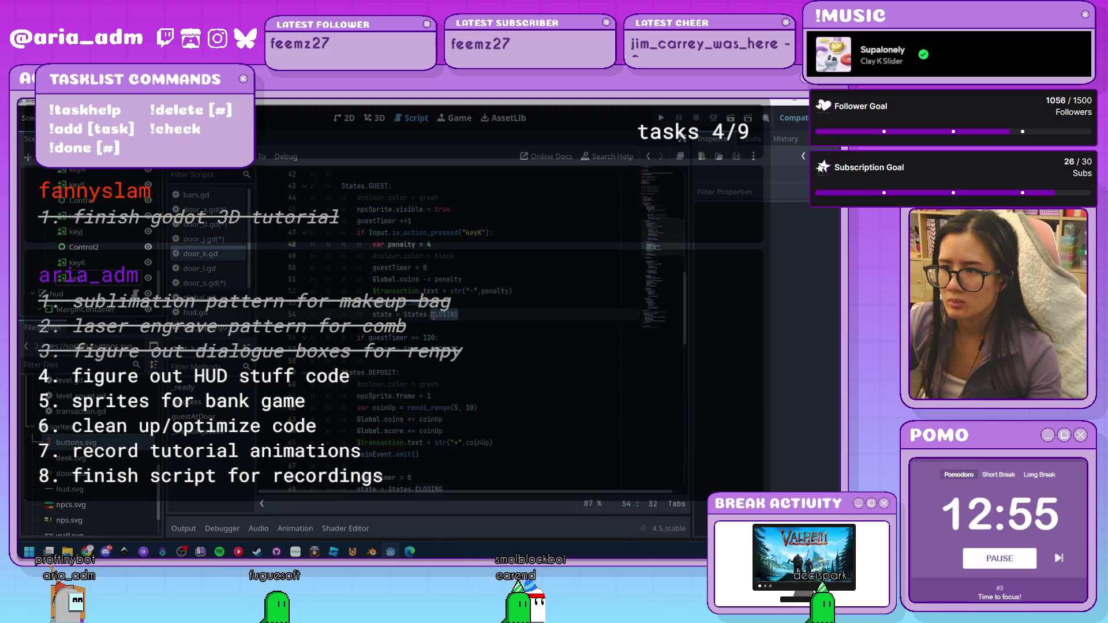
left_click(223, 268)
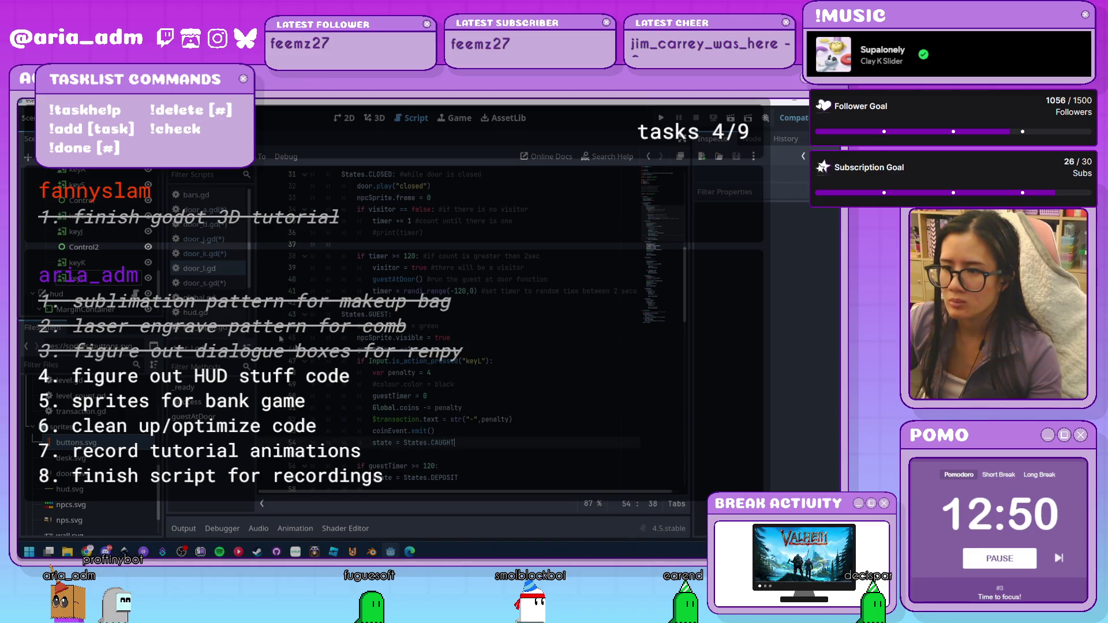
left_click(245, 288)
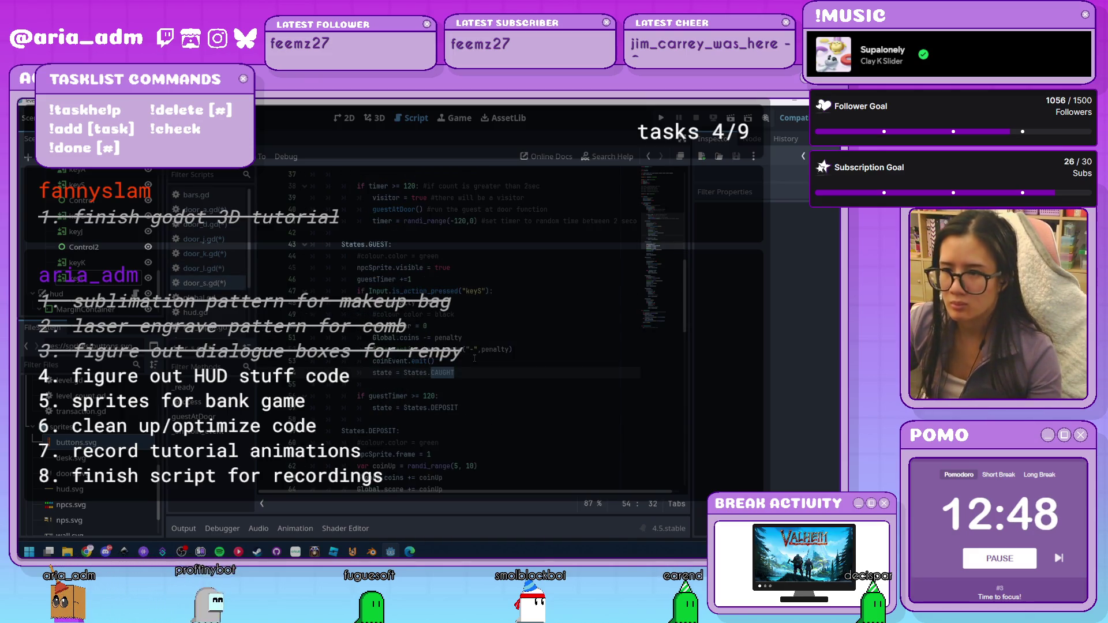
key("ctrl+s")
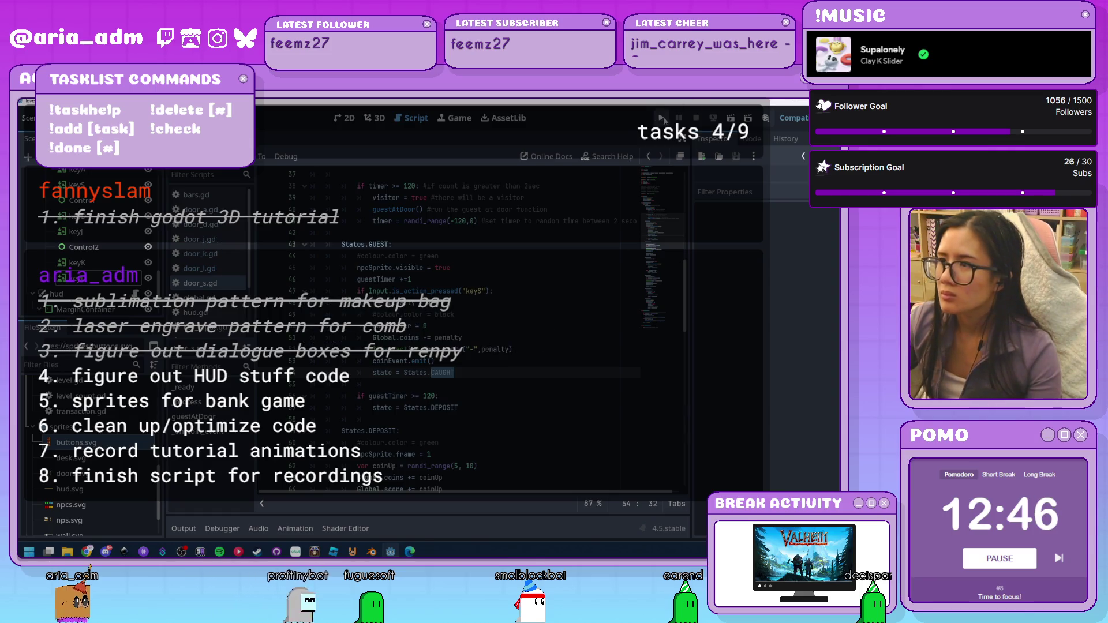
Run the project, close doors with J, D, K, L, S, A until Coins reach 59, then quit
left_click(662, 119)
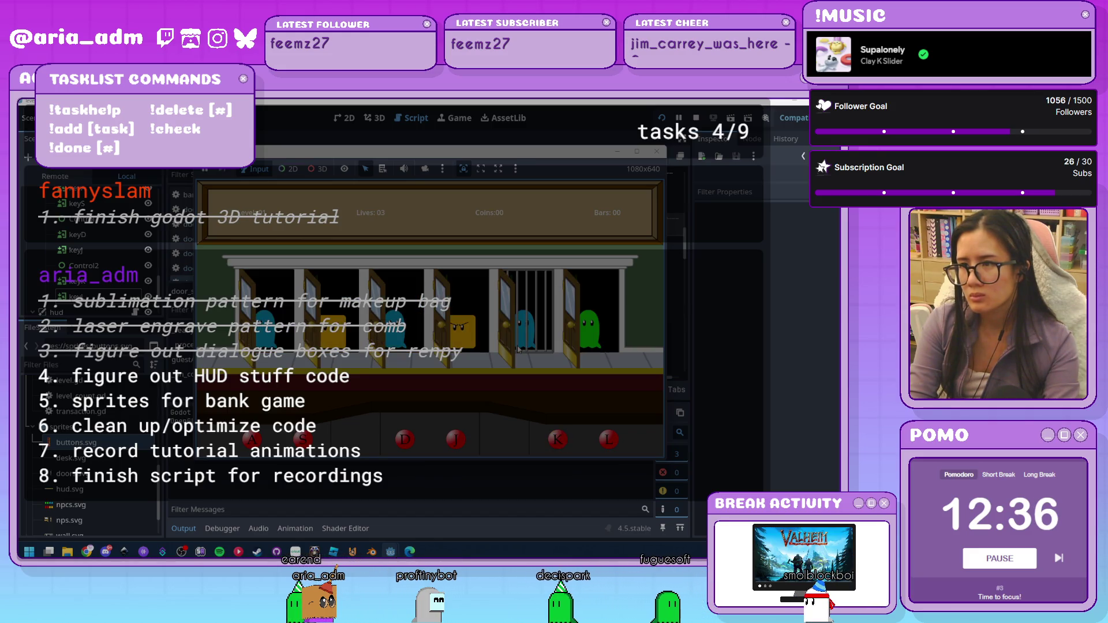
key("j")
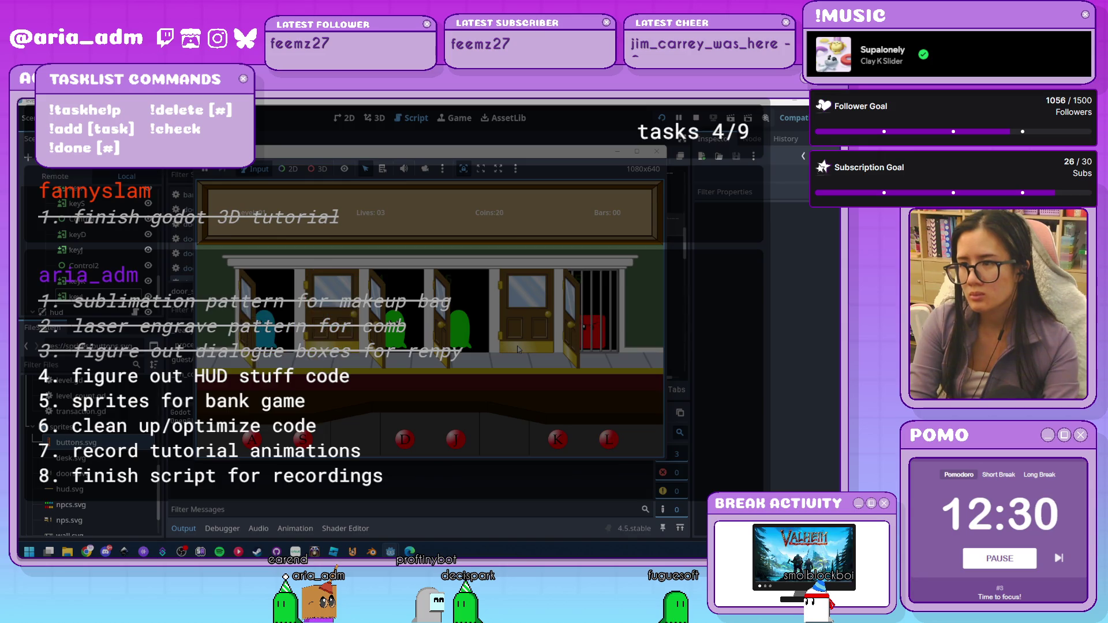
key("d")
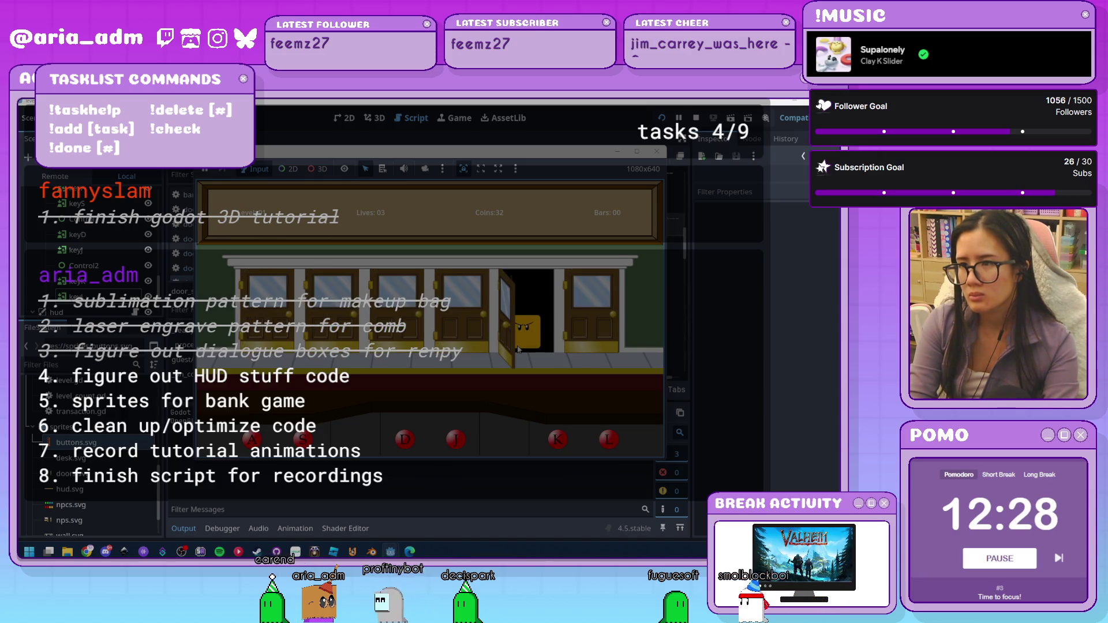
key("k")
key("l")
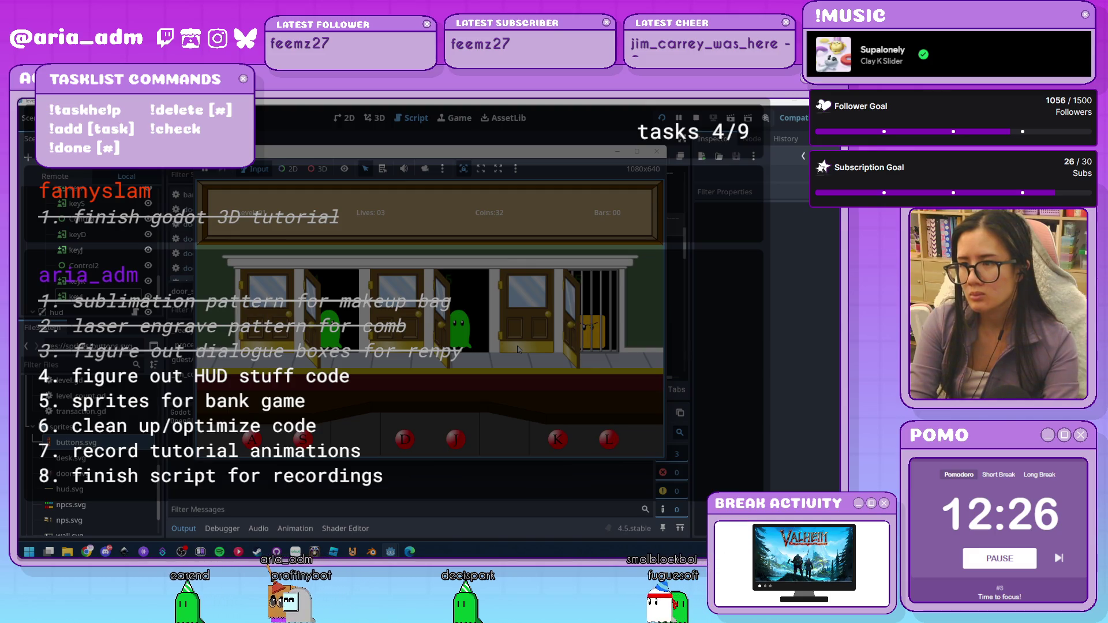
key("j")
key("s")
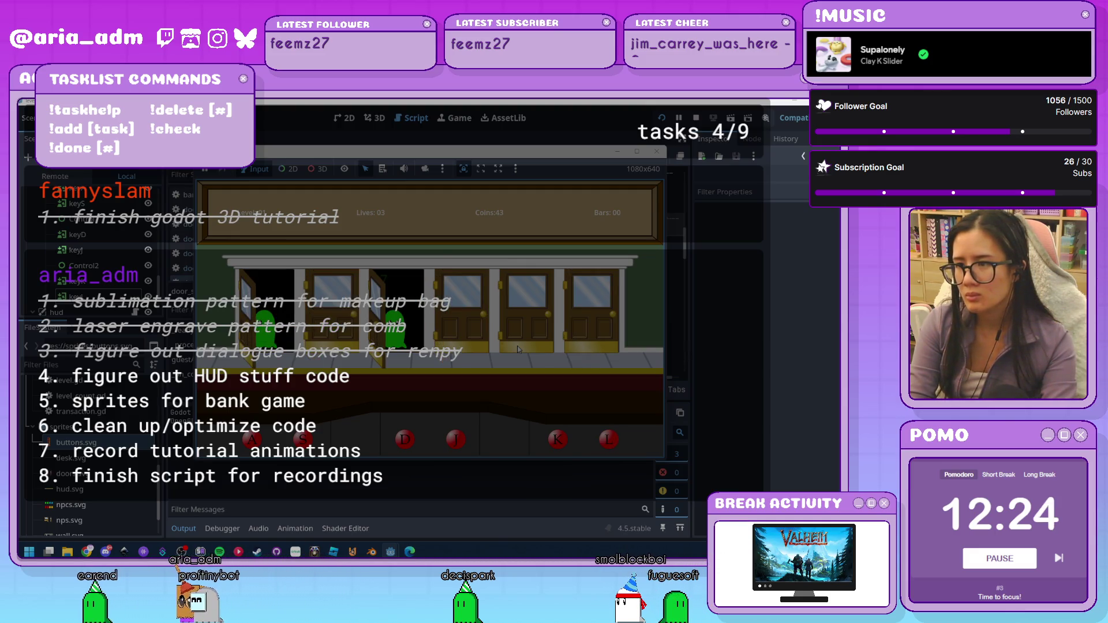
key("d")
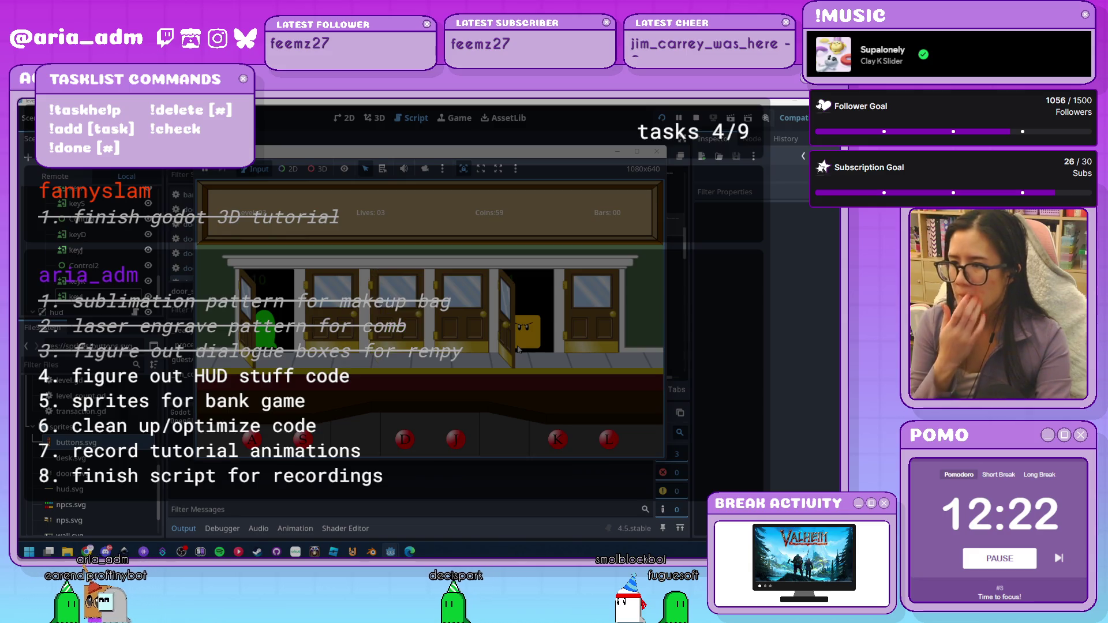
key("a")
left_click(656, 152)
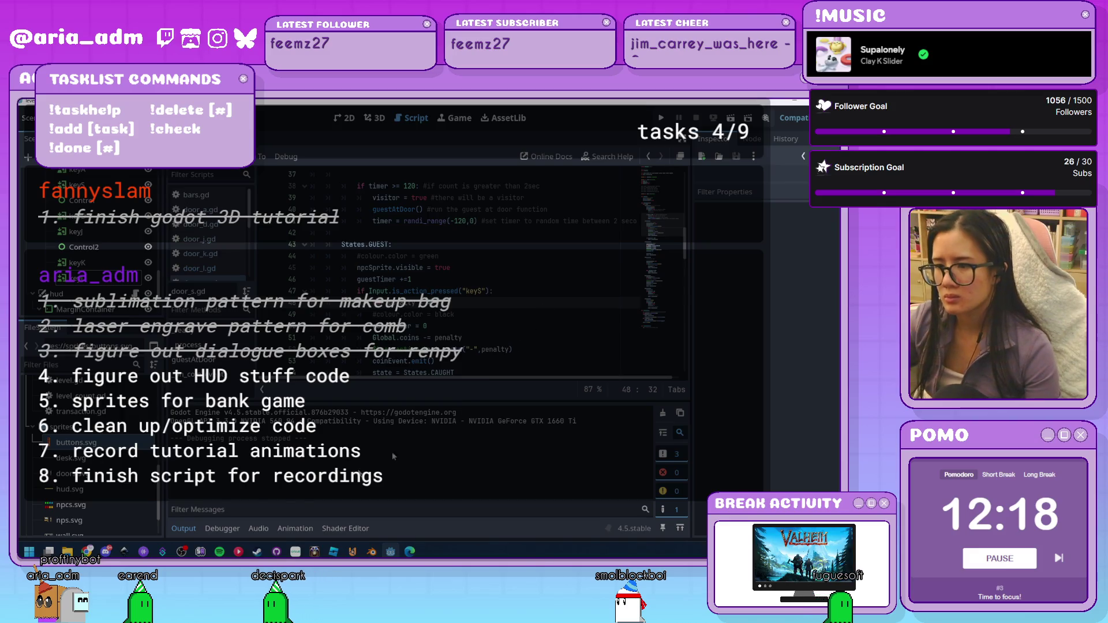
Collapse the Output log and lower the Scene/FileSystem divider to enlarge the scene tree
left_click(189, 530)
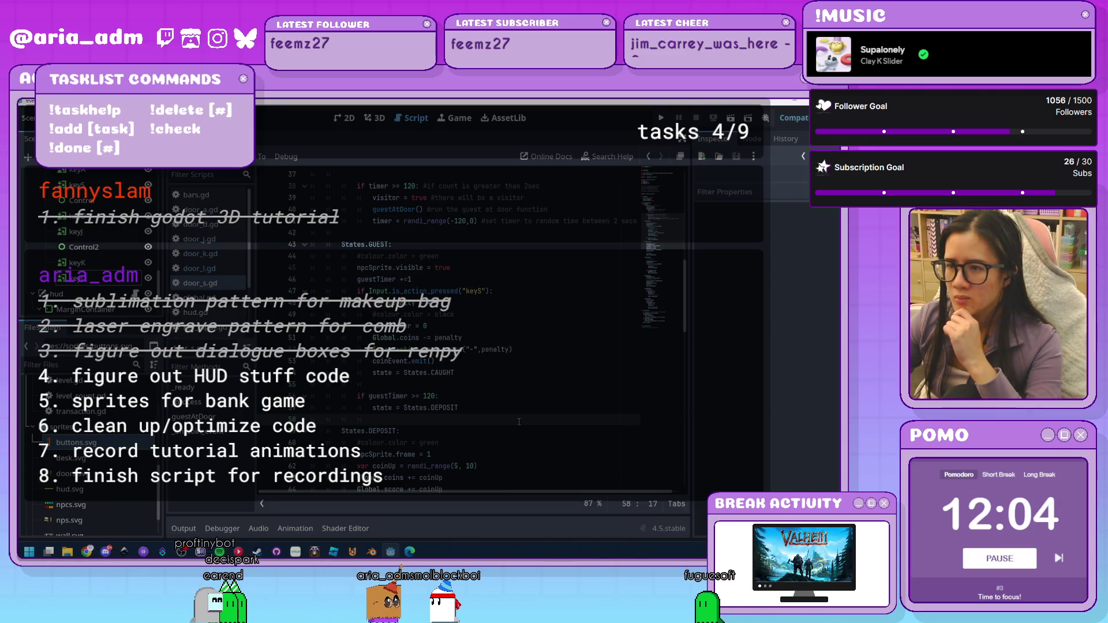
scroll(519, 422, "up", 10)
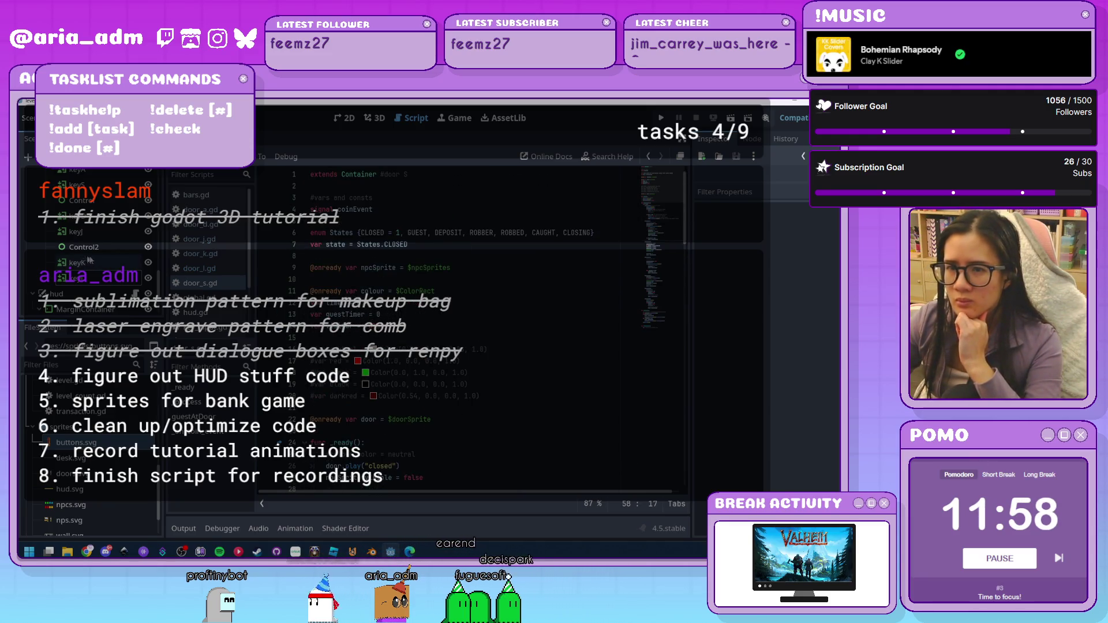
left_click_drag(102, 320, 106, 521)
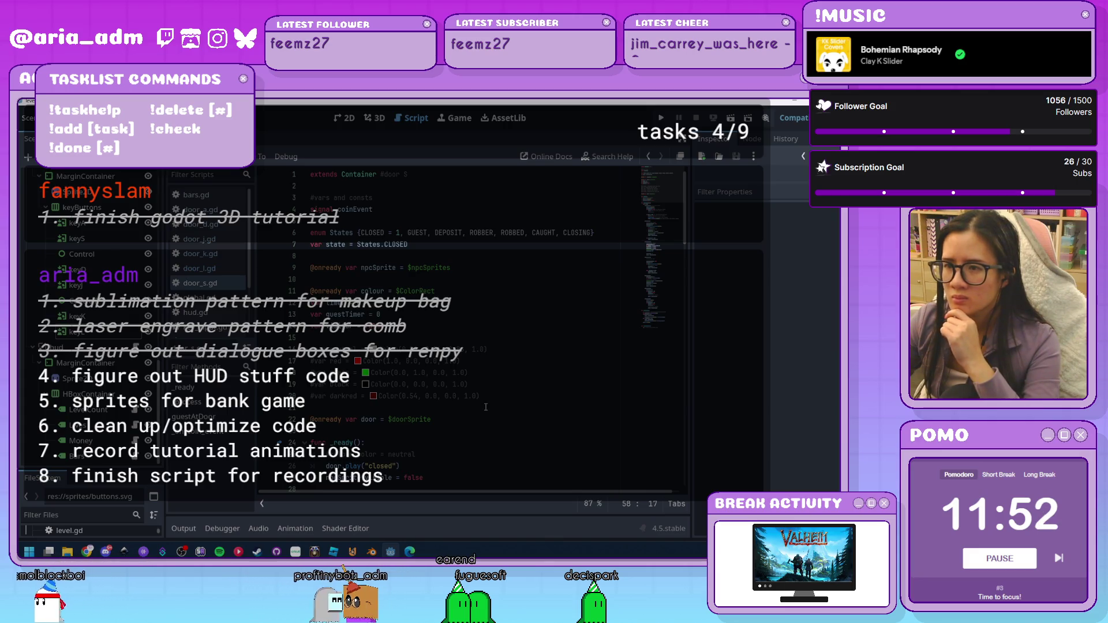
scroll(486, 408, "down", 10)
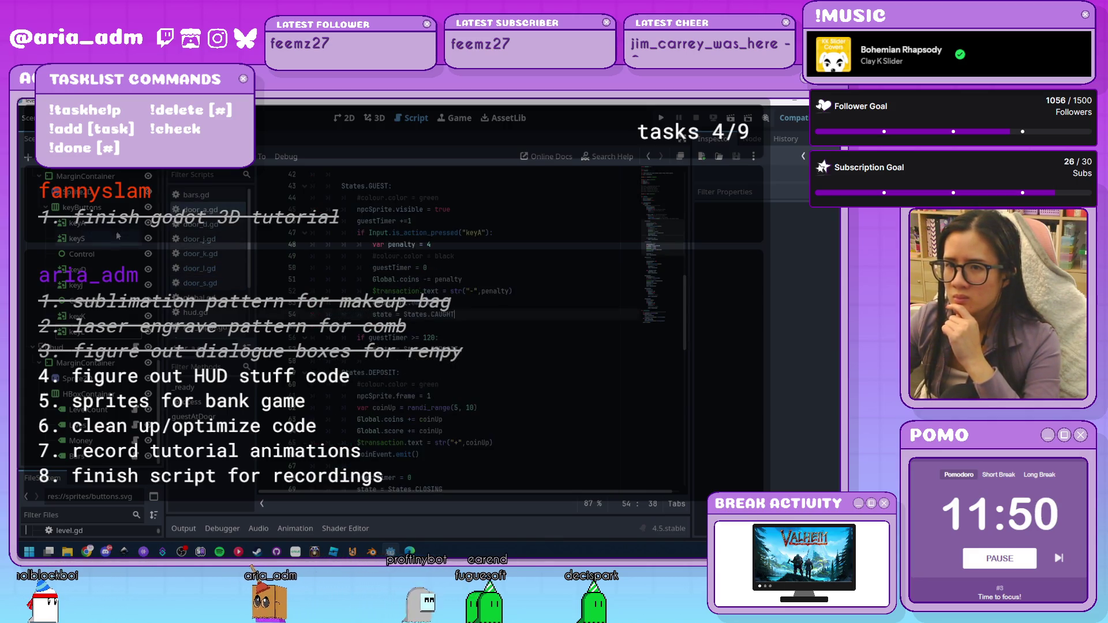
Scroll through the Scene tree and select the doorL node
left_click(76, 238)
scroll(112, 246, "up", 4)
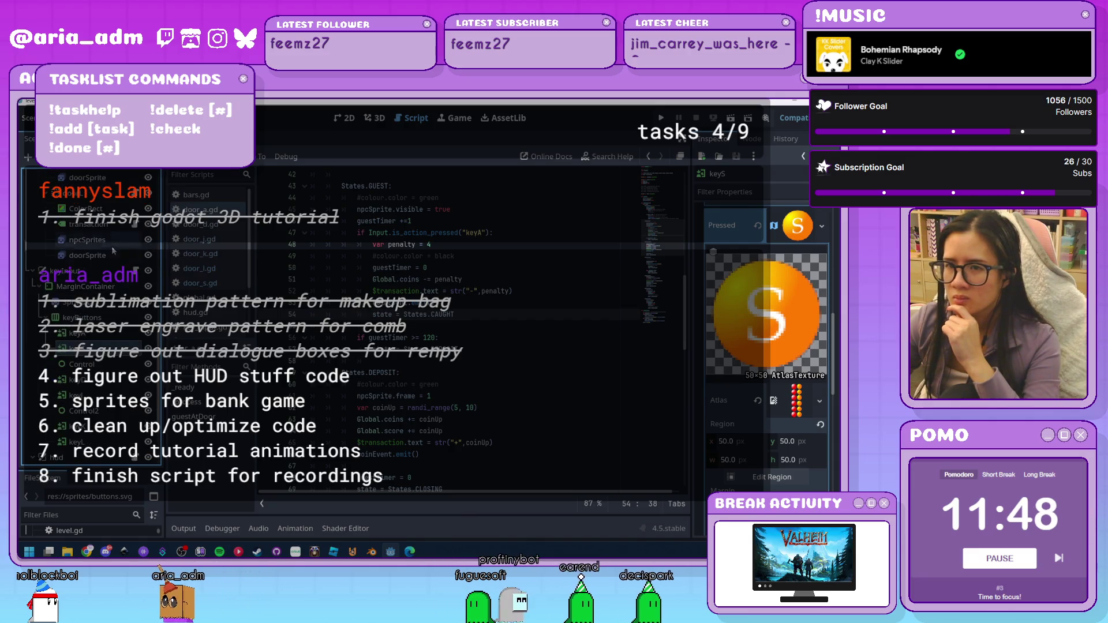
scroll(86, 318, "up", 4)
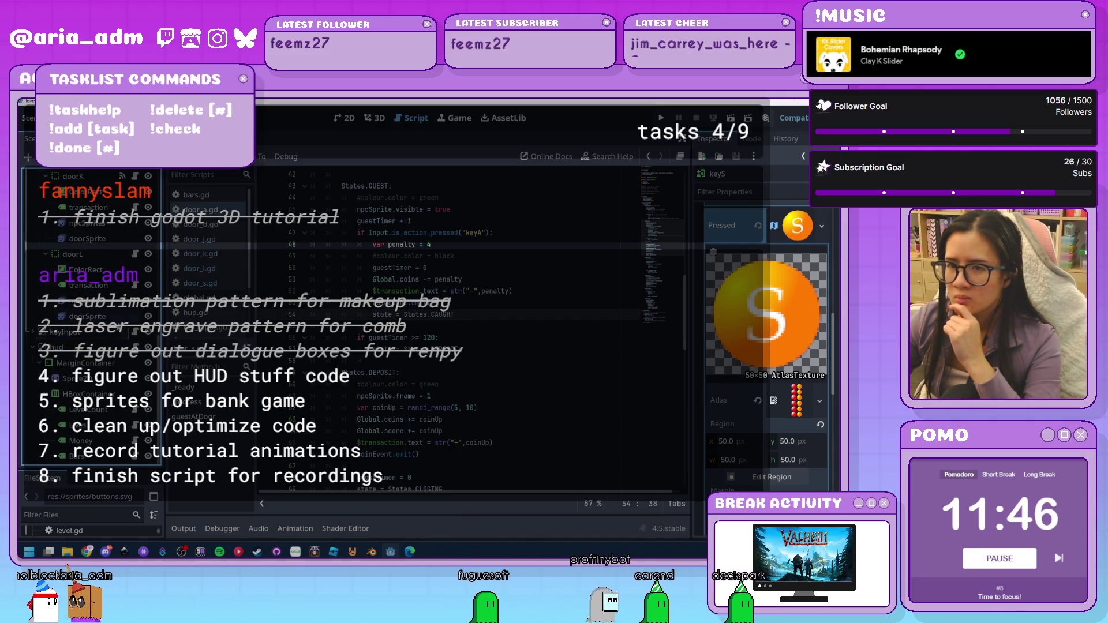
scroll(86, 317, "up", 5)
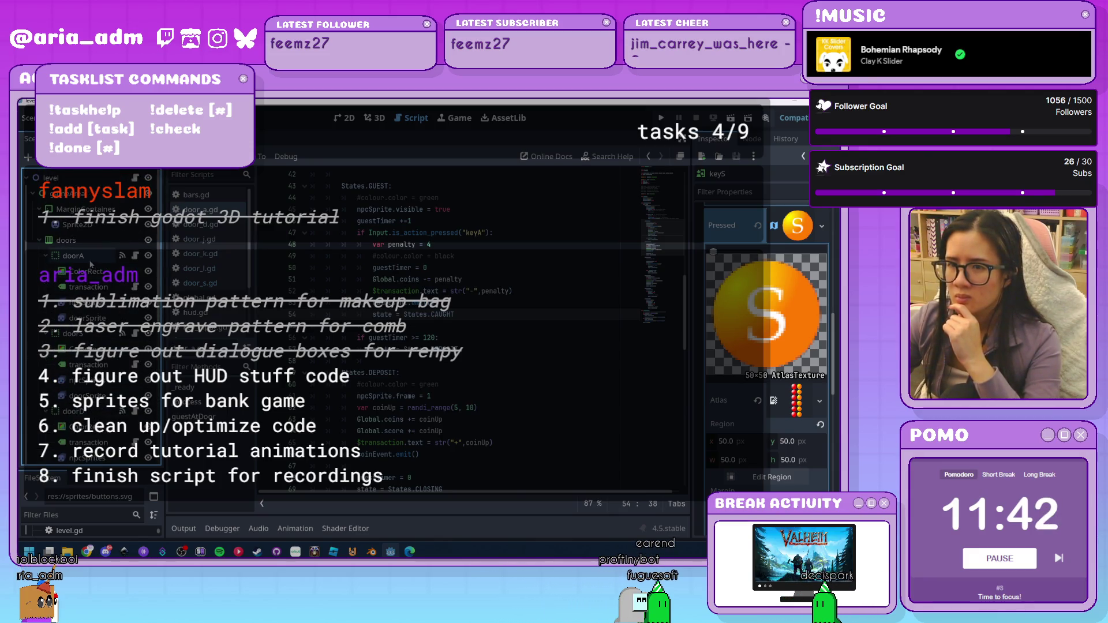
scroll(99, 335, "down", 3)
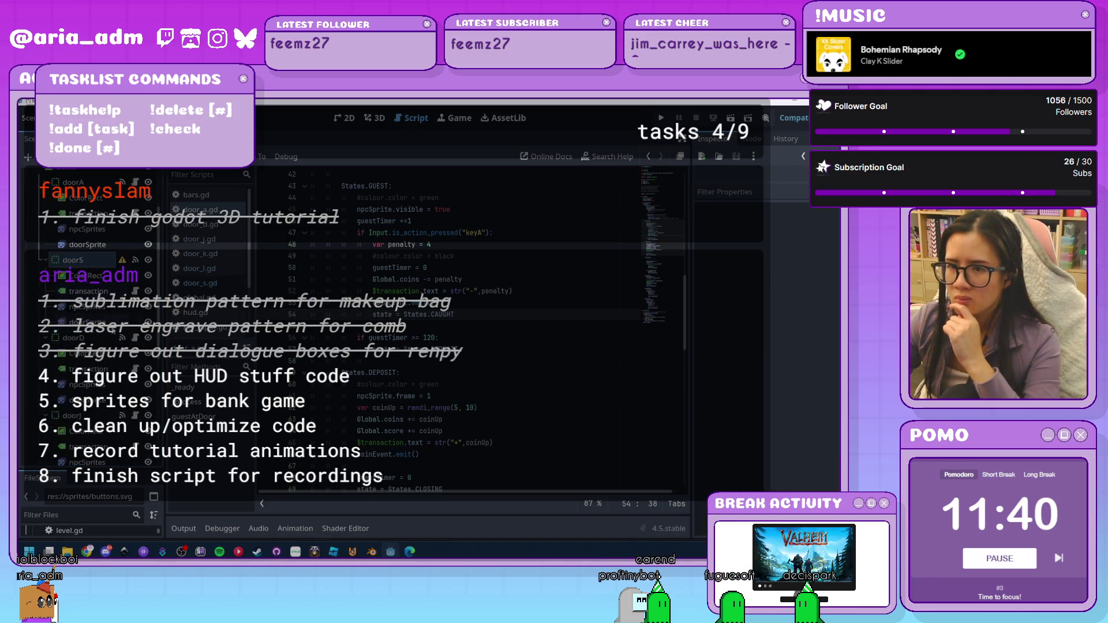
scroll(109, 343, "down", 3)
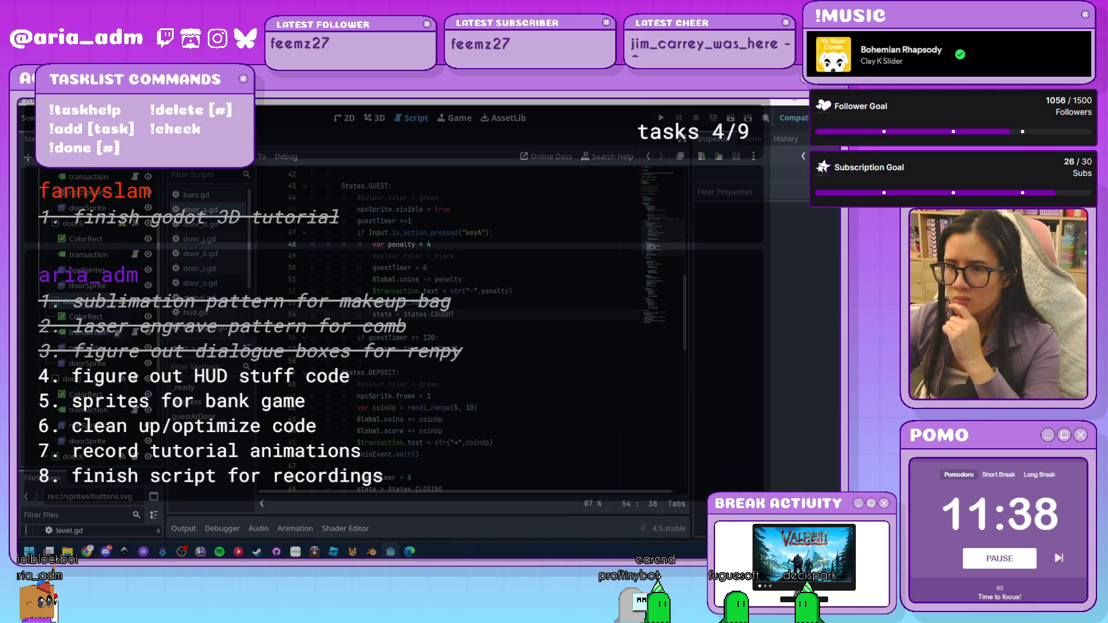
scroll(92, 317, "down", 3)
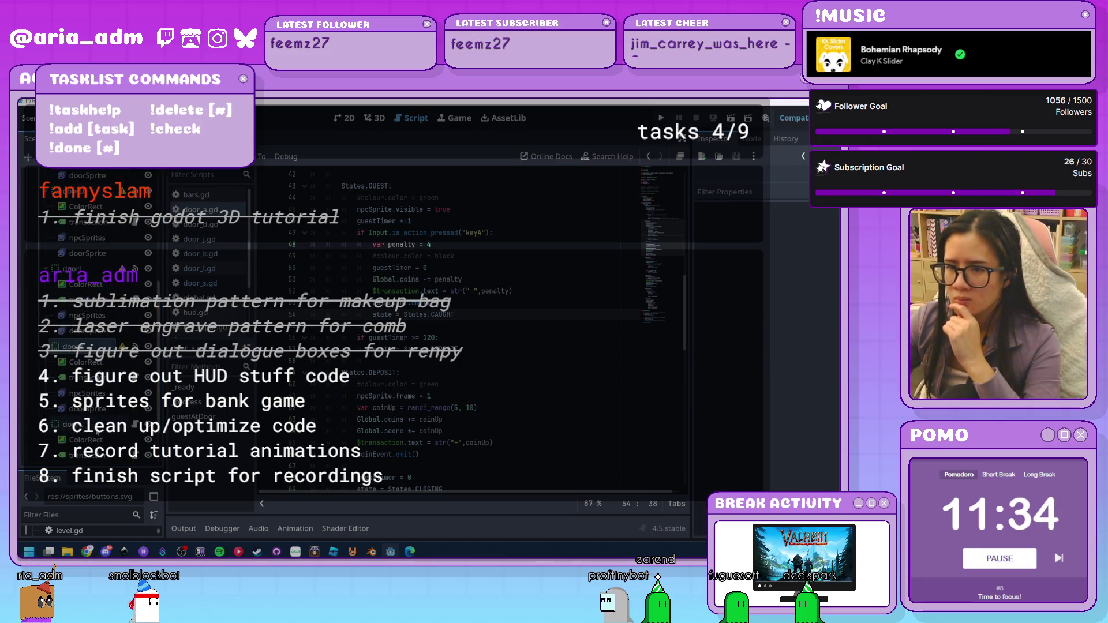
scroll(92, 317, "down", 3)
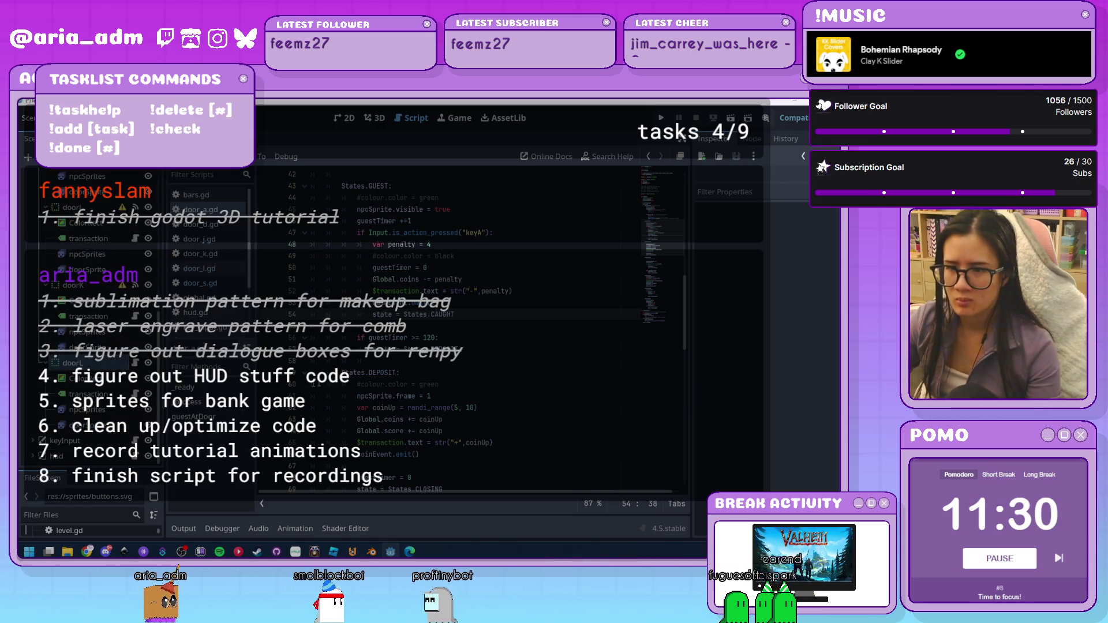
left_click(117, 365)
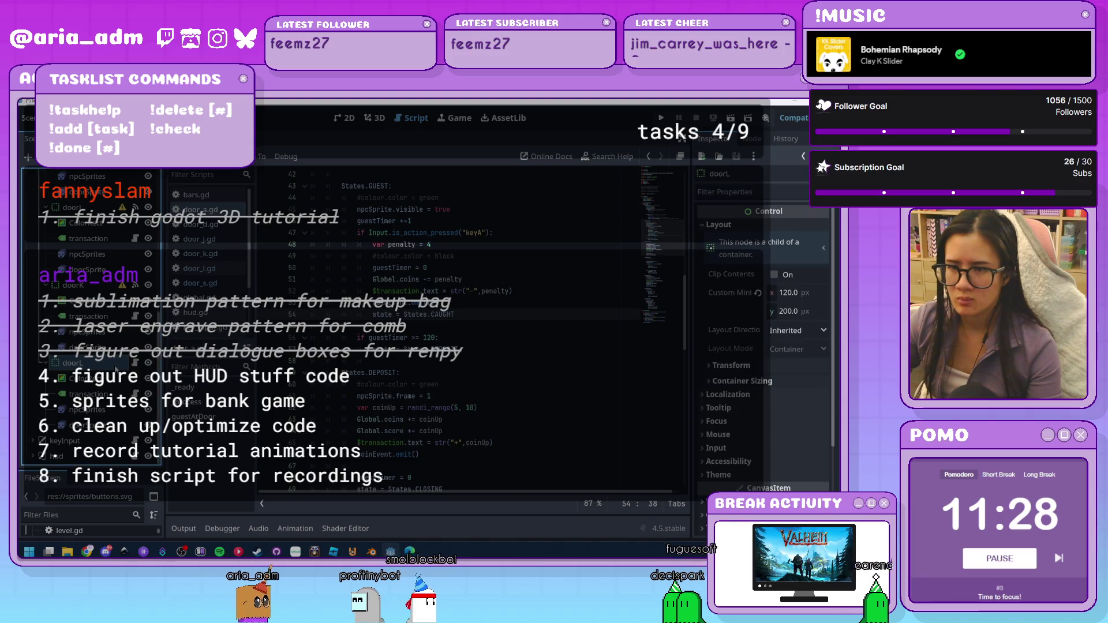
Connect doorL's coinEvent signal, then compare against doorA's signal connections
left_click(752, 138)
double_click(784, 210)
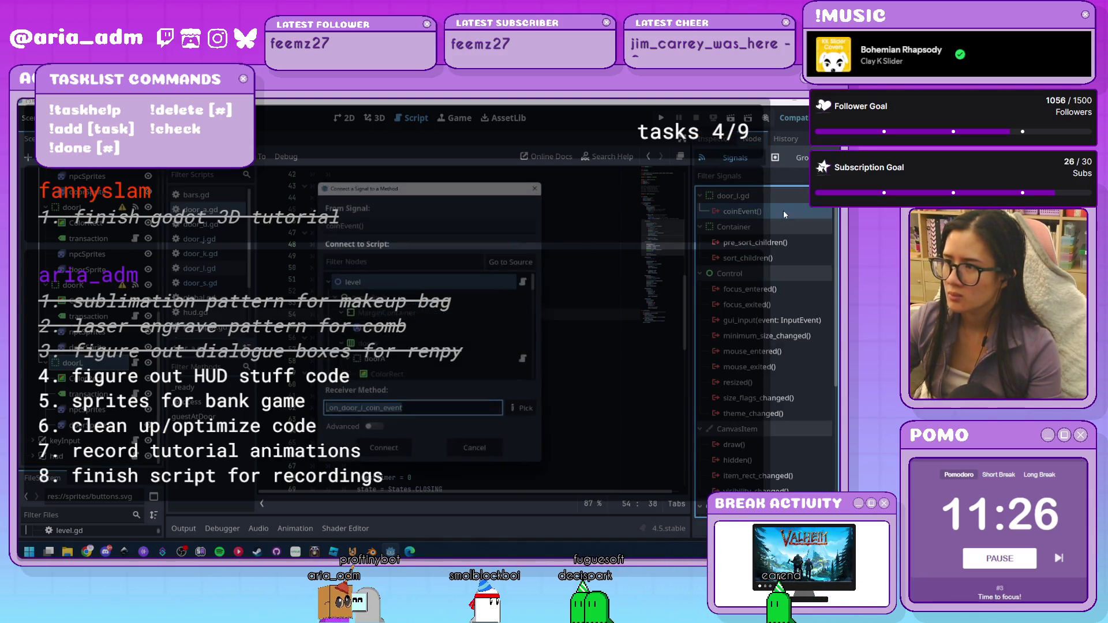
key("Return")
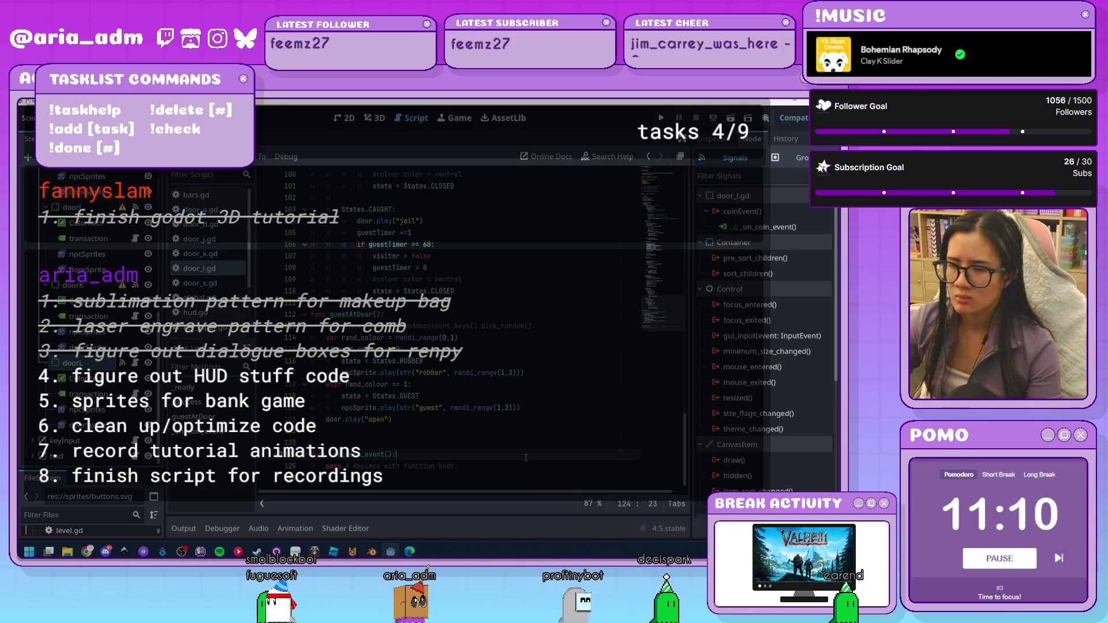
scroll(106, 319, "up", 5)
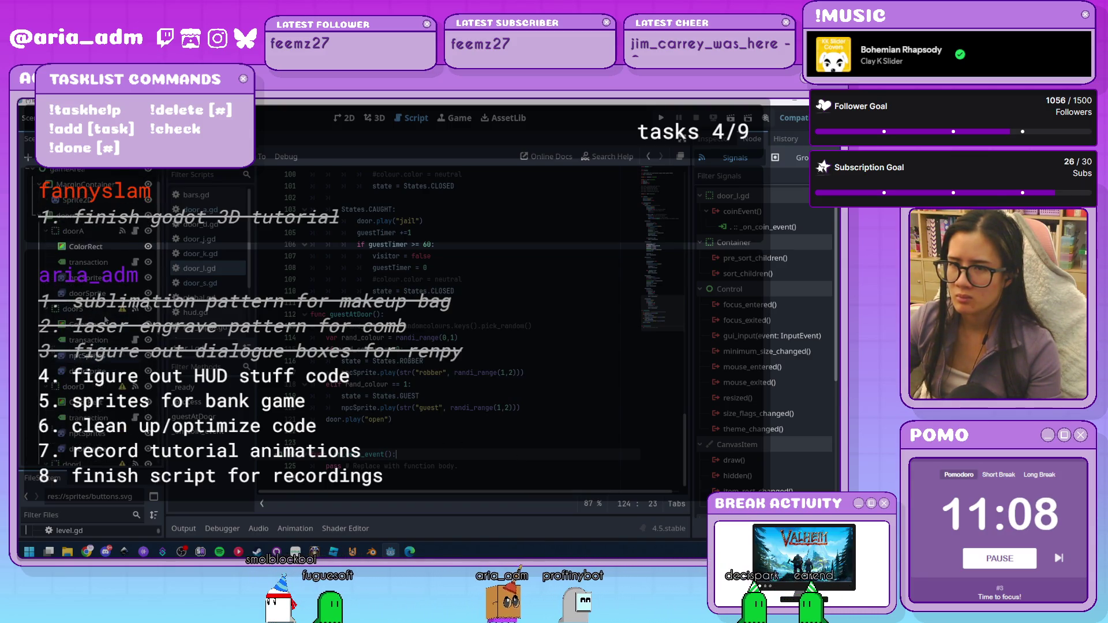
left_click(124, 233)
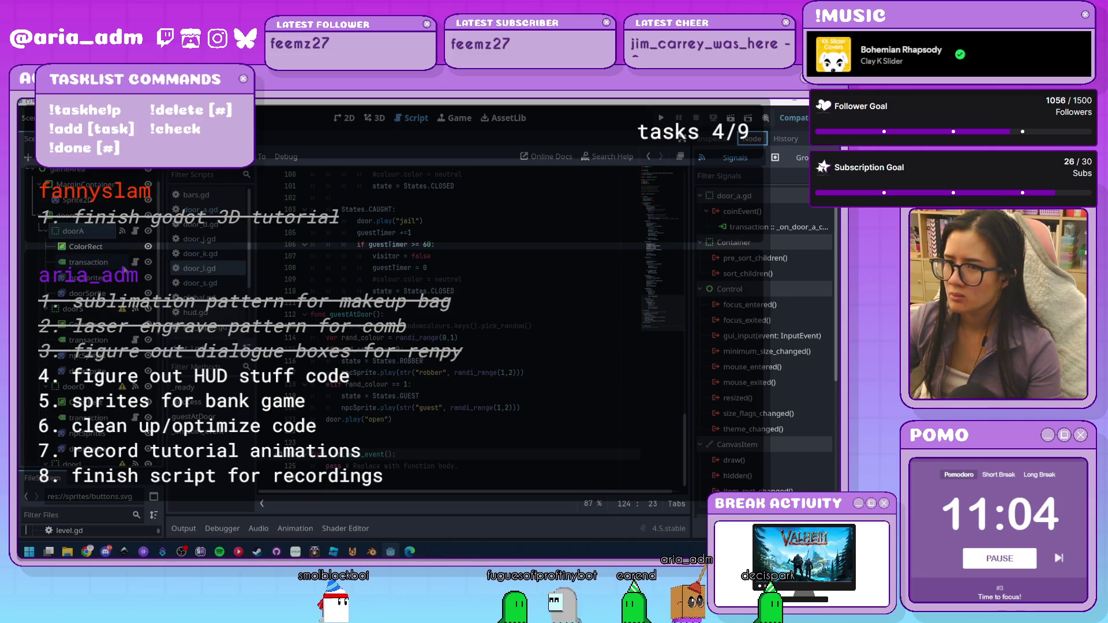
scroll(123, 270, "down", 3)
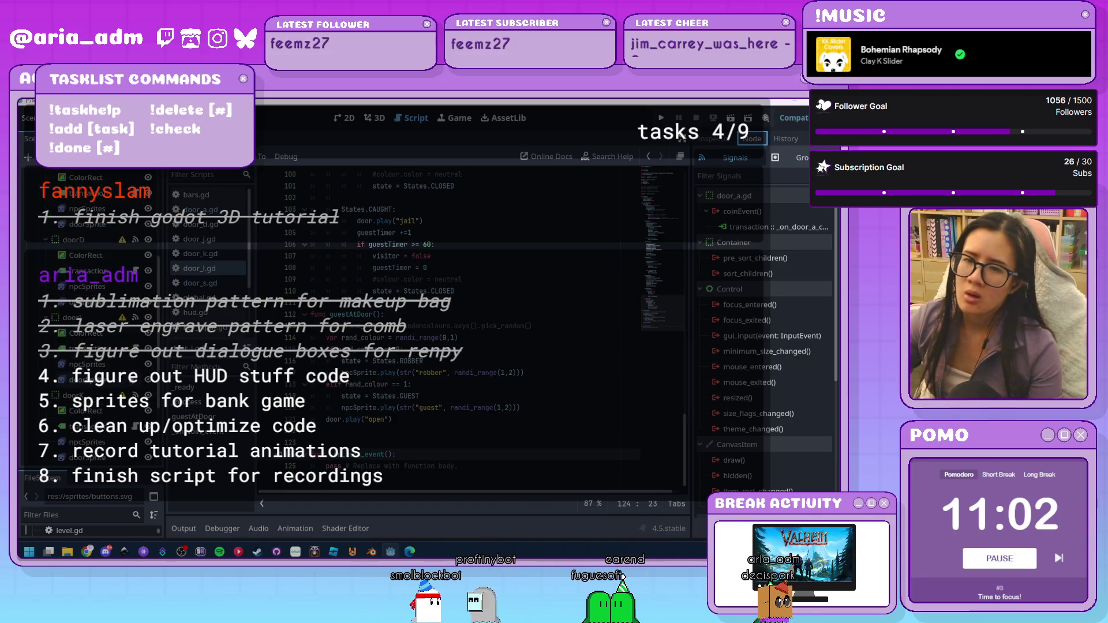
scroll(87, 318, "down", 5)
Connect doorL's coinEvent to the transaction label, creating _on_door_l_coin_event
left_click(72, 362)
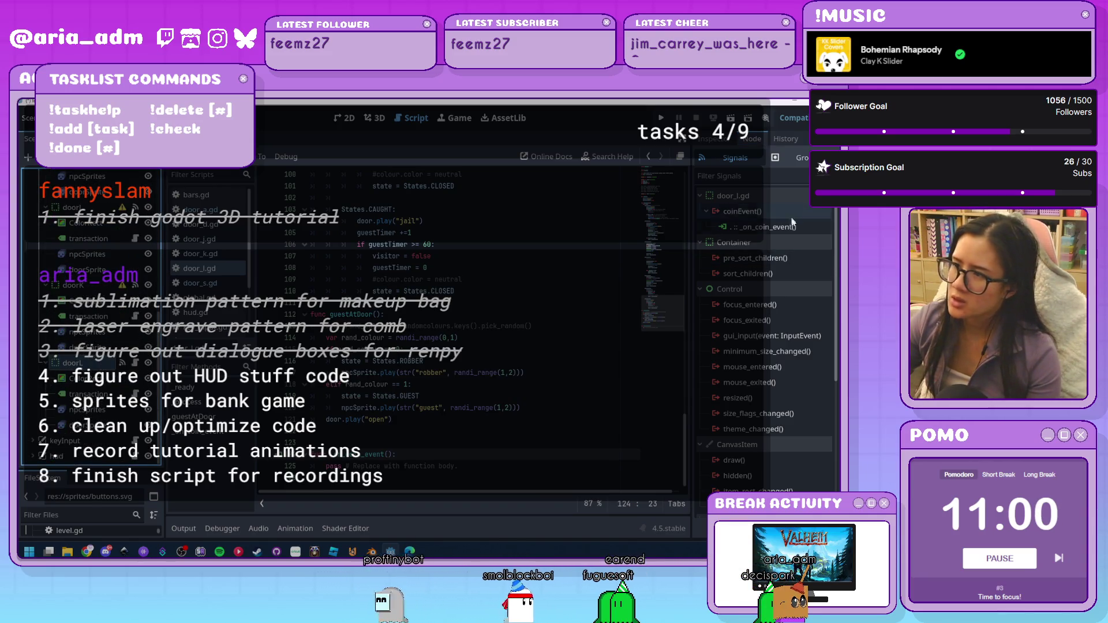
key("Left")
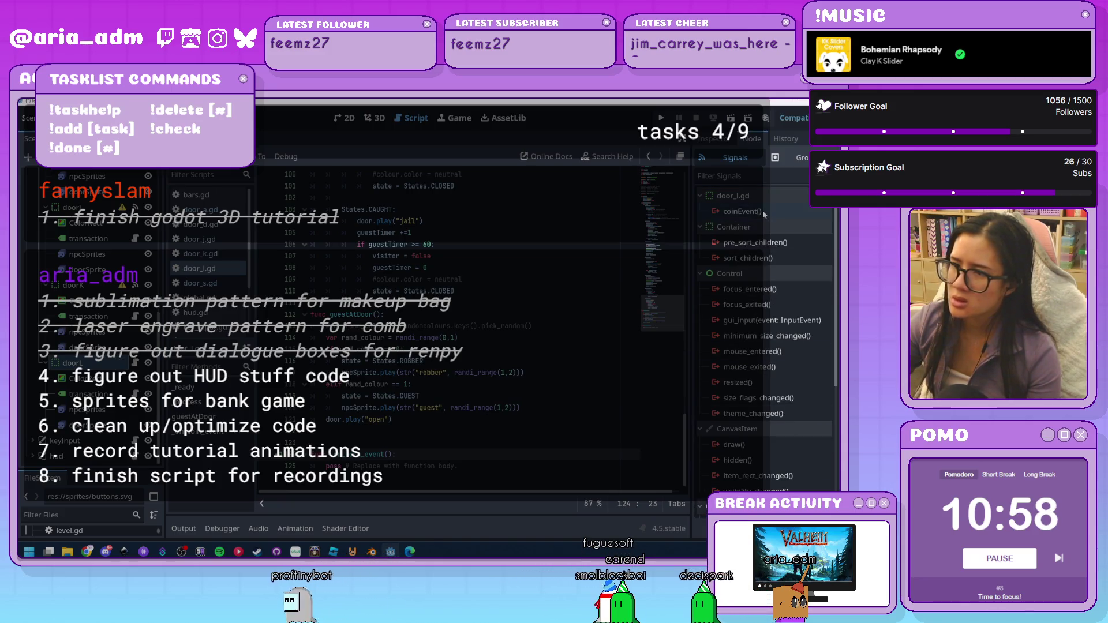
double_click(761, 212)
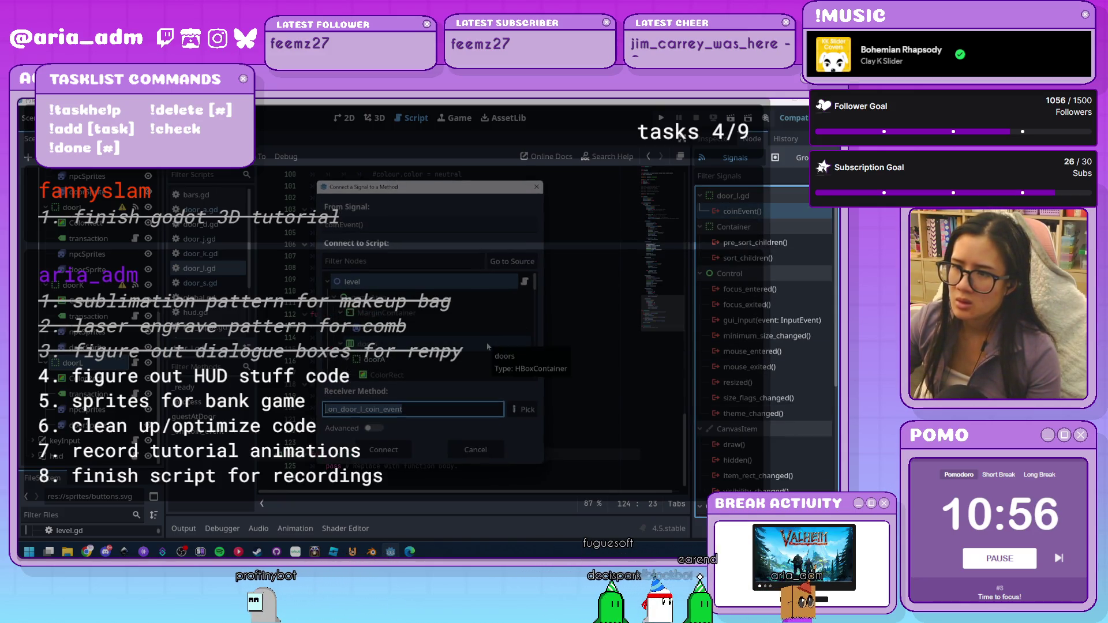
scroll(462, 346, "down", 5)
left_click(440, 364)
scroll(440, 365, "down", 1)
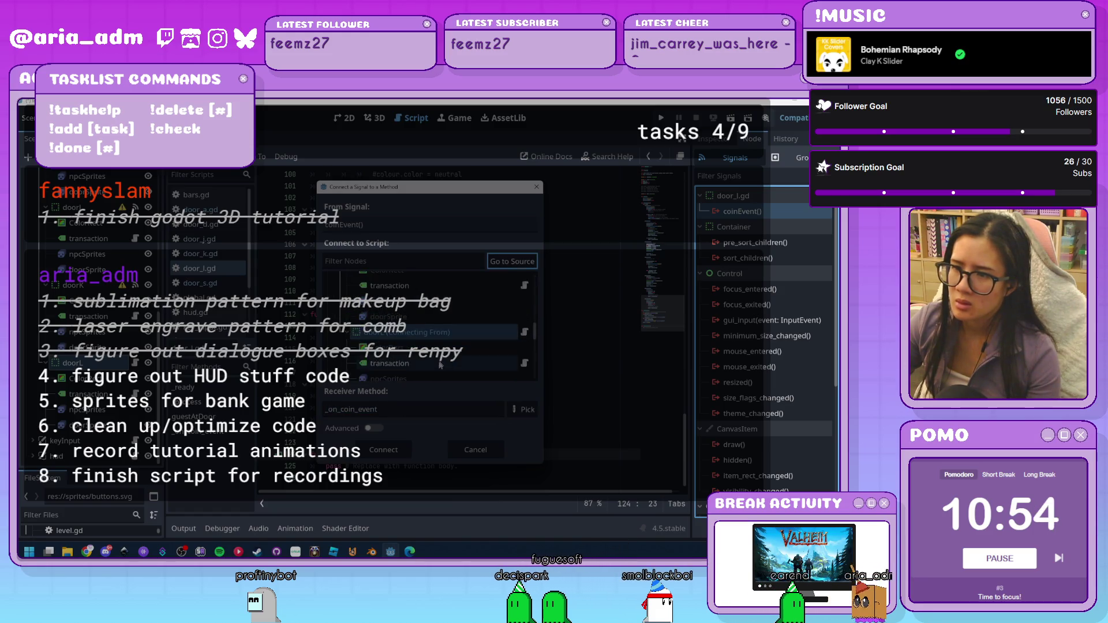
key("Return")
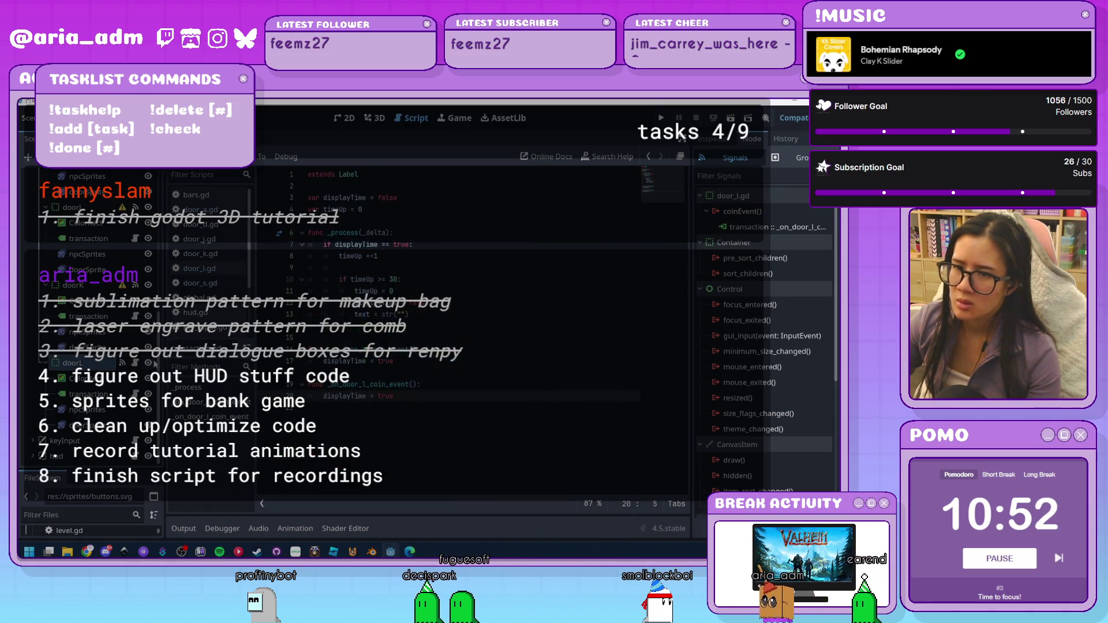
scroll(208, 243, "down", 3)
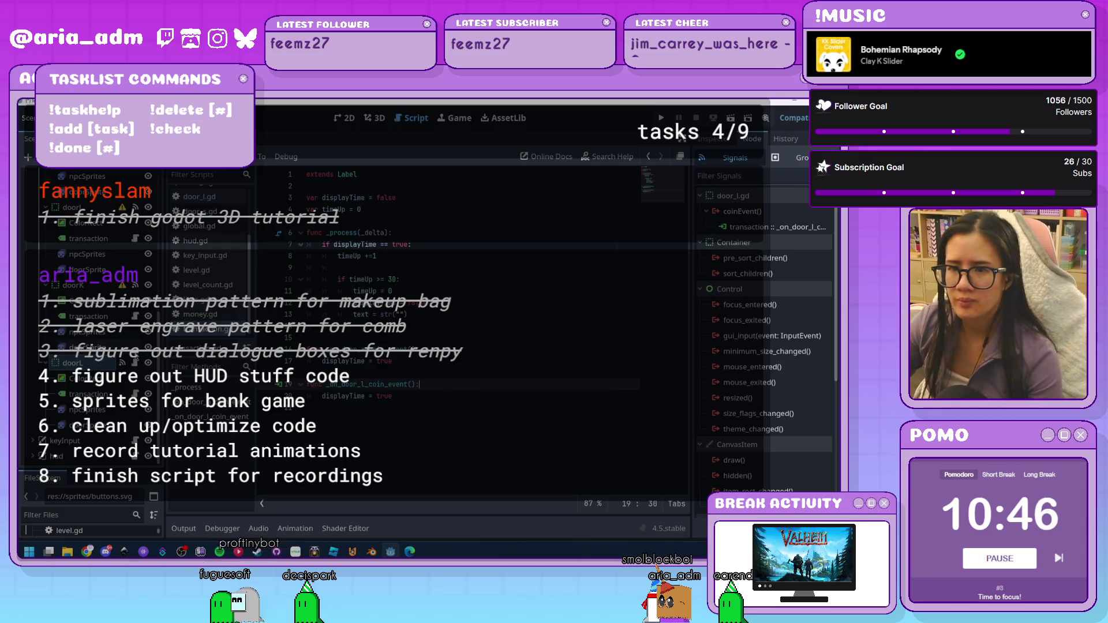
scroll(127, 335, "down", 3)
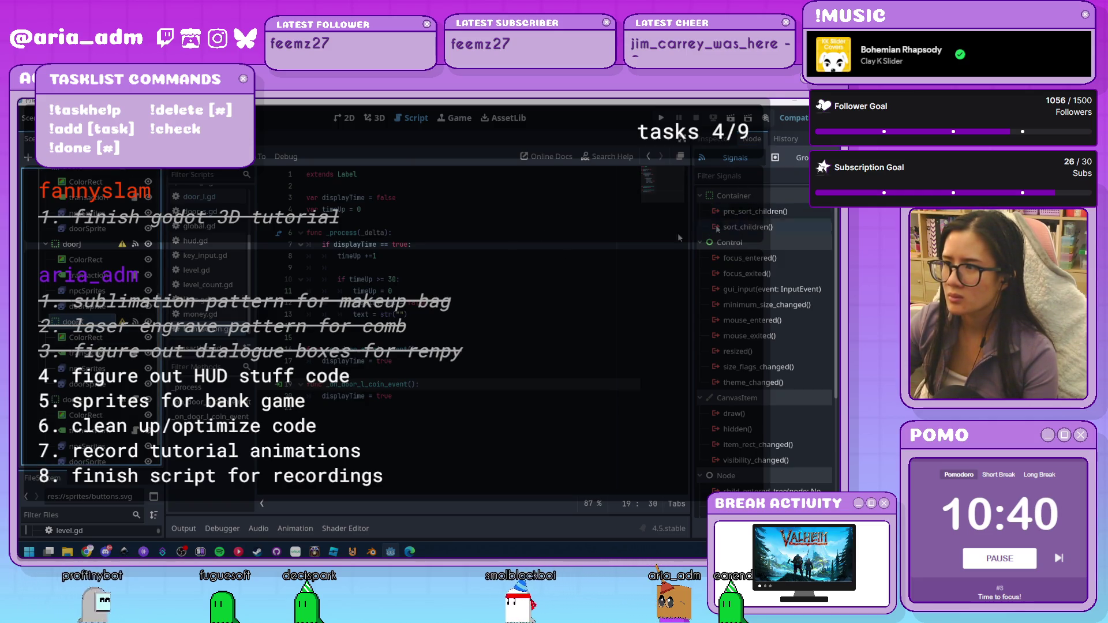
scroll(748, 206, "down", 1)
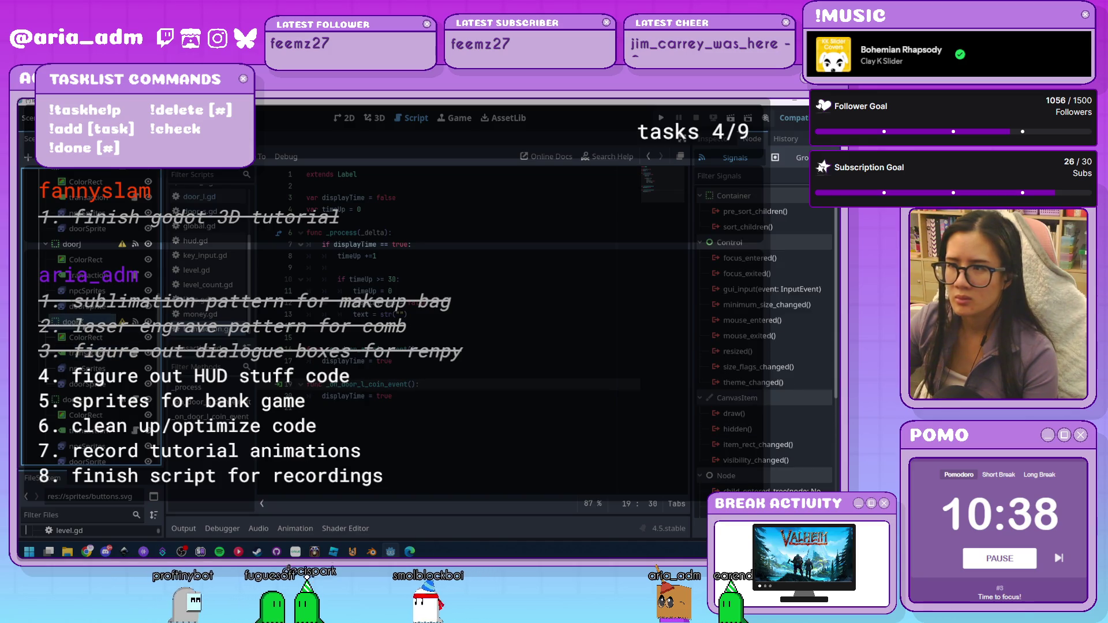
scroll(748, 322, "up", 1)
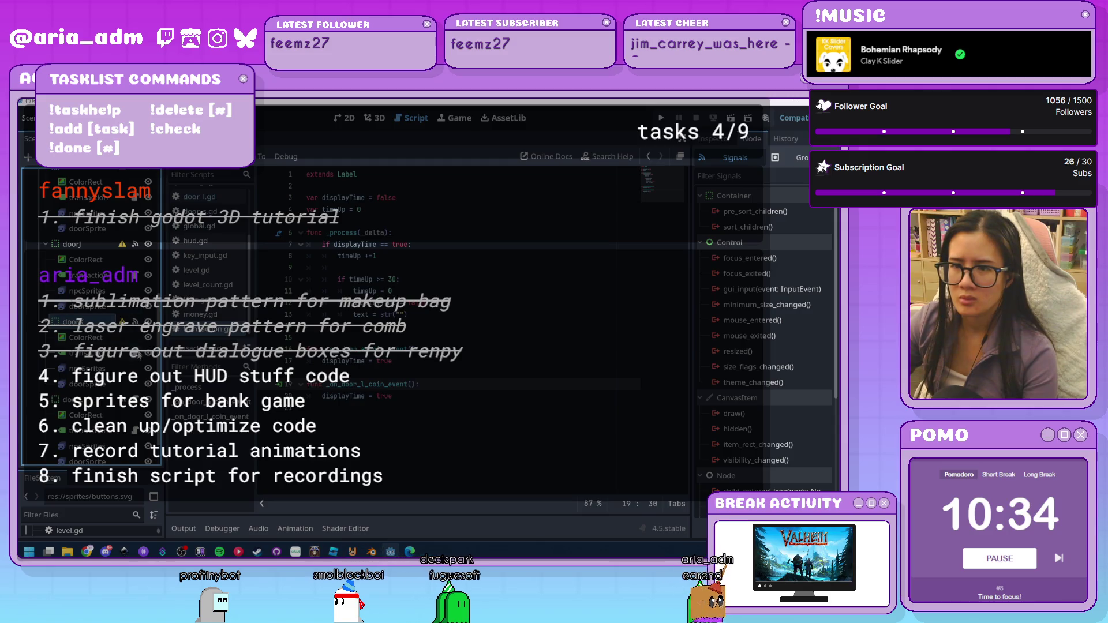
left_click(136, 355)
scroll(137, 355, "down", 1)
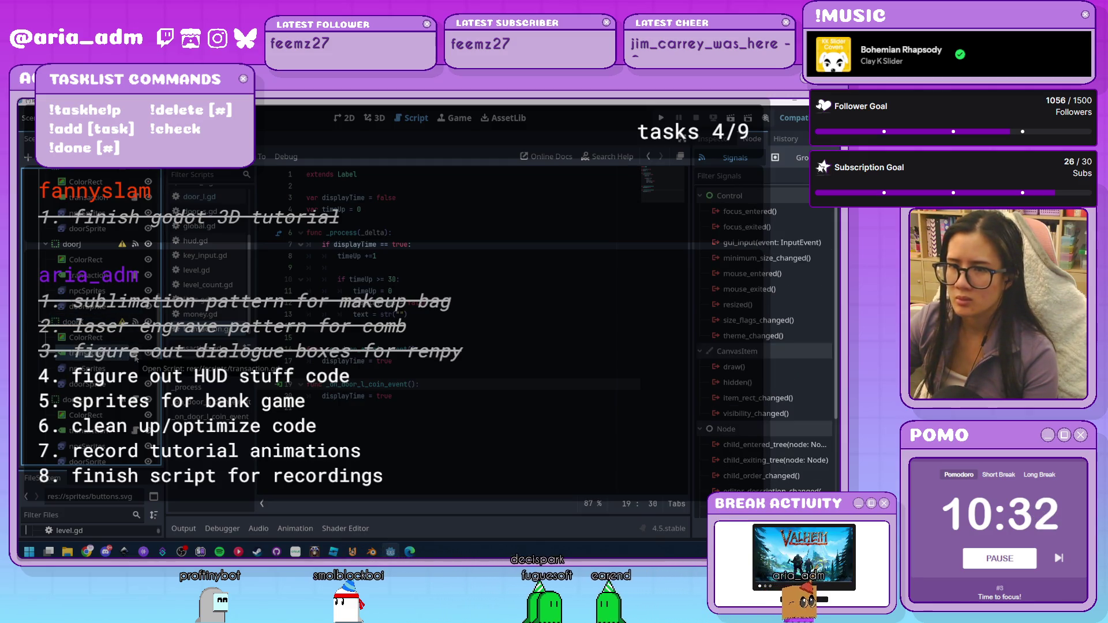
left_click(104, 332)
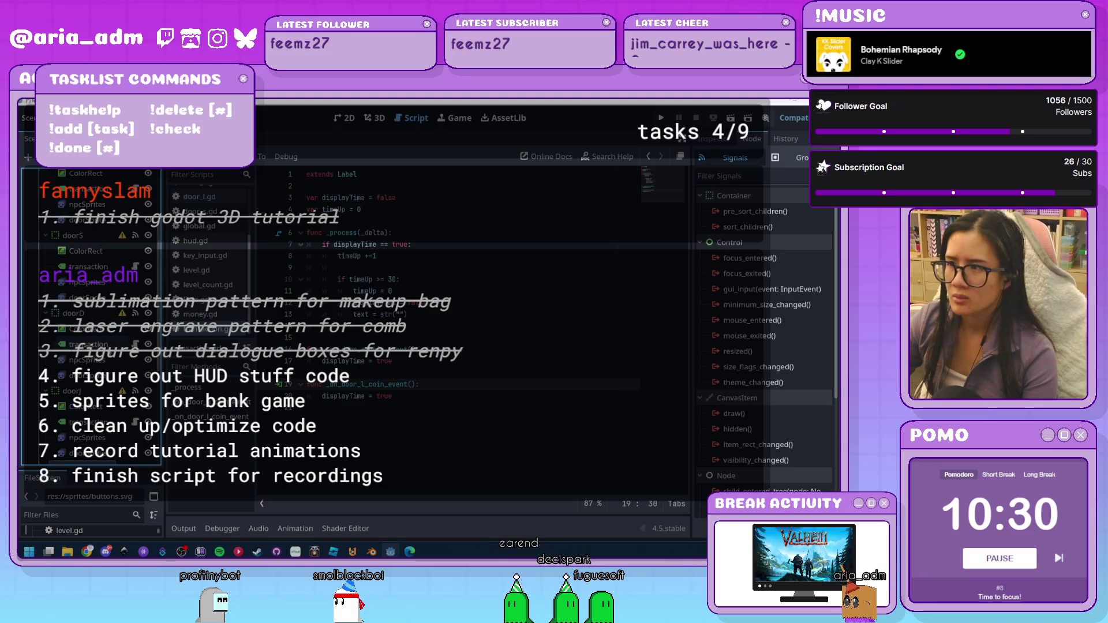
scroll(104, 332, "up", 5)
left_click(92, 257)
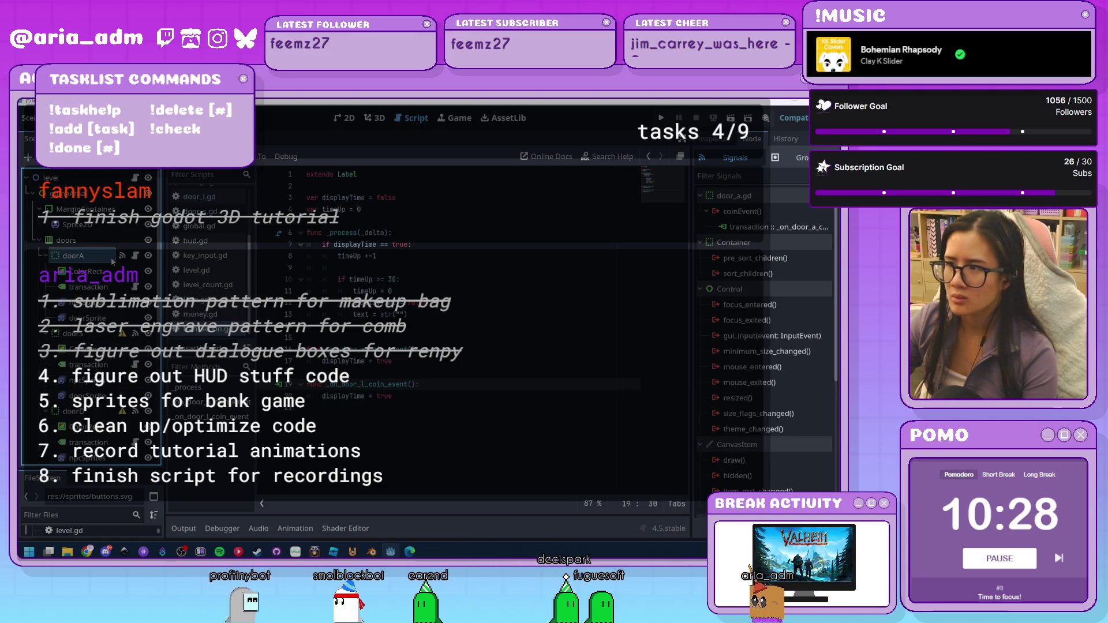
scroll(762, 317, "down", 2)
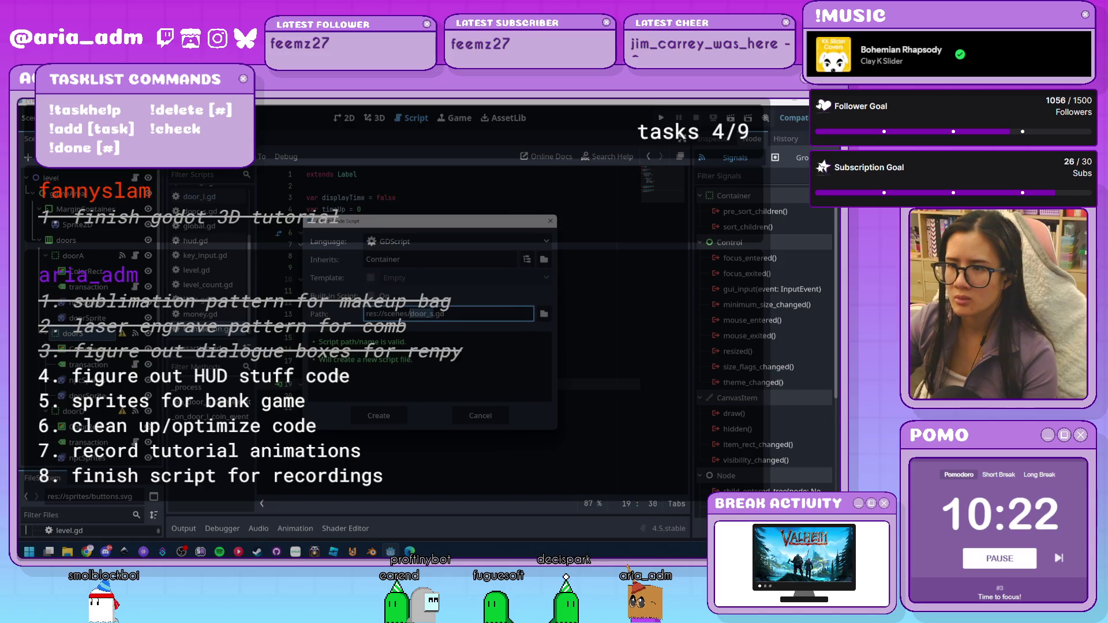
Back out of the script path browser and cancel attaching a new script
left_click(544, 313)
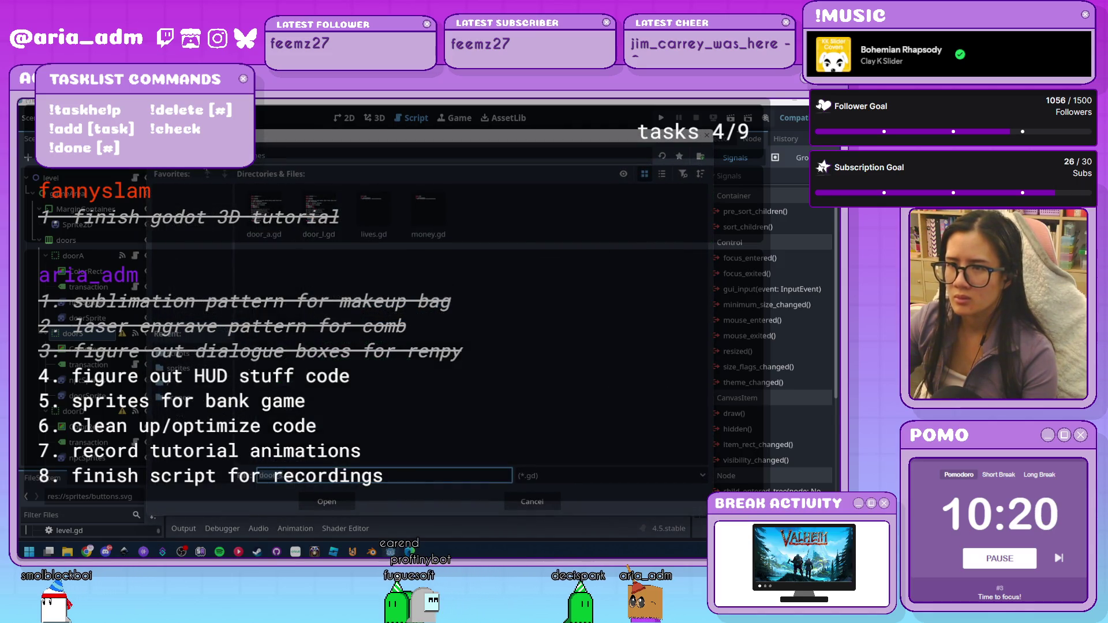
key("alt+Up")
left_click(506, 496)
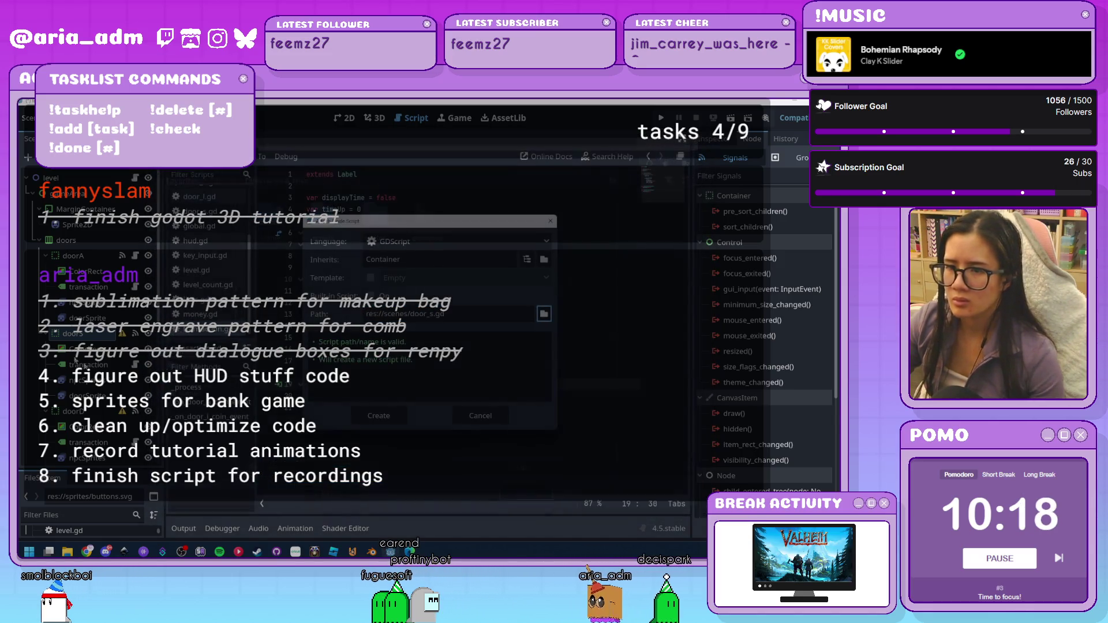
left_click(499, 417)
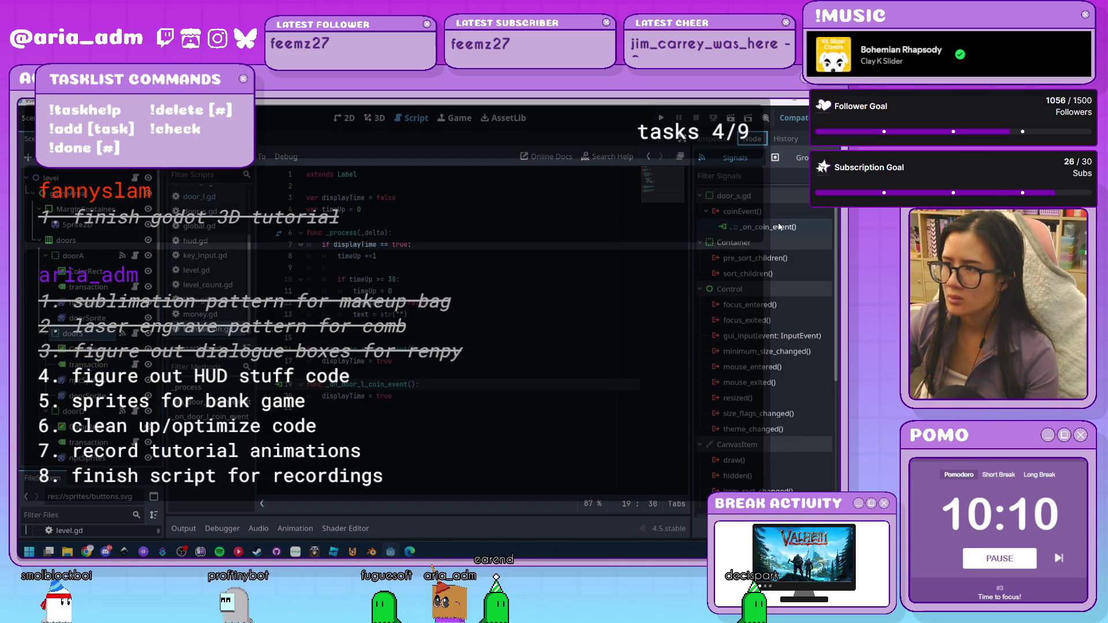
Connect doorL's coinEvent signal to the level script and save level.gd
scroll(797, 489, "up", 3)
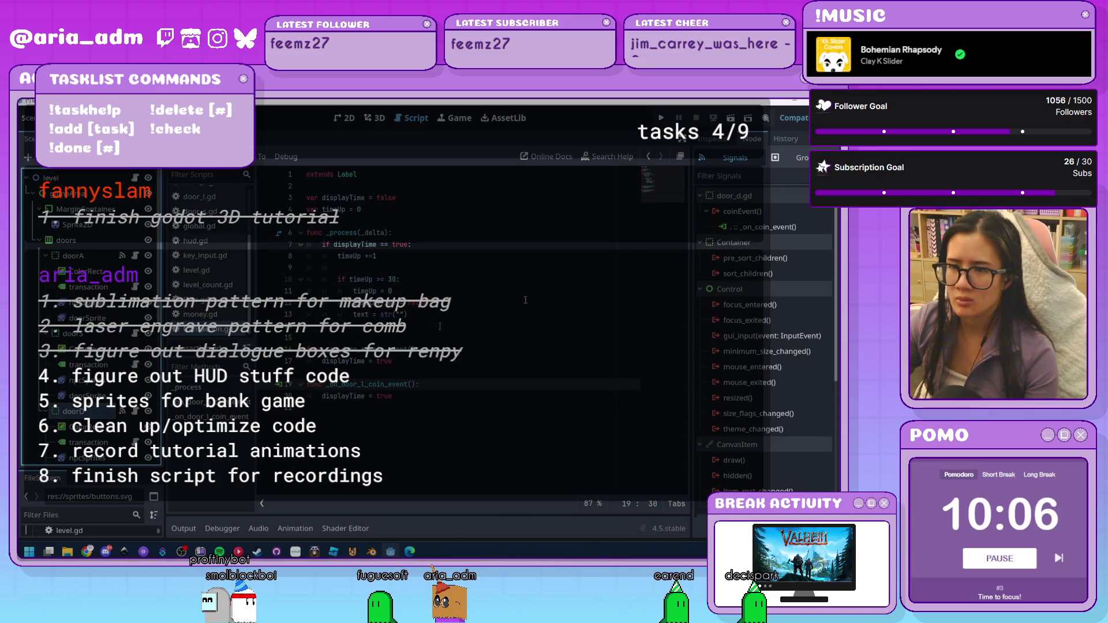
scroll(93, 317, "down", 5)
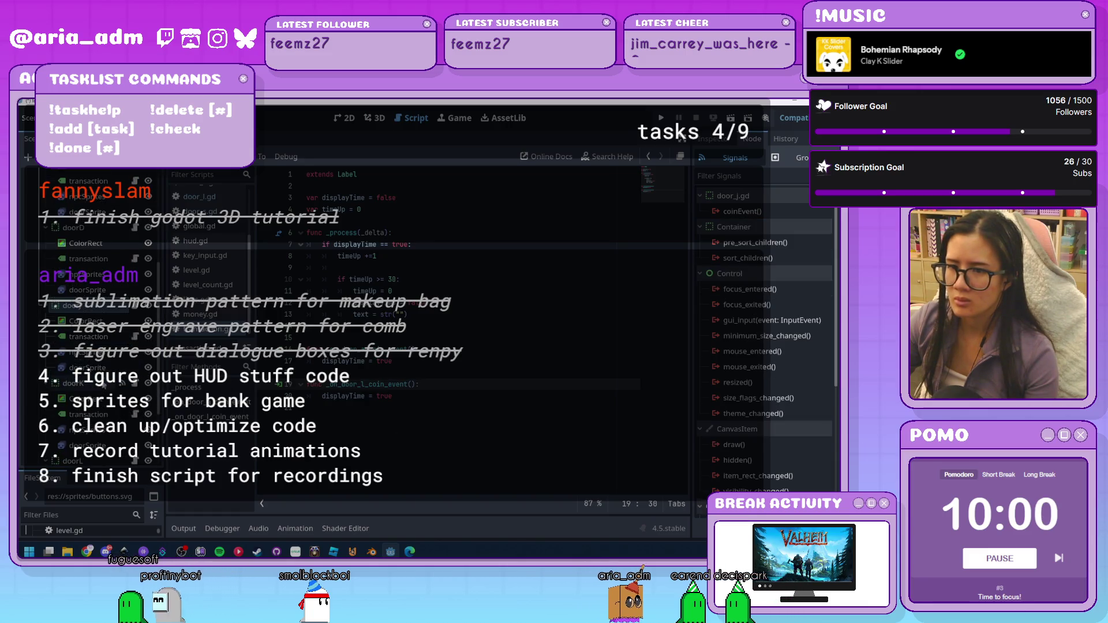
key("Down")
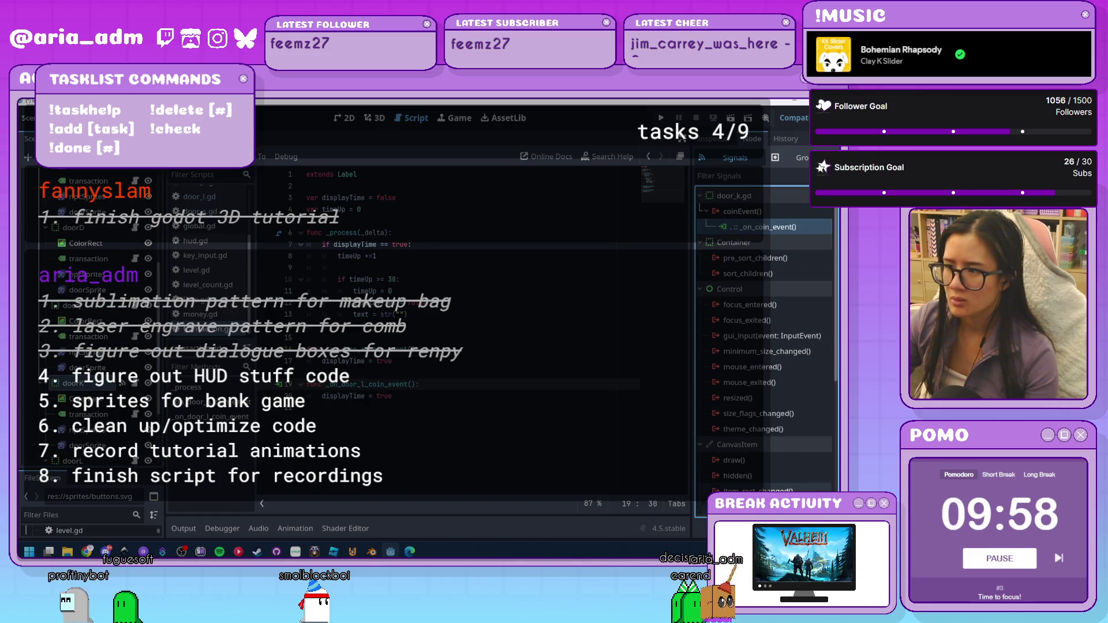
scroll(98, 370, "down", 3)
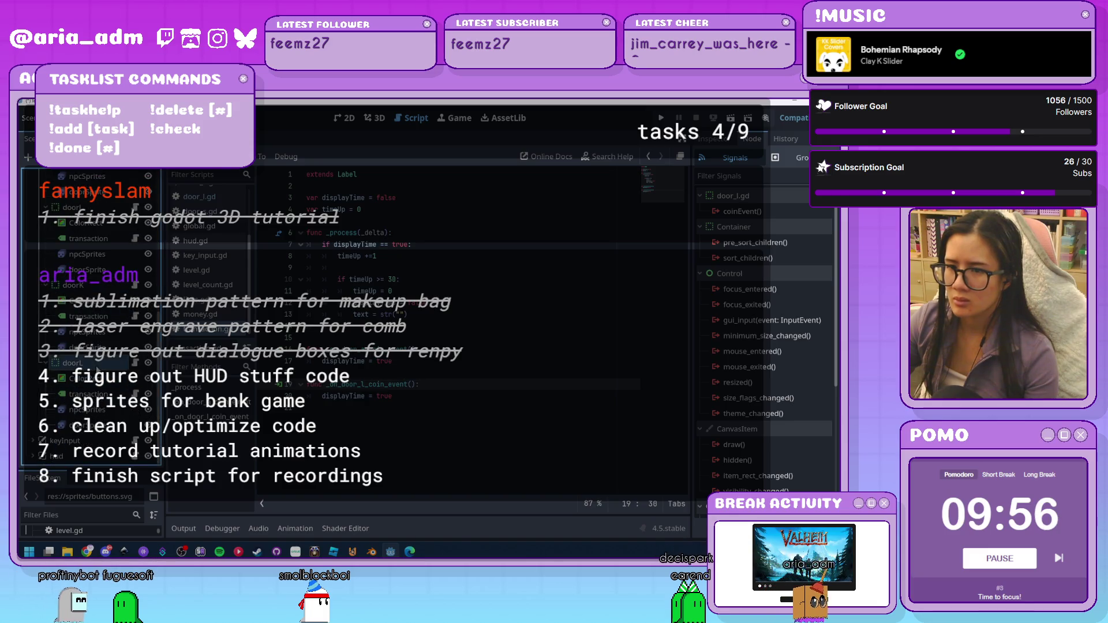
double_click(768, 210)
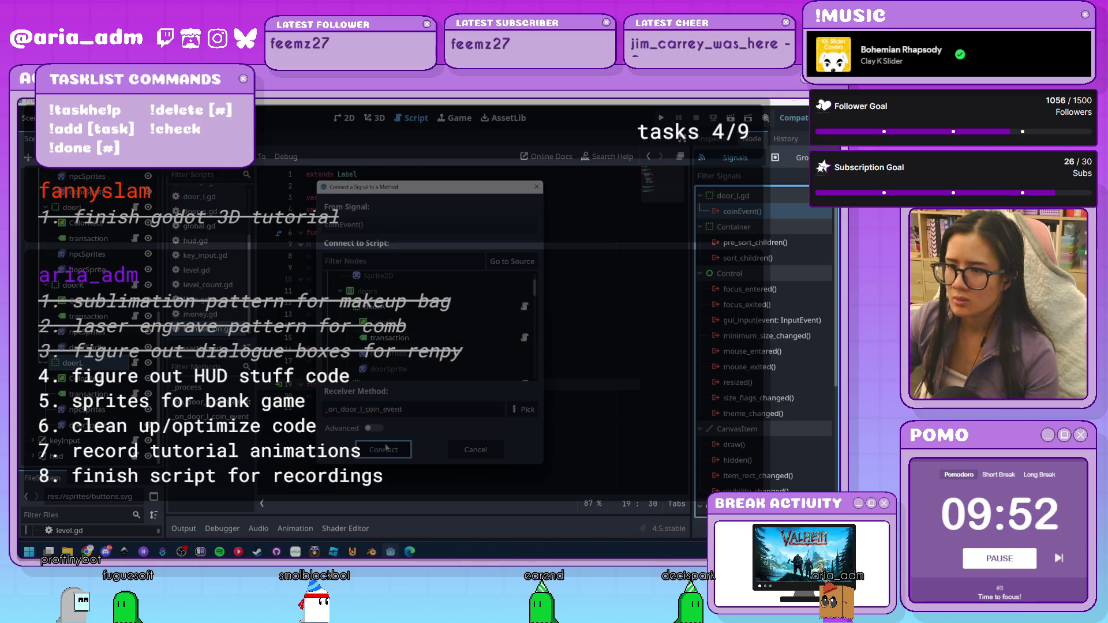
key("Return")
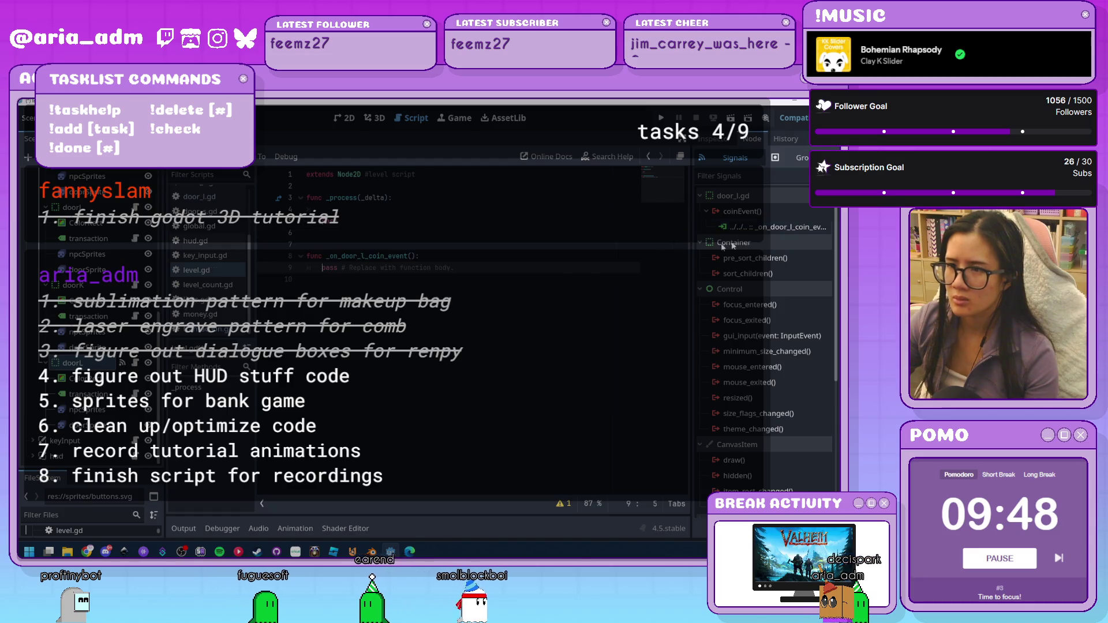
key("ctrl+s")
Reselect doorL, then reopen the transaction Label node's script
scroll(765, 335, "down", 3)
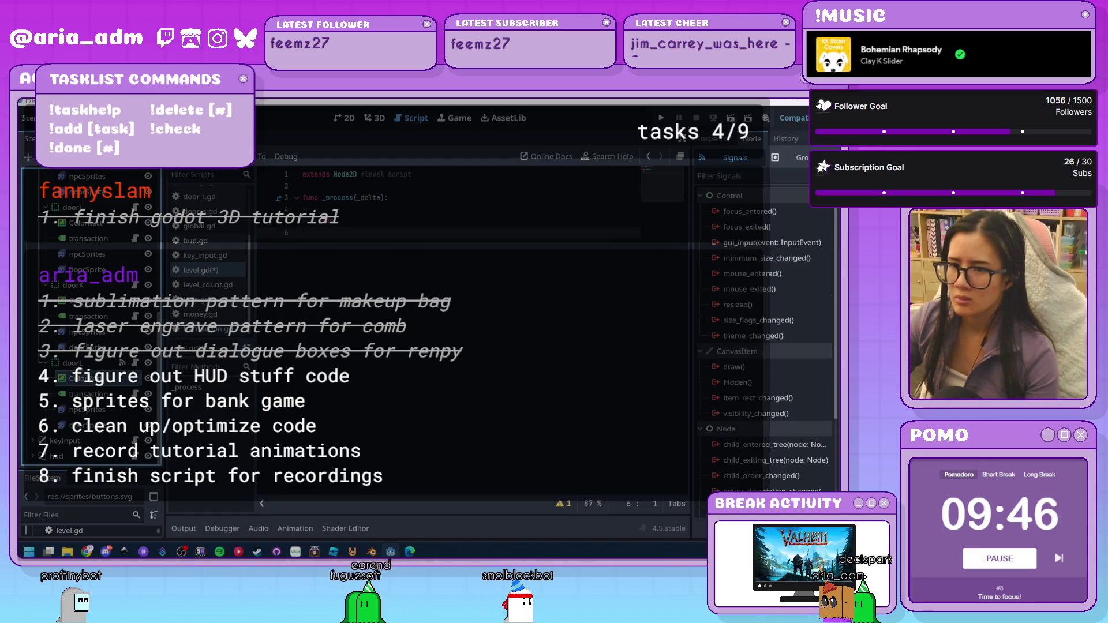
left_click(98, 363)
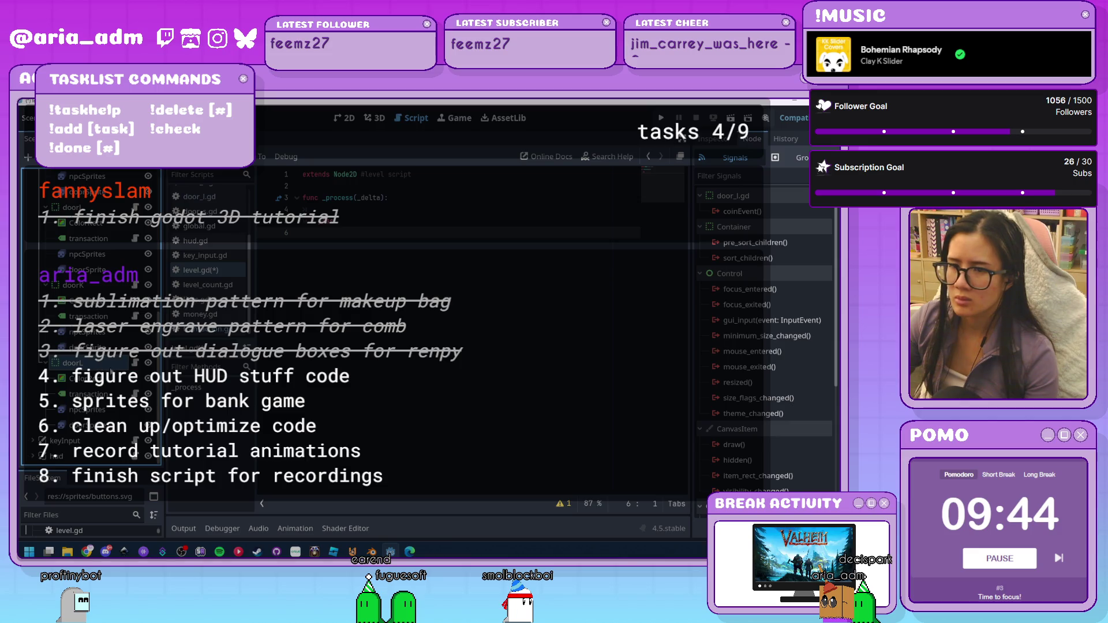
scroll(110, 369, "up", 5)
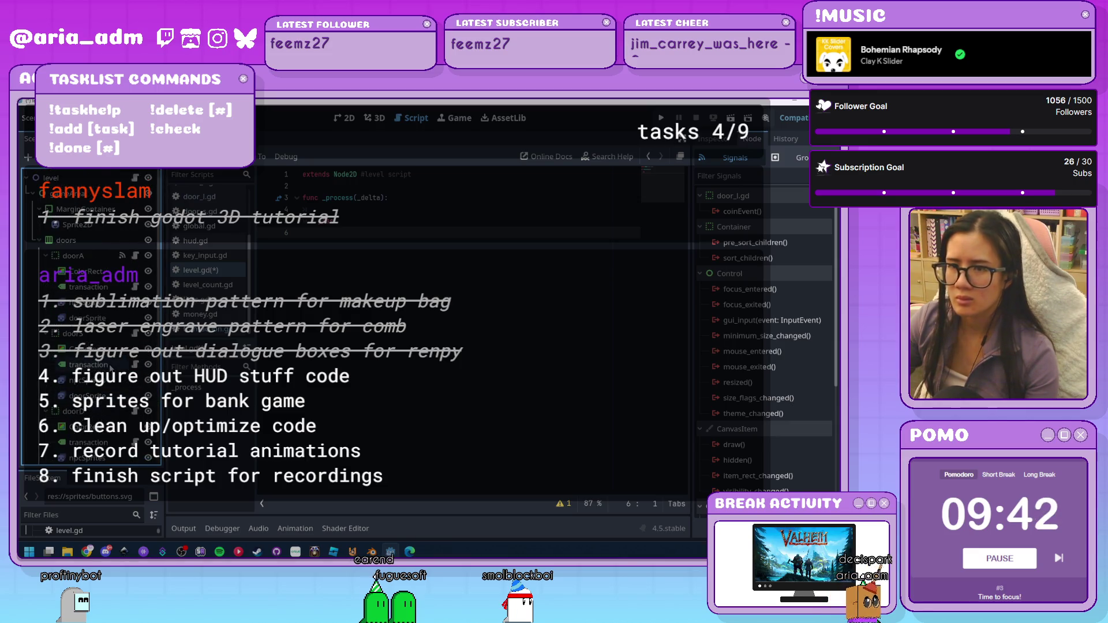
left_click(134, 286)
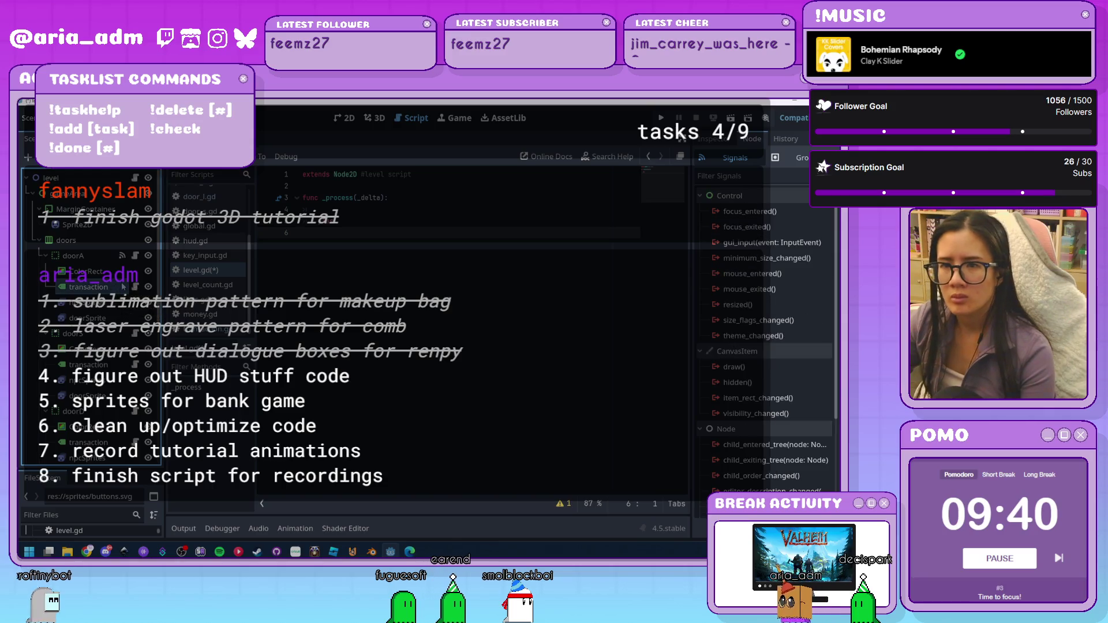
left_click(134, 286)
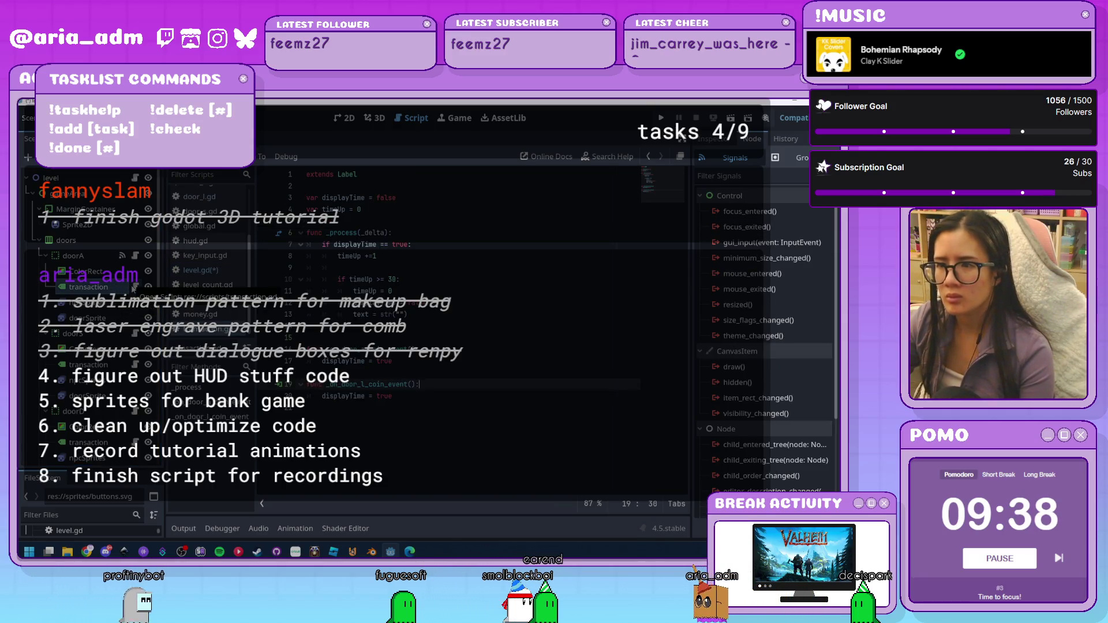
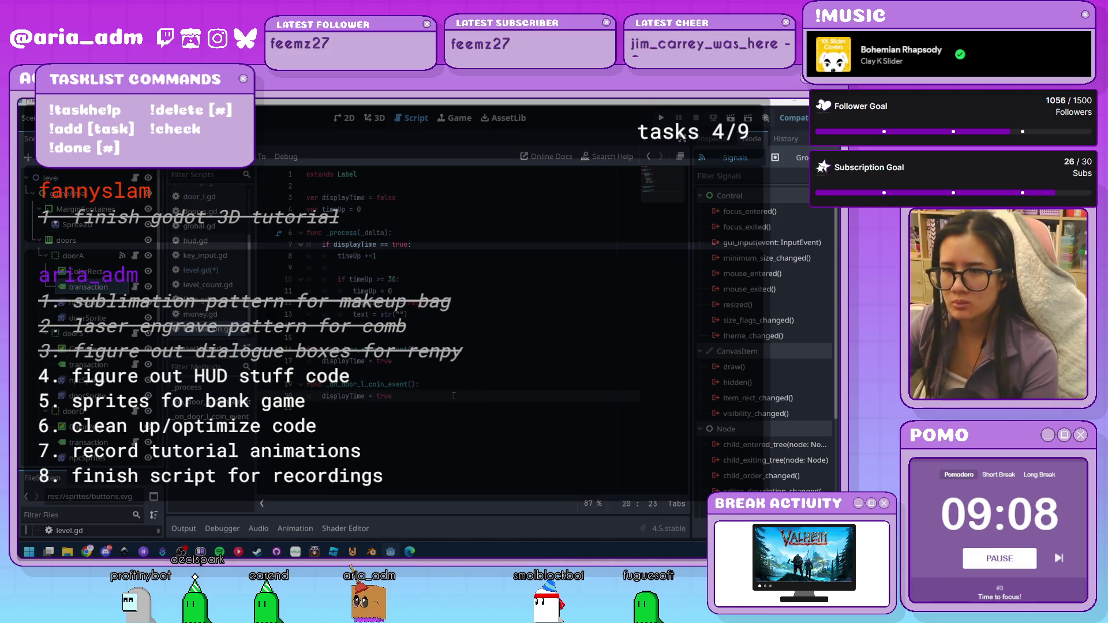
Show the level scene in the 2D view and step through the door nodes from doorA to doorL
left_click(101, 256)
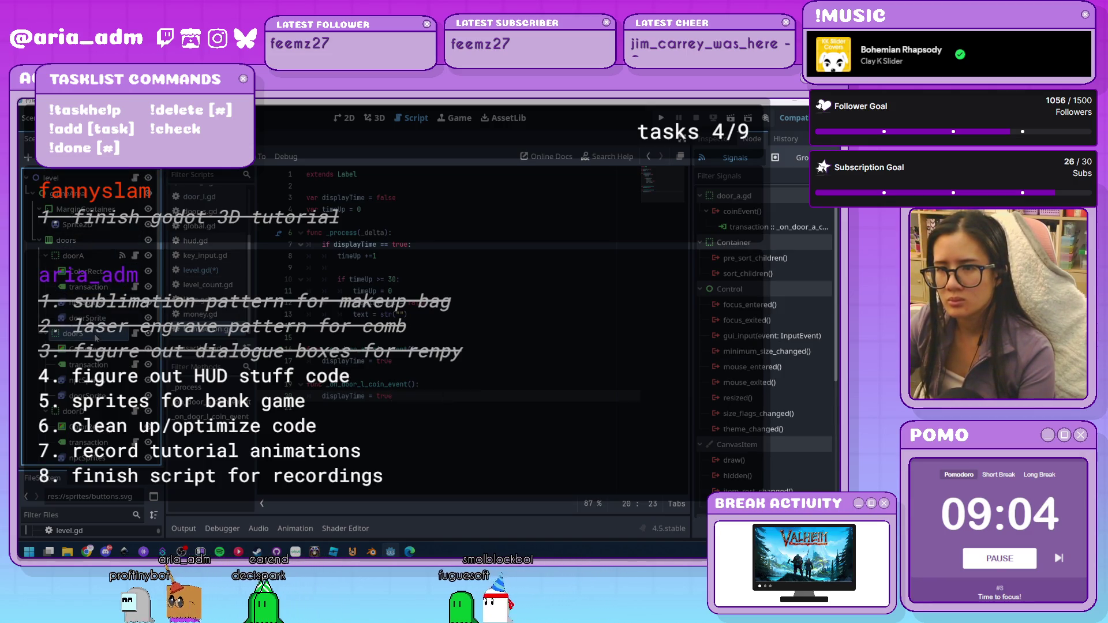
left_click(344, 119)
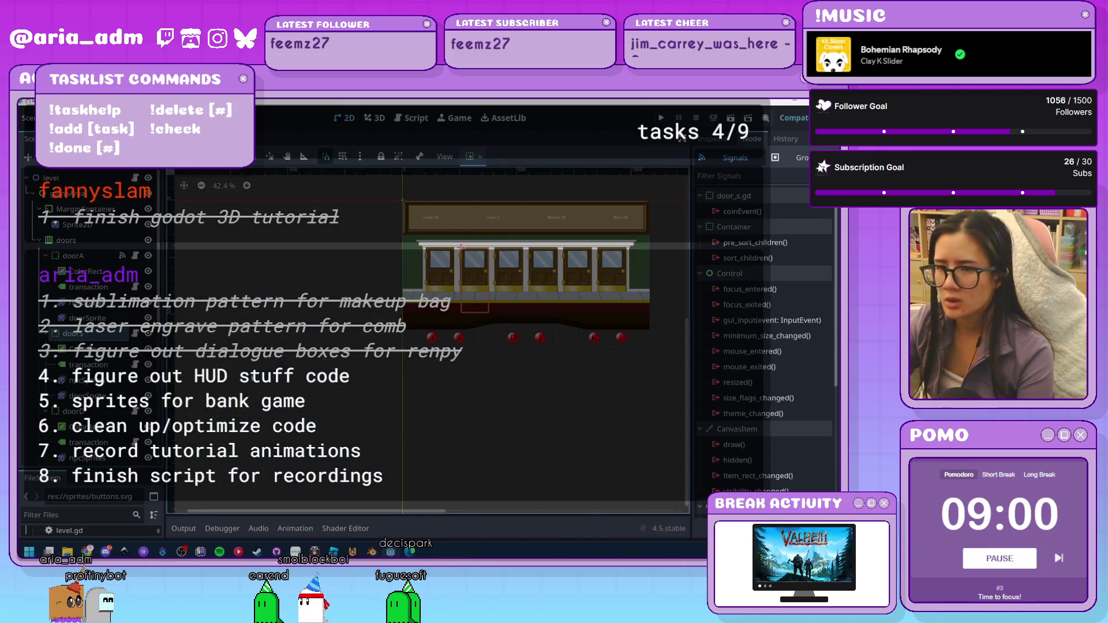
key("Escape")
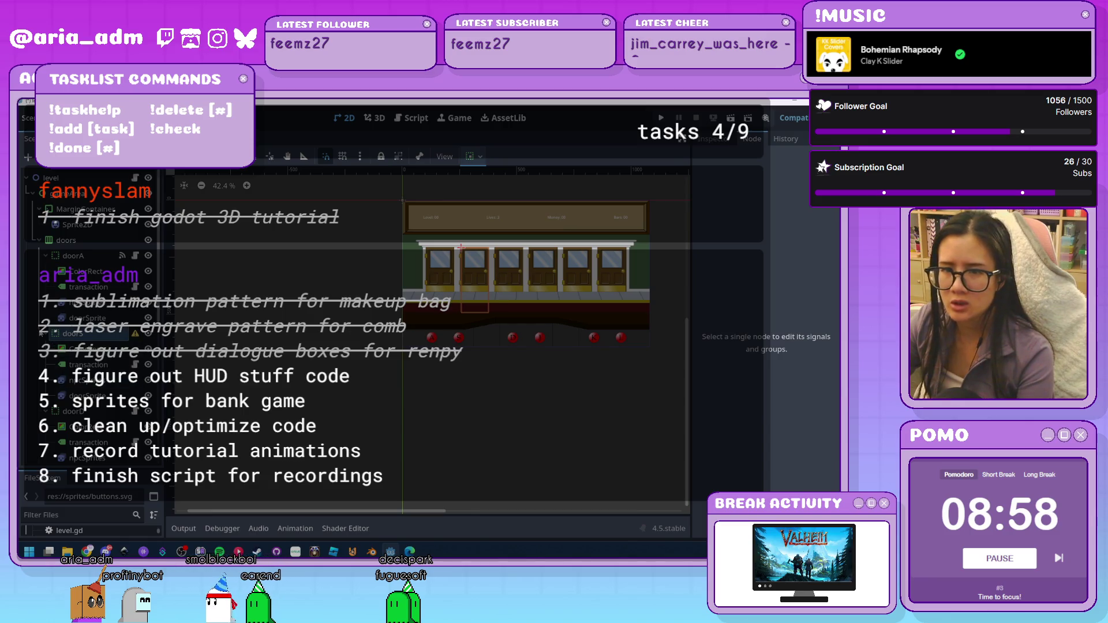
left_click(123, 233)
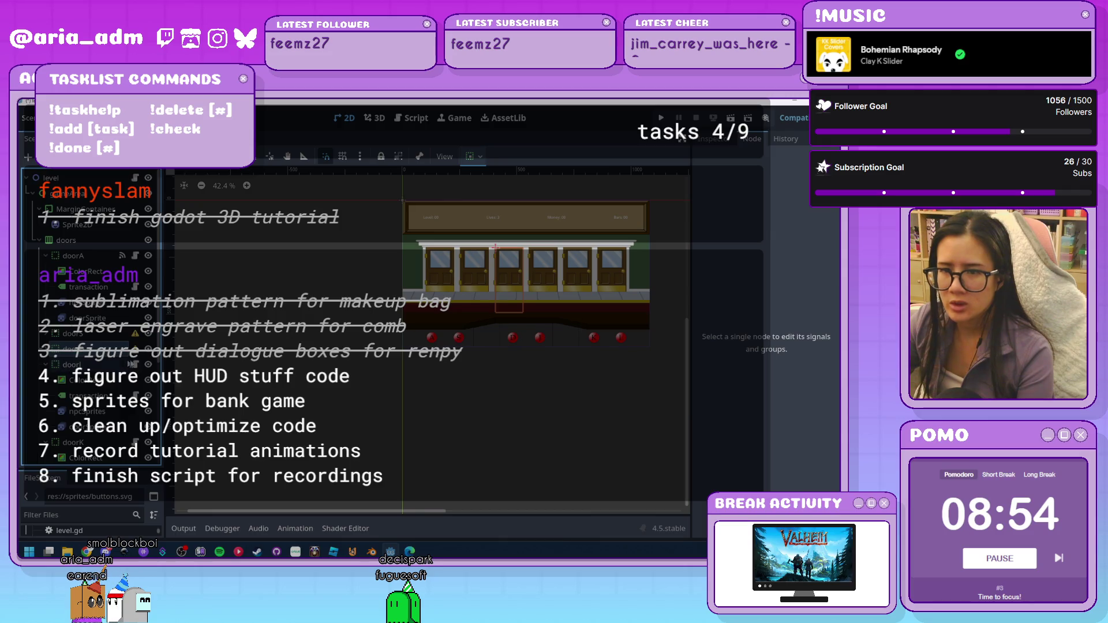
left_click(137, 367)
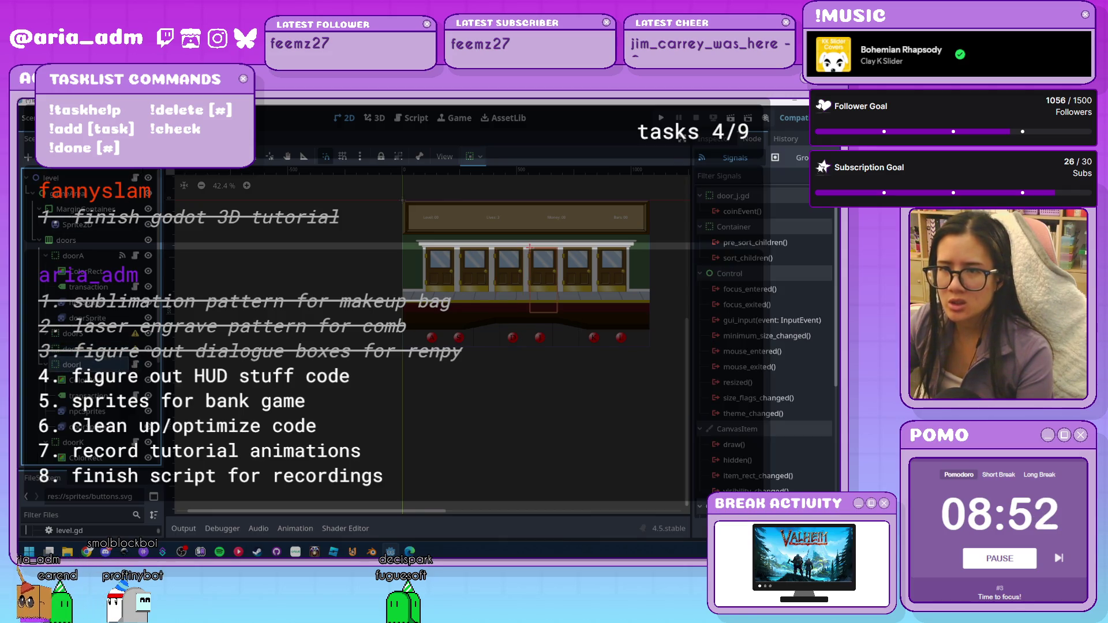
key("Escape")
left_click(46, 364)
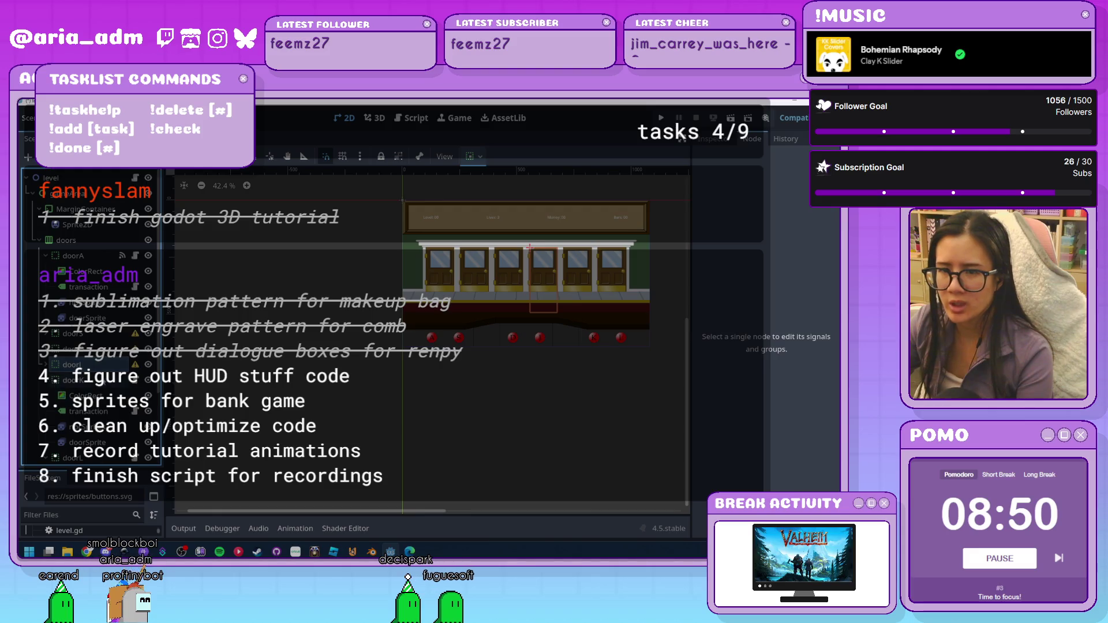
left_click(86, 380)
key("Escape")
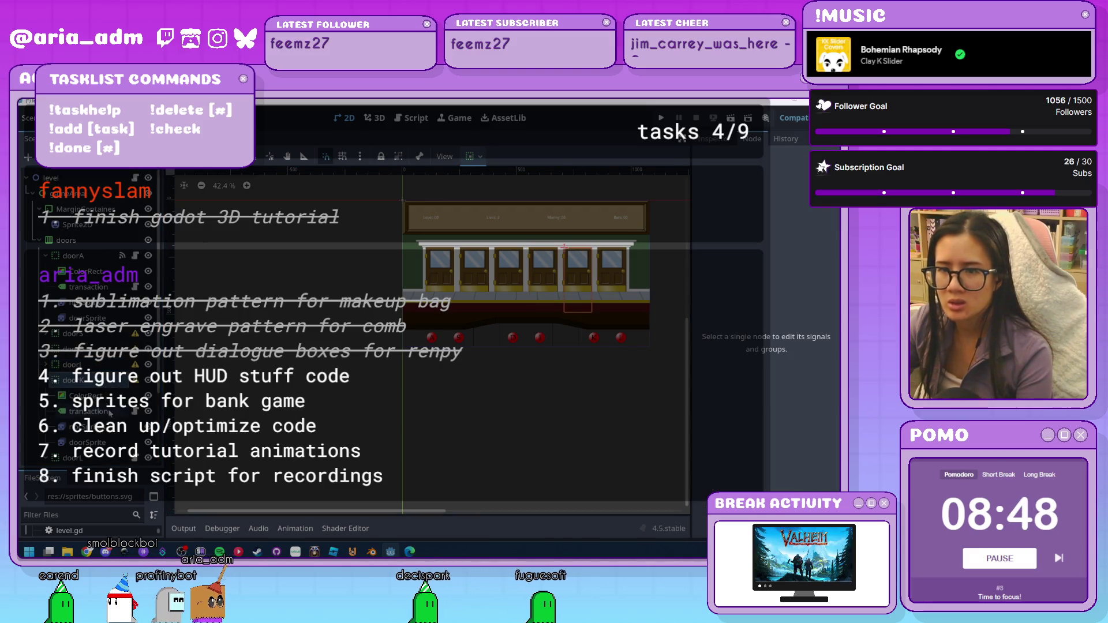
left_click(46, 380)
left_click(72, 396)
scroll(87, 318, "down", 1)
key("Escape")
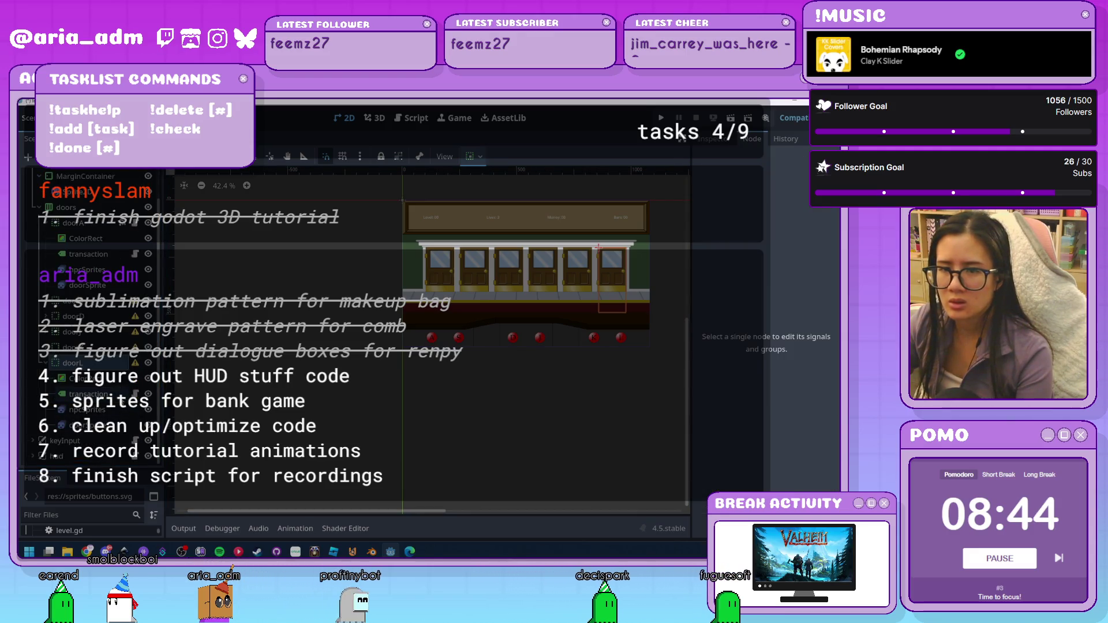
Move door_i.gd into the scripts folder in FileSystem, collapse the folder, and reselect doorA
left_click_drag(93, 471, 102, 272)
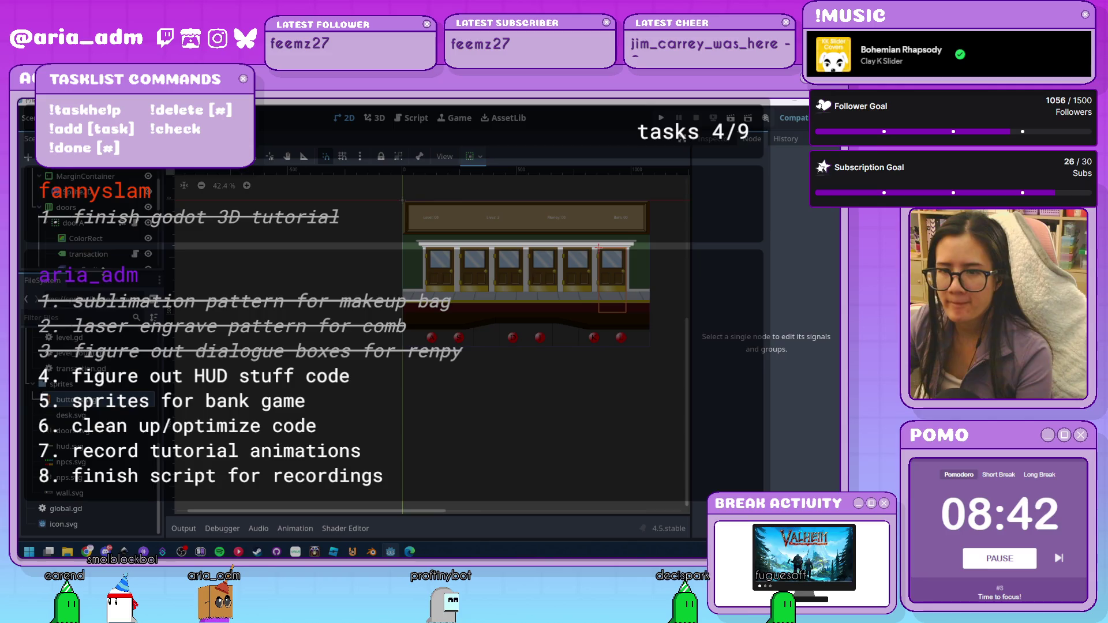
scroll(103, 411, "up", 5)
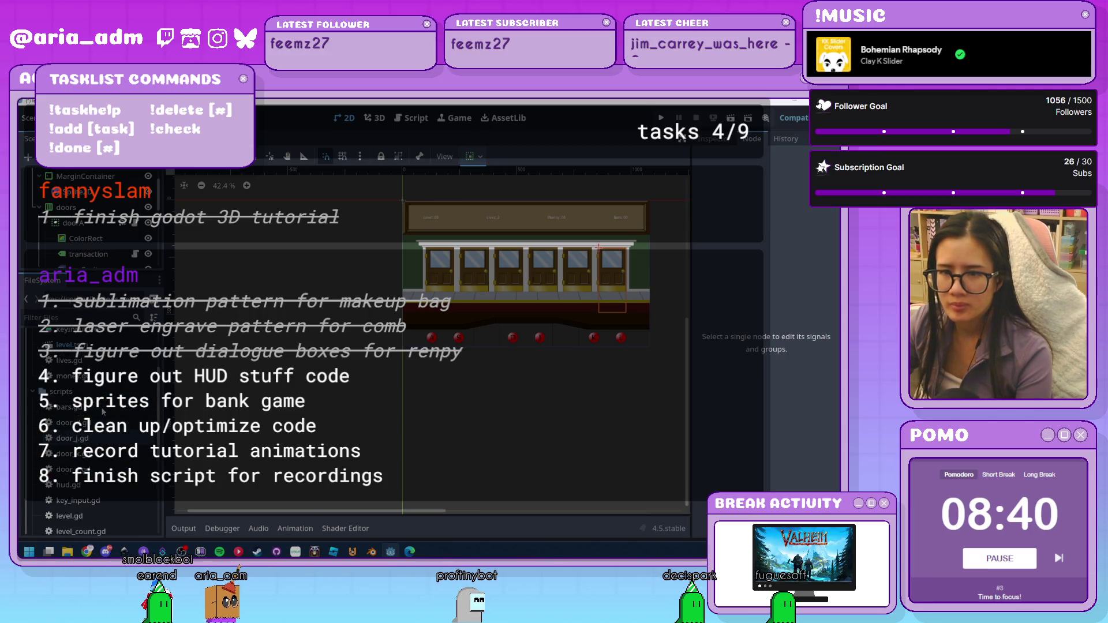
scroll(103, 411, "up", 3)
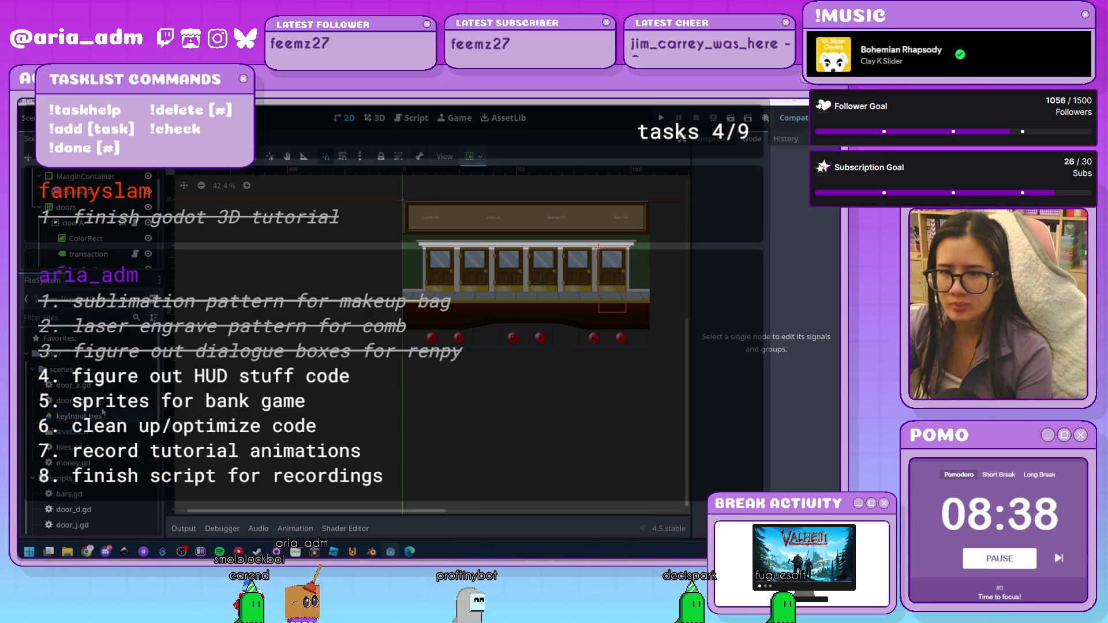
scroll(103, 363, "down", 2)
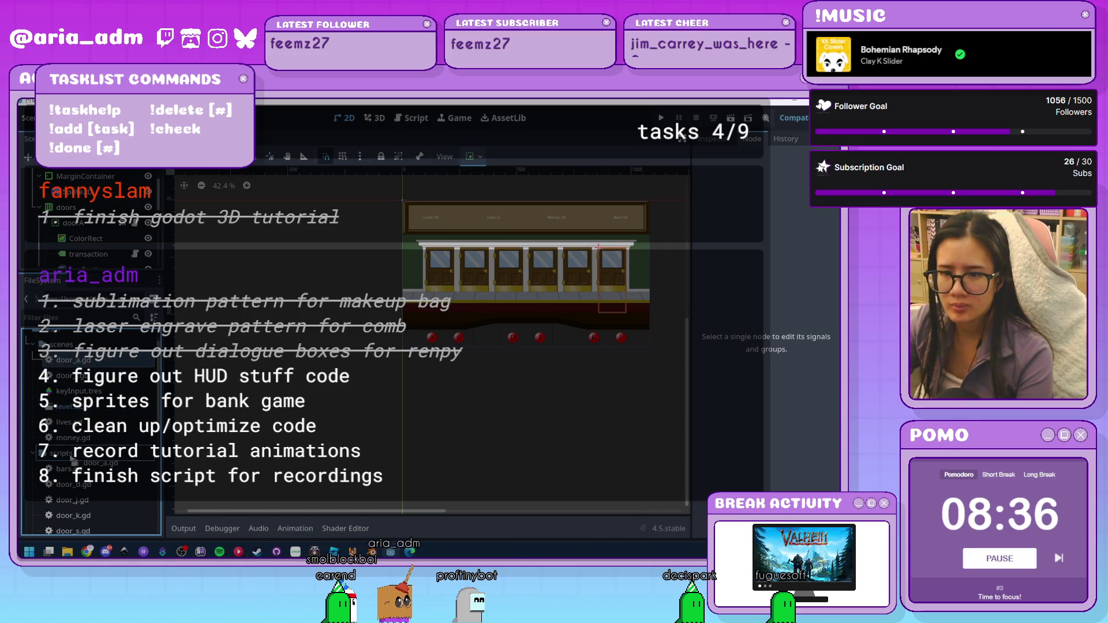
left_click(74, 365)
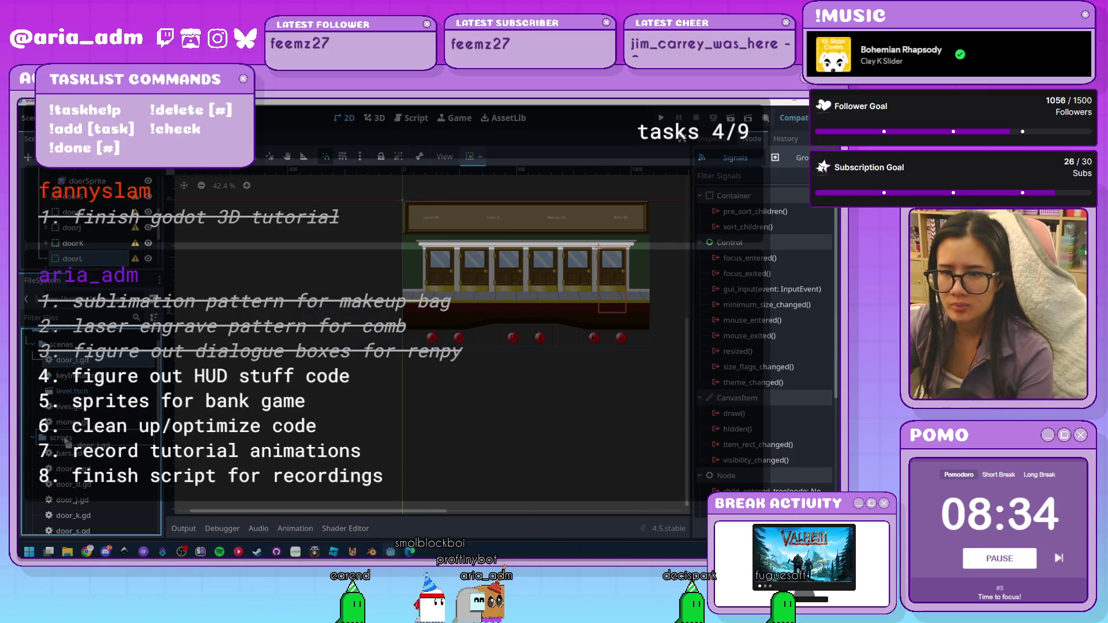
left_click_drag(68, 440, 72, 441)
scroll(108, 433, "down", 3)
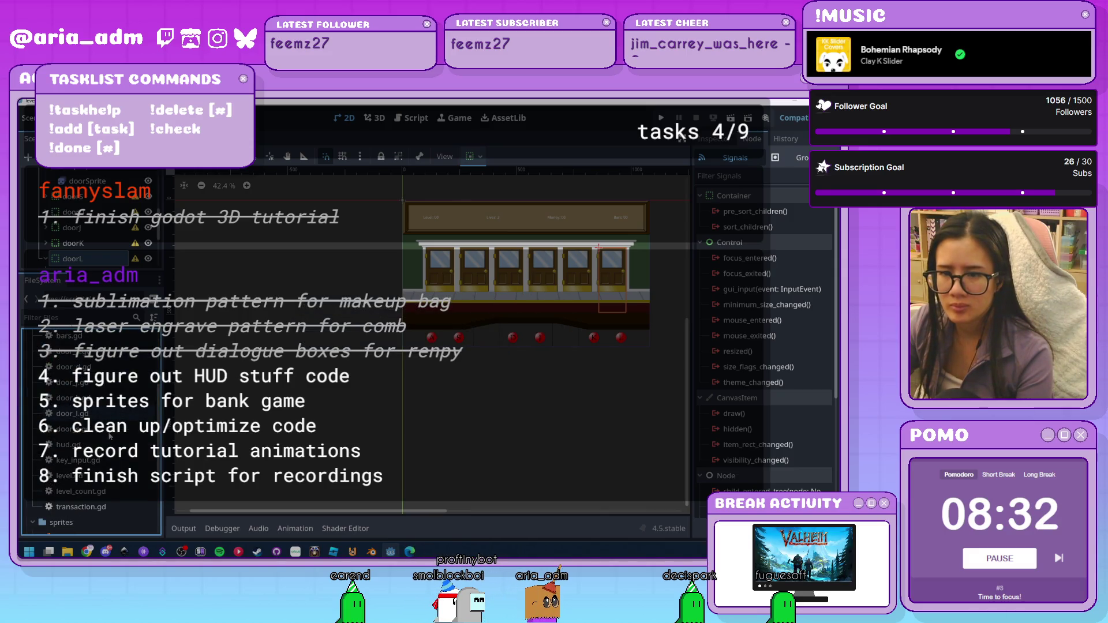
scroll(110, 436, "down", 3)
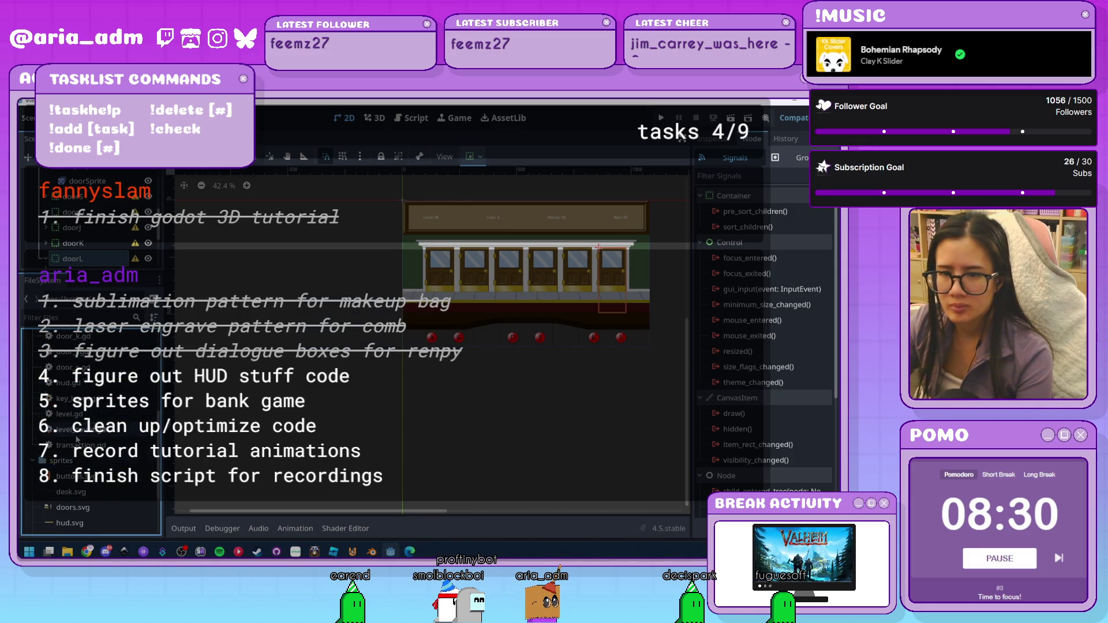
scroll(37, 490, "up", 1)
scroll(32, 488, "up", 5)
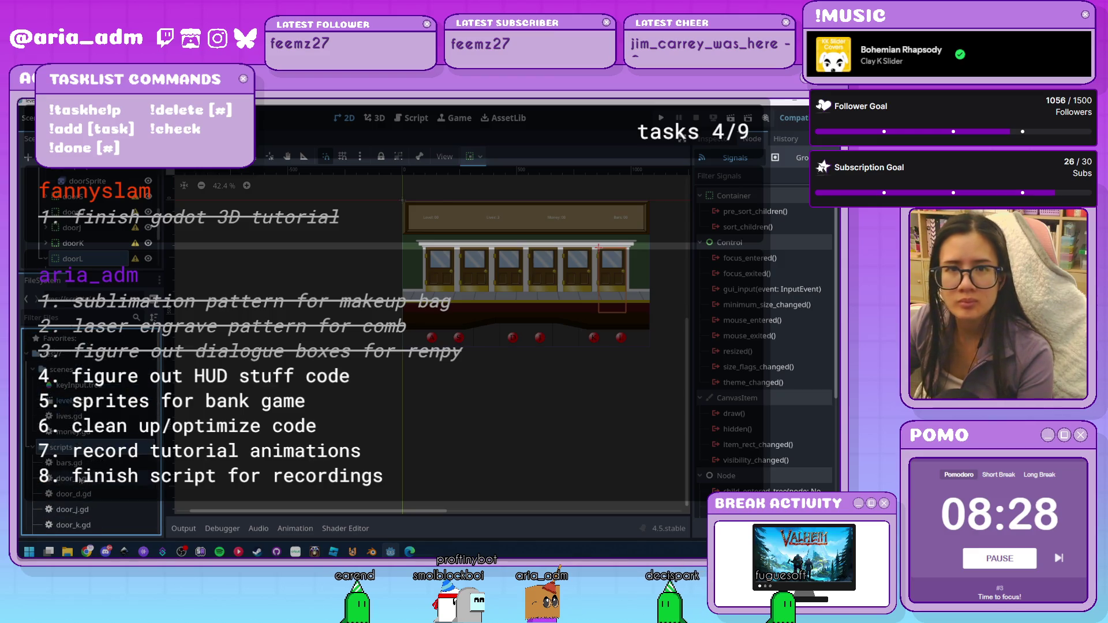
left_click(33, 447)
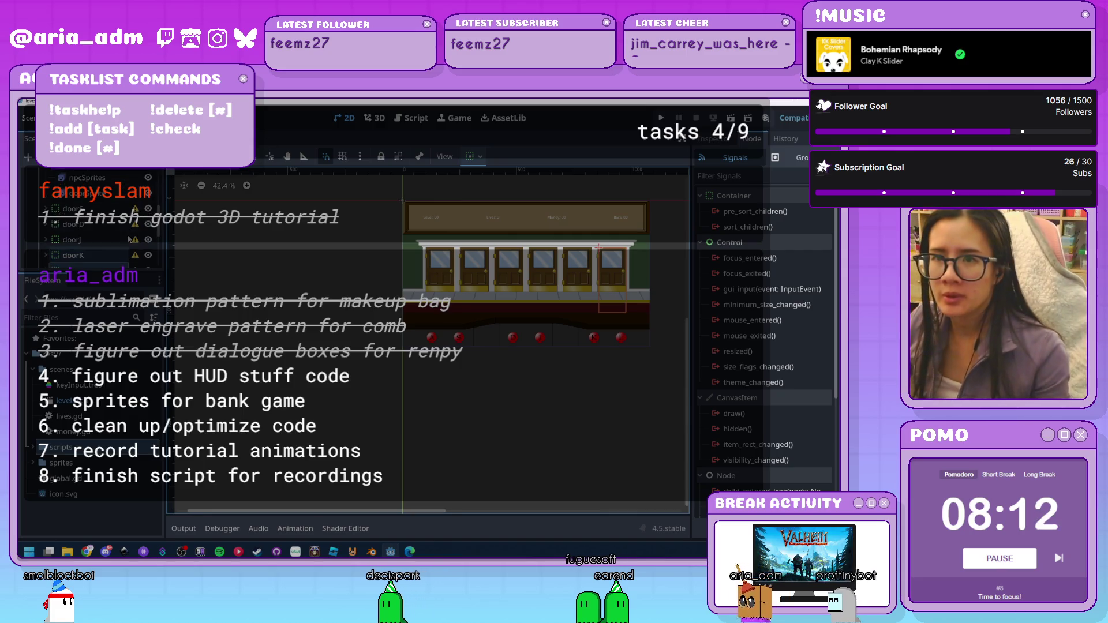
left_click(440, 268)
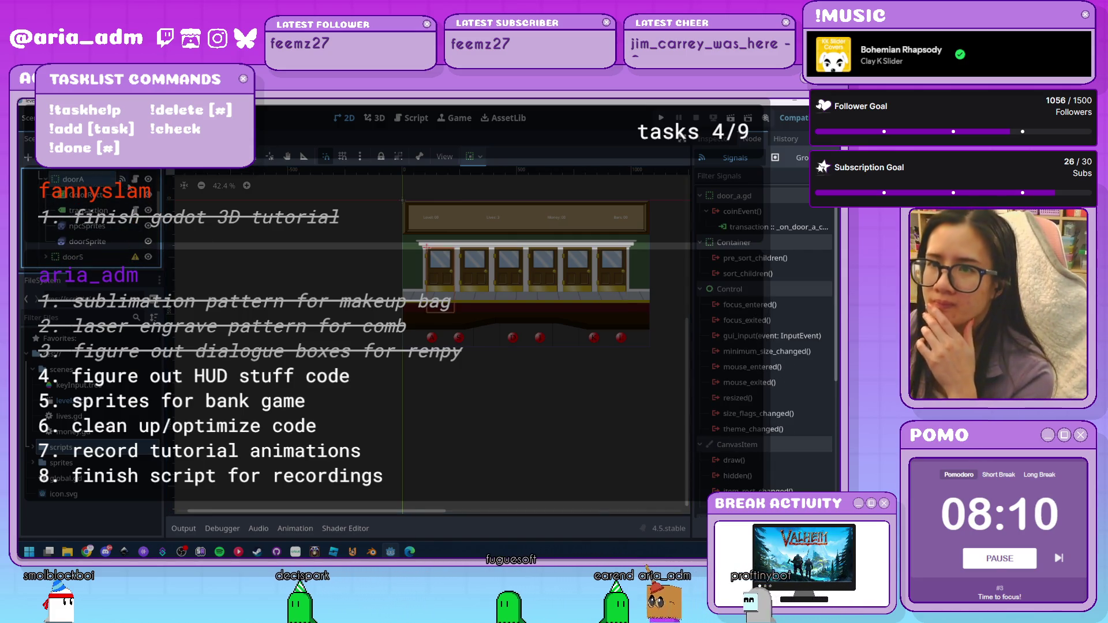
key("ctrl+F3")
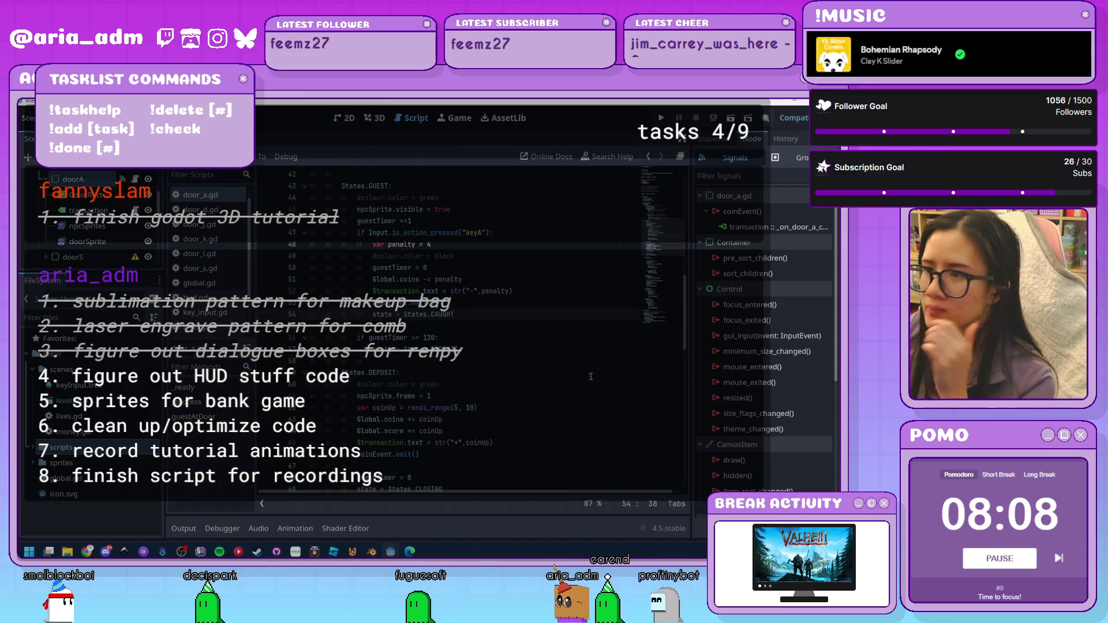
scroll(533, 365, "up", 10)
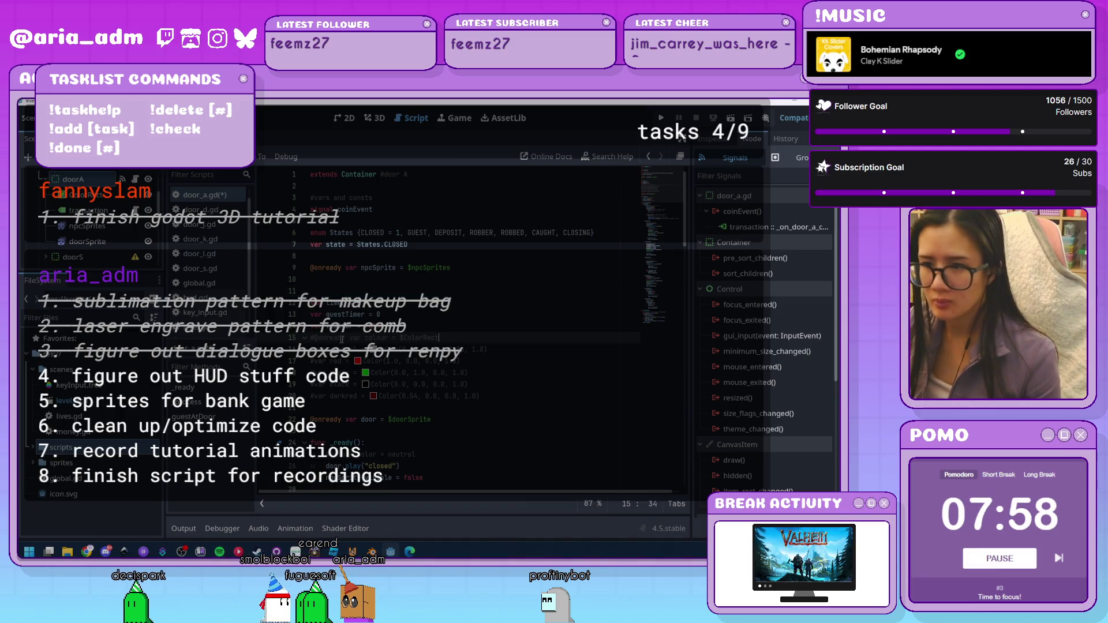
key("Return")
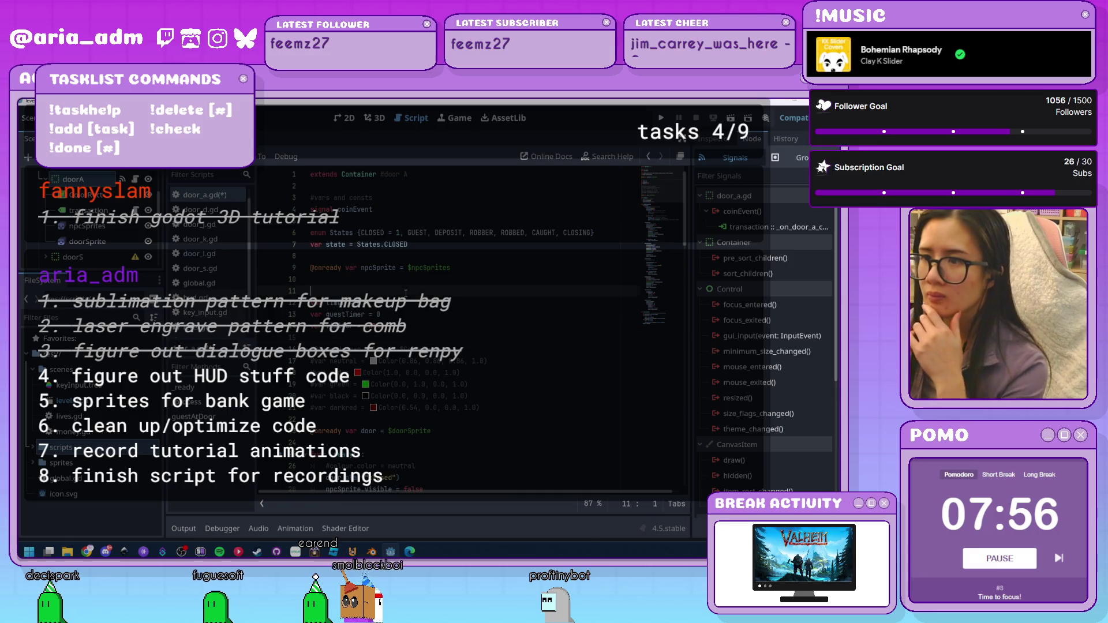
key("BackSpace")
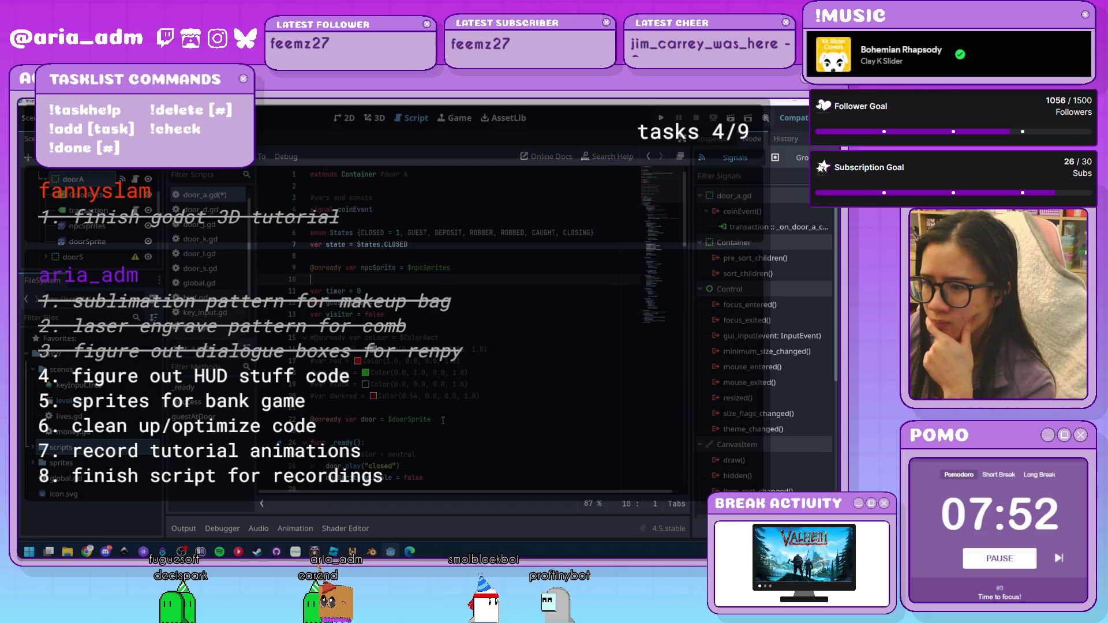
key("ctrl+x")
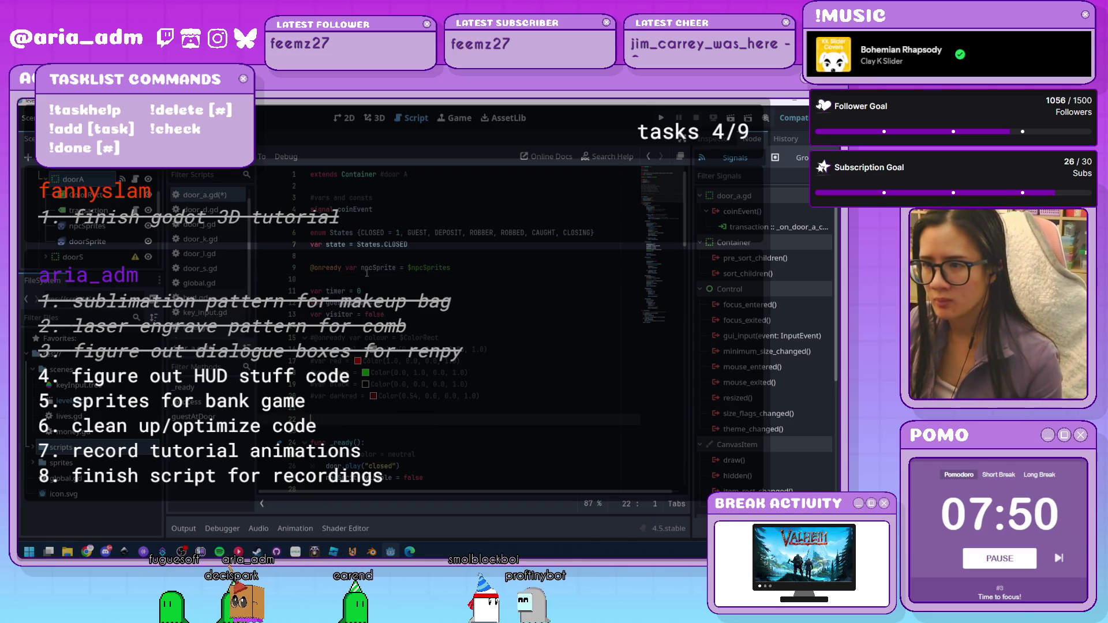
left_click(367, 280)
key("ctrl+v")
key("Return")
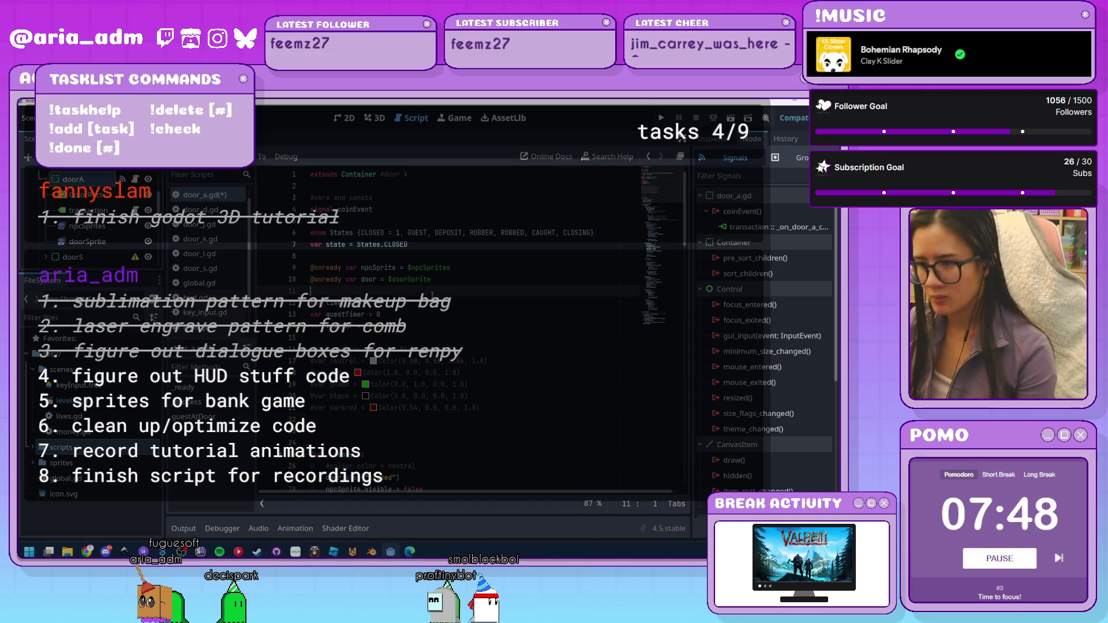
left_click(415, 442)
key("BackSpace")
key("BackSpace")
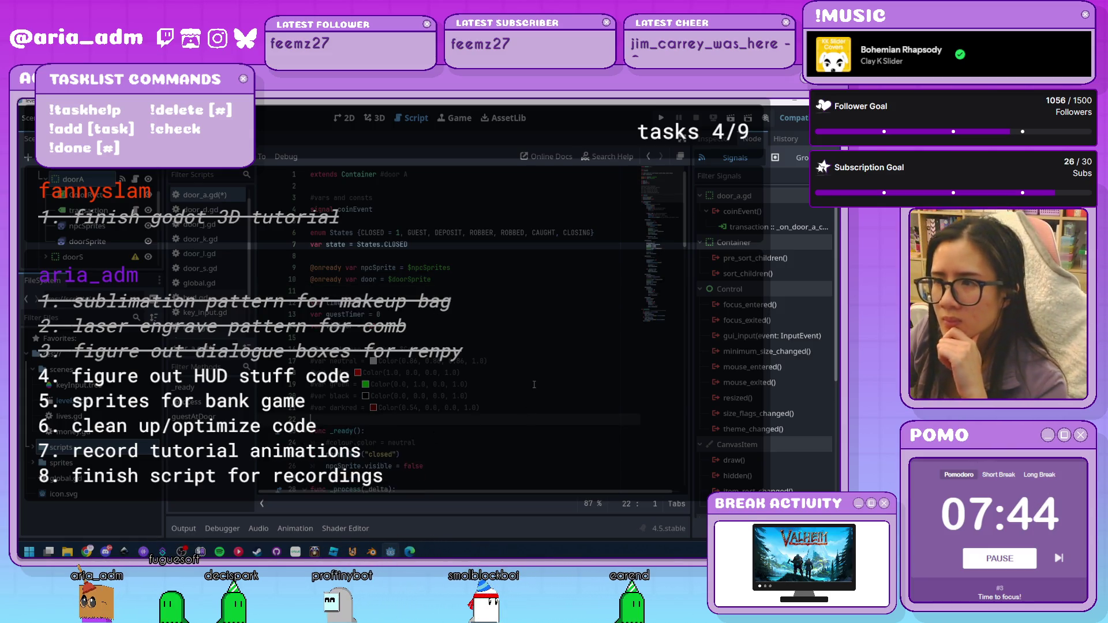
scroll(526, 384, "down", 3)
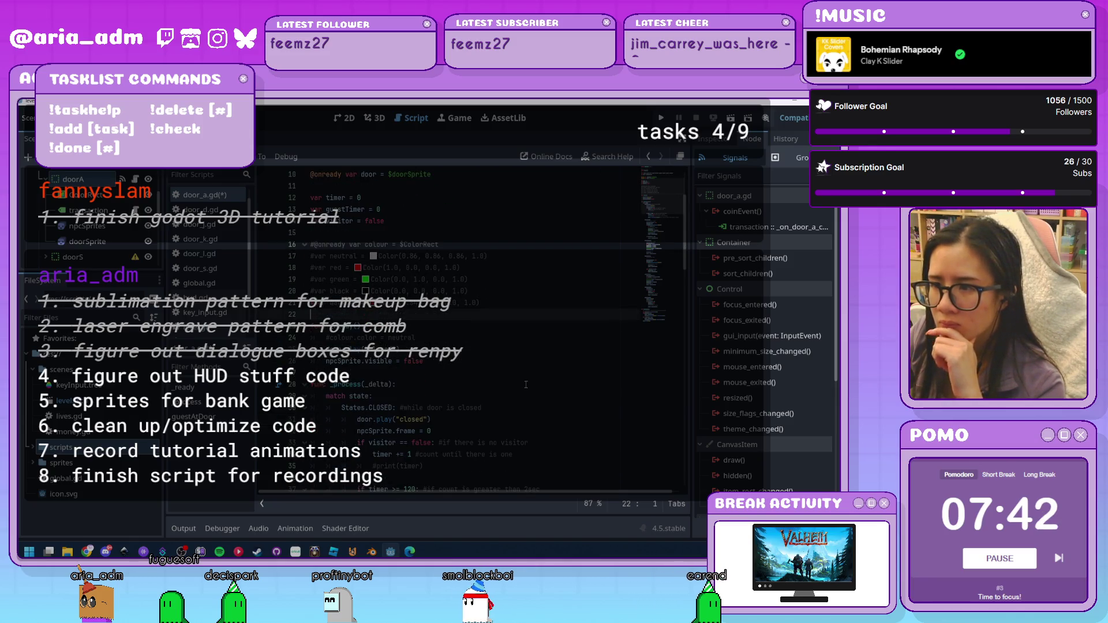
scroll(526, 385, "down", 2)
scroll(525, 384, "down", 2)
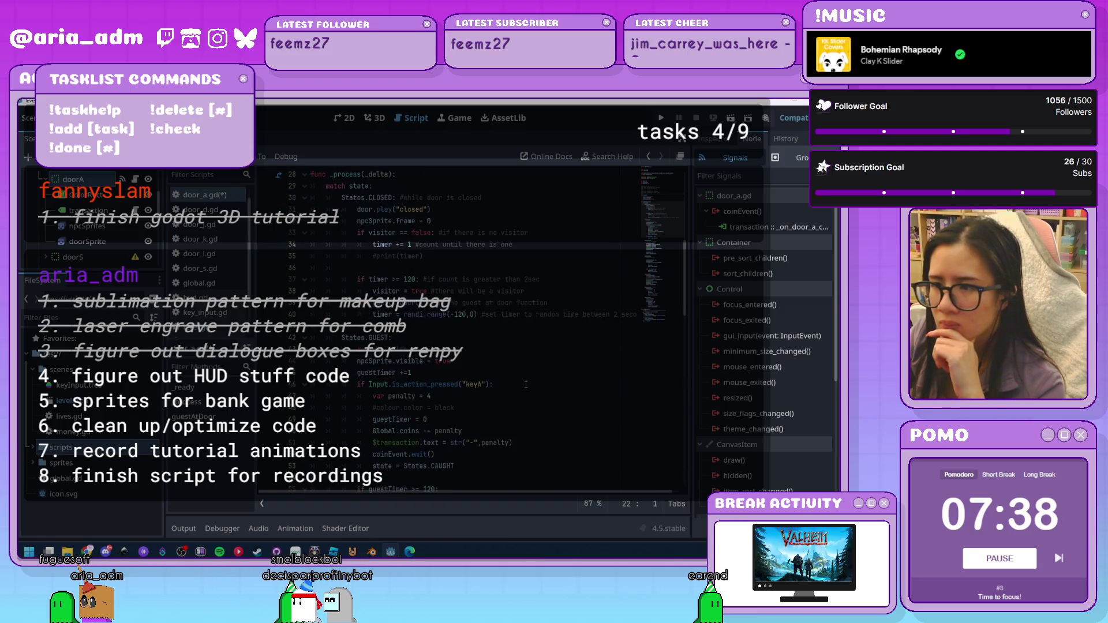
scroll(526, 385, "down", 8)
scroll(526, 385, "down", 15)
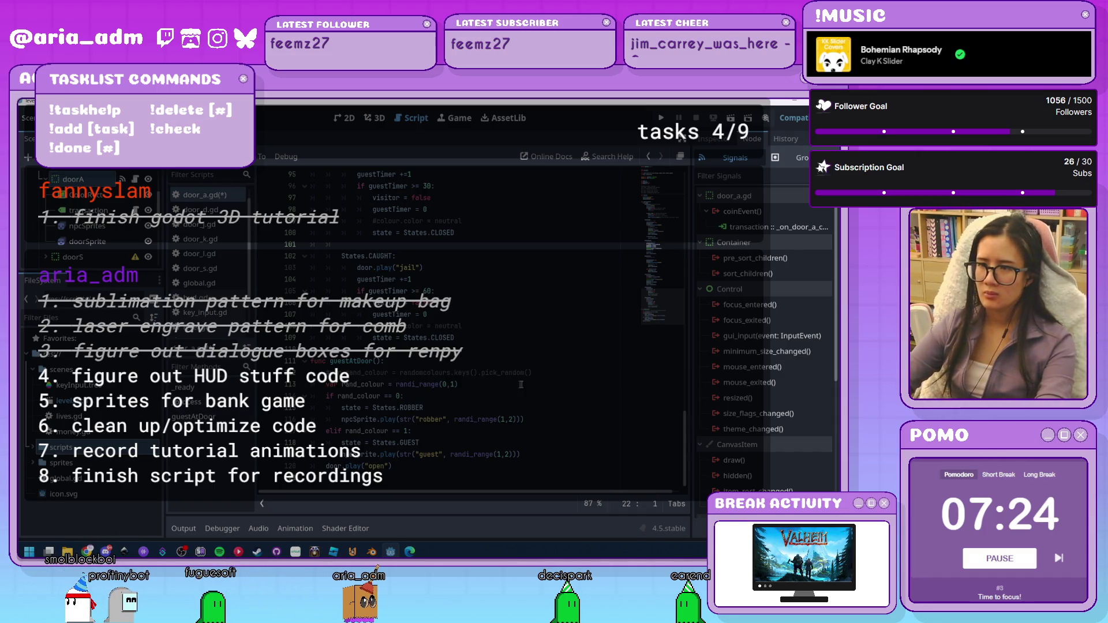
scroll(503, 428, "up", 13)
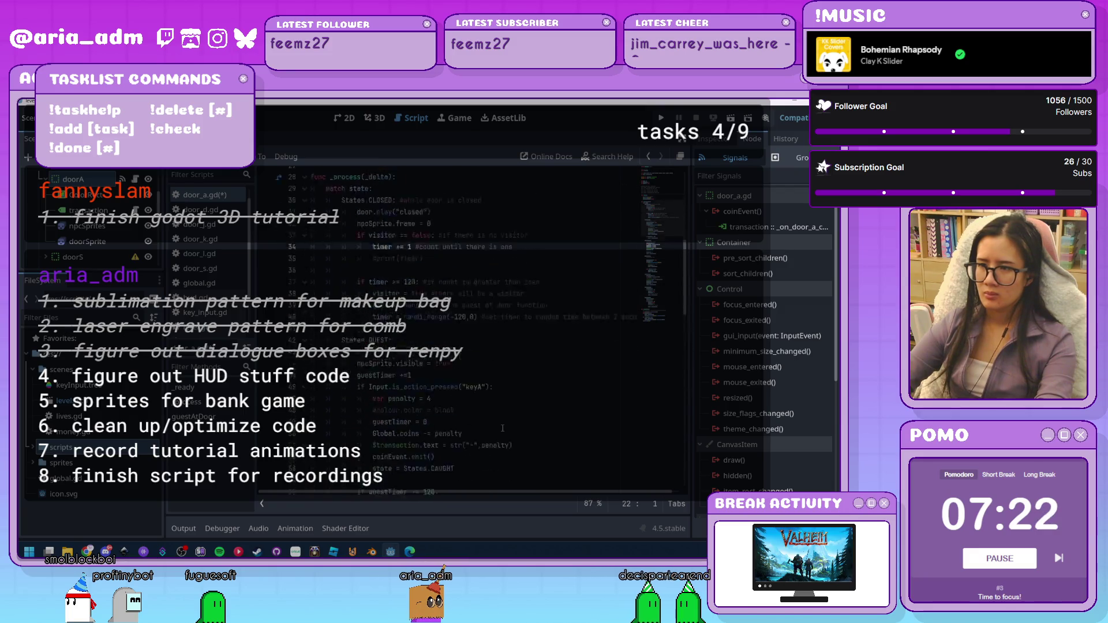
scroll(503, 428, "up", 18)
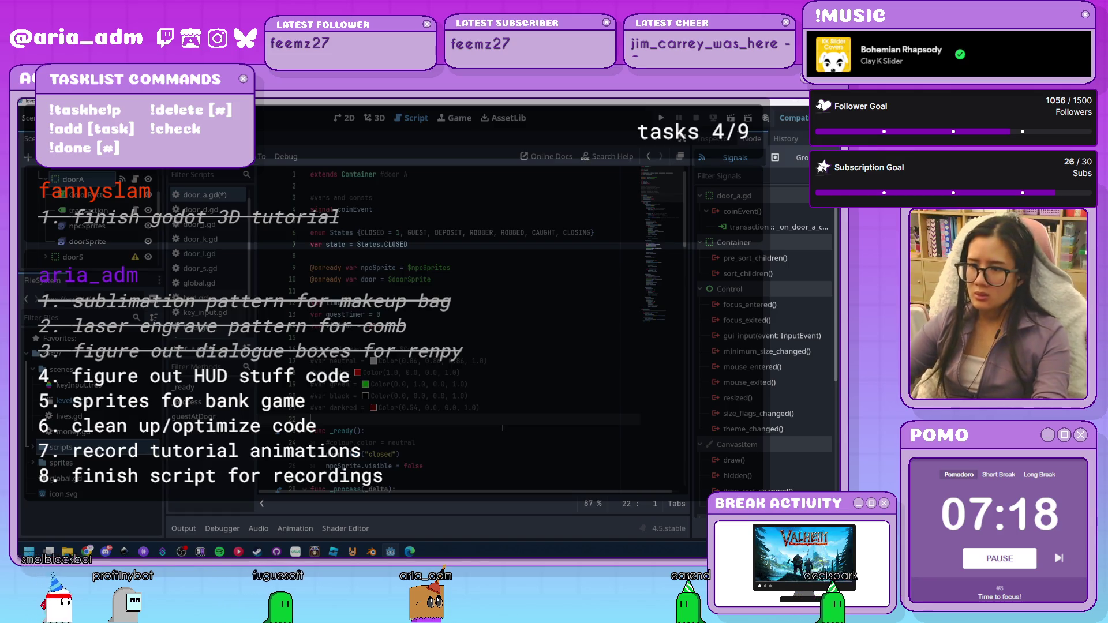
scroll(500, 344, "down", 6)
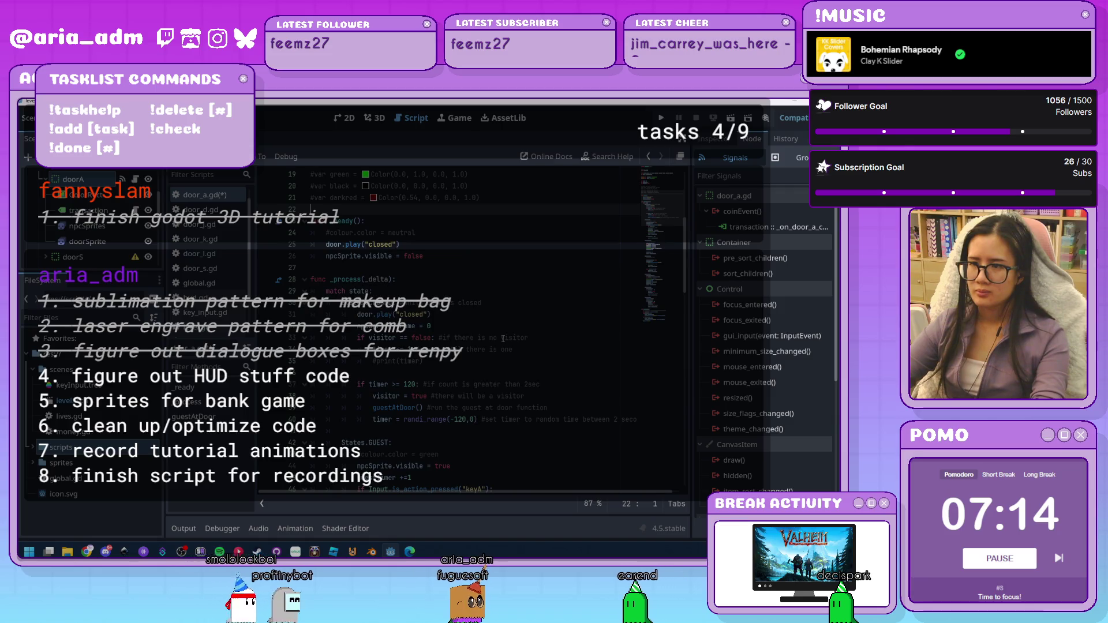
scroll(504, 339, "down", 3)
scroll(504, 339, "down", 3)
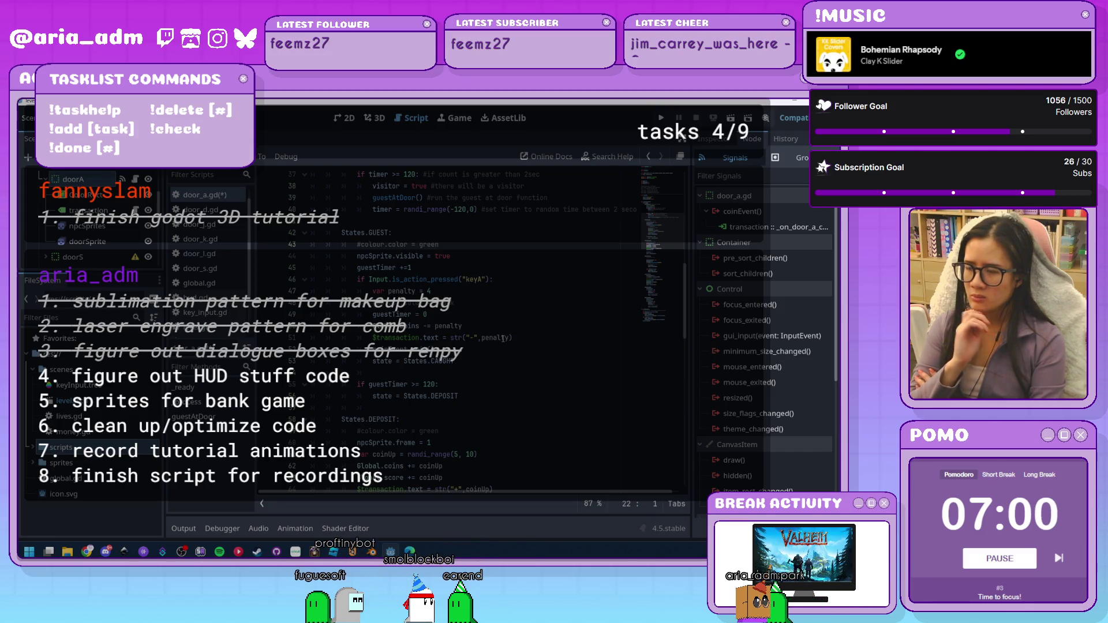
scroll(491, 318, "up", 10)
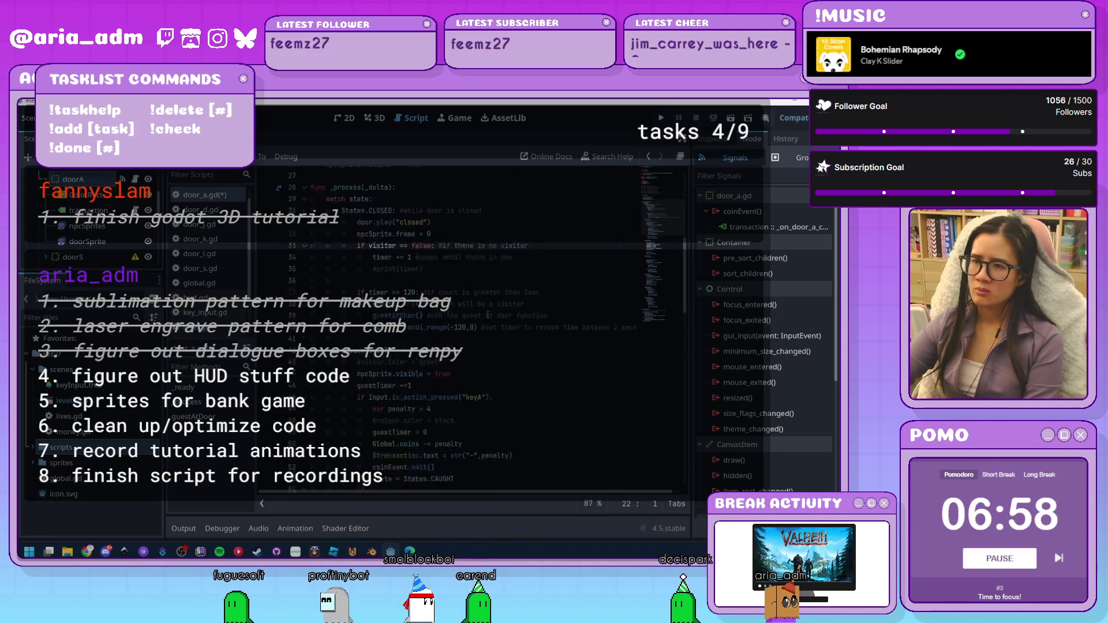
scroll(208, 254, "down", 3)
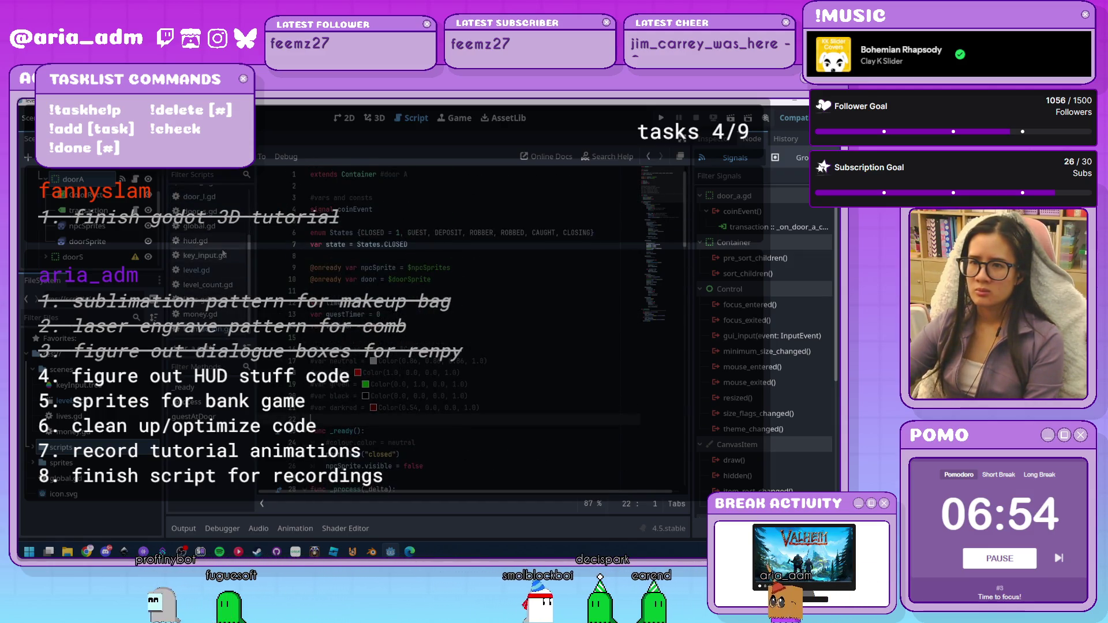
left_click(199, 226)
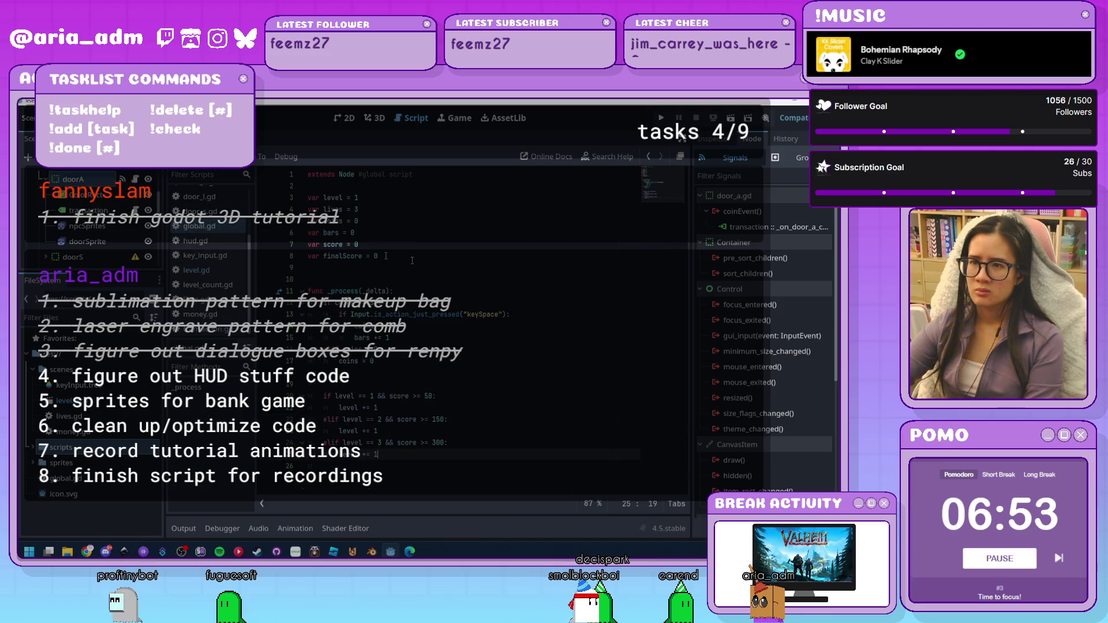
Declare 'var levelRate = 10' below finalScore in global.gd
left_click(445, 259)
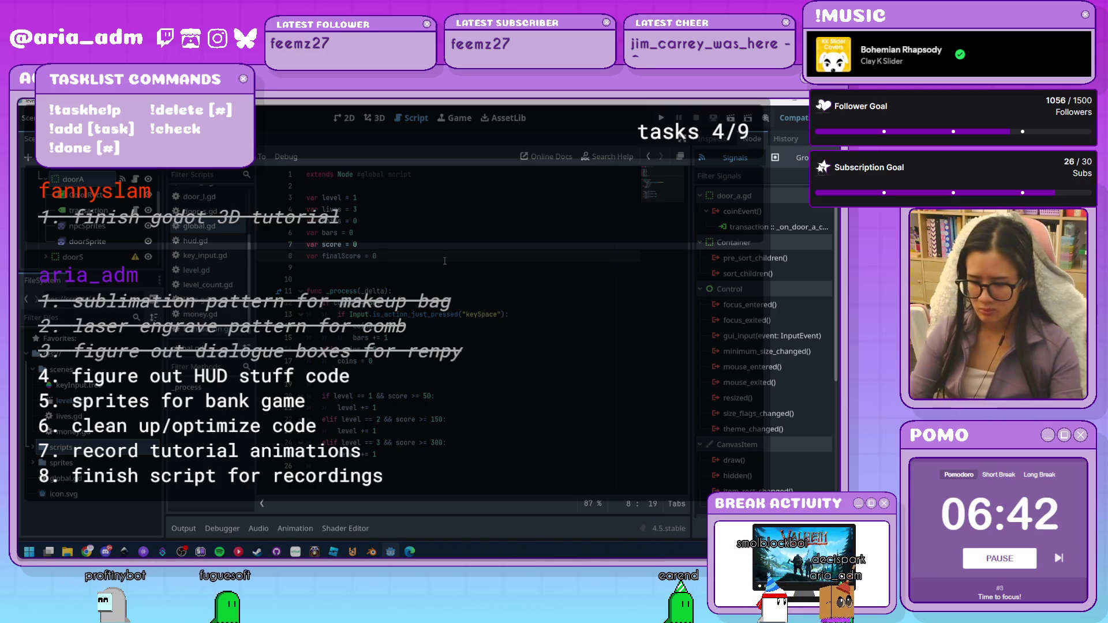
key("Return")
key("Return")
type("var ")
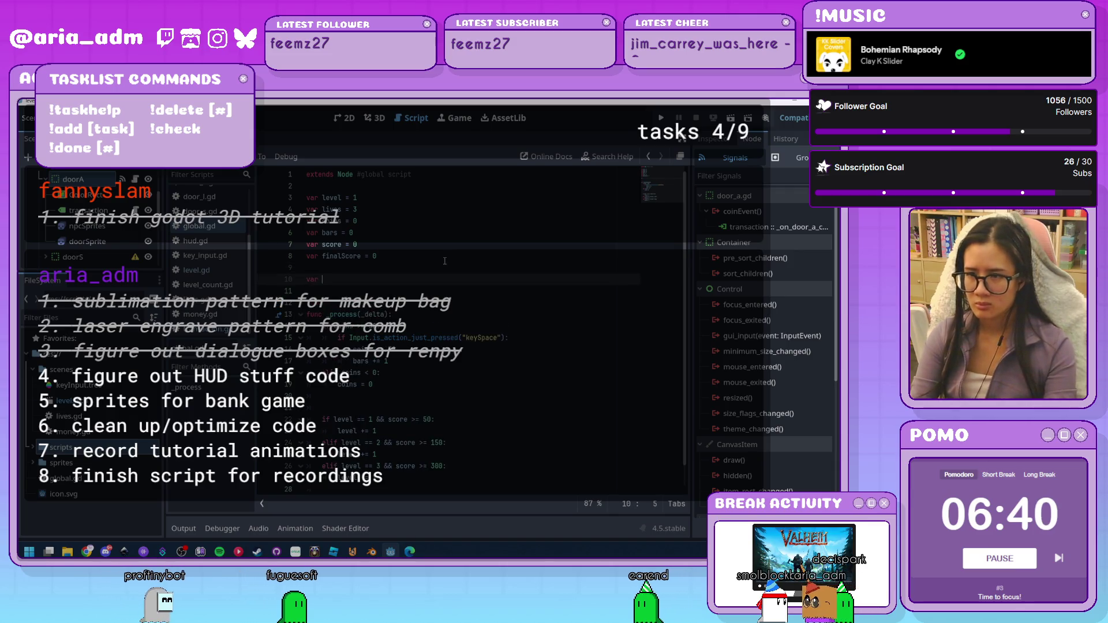
type("levelRa")
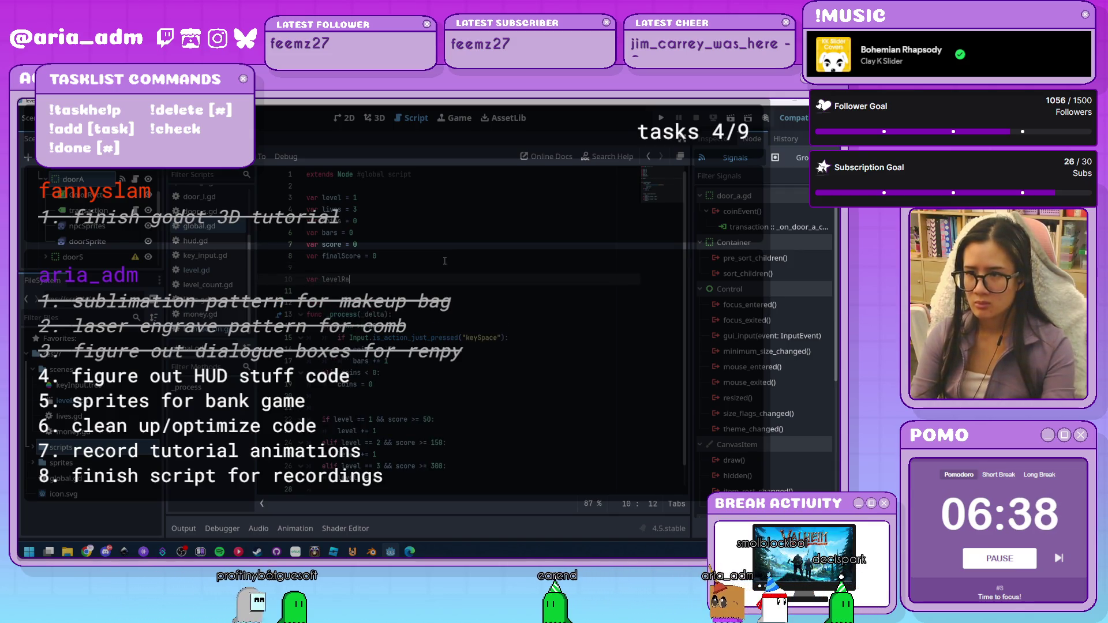
type("te = 1")
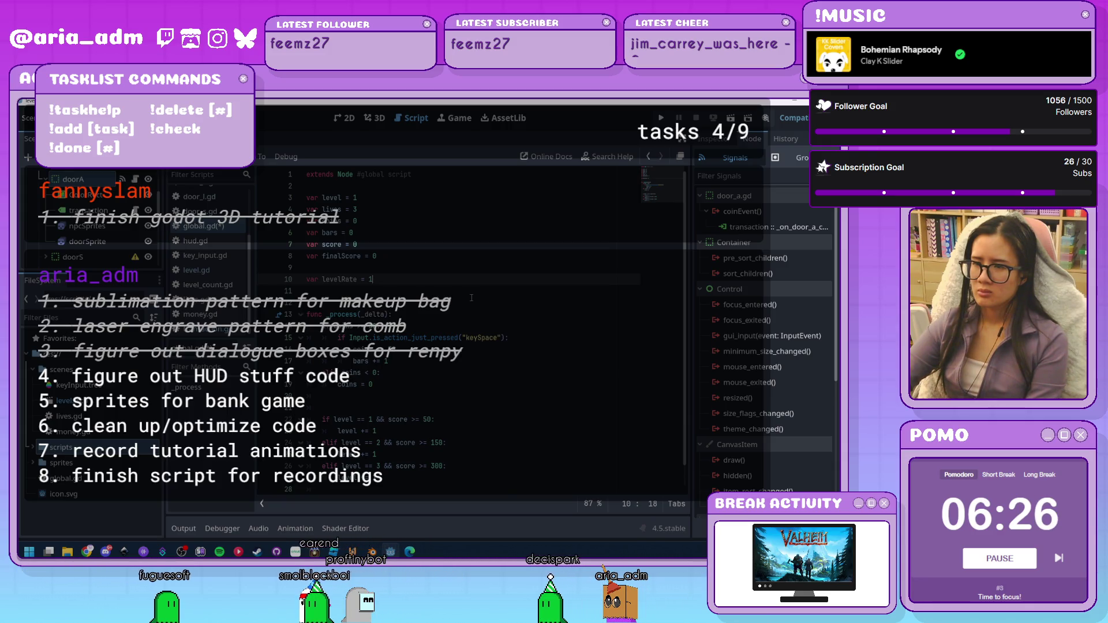
type("0")
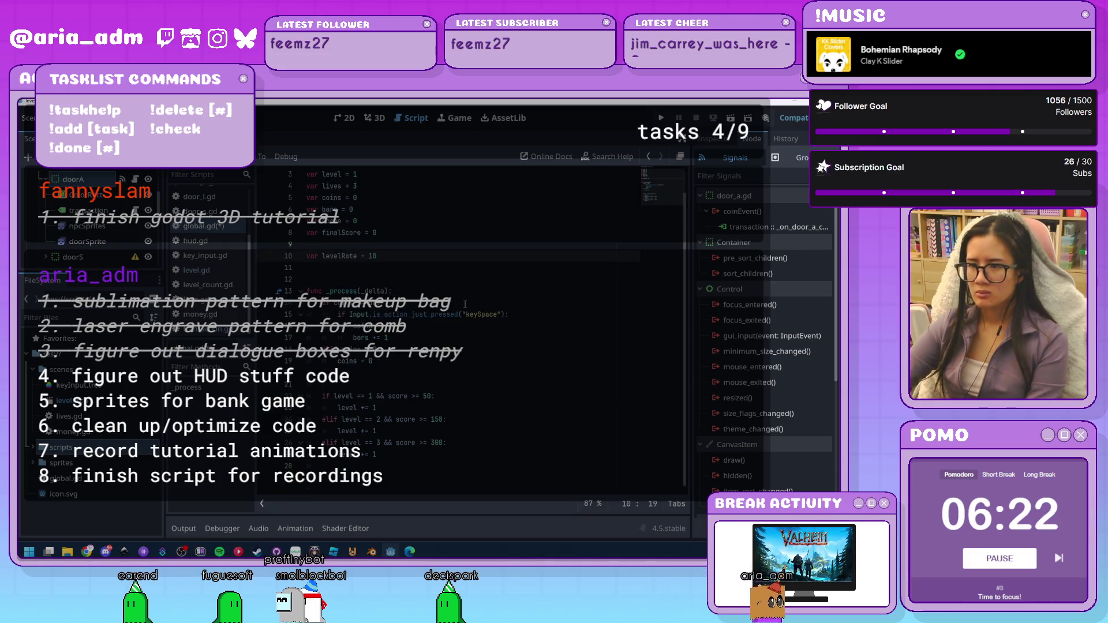
Add 'levelRate = levelRate+0.5' under the first 'level += 1'
scroll(422, 416, "down", 1)
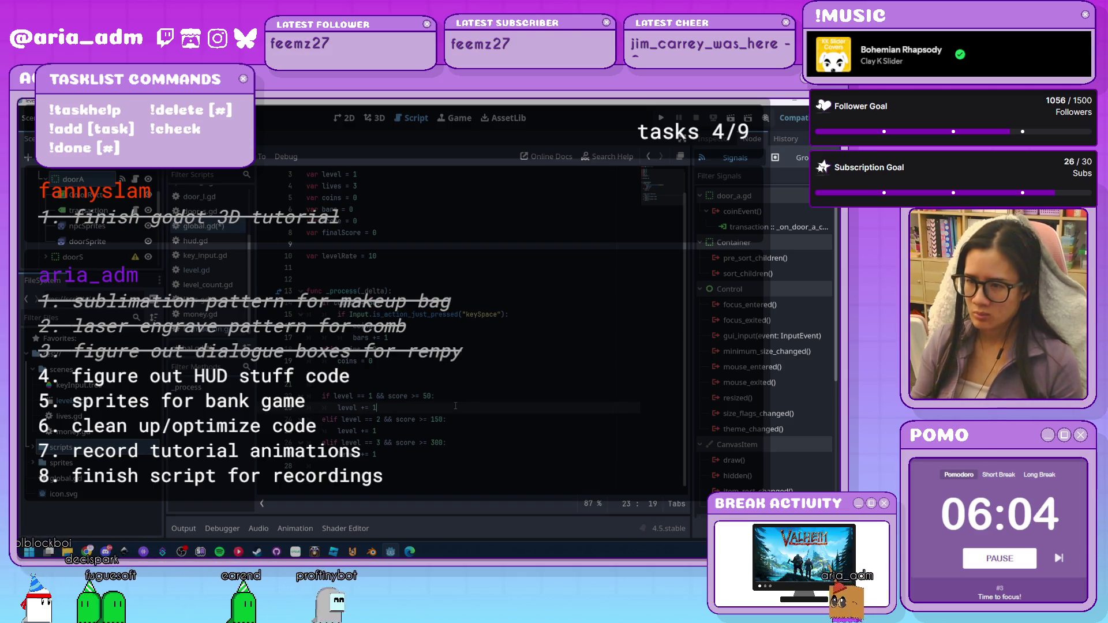
key("Return")
type("leve")
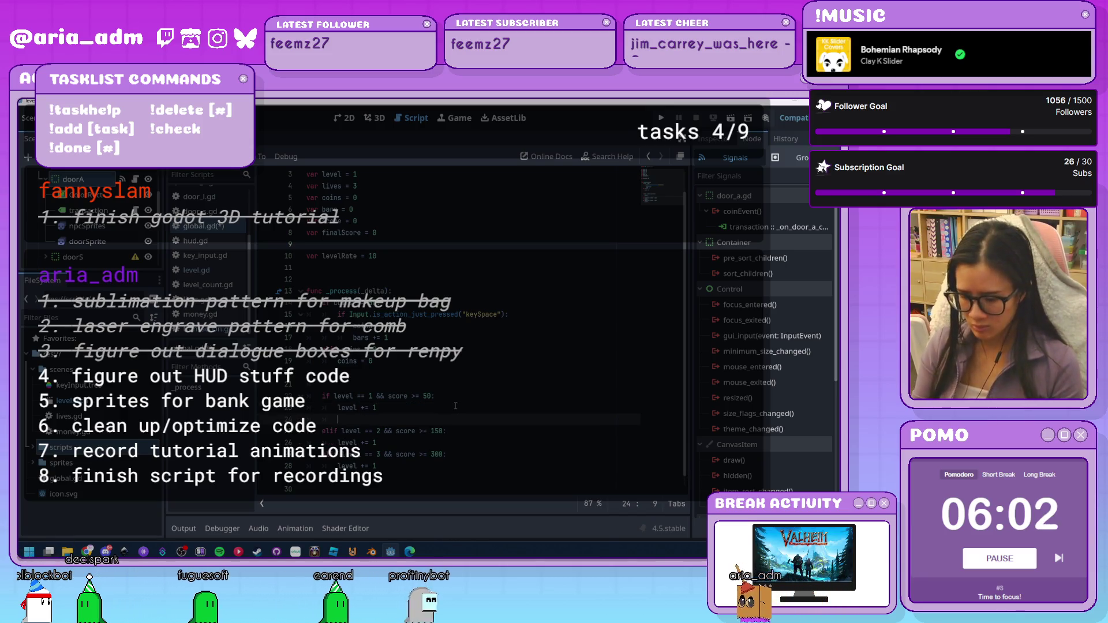
type("lRa")
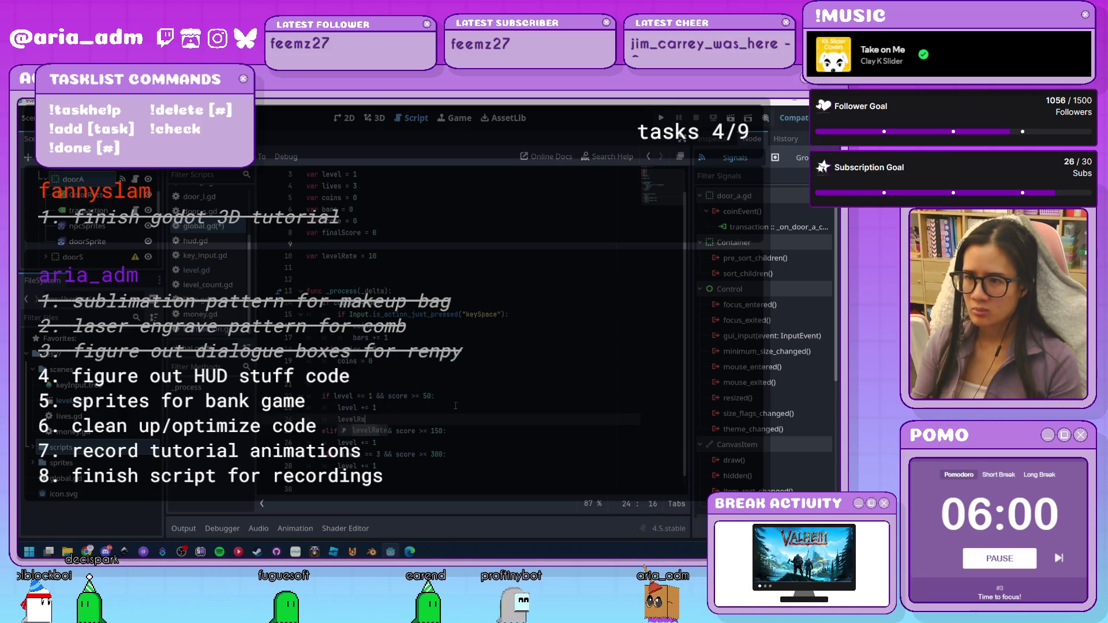
type("te")
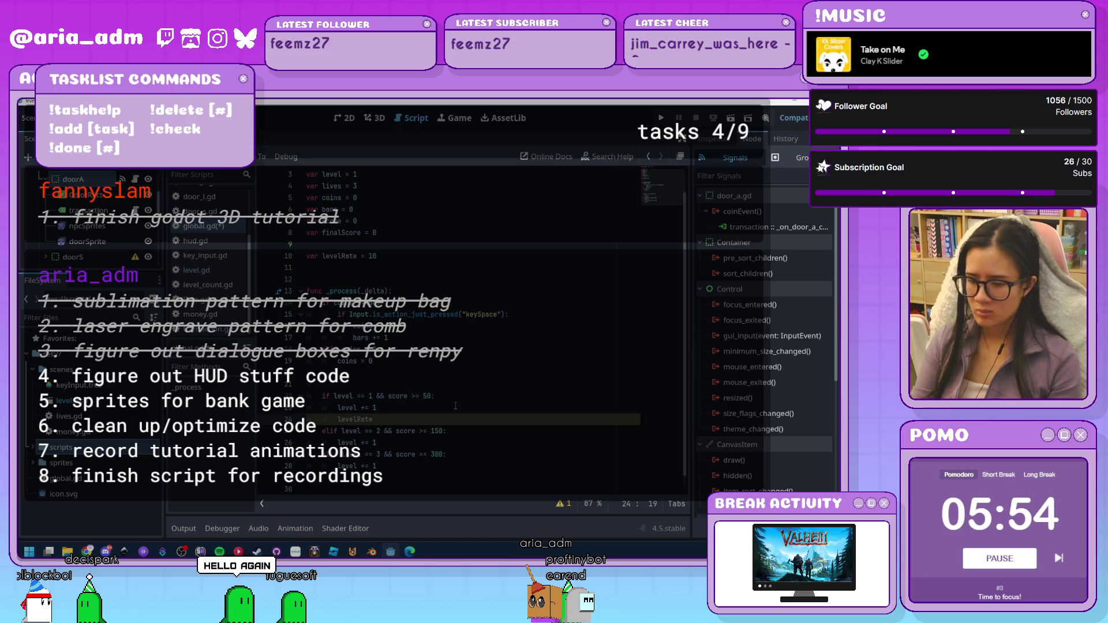
type(" -= ")
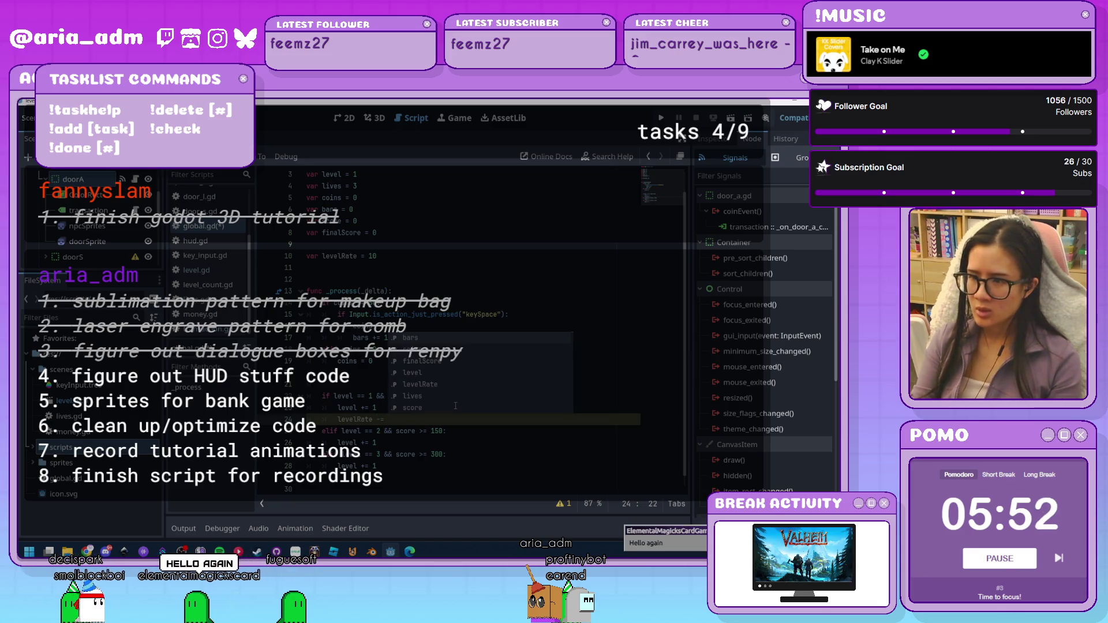
type("1")
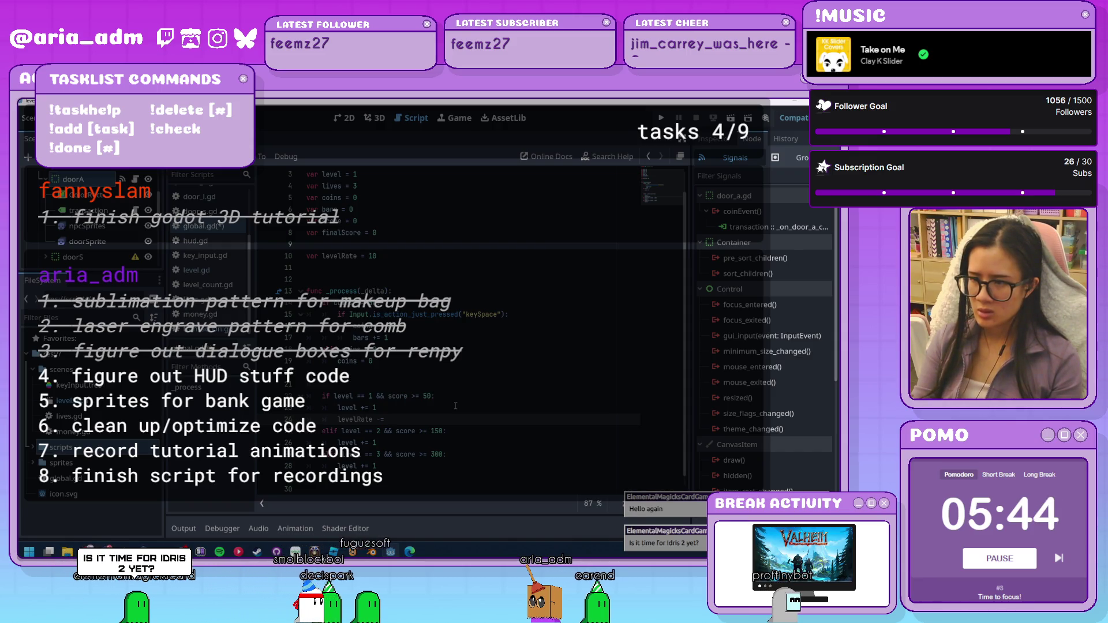
key("BackSpace")
key("BackSpace")
key("BackSpace")
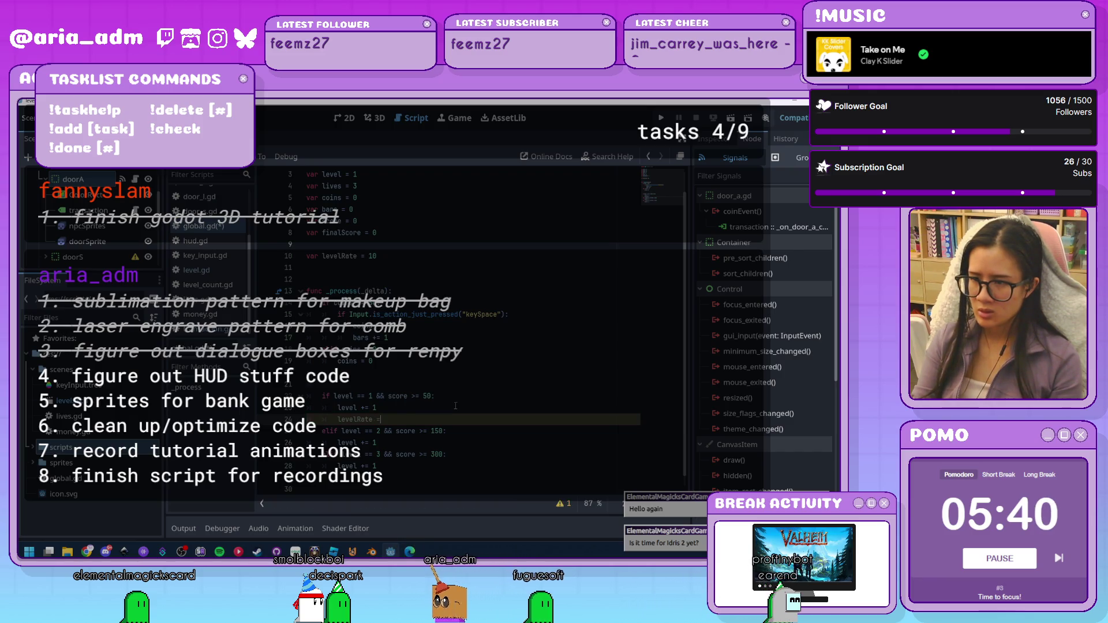
type("= lev")
key("Return")
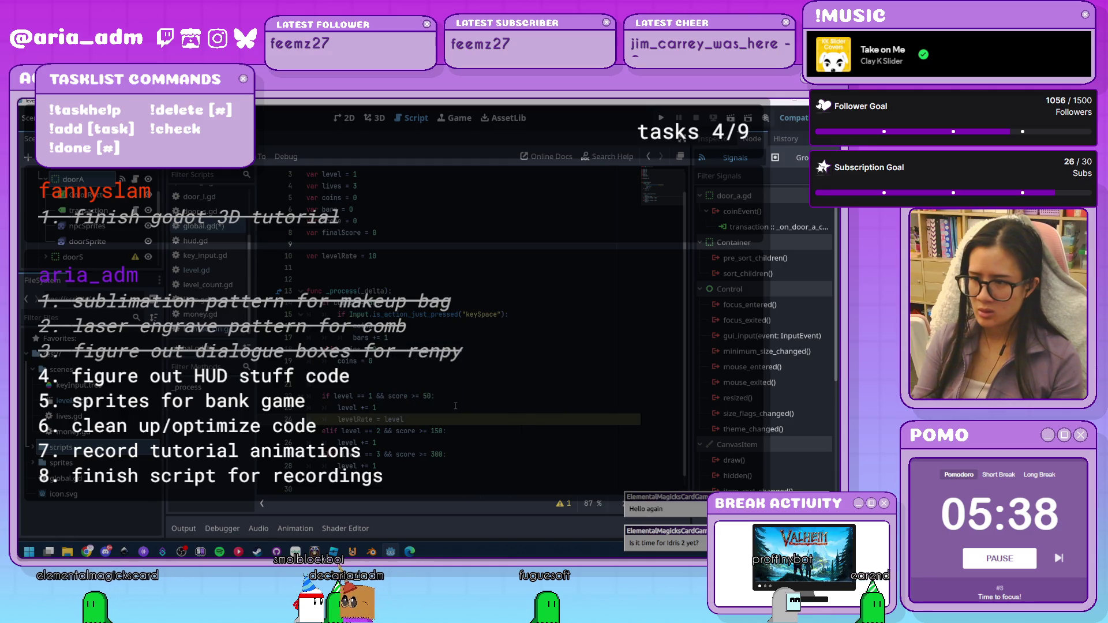
type("Rate+")
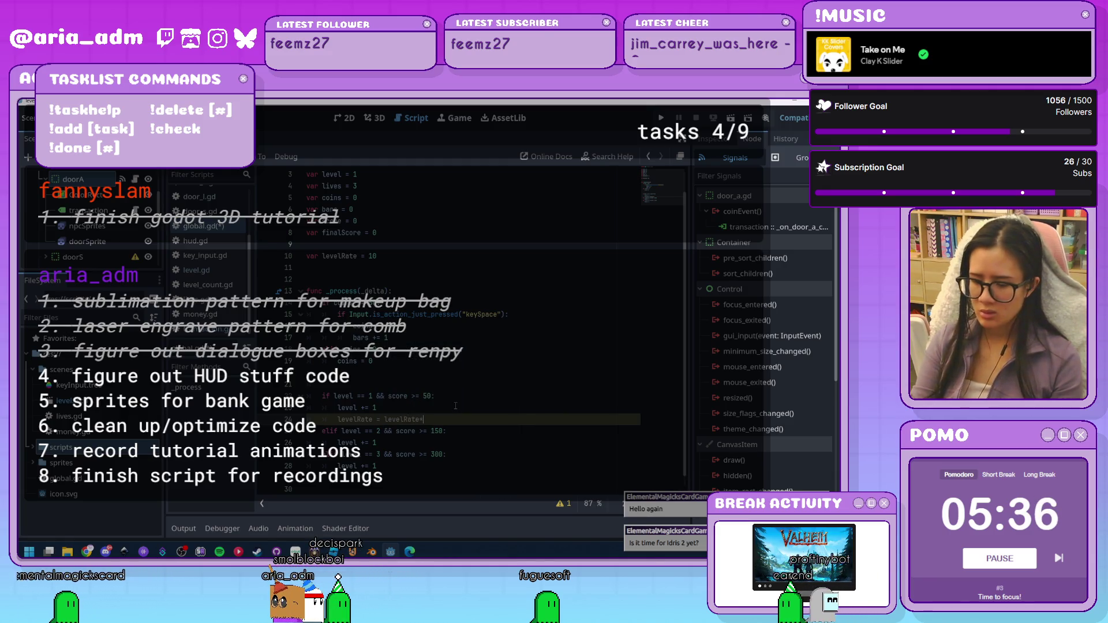
type("0.5")
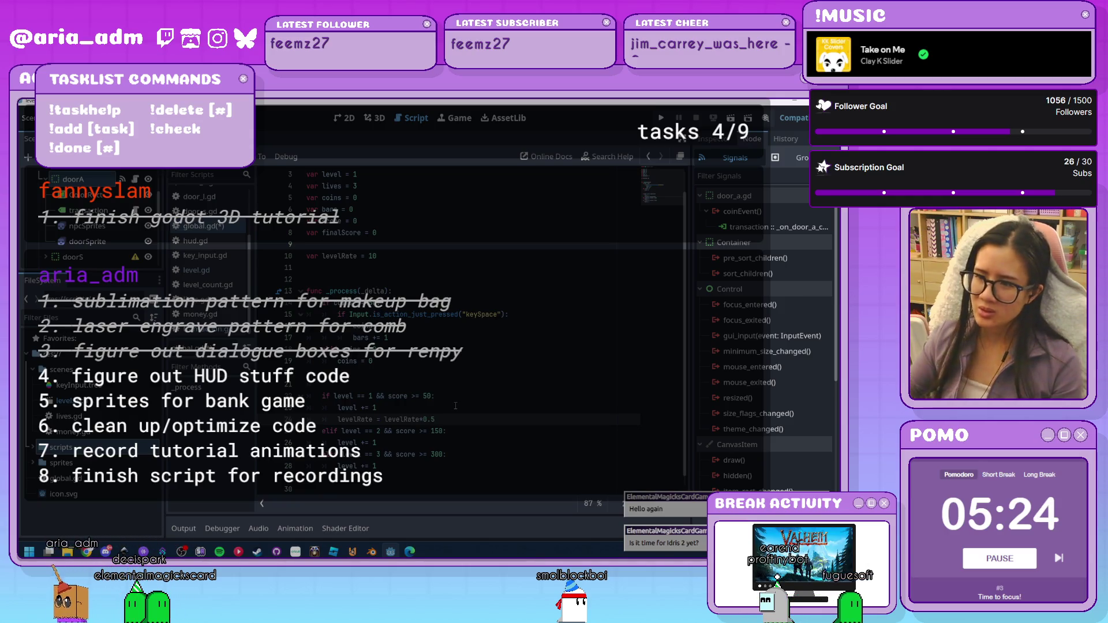
scroll(439, 368, "down", 1)
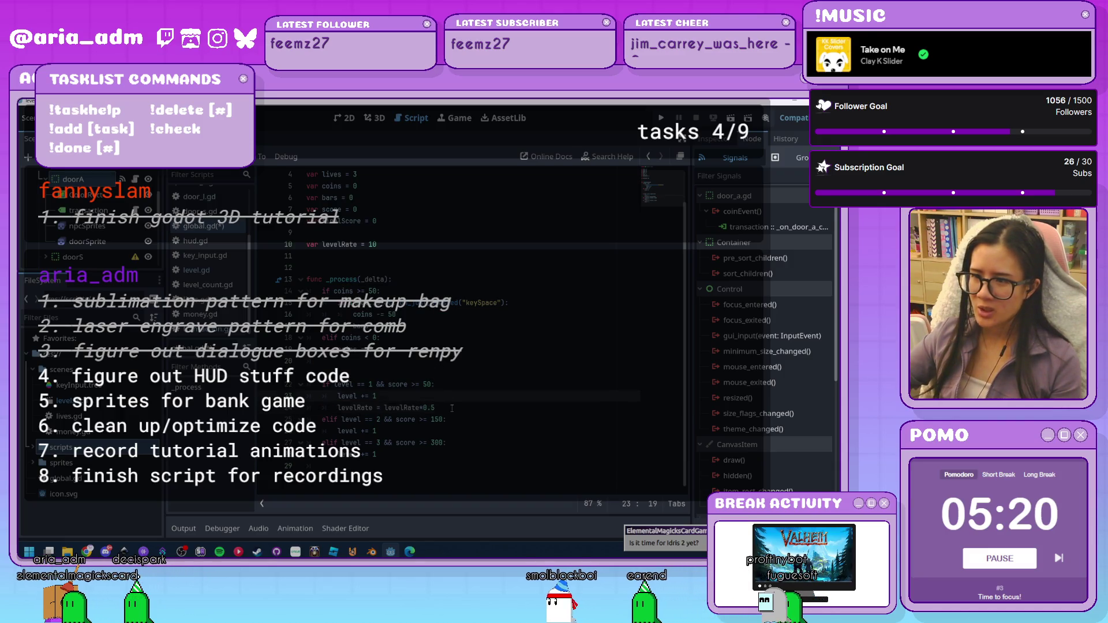
Insert the levelRate update after the second and third 'level += 1' lines
left_click_drag(442, 408, 340, 410)
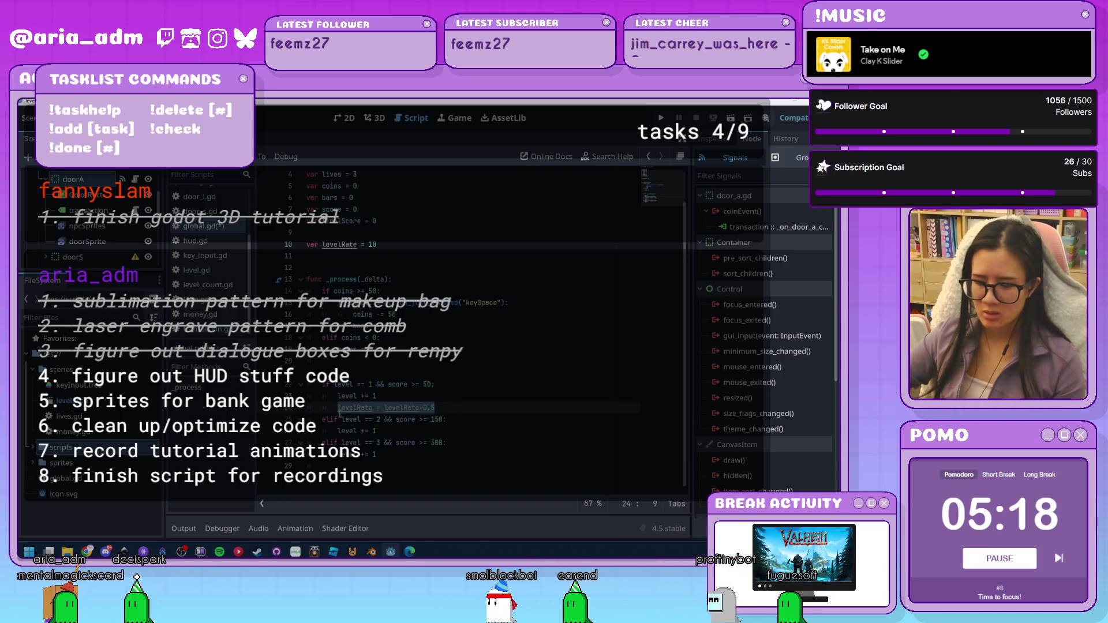
left_click(467, 432)
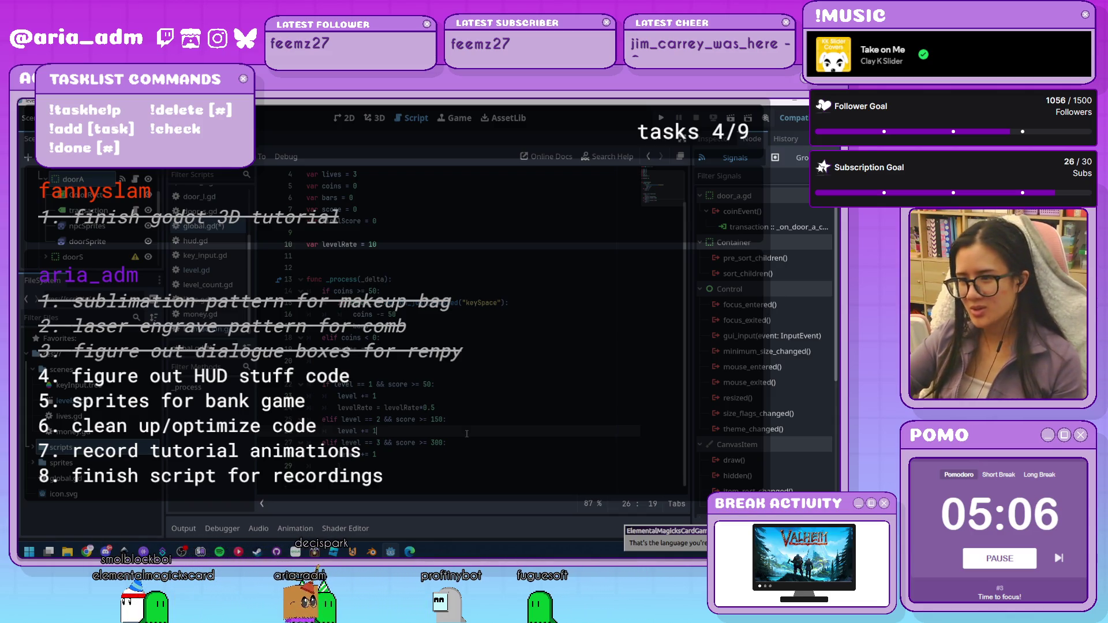
type("levelRate = levelRate*0.5")
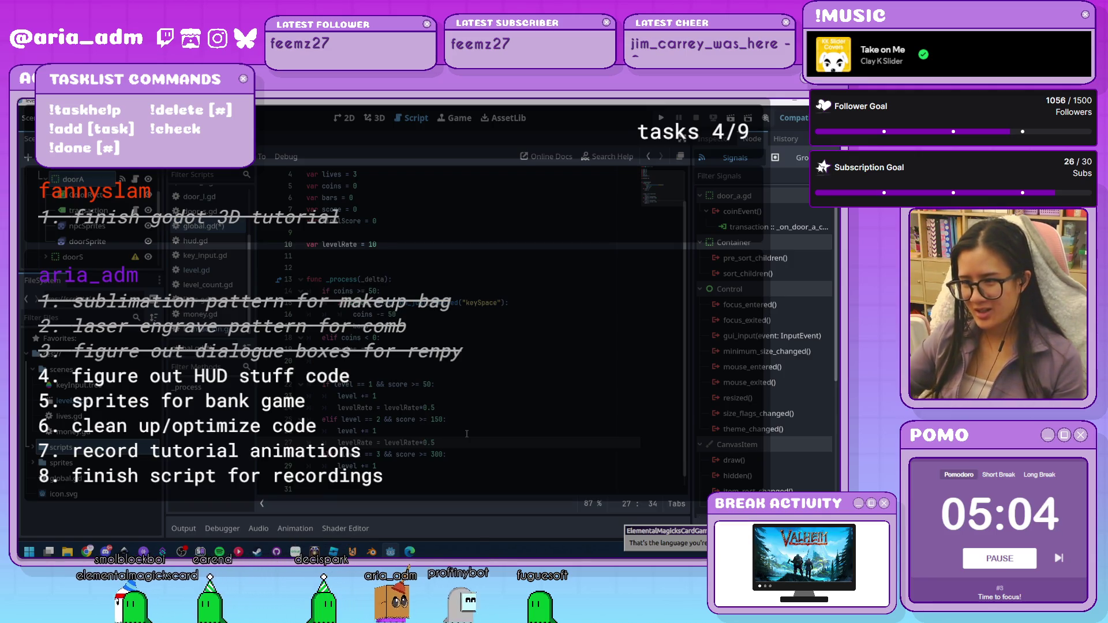
key("Down")
key("Down")
key("Return")
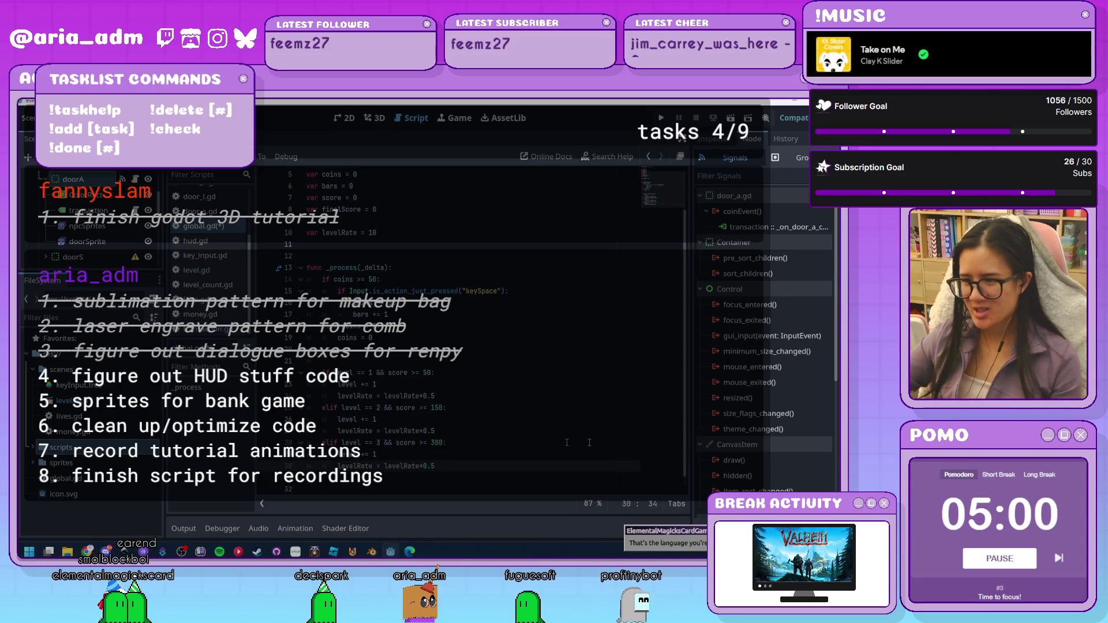
Delete the unneeded line from the coin checks in global.gd's _process function
scroll(492, 454, "down", 1)
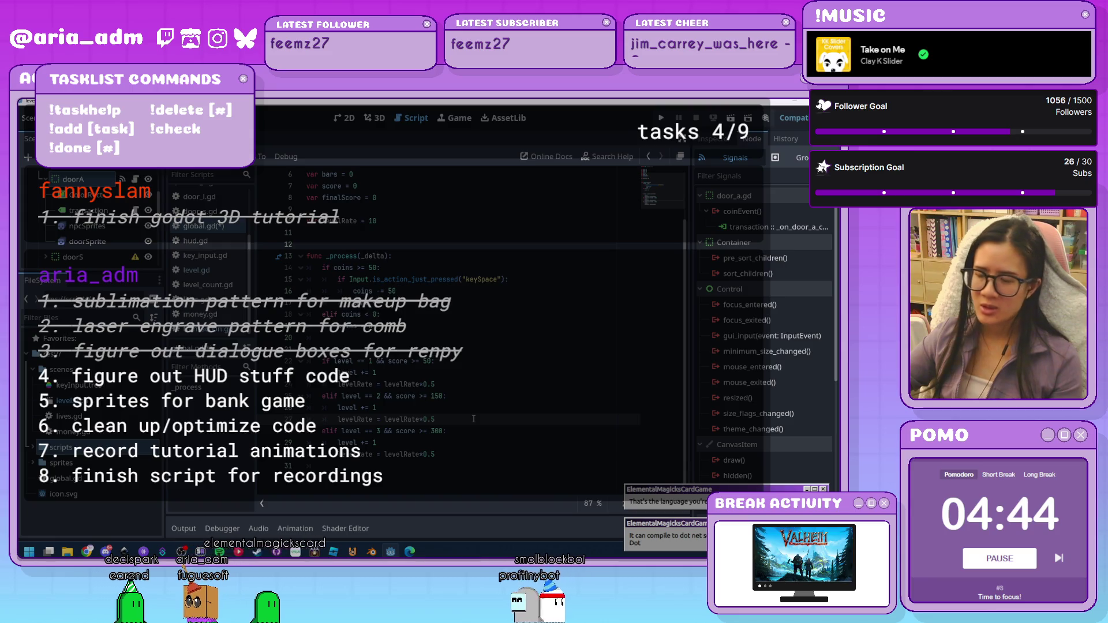
scroll(492, 449, "up", 2)
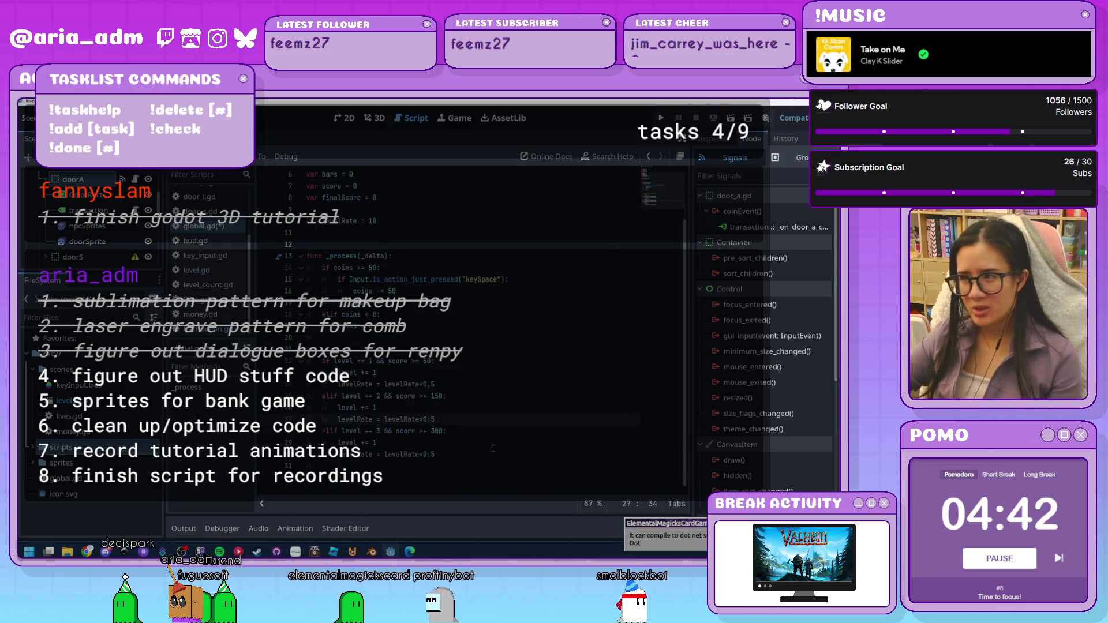
scroll(492, 456, "down", 2)
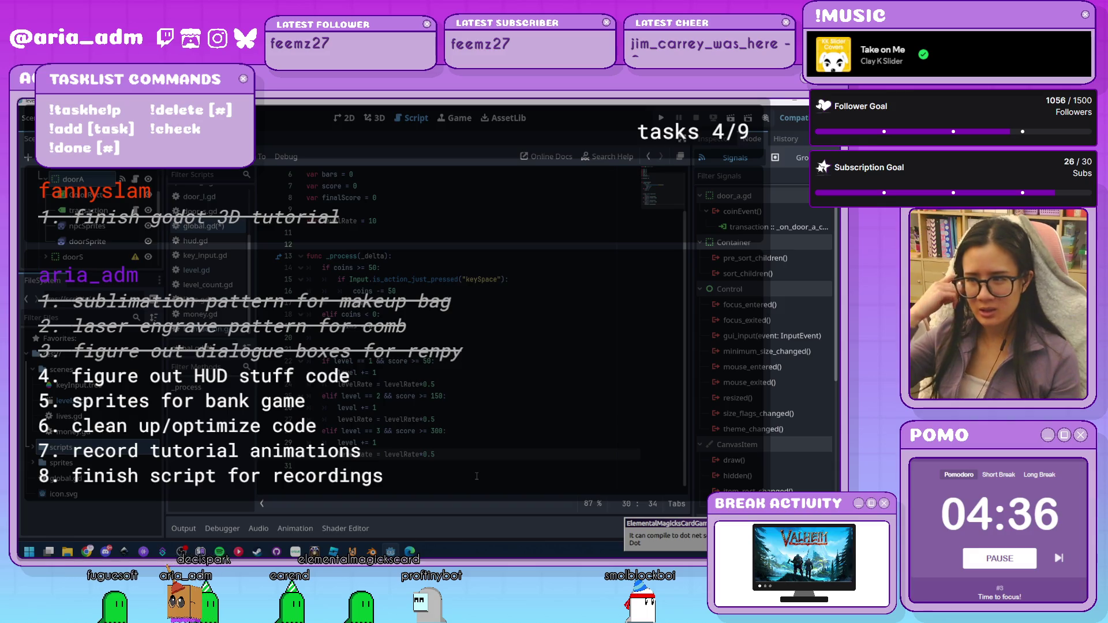
left_click(398, 346)
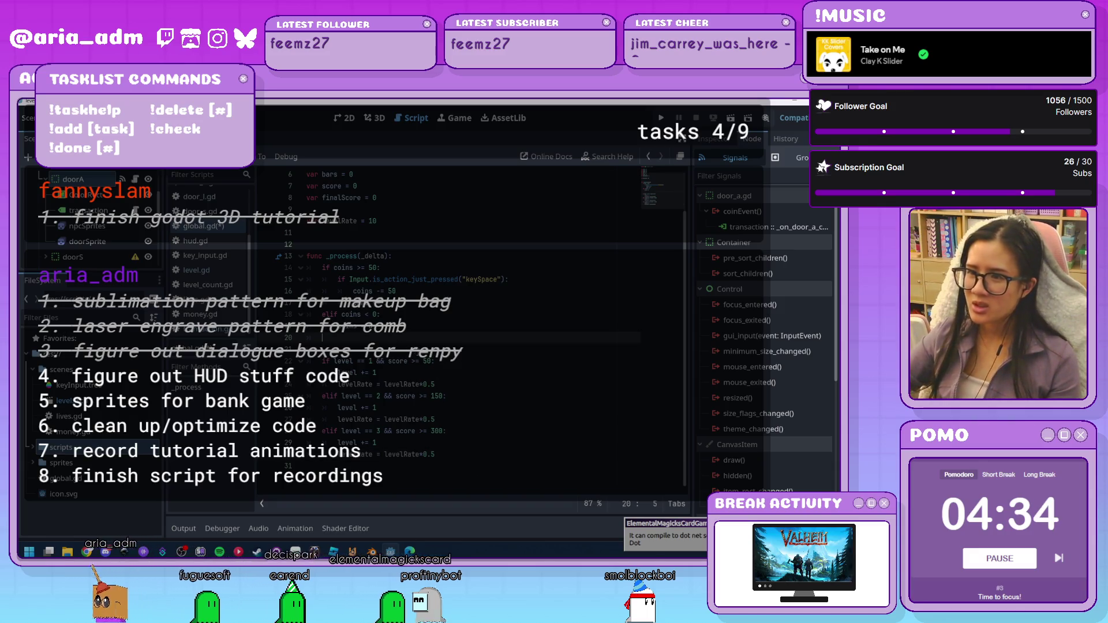
key("BackSpace")
scroll(462, 323, "up", 1)
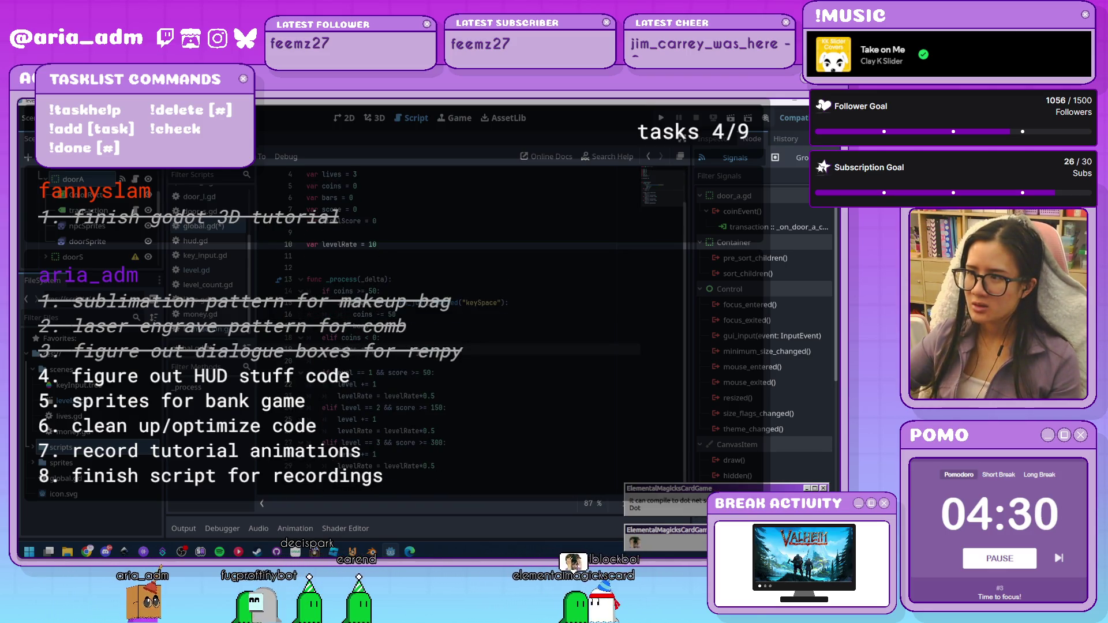
left_click(411, 241)
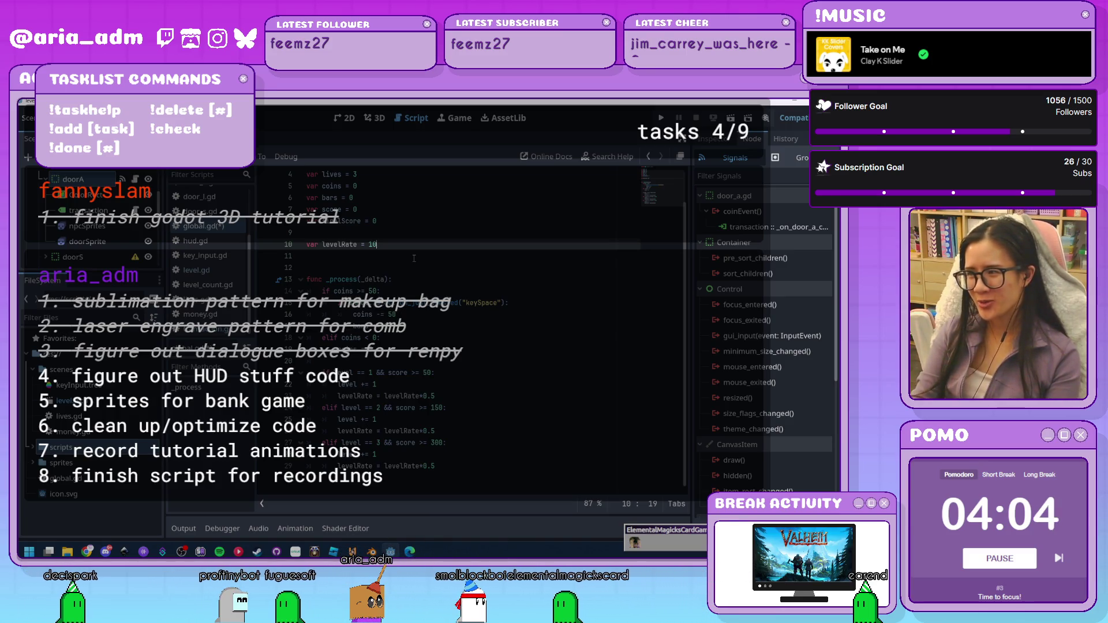
Remove the blank line after 'levelRate = 10' in global.gd and switch to door_a.gd
key("Return")
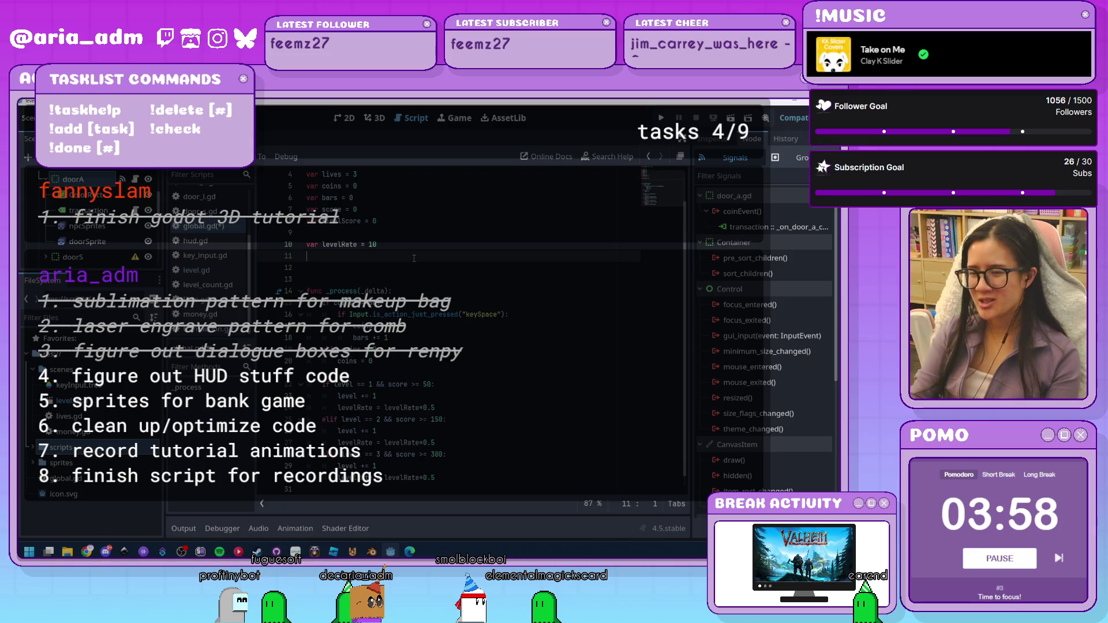
scroll(414, 258, "down", 1)
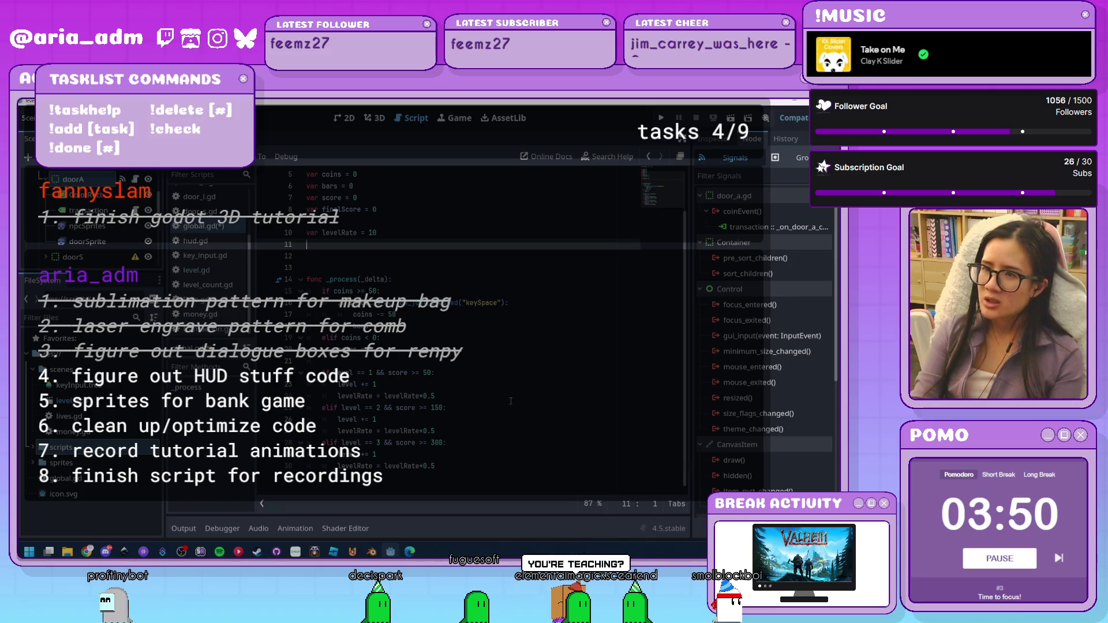
key("BackSpace")
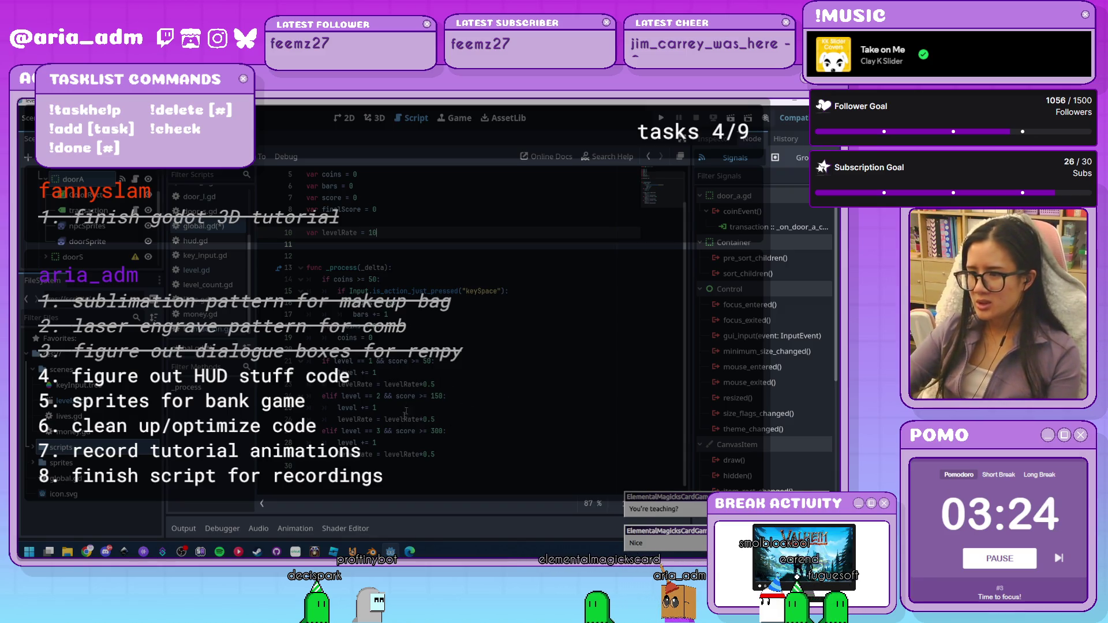
left_click(493, 458)
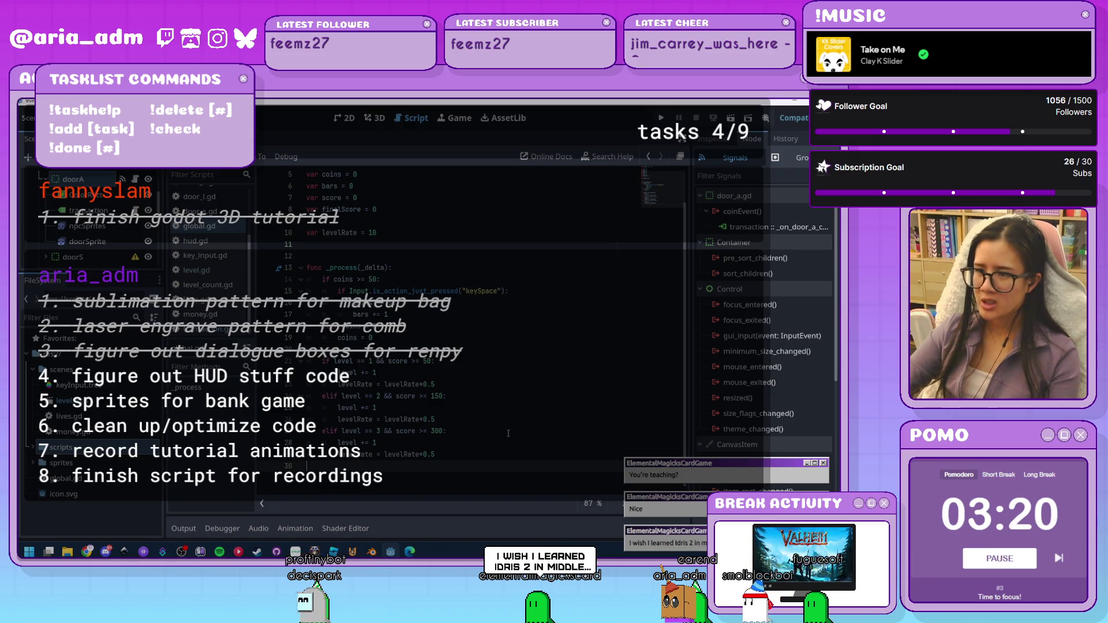
scroll(508, 433, "up", 2)
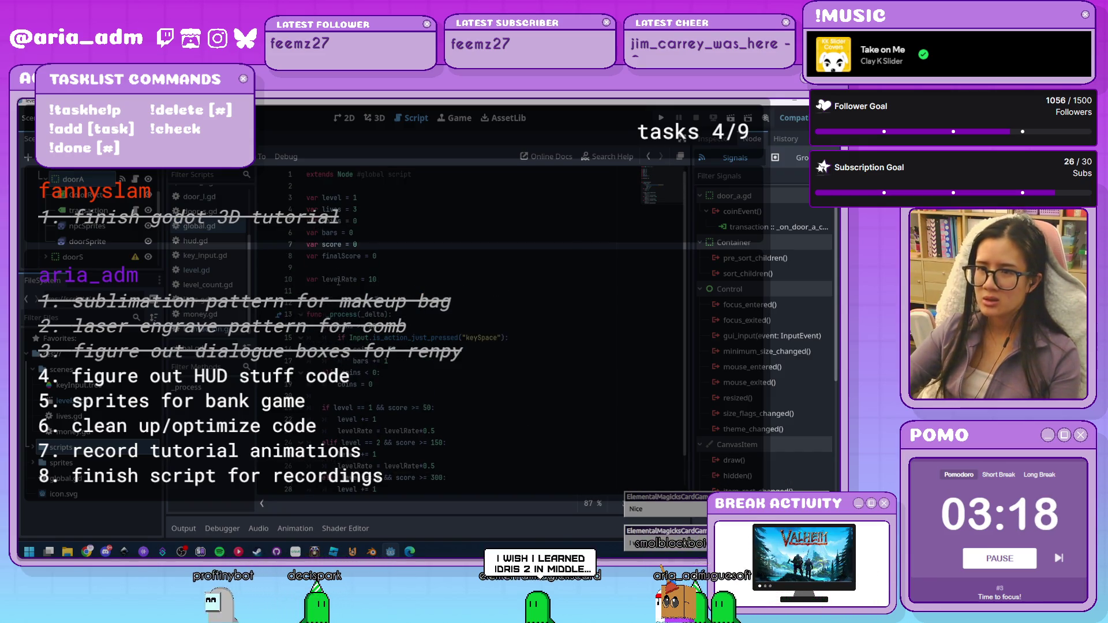
scroll(208, 242, "up", 3)
left_click(199, 210)
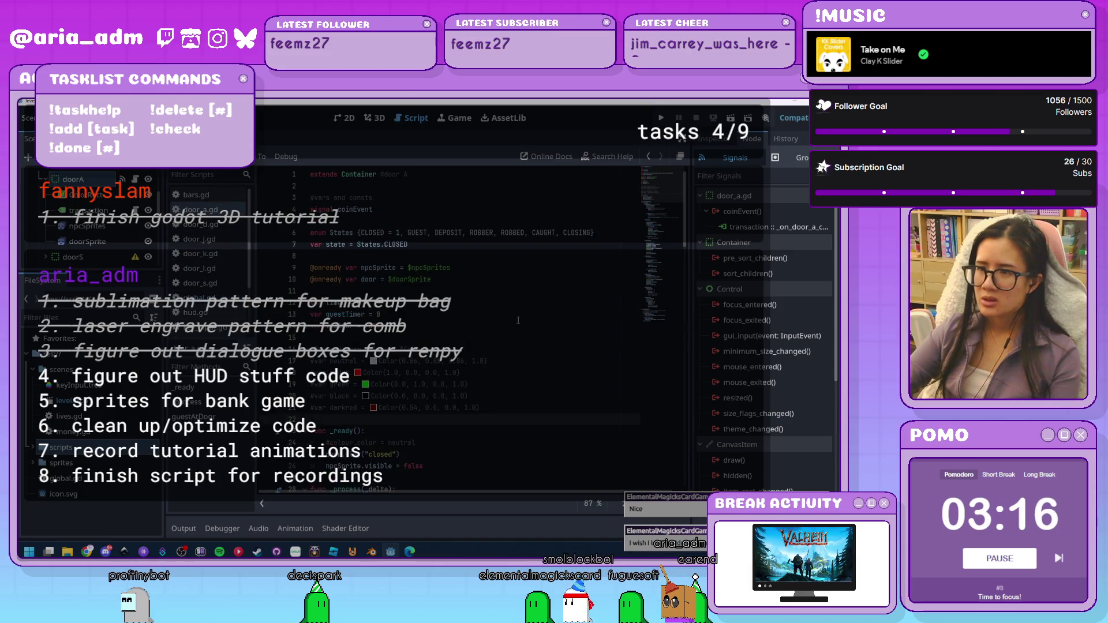
Change line 34 in door_a.gd to 'timer += 1*Global.levelRate'
scroll(520, 322, "down", 4)
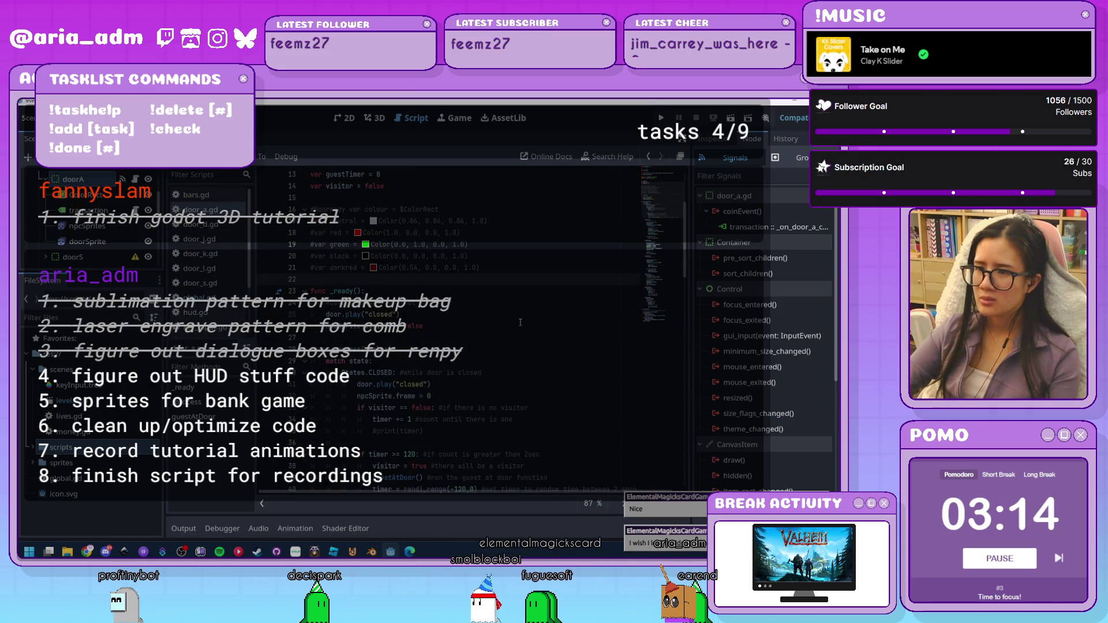
scroll(520, 322, "down", 1)
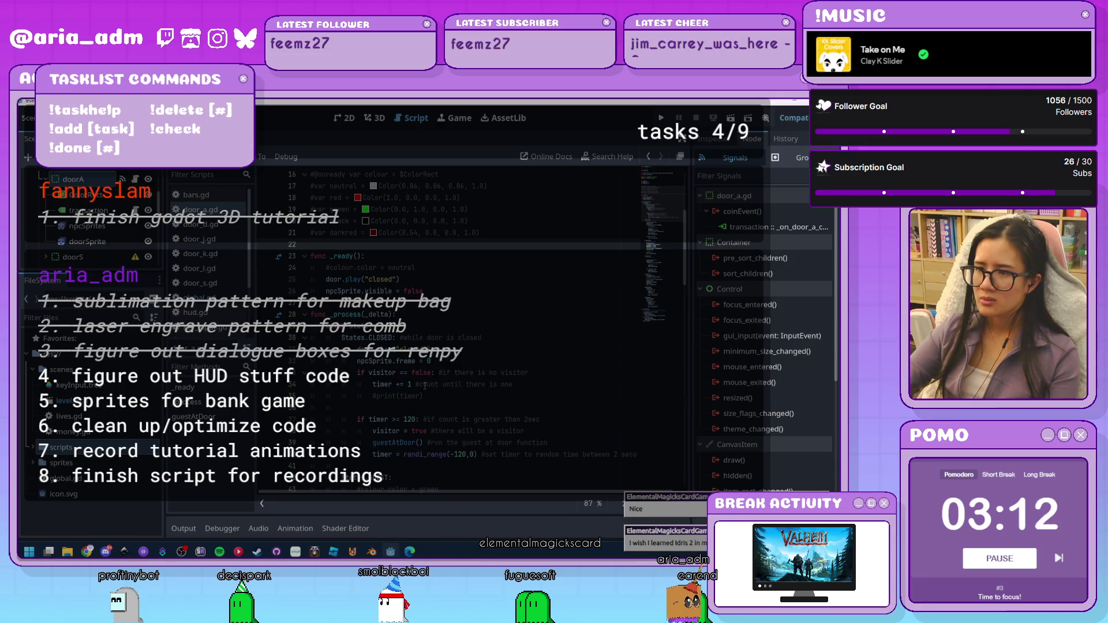
scroll(425, 389, "up", 5)
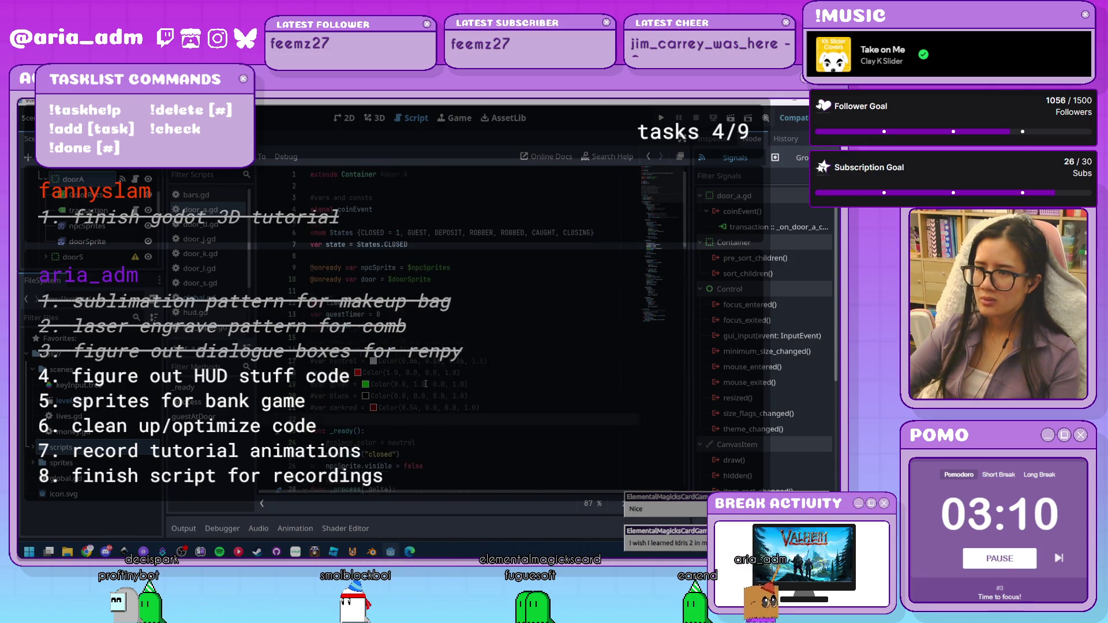
scroll(425, 384, "down", 7)
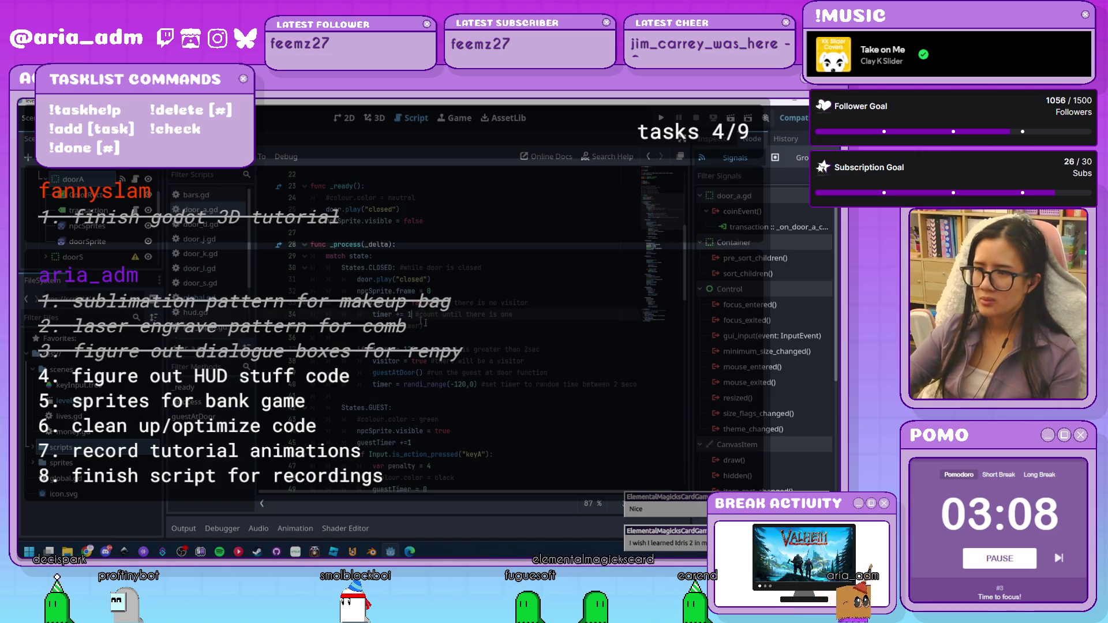
type("*")
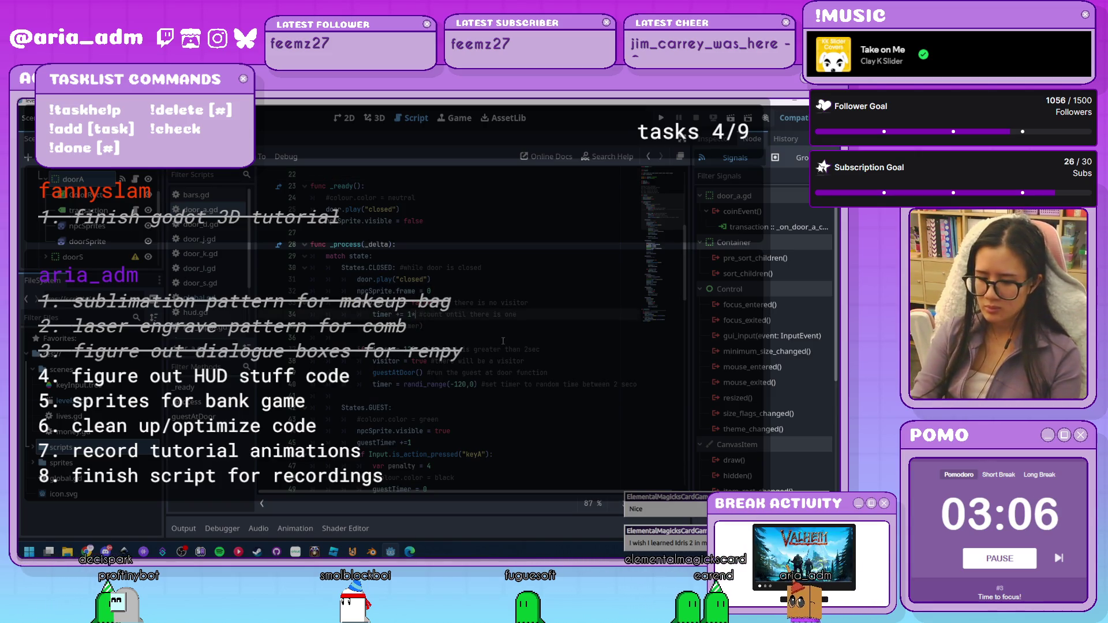
type("Global.l")
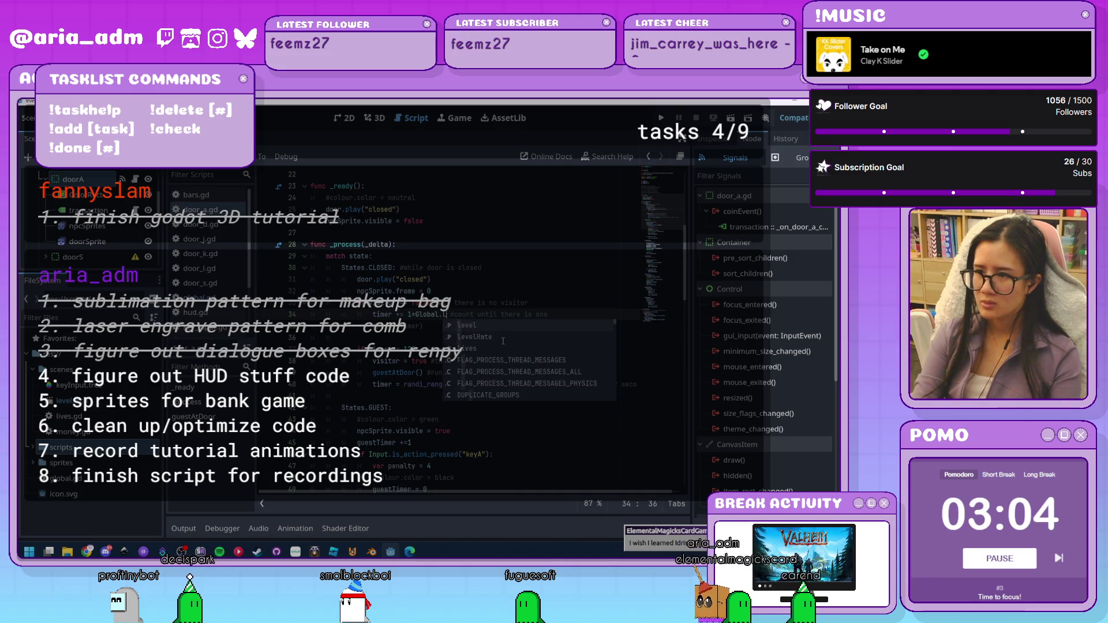
key("BackSpace")
type("levelRate")
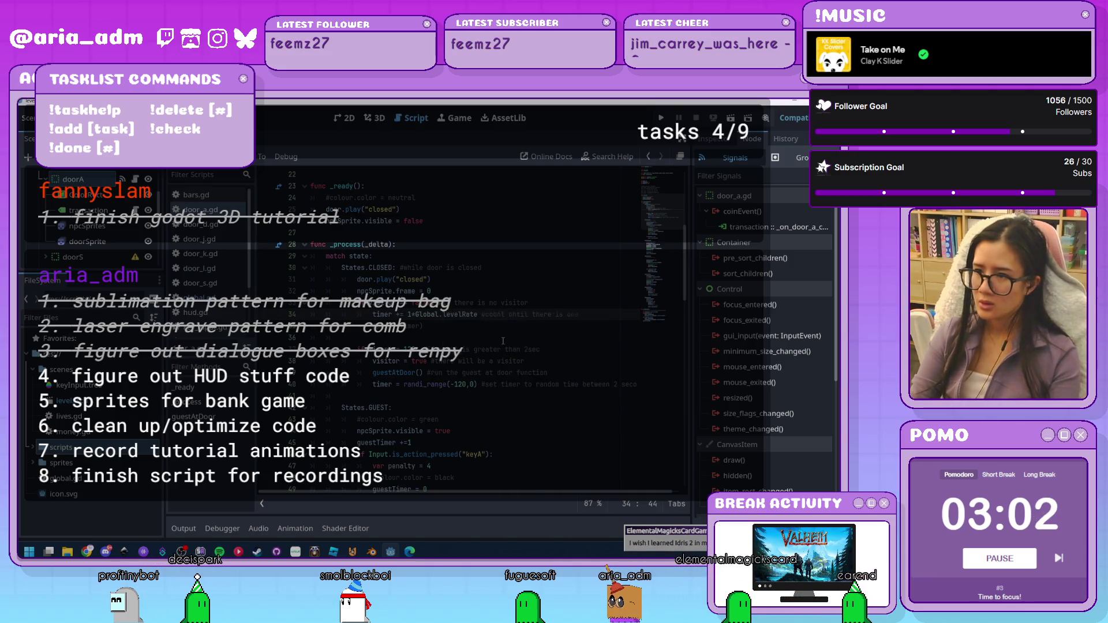
left_click_drag(477, 315, 416, 317)
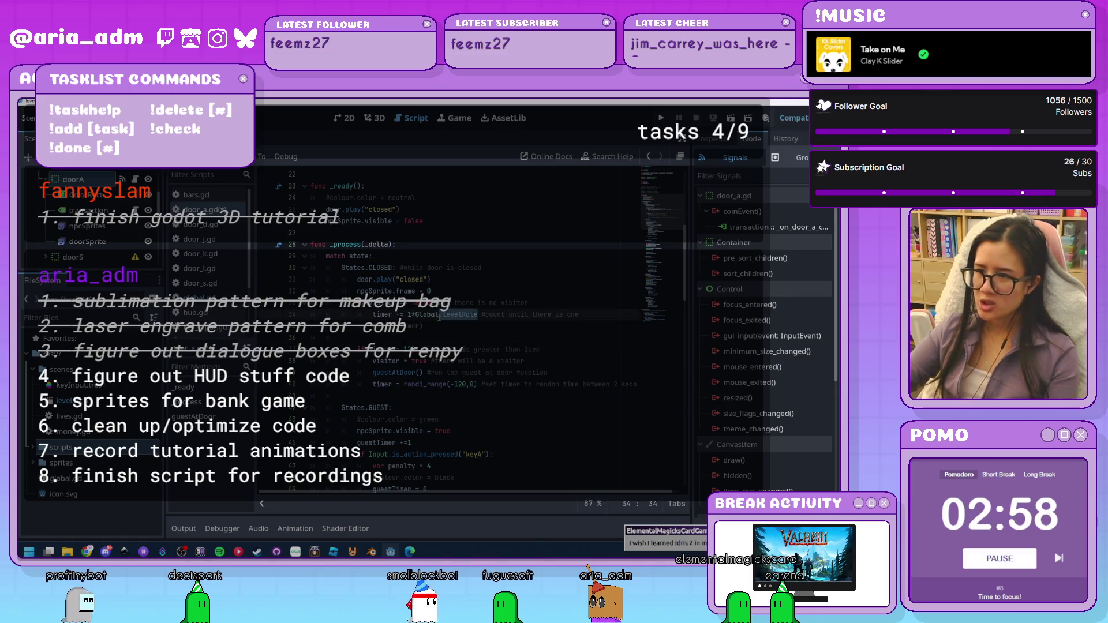
left_click(561, 390)
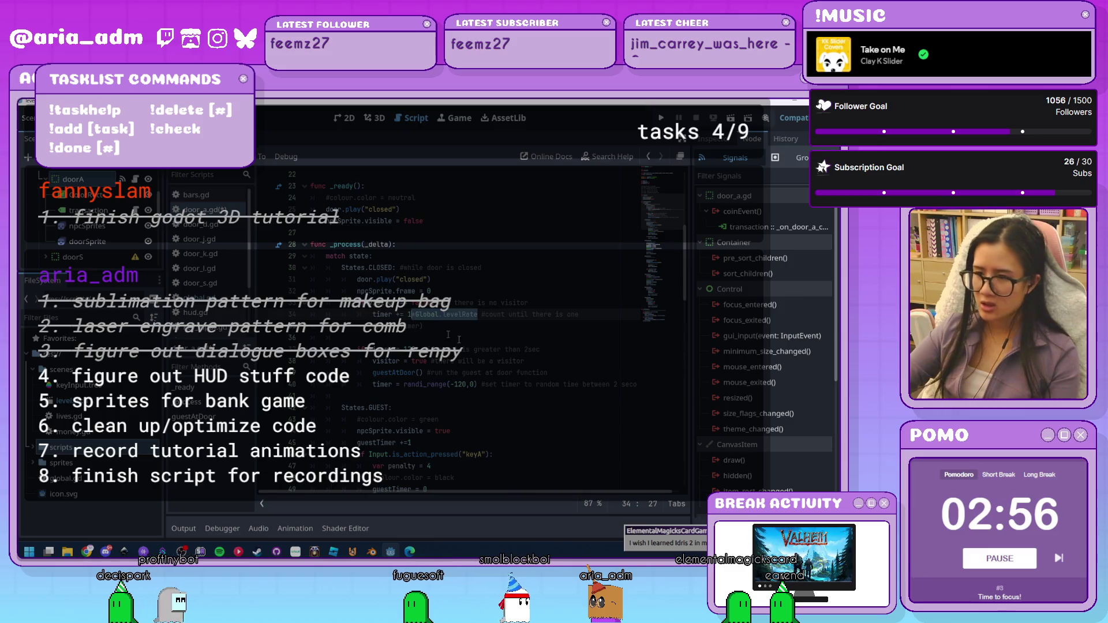
scroll(560, 391, "down", 2)
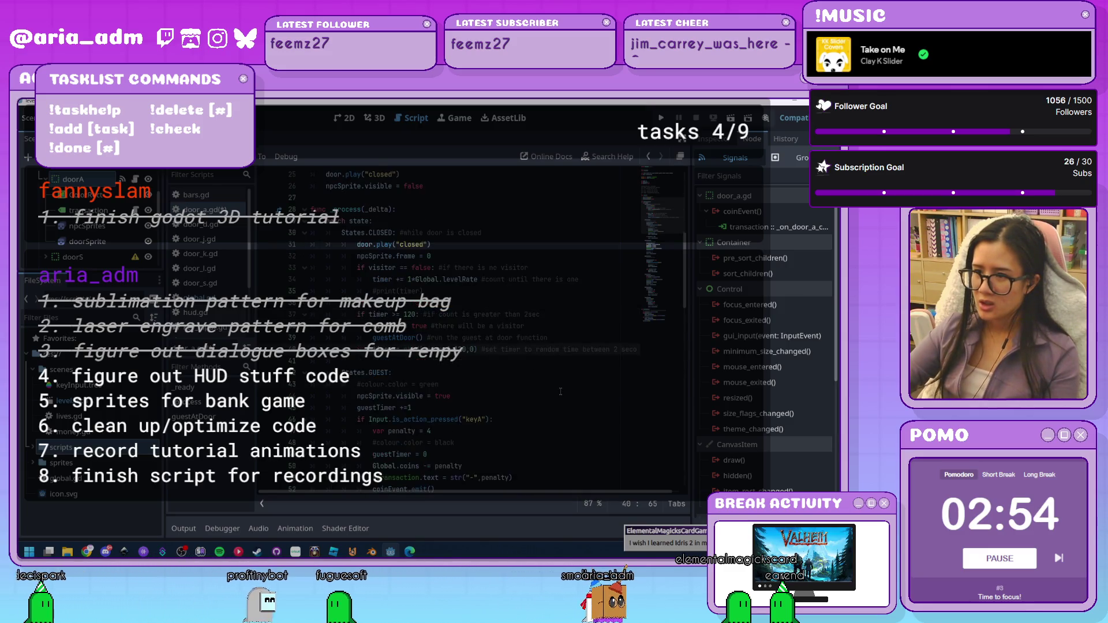
scroll(560, 391, "down", 1)
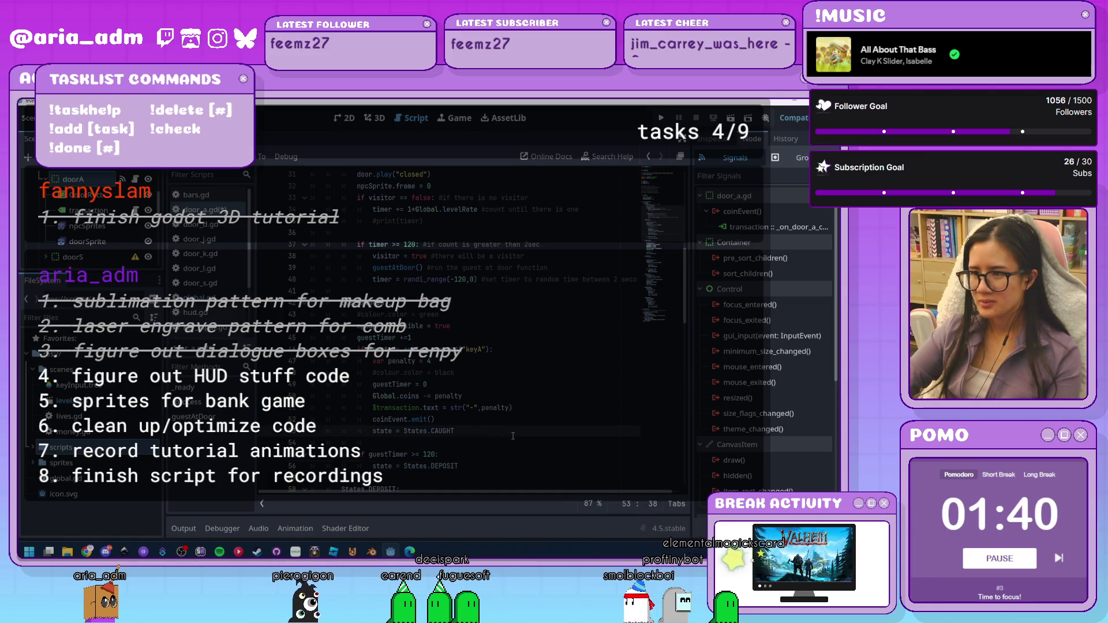
scroll(512, 435, "up", 2)
scroll(513, 436, "up", 2)
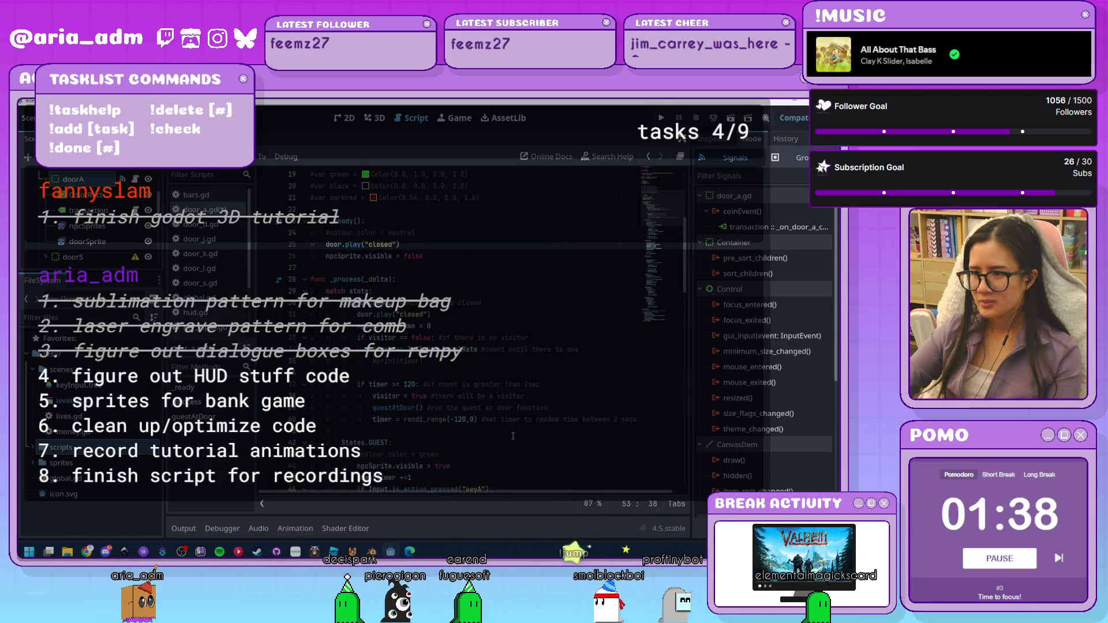
scroll(513, 436, "down", 1)
scroll(512, 436, "down", 4)
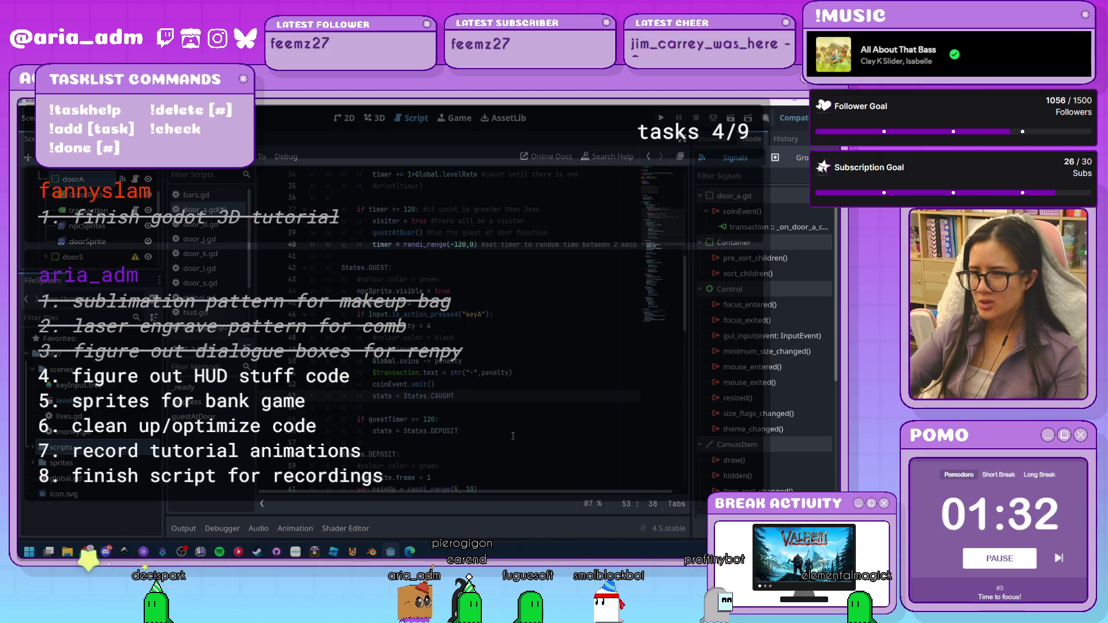
scroll(494, 397, "up", 6)
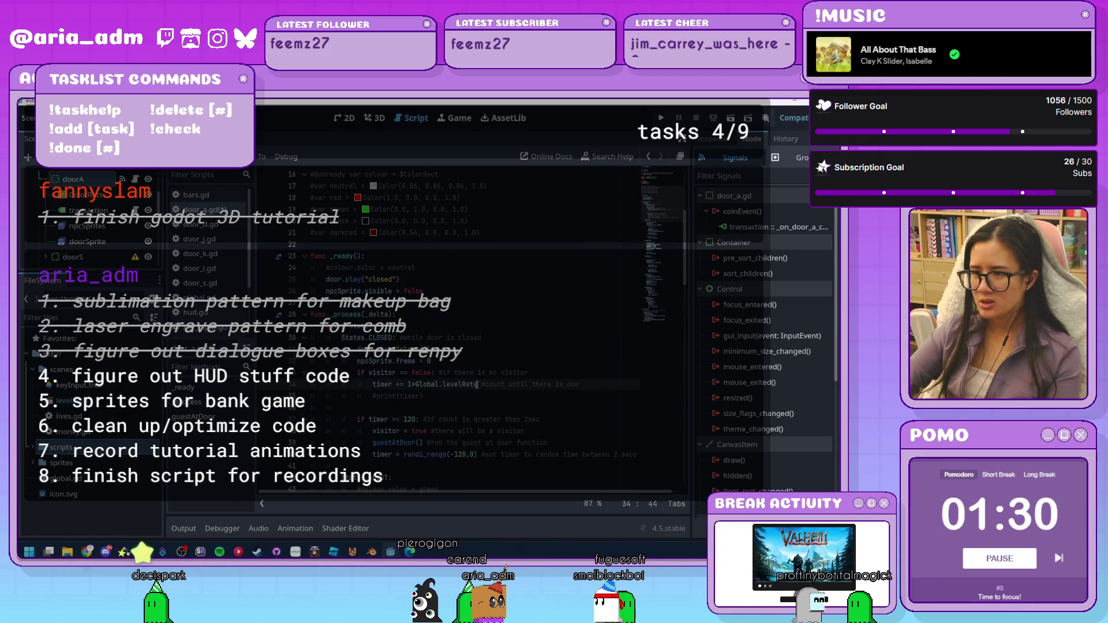
left_click_drag(478, 384, 415, 387)
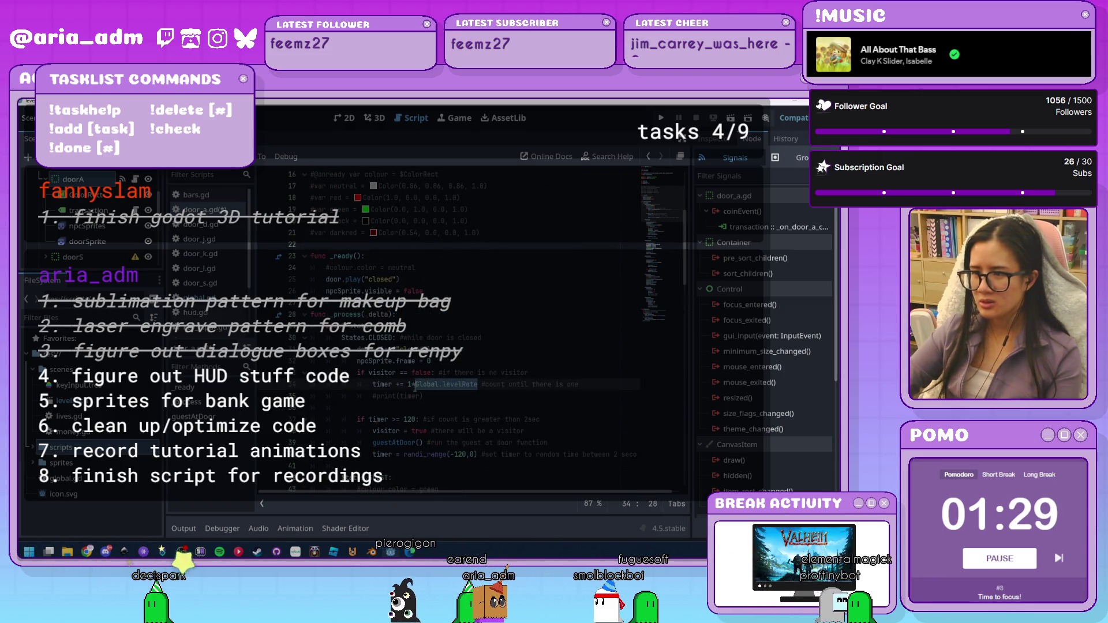
Scale the closed-state threshold to 'timer >= 120*Global.levelRate'
left_click(471, 404)
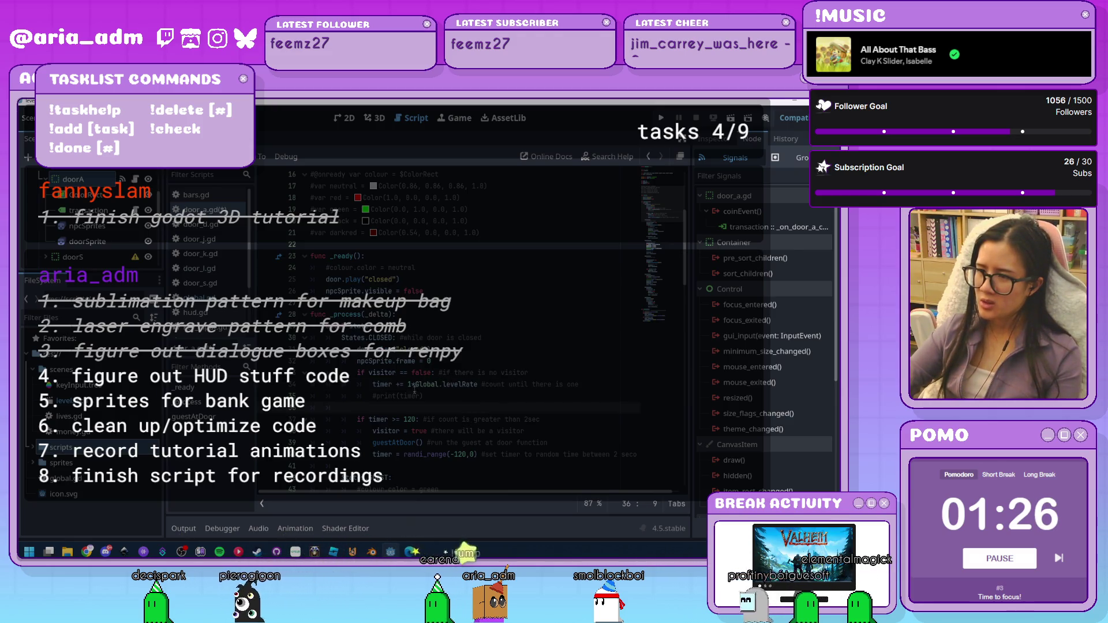
scroll(433, 396, "down", 1)
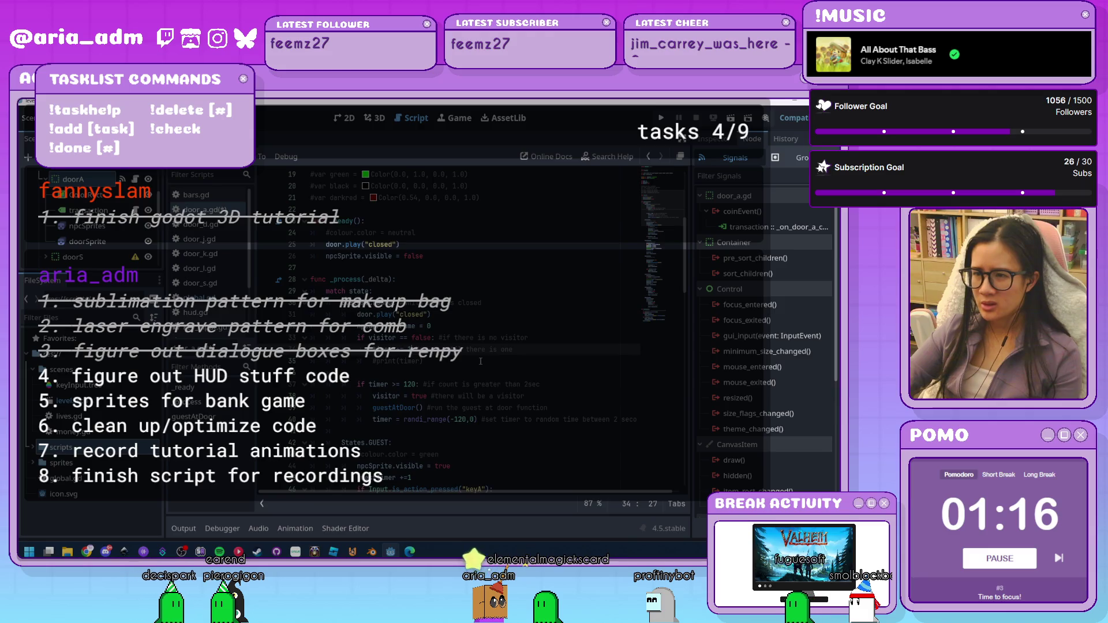
left_click(444, 375)
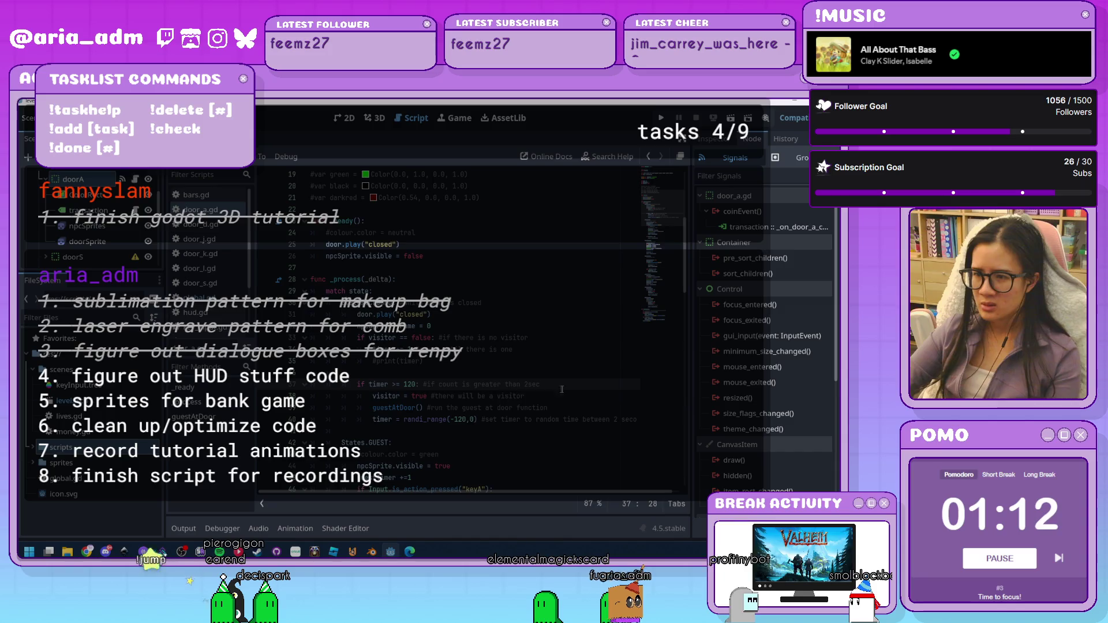
type("**Global.levelRate")
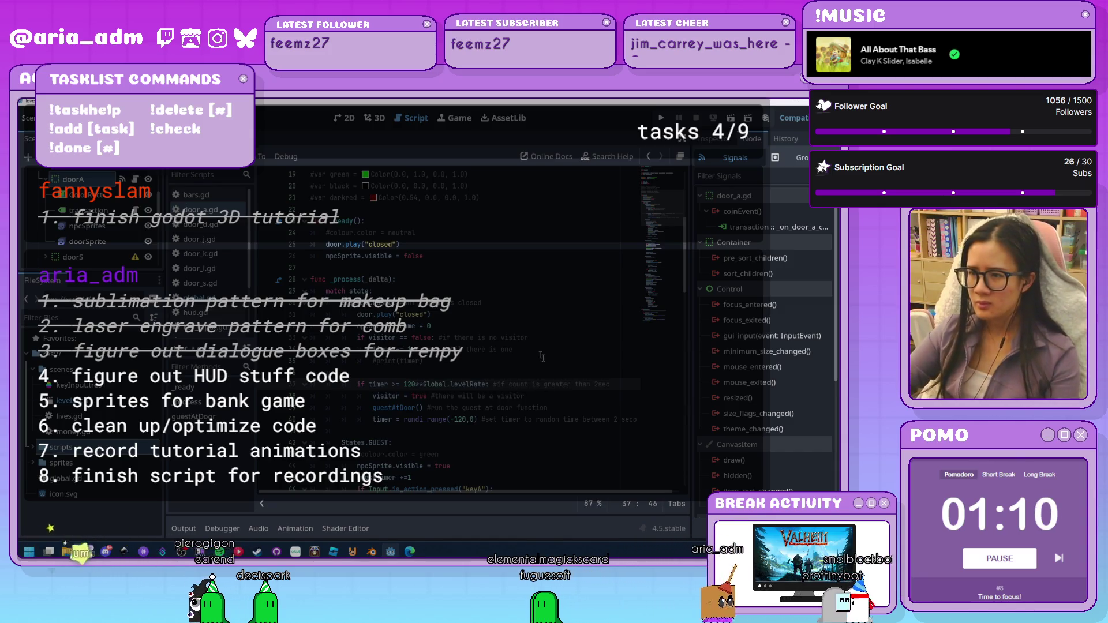
scroll(542, 357, "down", 1)
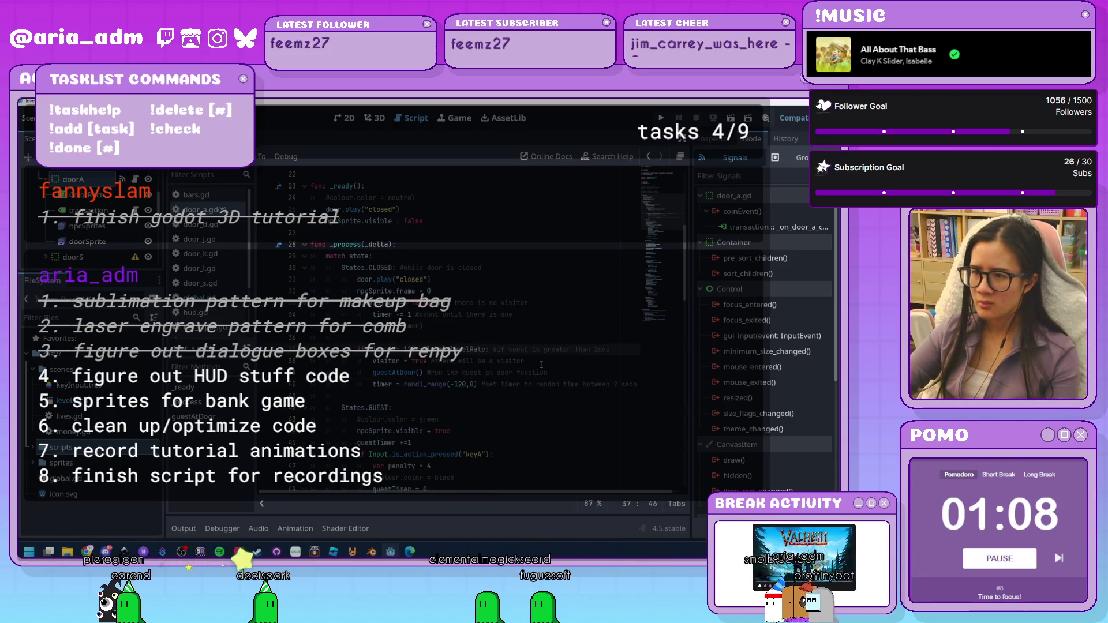
key("ctrl+Left")
key("ctrl+Left")
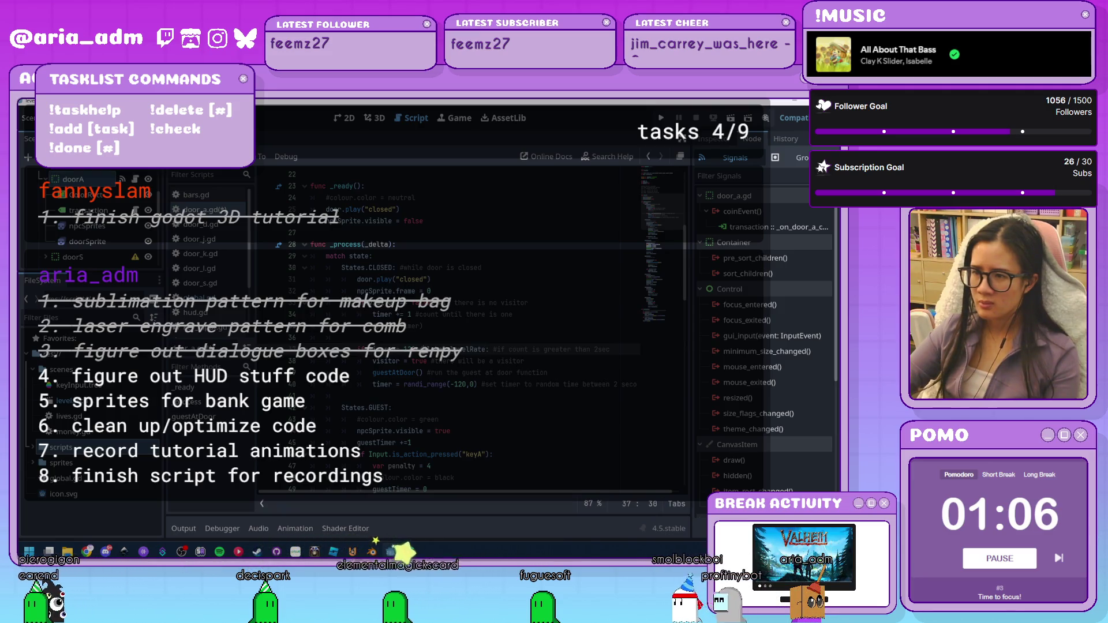
Scale the random reset to randi_range(-120*Global.levelRate,0) and scroll to the guestTimer >= 120 check
left_click(511, 444)
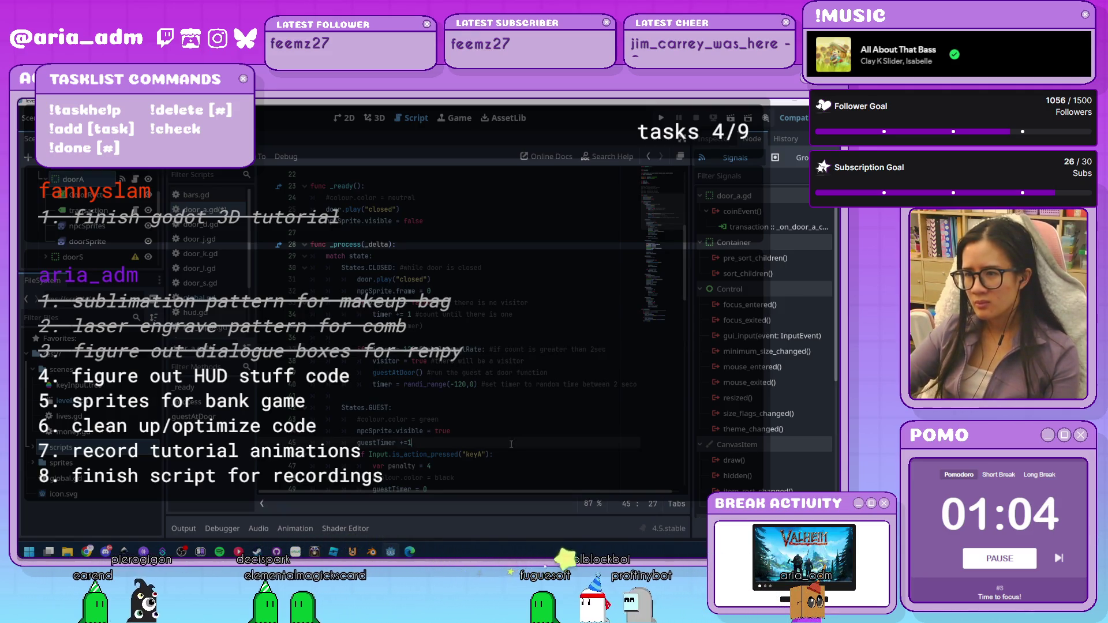
left_click(467, 385)
type("*Global.levelRate")
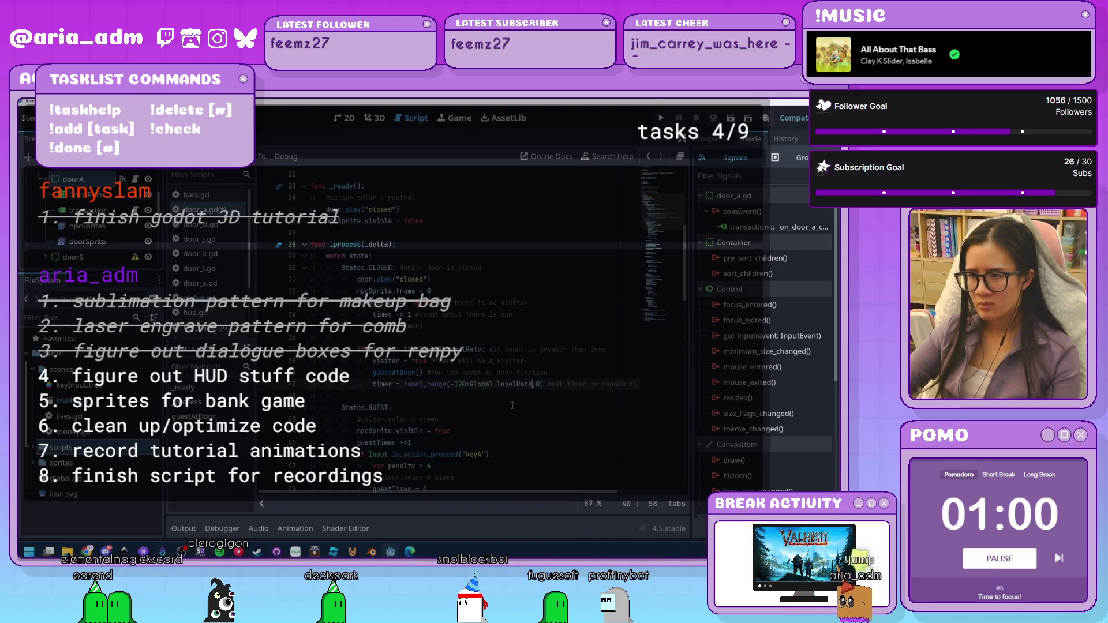
scroll(513, 405, "down", 3)
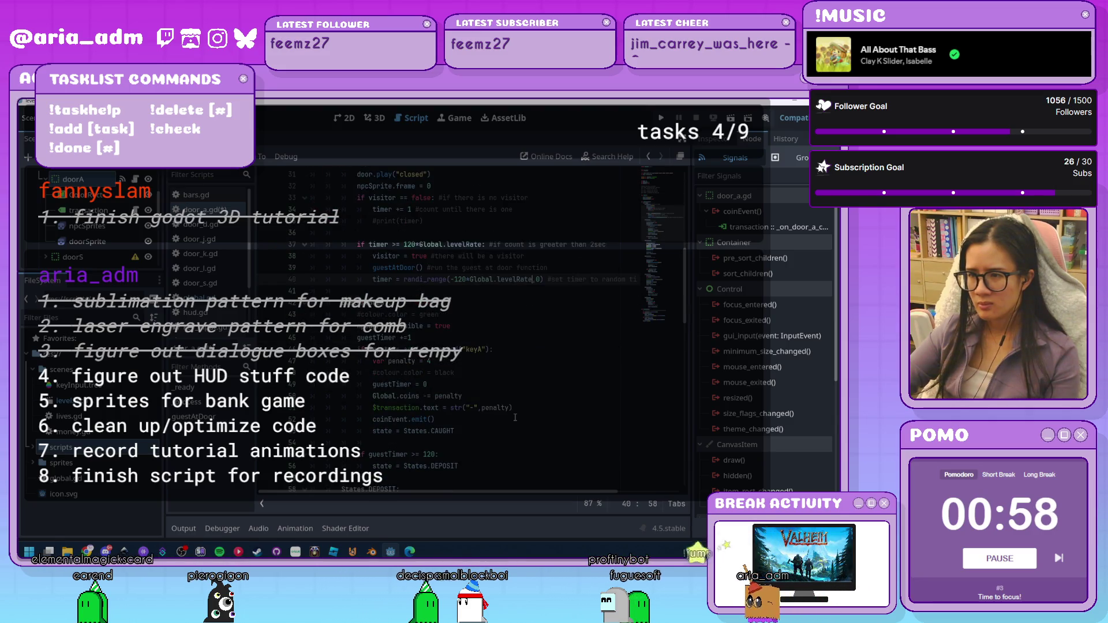
scroll(515, 417, "down", 1)
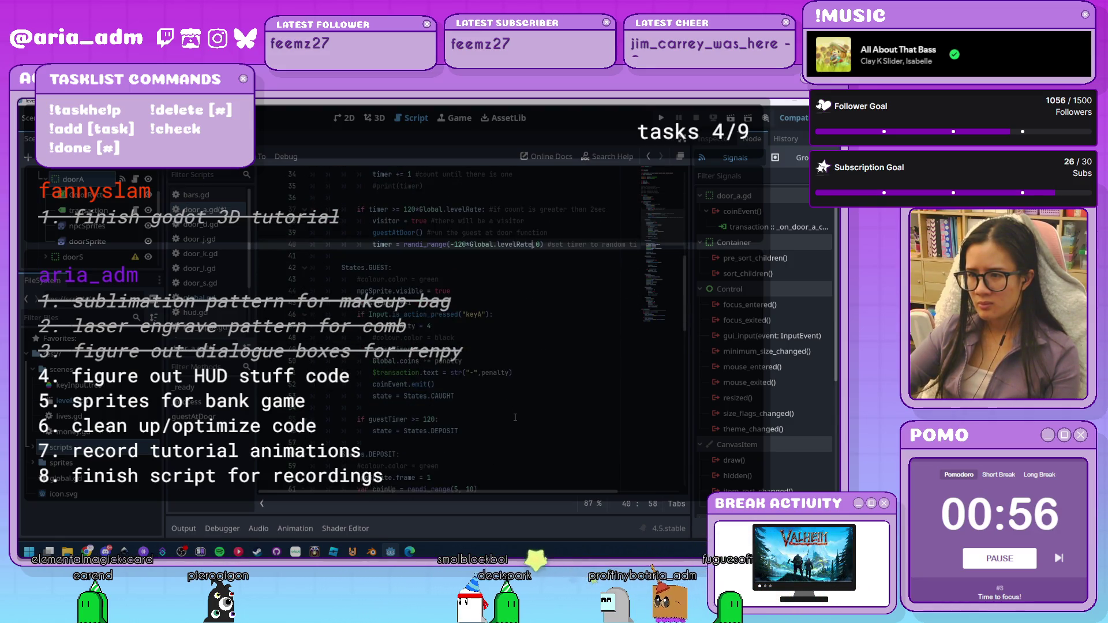
left_click(437, 420)
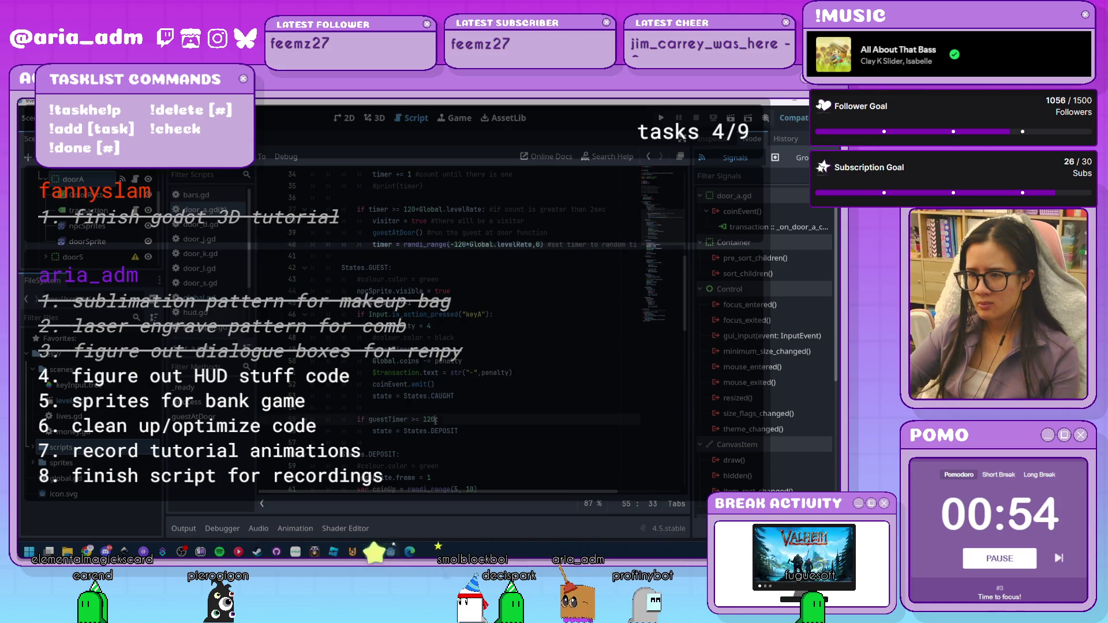
scroll(507, 429, "down", 3)
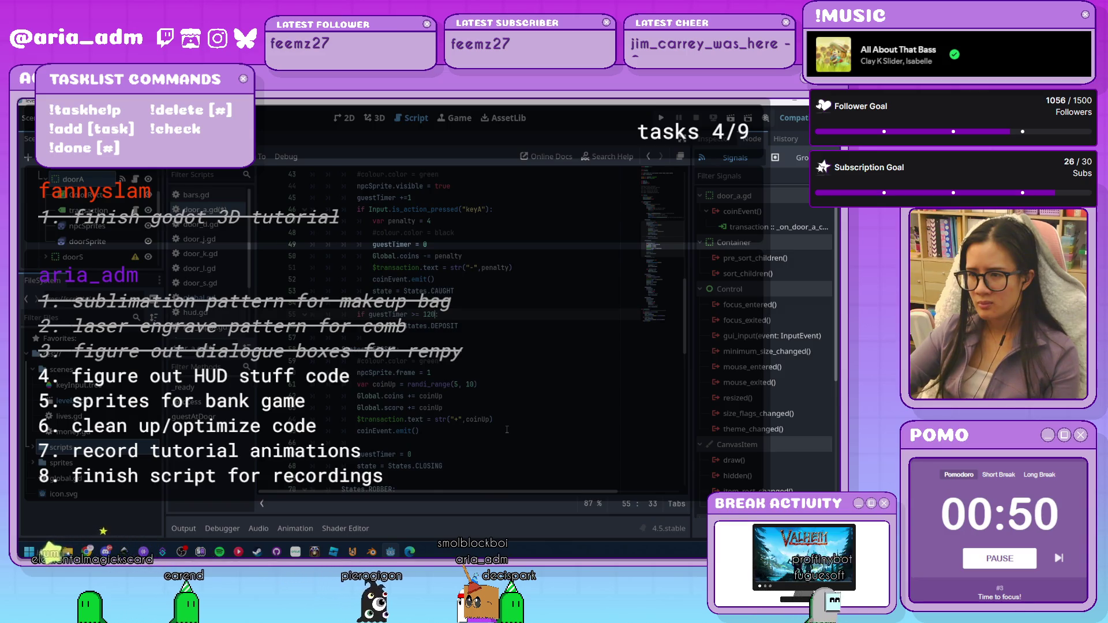
scroll(507, 430, "down", 4)
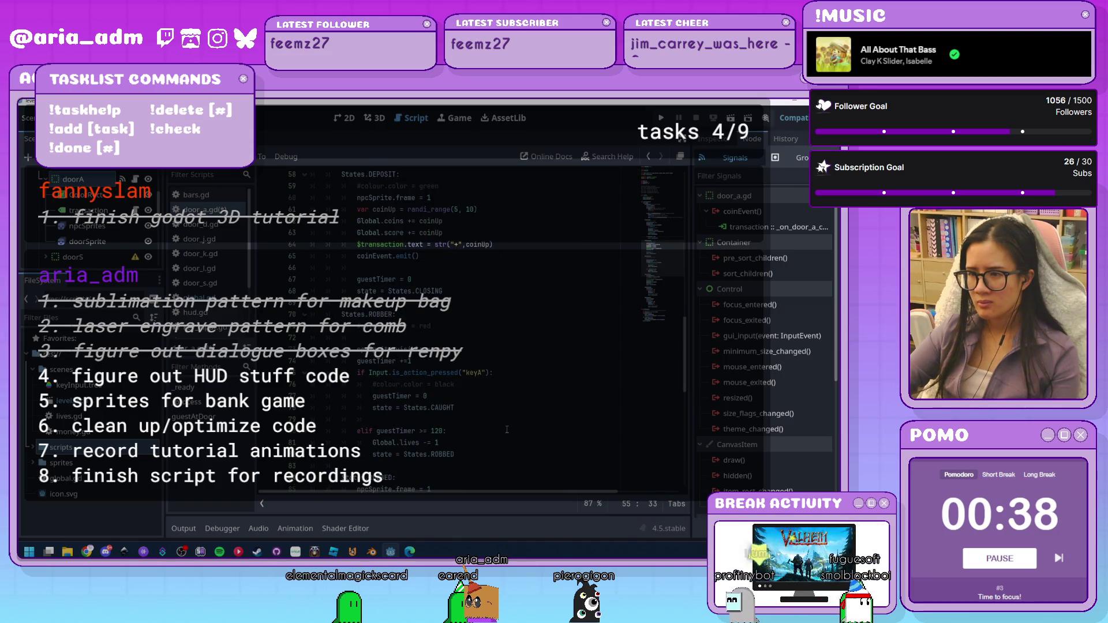
scroll(507, 430, "down", 2)
scroll(507, 430, "down", 9)
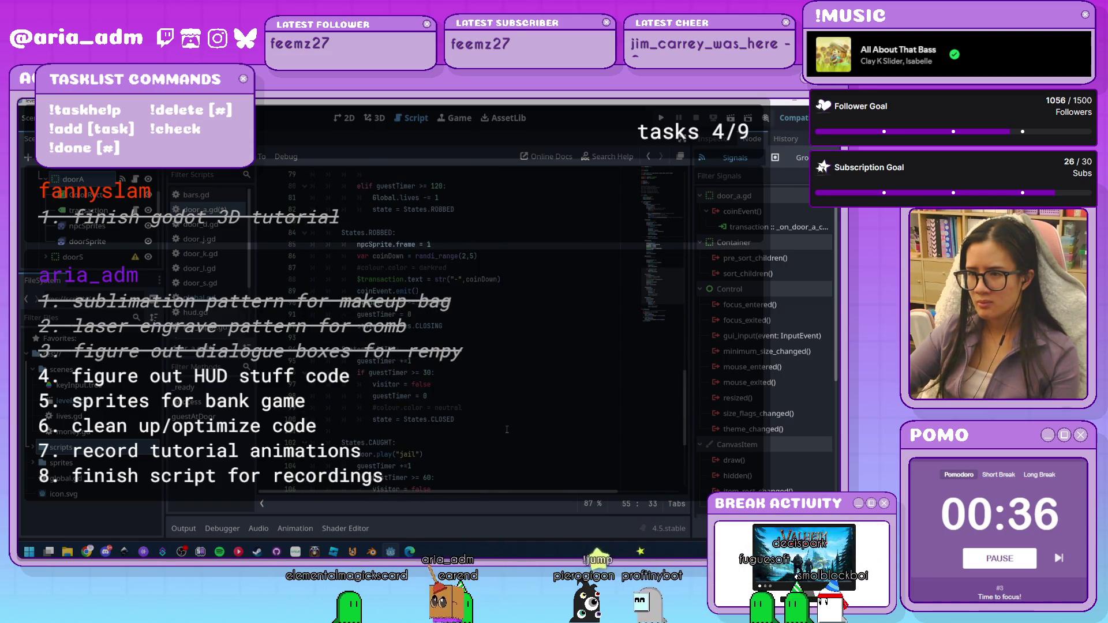
scroll(507, 430, "down", 2)
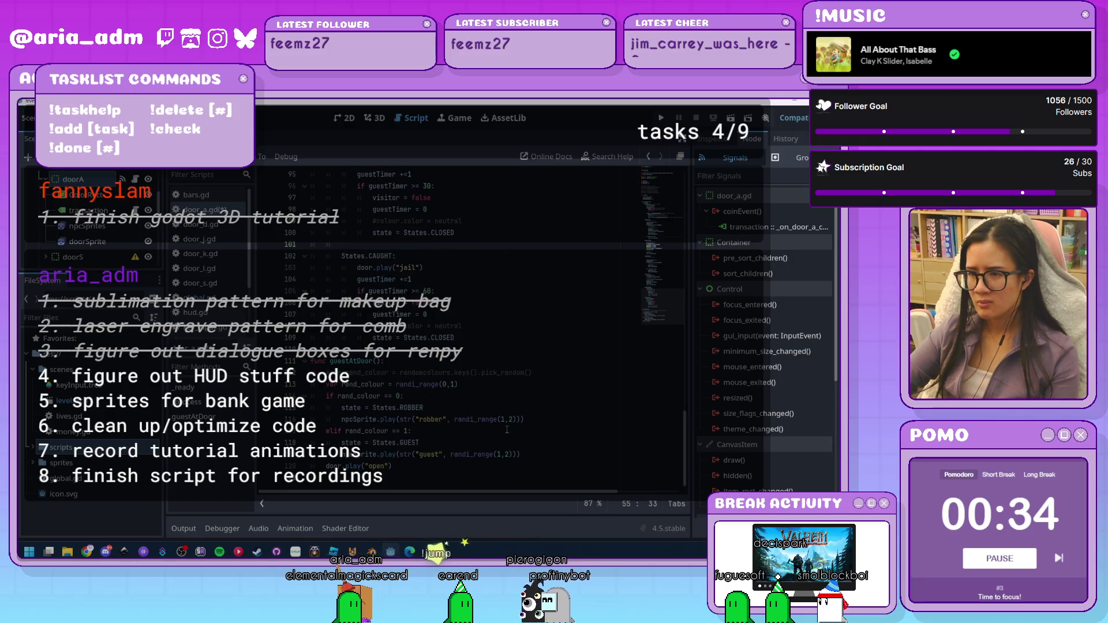
scroll(507, 430, "up", 18)
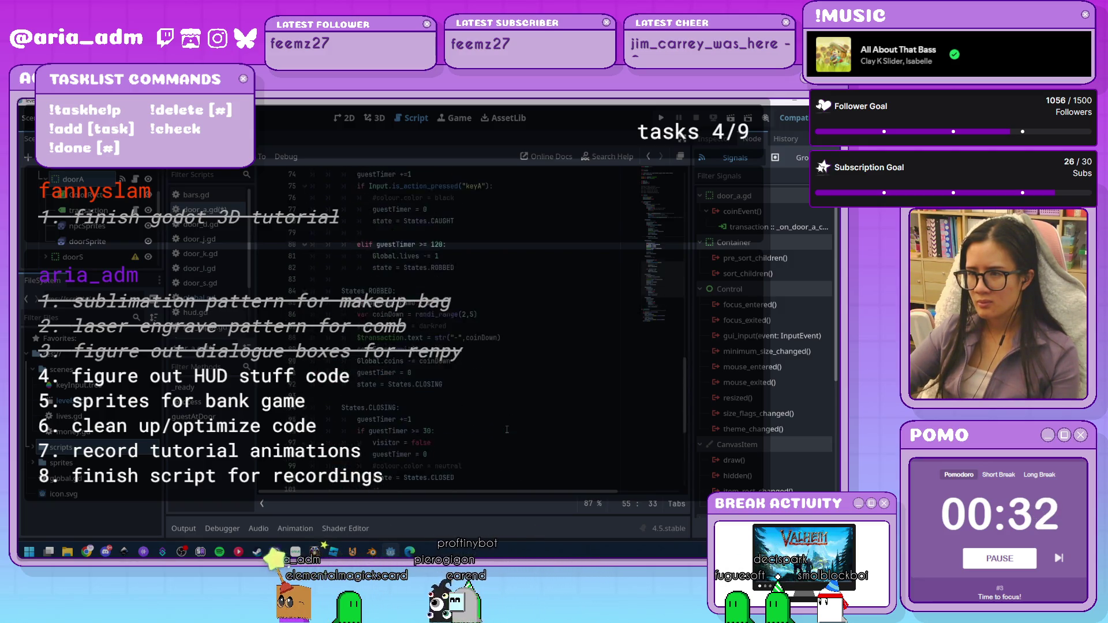
scroll(507, 429, "up", 5)
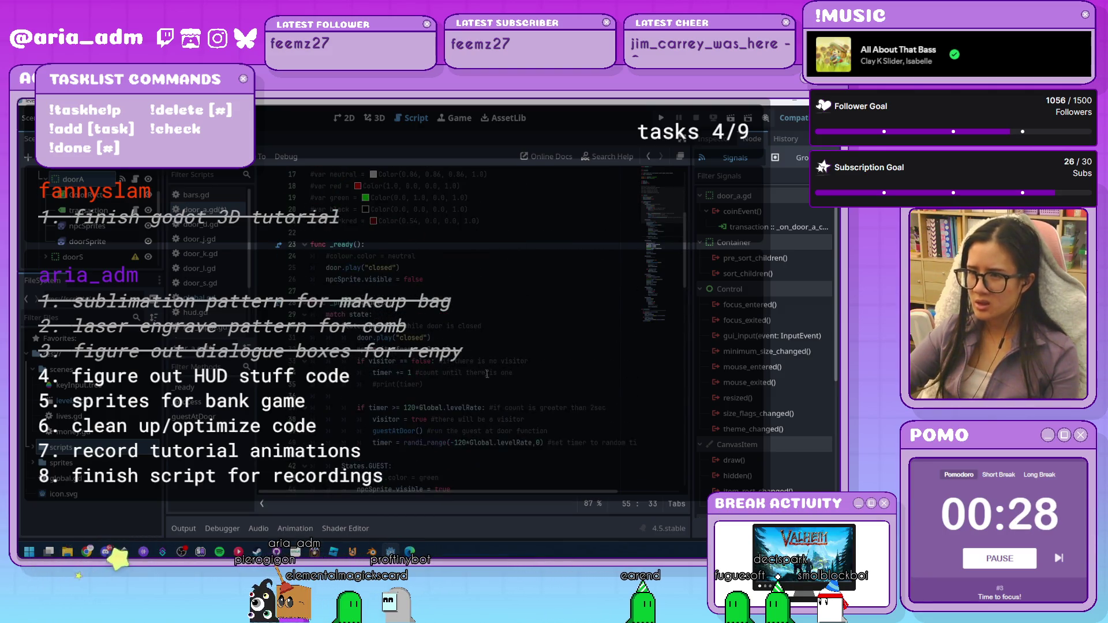
Run the bank game with F5 to watch the doors, then stop it
key("F5")
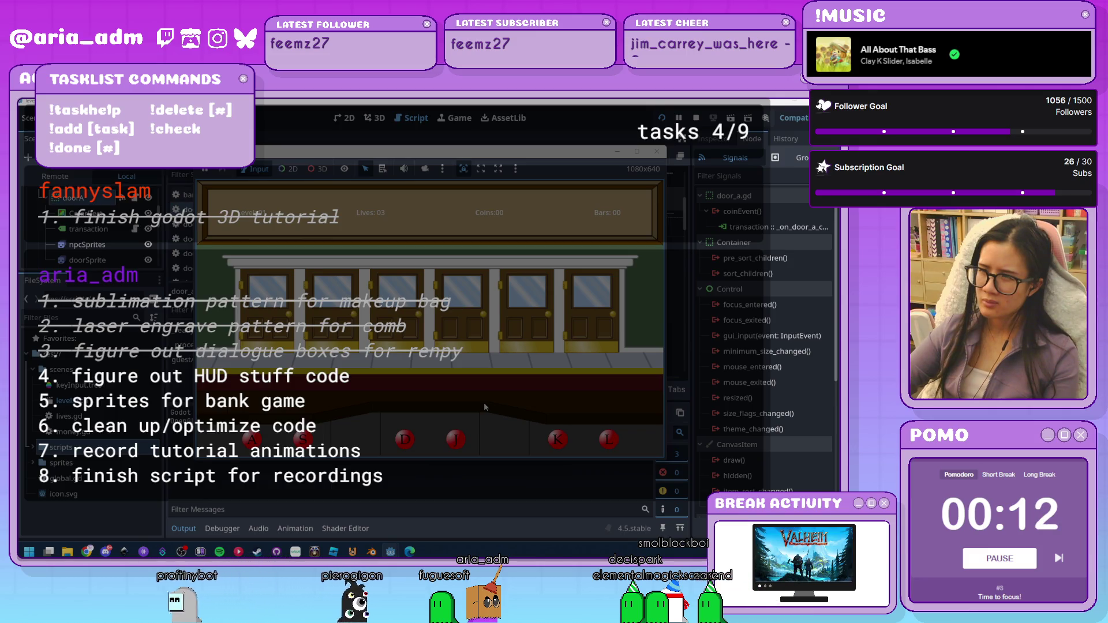
left_click(659, 153)
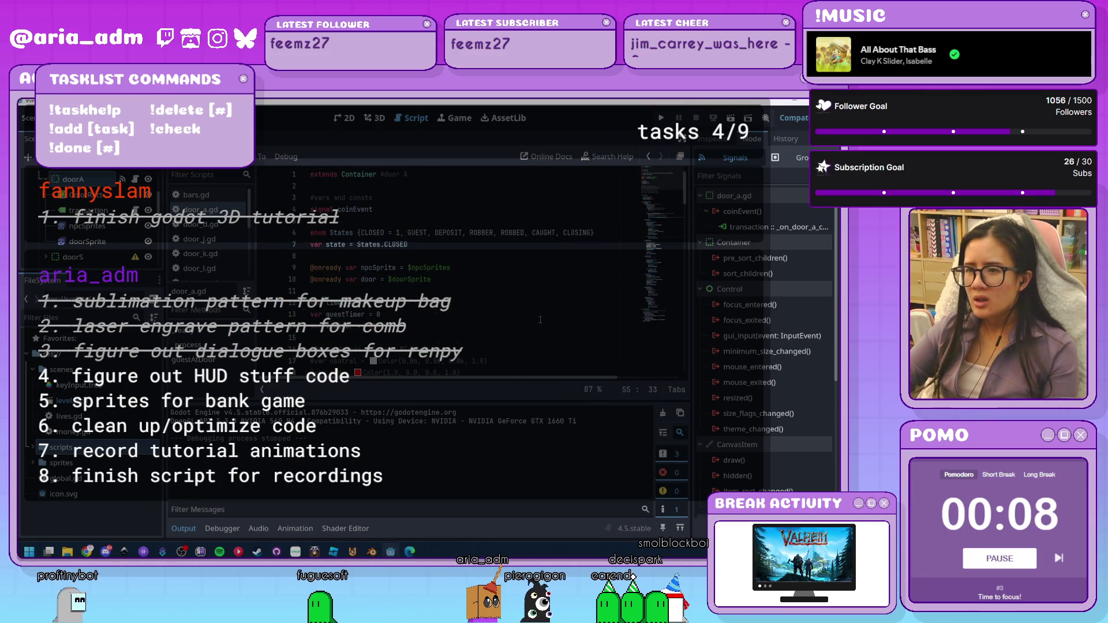
Fix line 29 of _process to print(timer) and relaunch the game to watch it
scroll(540, 319, "down", 6)
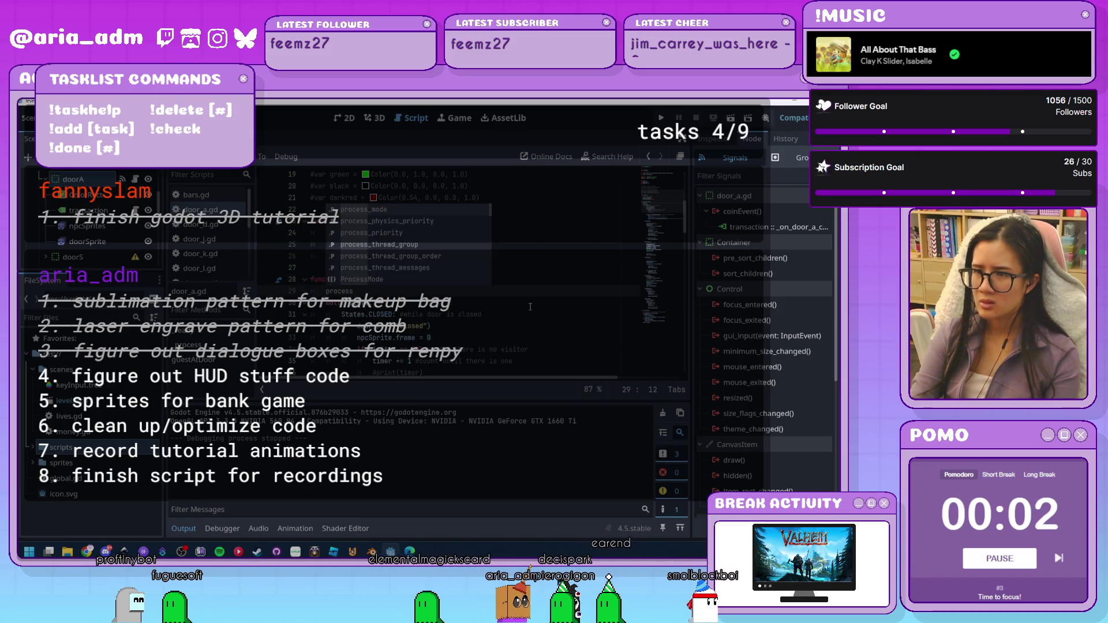
key("BackSpace")
key("BackSpace")
key("BackSpace")
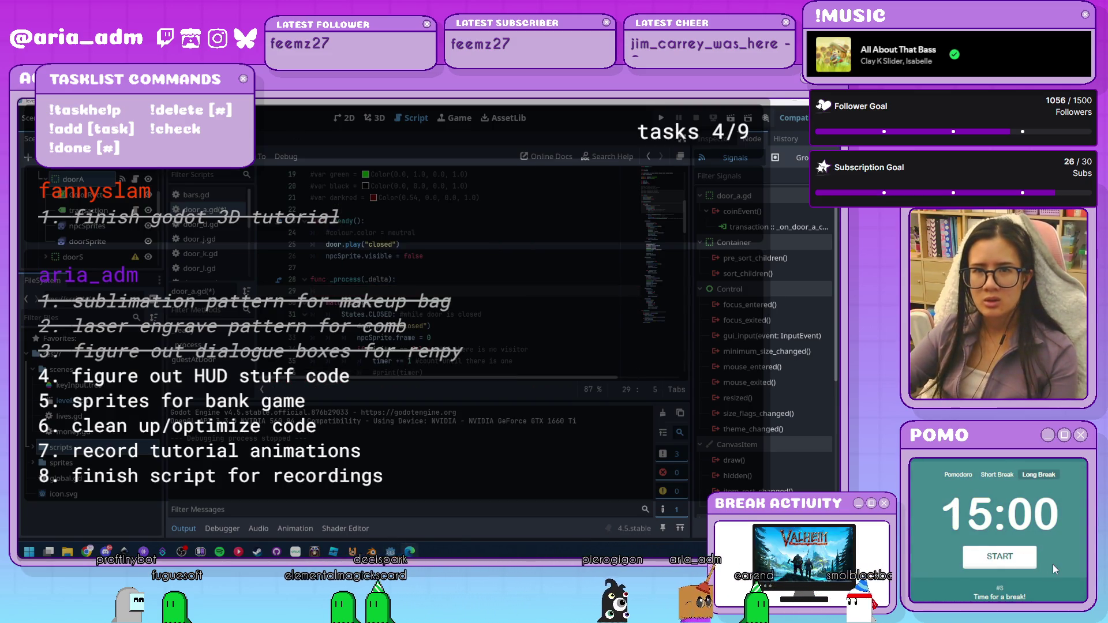
scroll(488, 305, "down", 4)
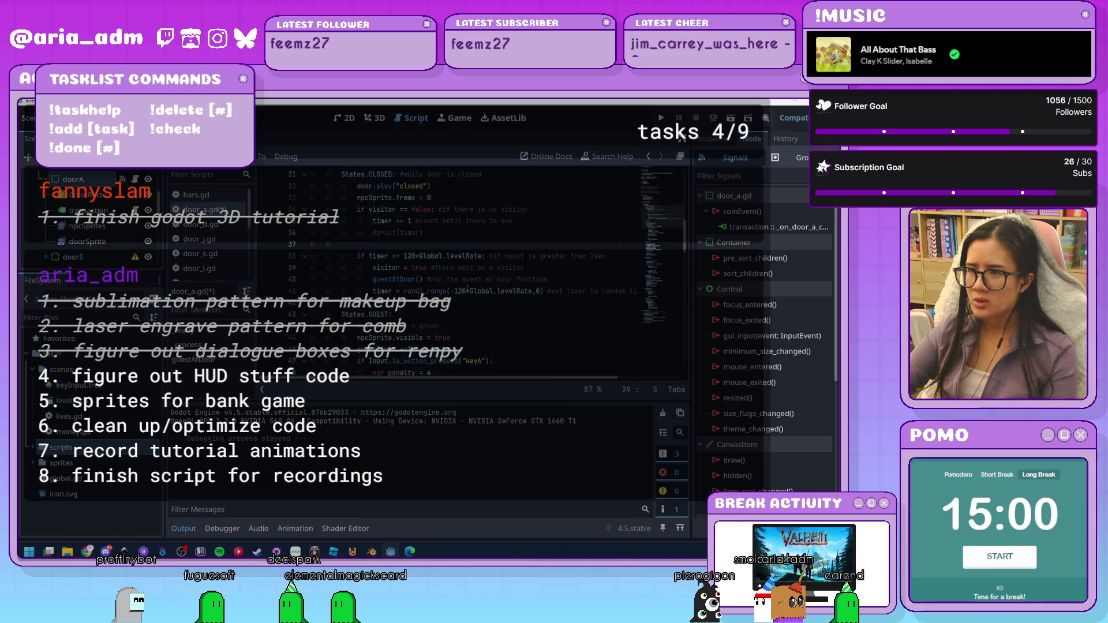
scroll(468, 289, "up", 2)
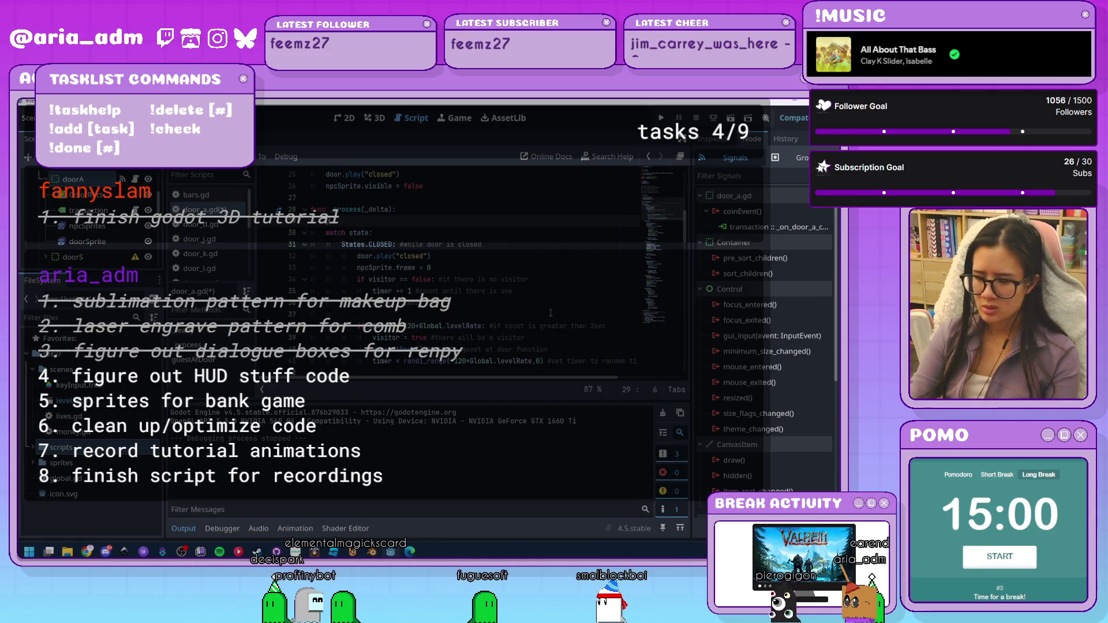
type("()")
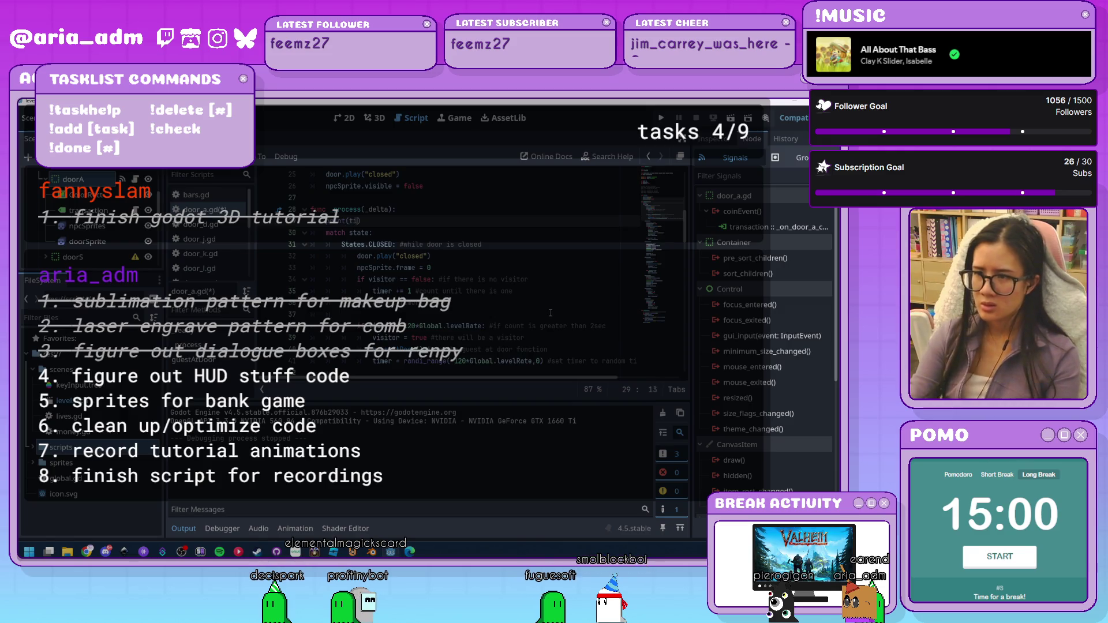
type("er")
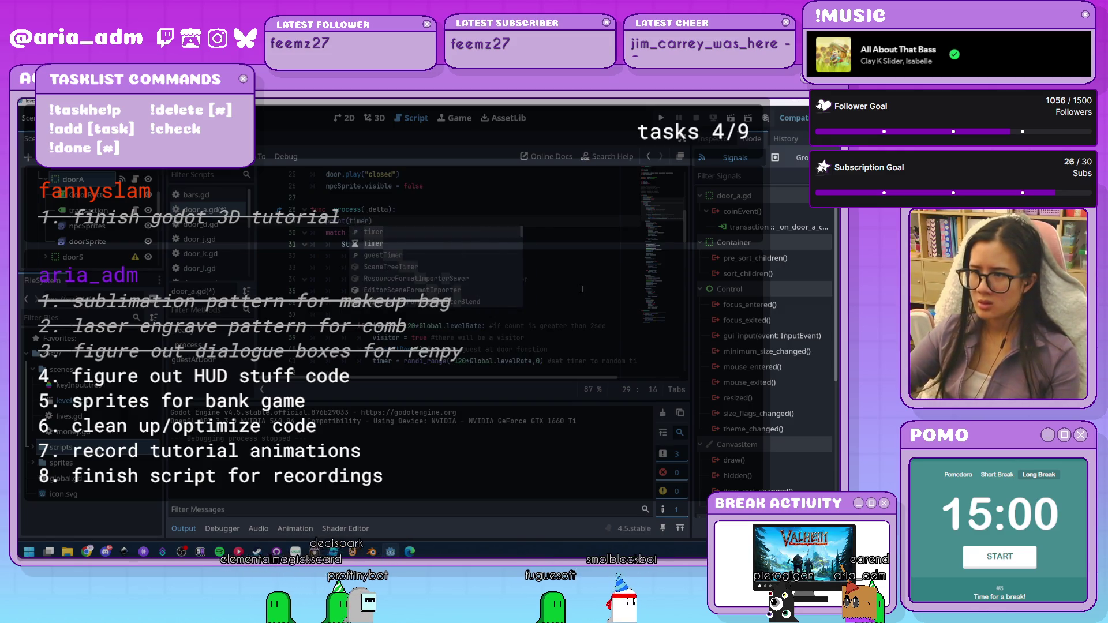
key("F5")
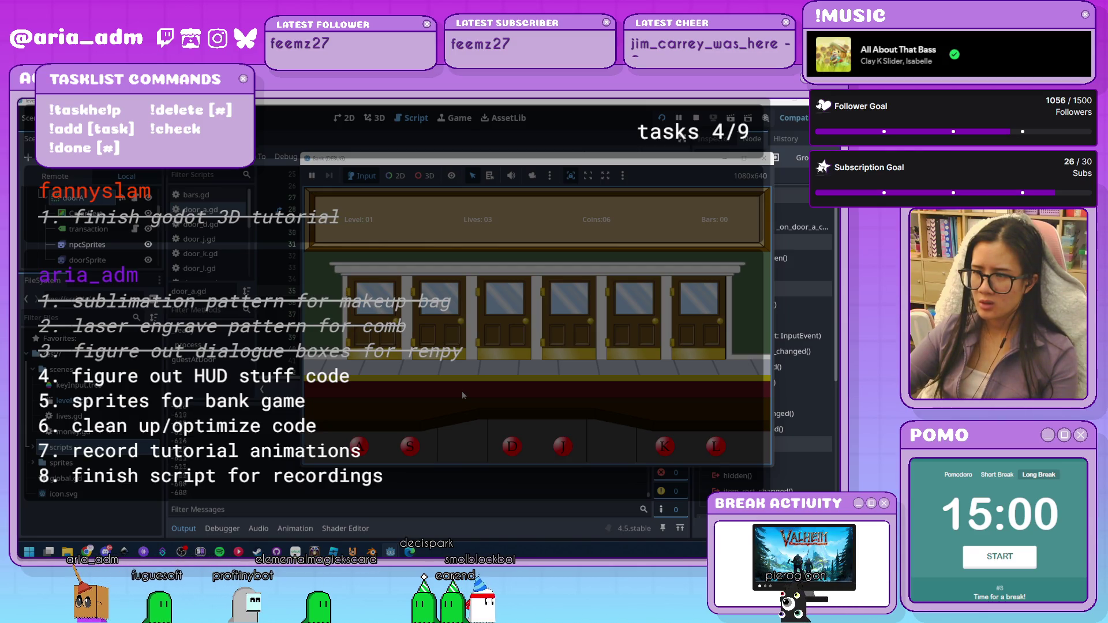
Stop the running bank game and edit the *Global.levelRate multiplier on line 38
left_click(765, 159)
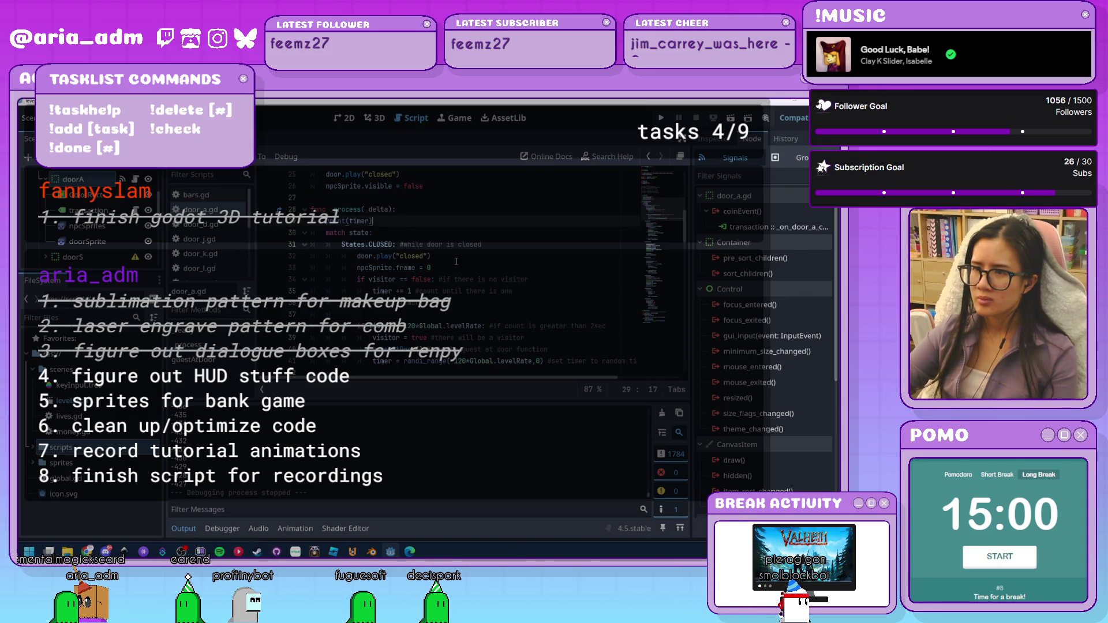
scroll(456, 262, "down", 2)
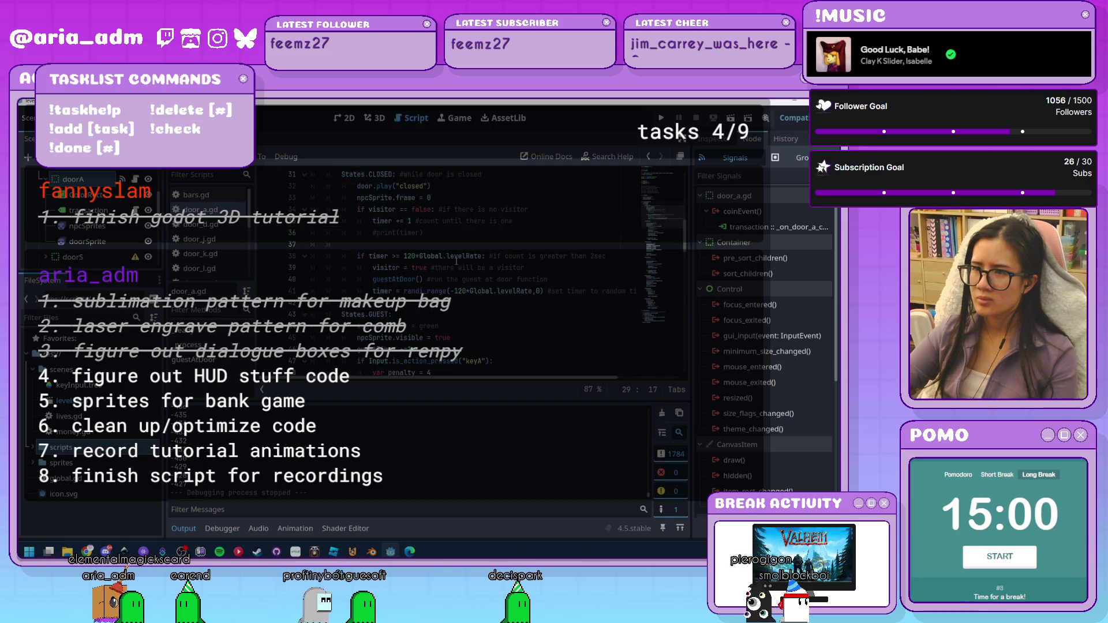
scroll(456, 262, "up", 2)
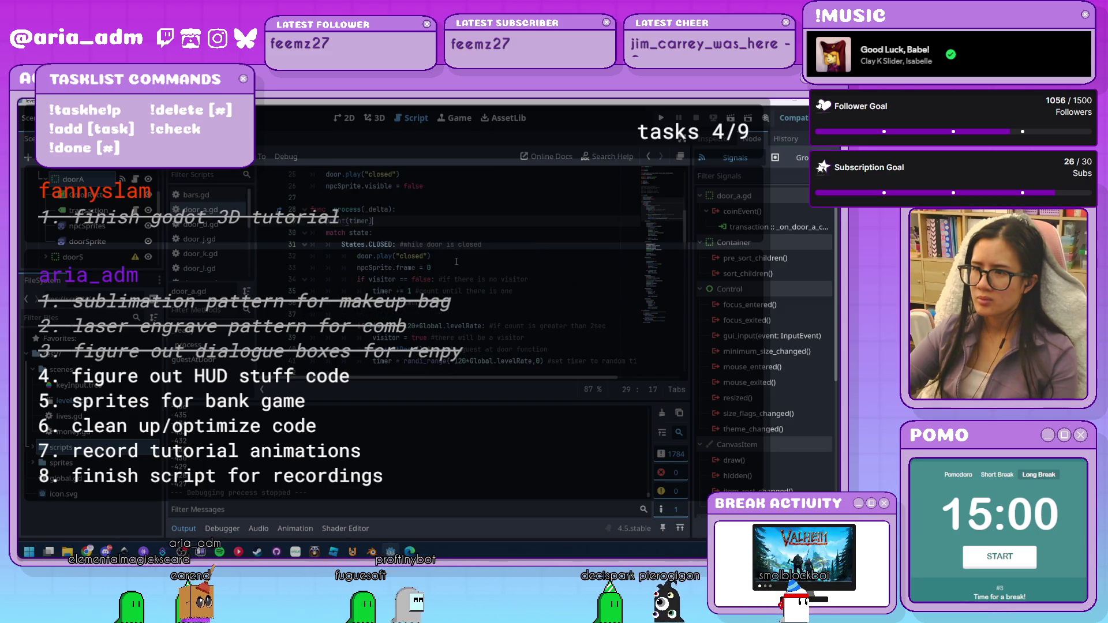
left_click(483, 326)
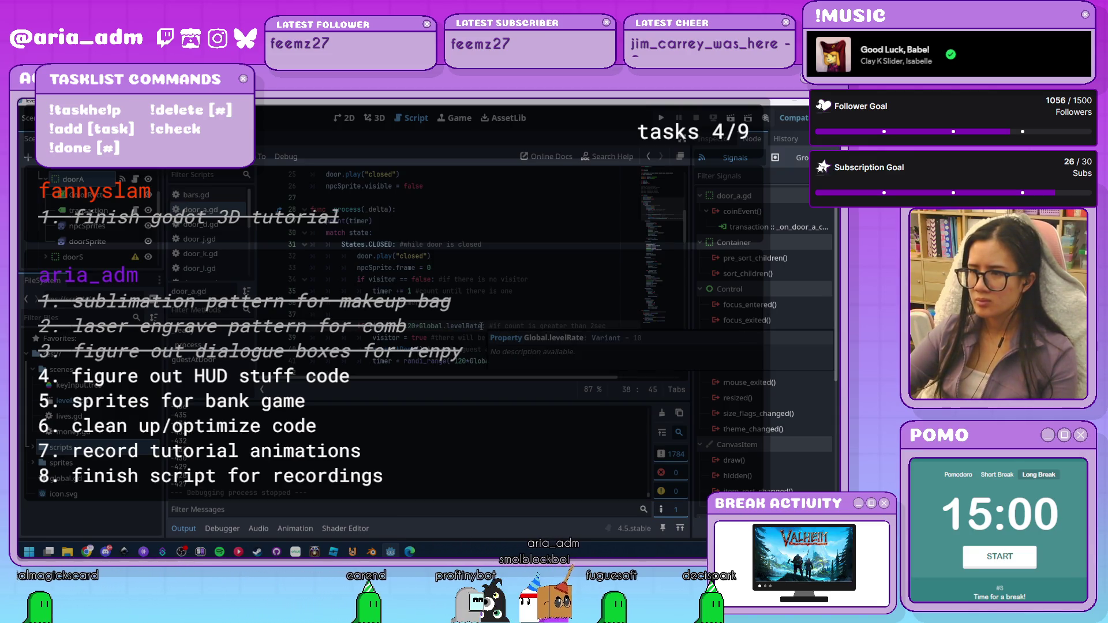
key("ctrl+shift+Left")
key("ctrl+shift+Left")
key("ctrl+shift+Left")
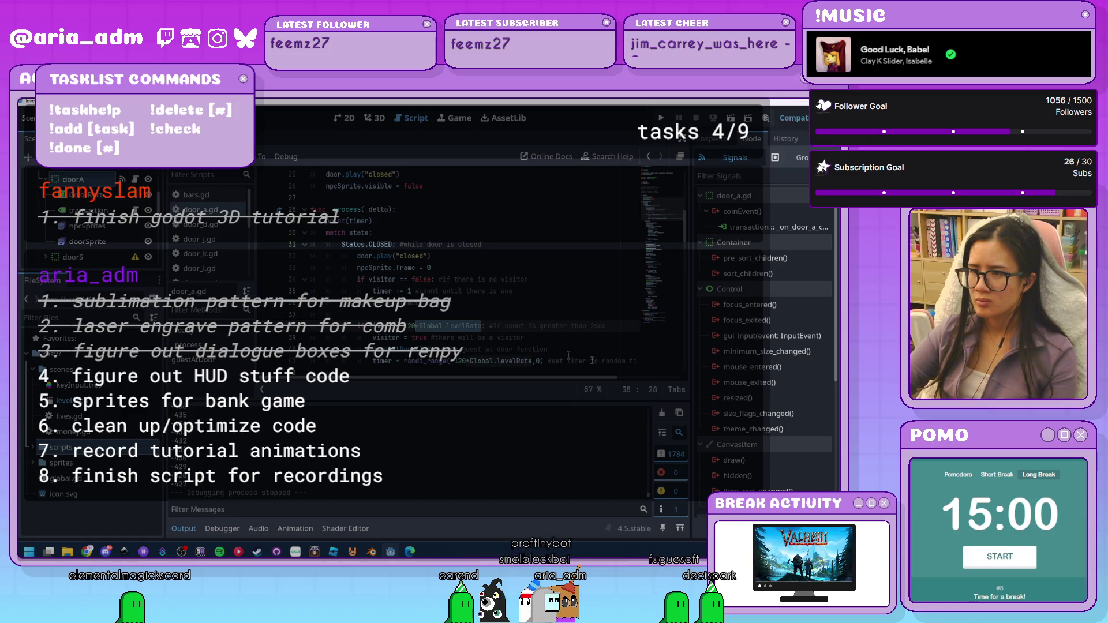
key("BackSpace")
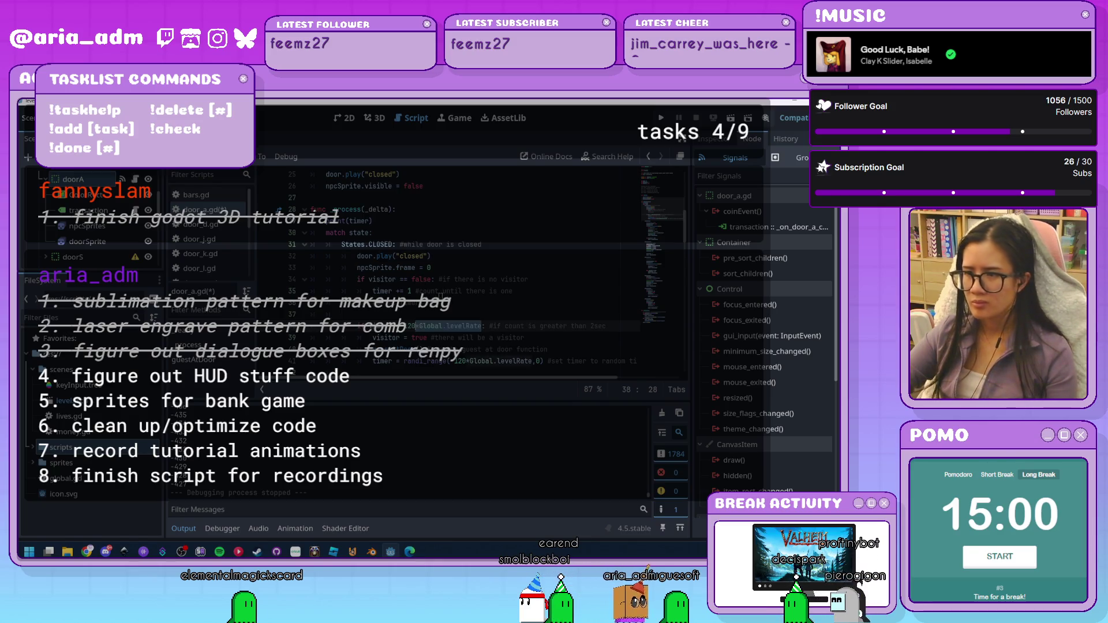
Save the door_a.gd script
left_click(513, 328)
scroll(536, 329, "down", 1)
key("ctrl+s")
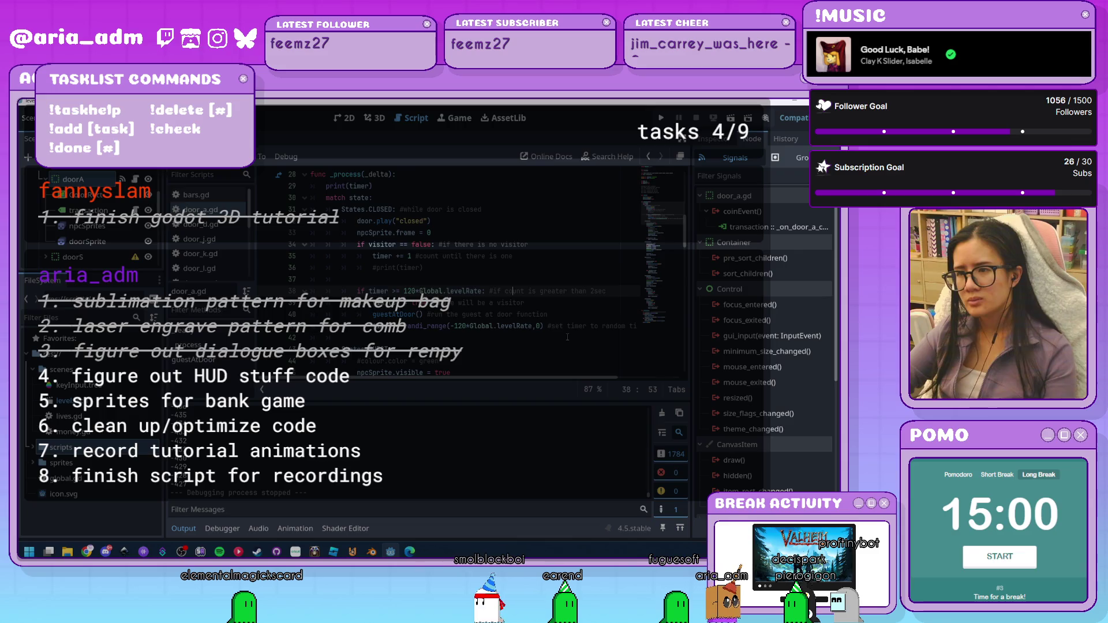
scroll(549, 328, "down", 1)
scroll(550, 328, "up", 2)
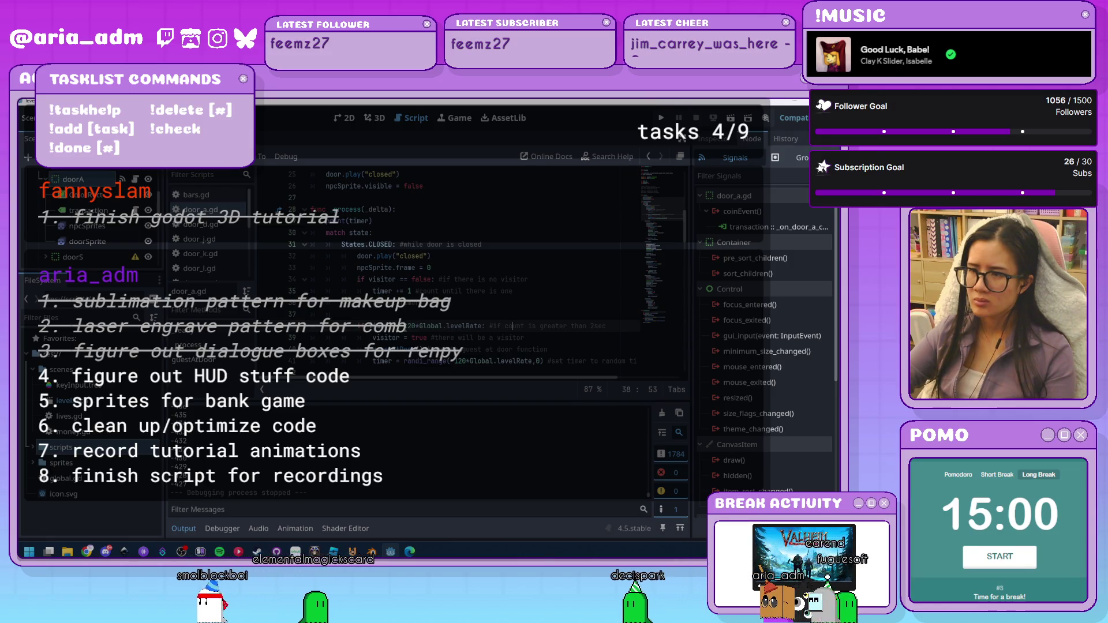
Check what Global.levelRate refers to in the line 38 visitor threshold
left_click(505, 334)
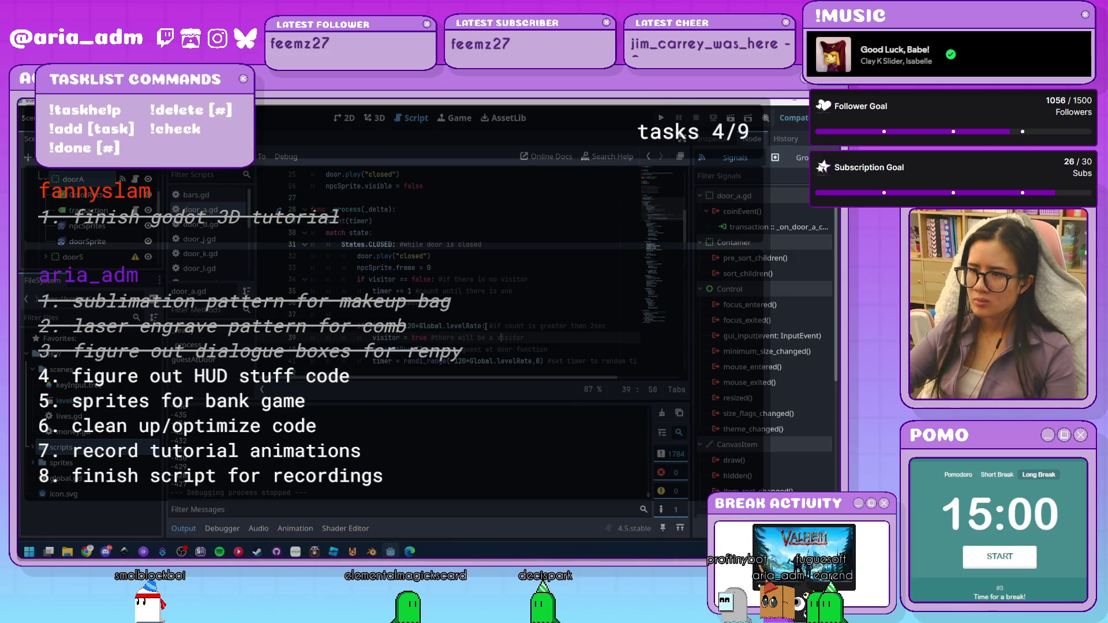
left_click(483, 326)
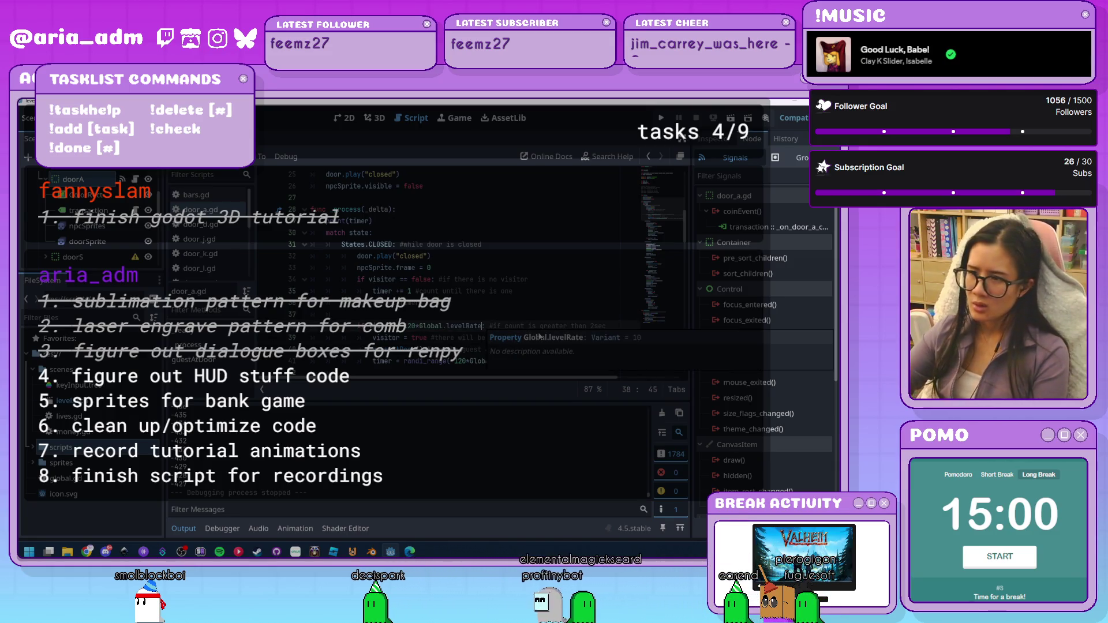
left_click(526, 303)
scroll(526, 304, "up", 8)
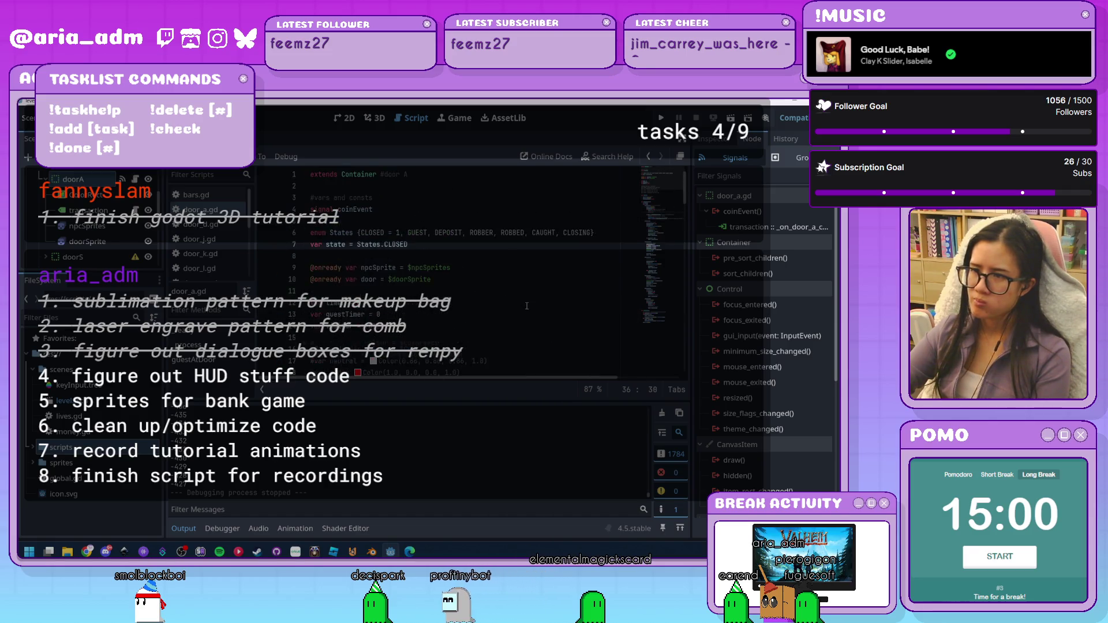
scroll(527, 306, "down", 10)
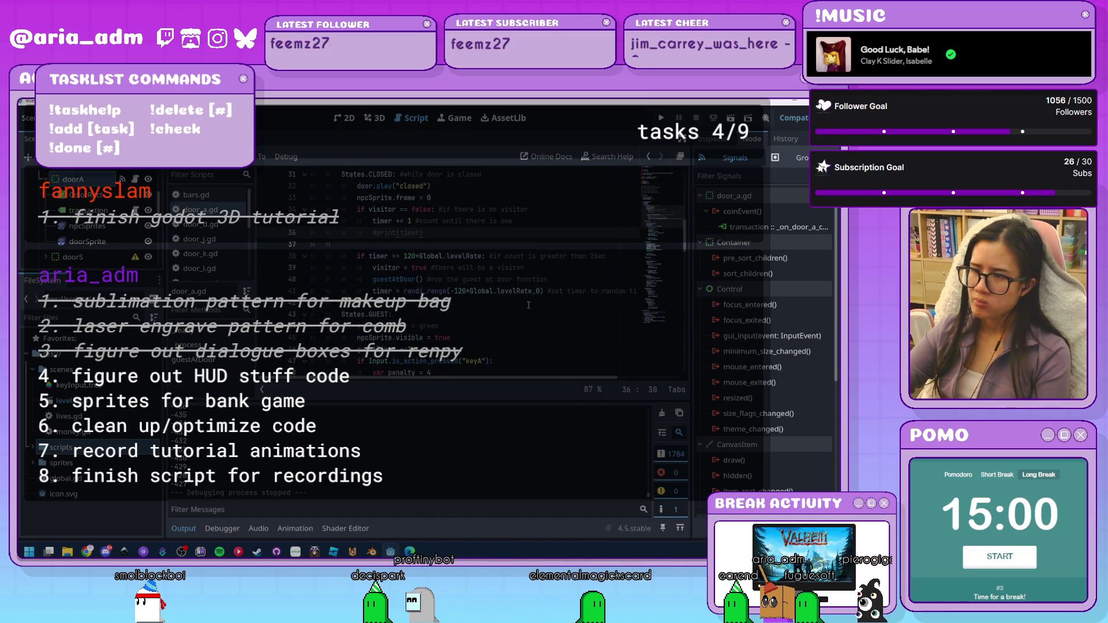